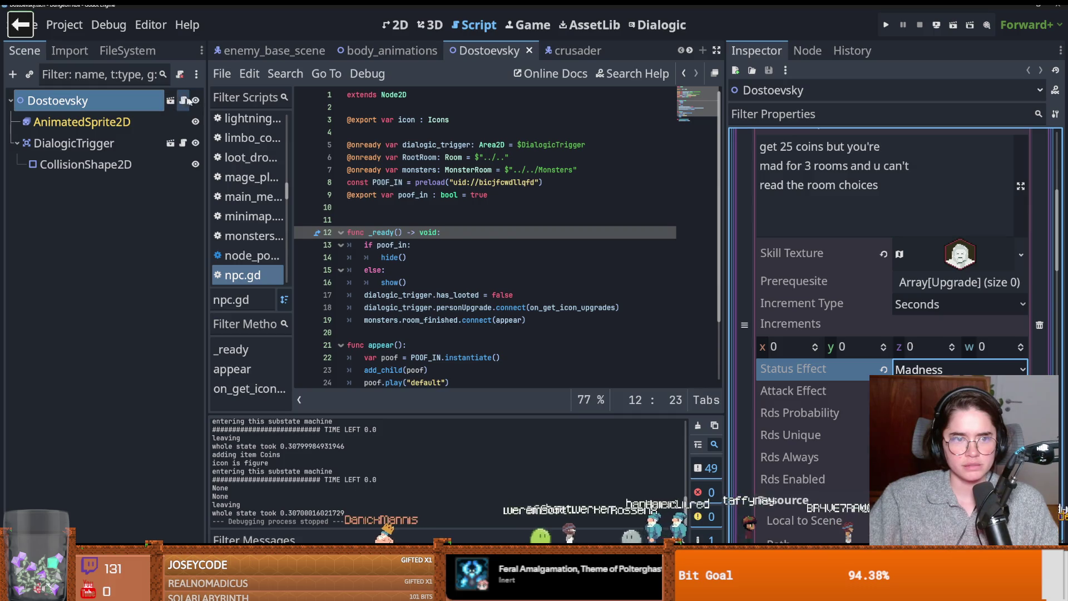
- Switch to the crusader scene's script
left_click(564, 50)
scroll(486, 245, "down", 2)
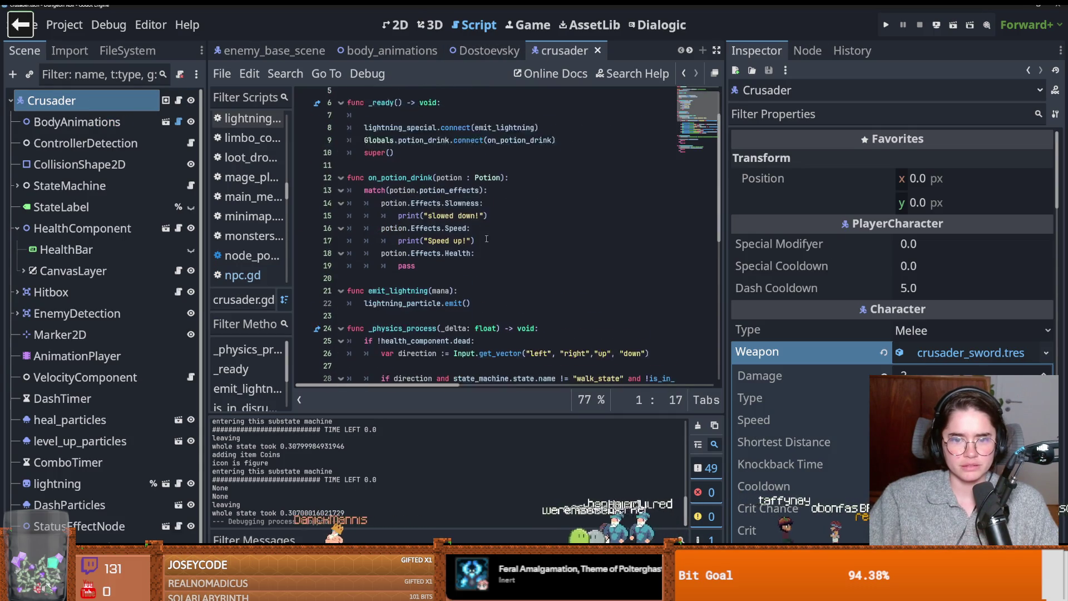
scroll(417, 151, "up", 2)
- Open PlayerCharacter.gd at on_player_upgrade and run the project with F5
left_click(414, 95, "ctrl")
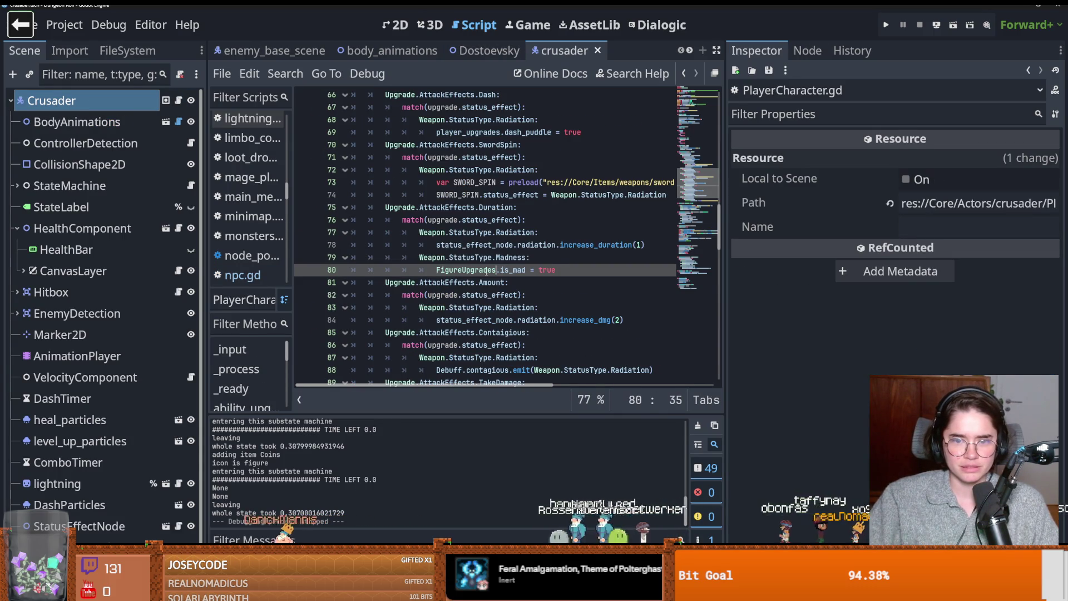
key("Up")
scroll(452, 247, "up", 6)
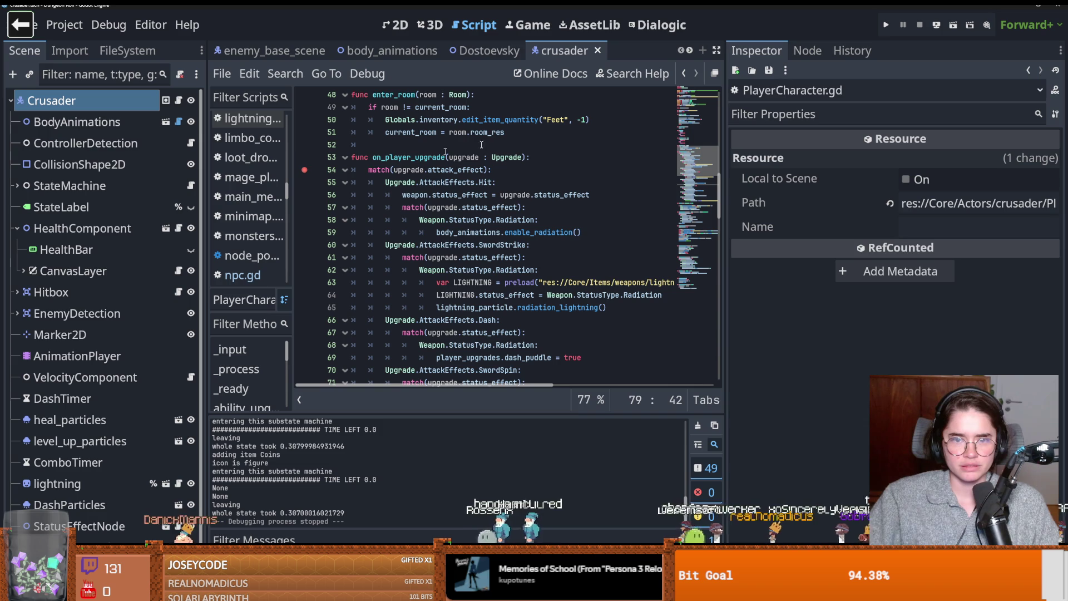
key("F5")
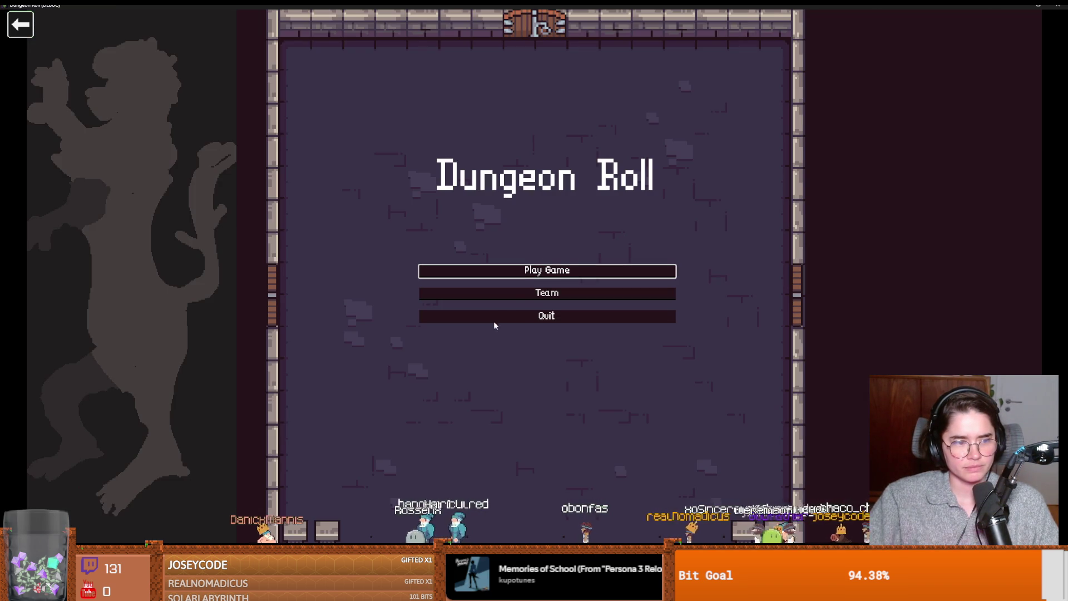
- Start a new game as the Crusader and pick a room from the room choices
left_click(513, 273)
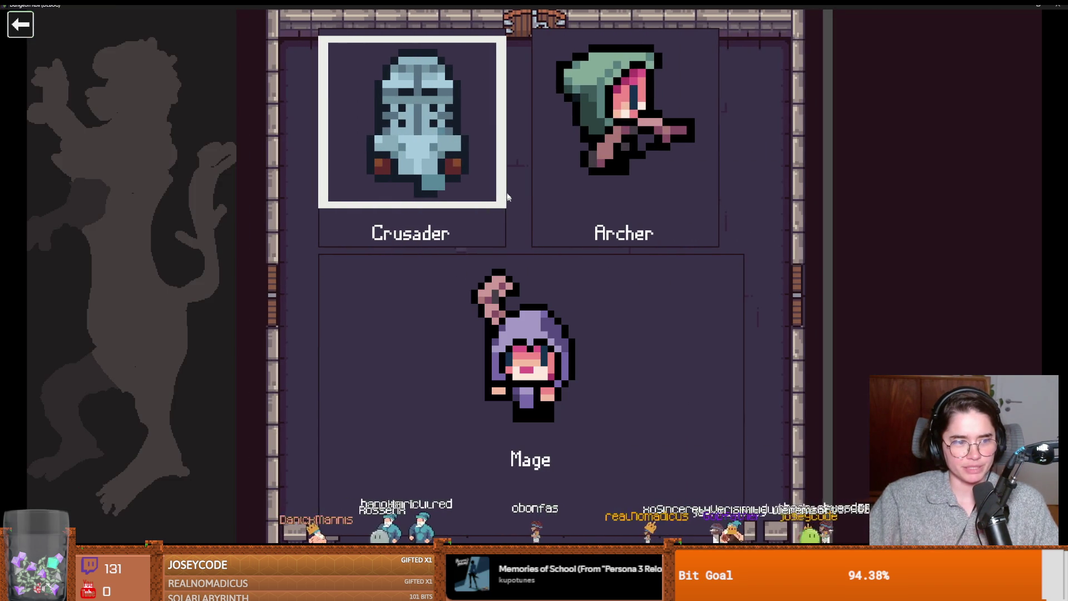
key("Return")
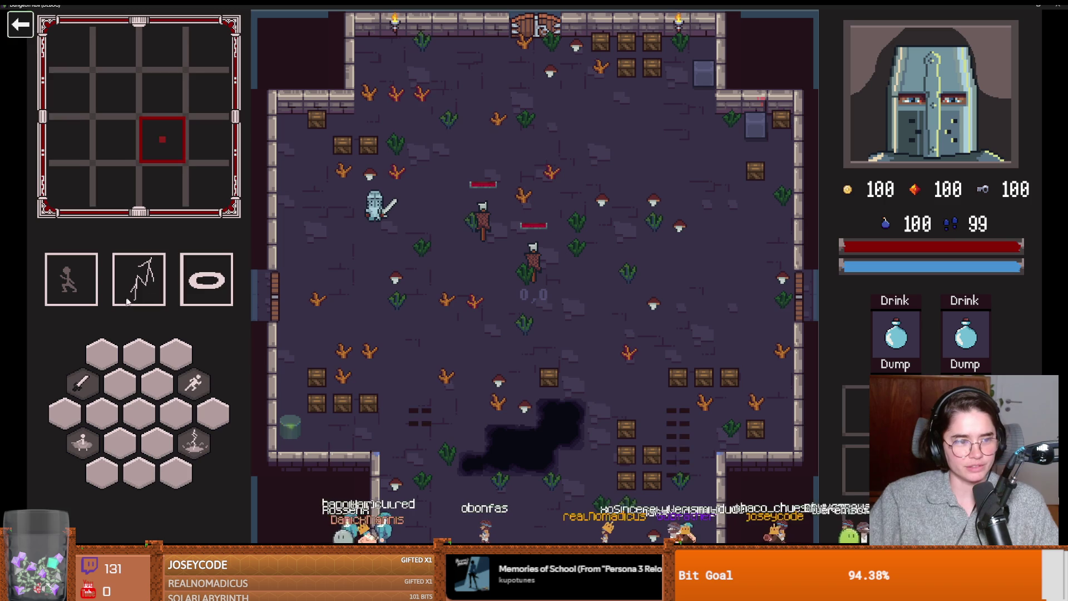
key("a")
key("s")
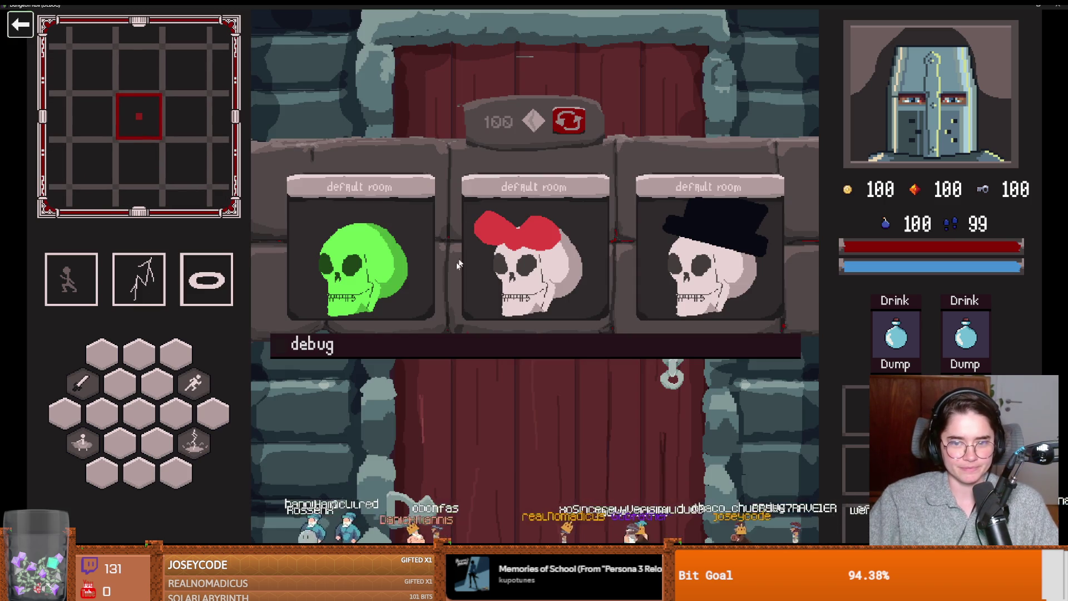
left_click(458, 276)
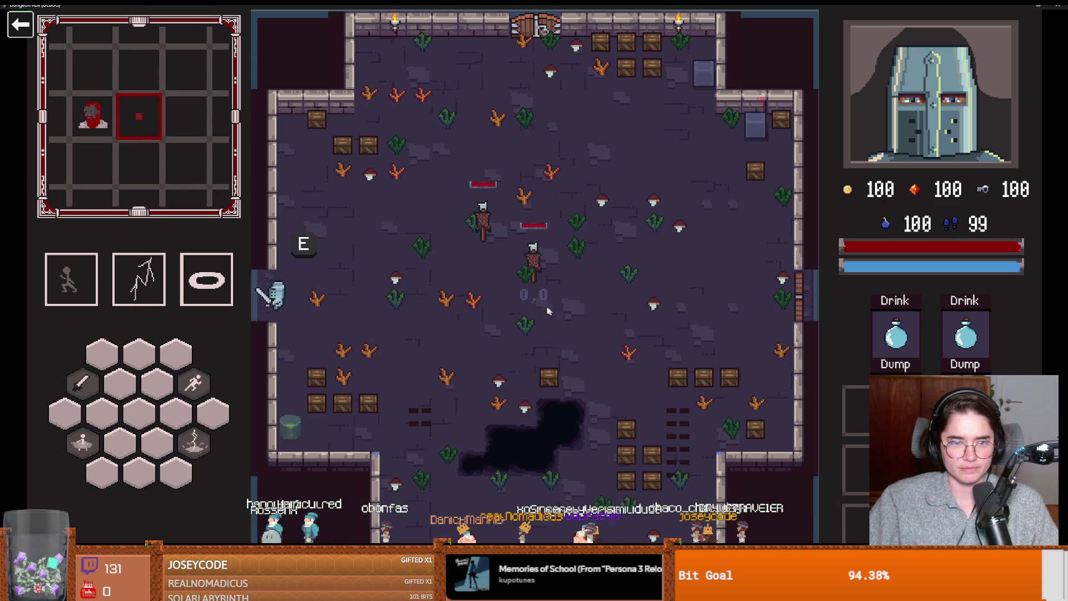
- Fight through the wooden room to Dostoevsky and choose the PawnBroker upgrade card
key("d")
key("w")
key("a")
key("a")
key("s")
key("2")
key("w")
key("d")
key("w")
key("a")
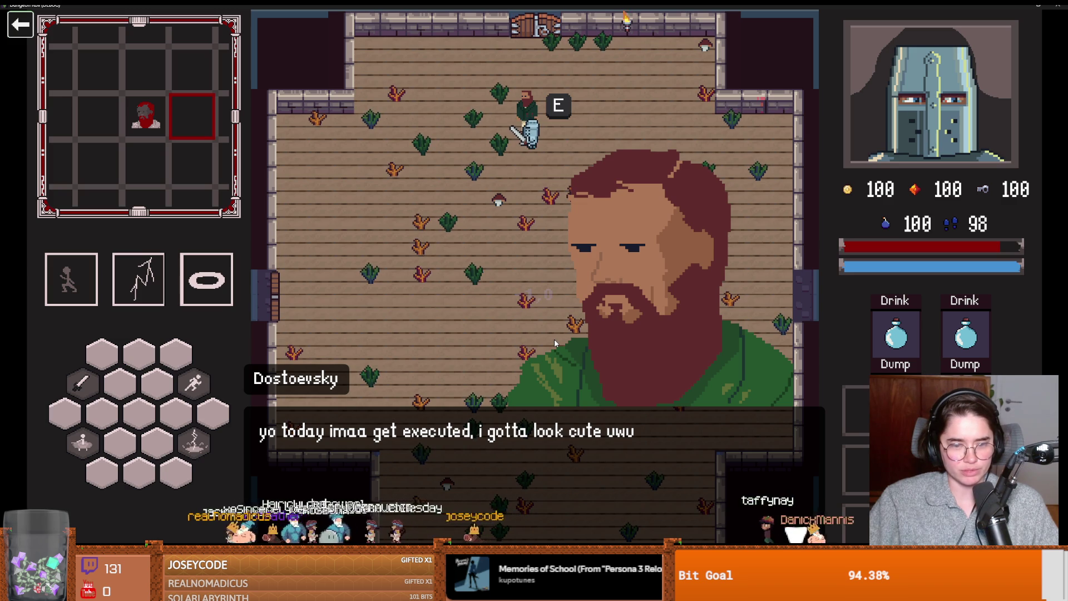
key("e")
key("e")
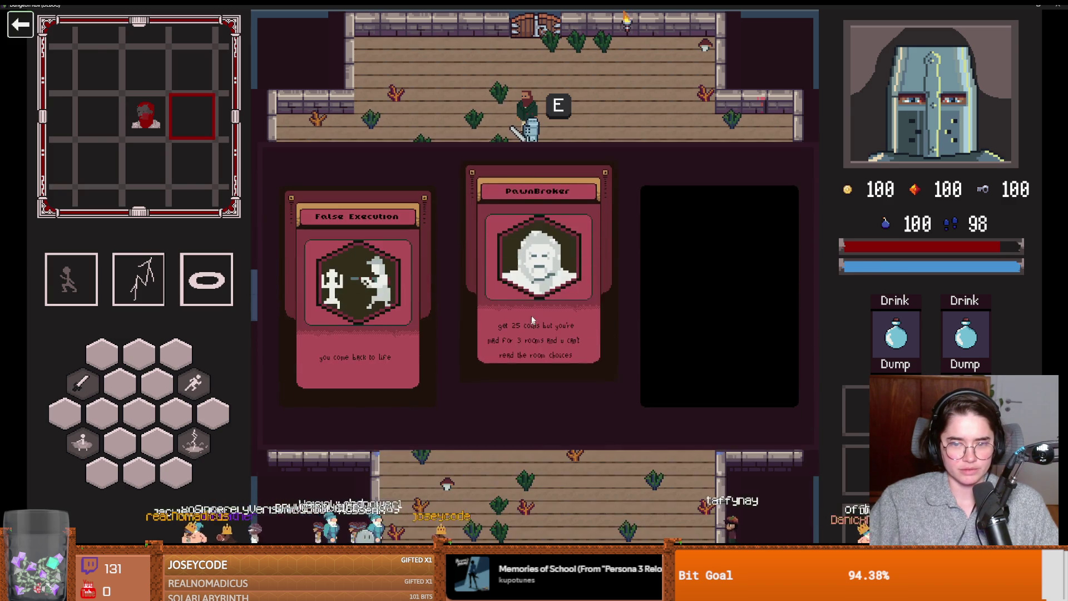
left_click(534, 310)
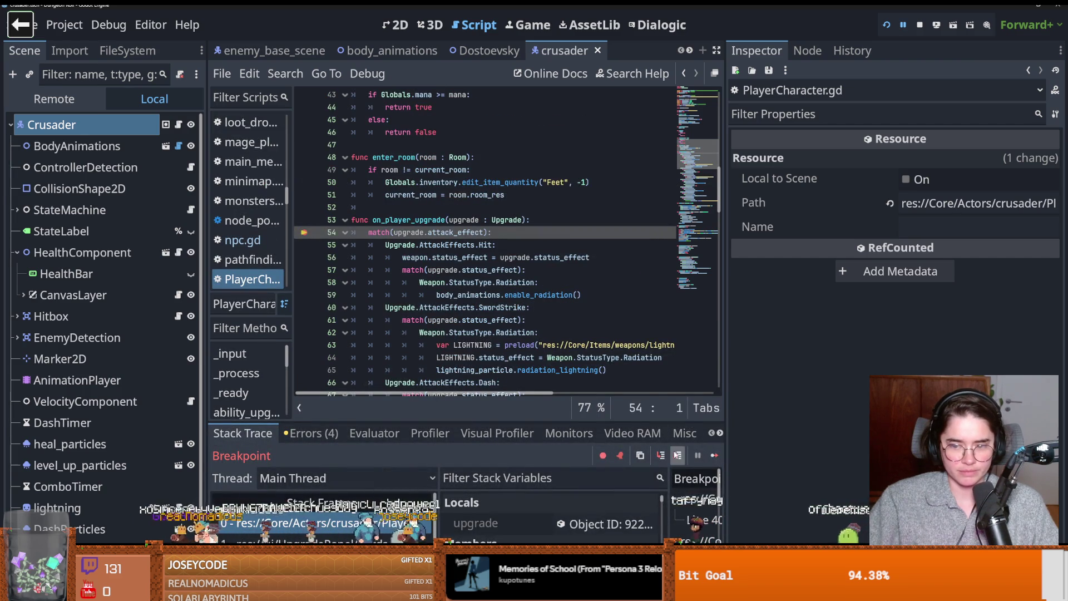
- Step through the upgrade match to the Duration case and inspect the upgrade variable's values
left_click(666, 455)
left_click(666, 455)
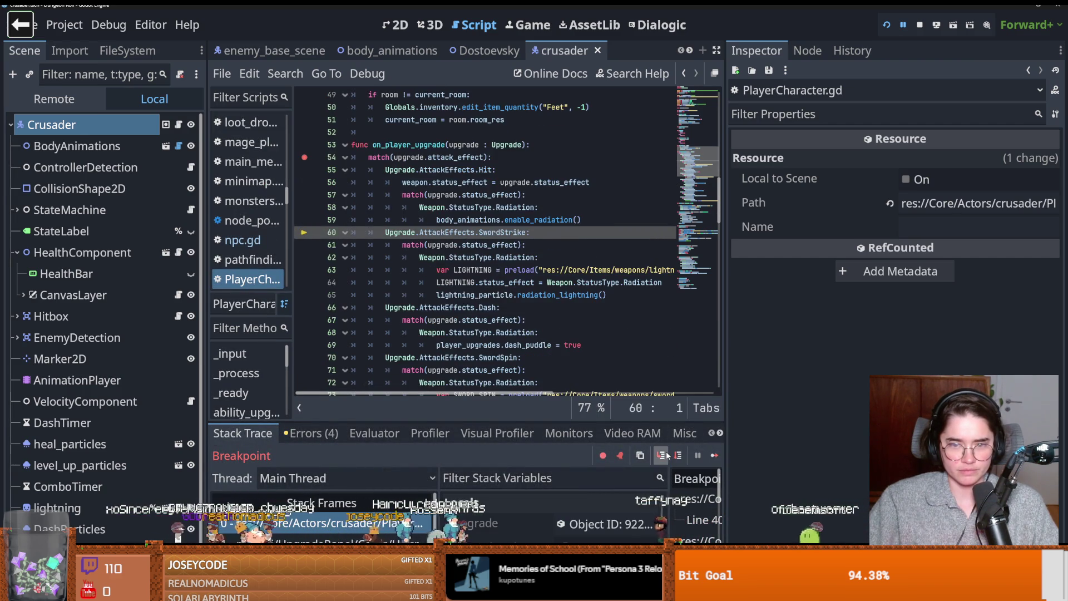
left_click(666, 455)
left_click(666, 455)
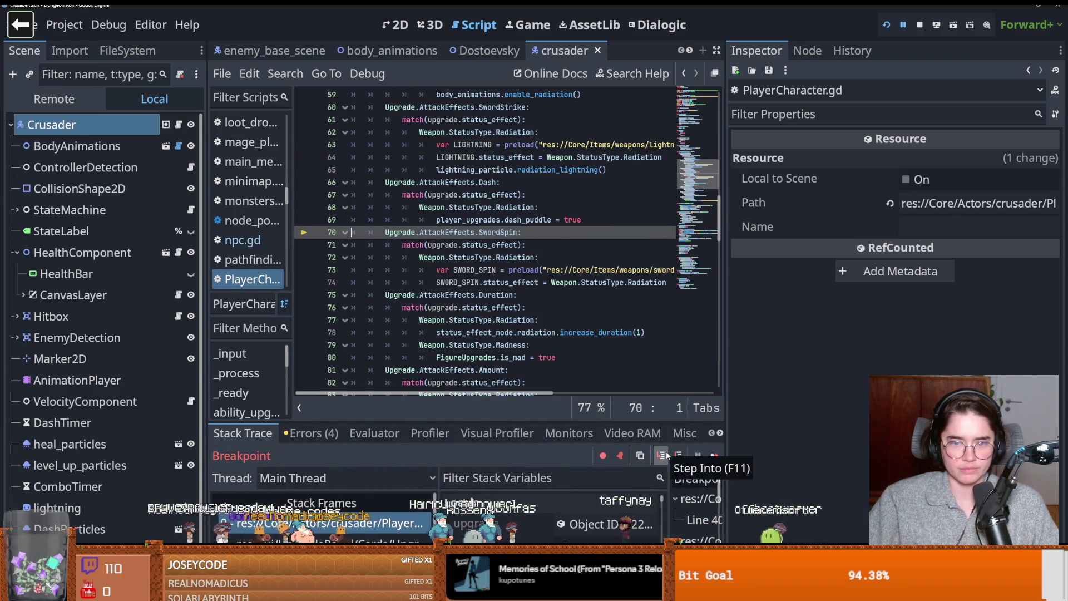
left_click(666, 455)
left_click(666, 455)
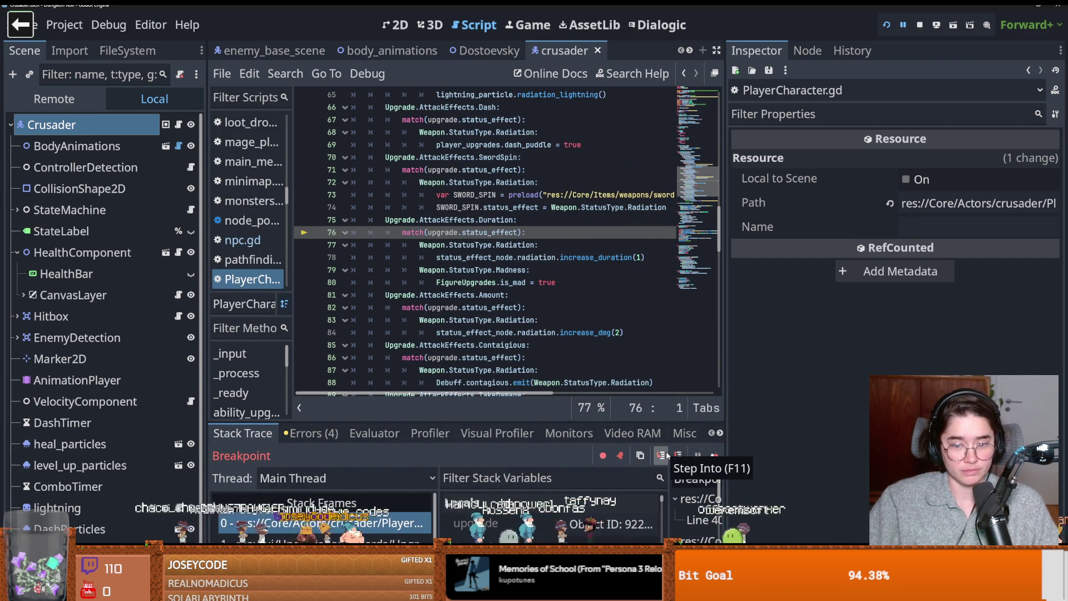
left_click(609, 521)
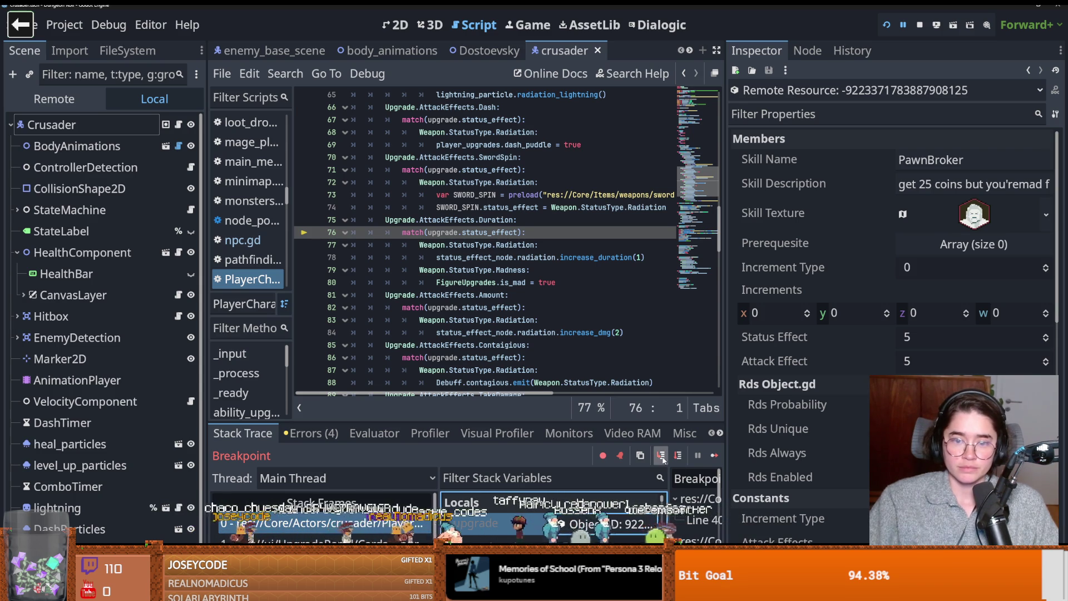
- Step past the Madness line into UpgradeCard.gd, then continue the game
left_click(663, 458)
left_click(663, 457)
left_click(662, 457)
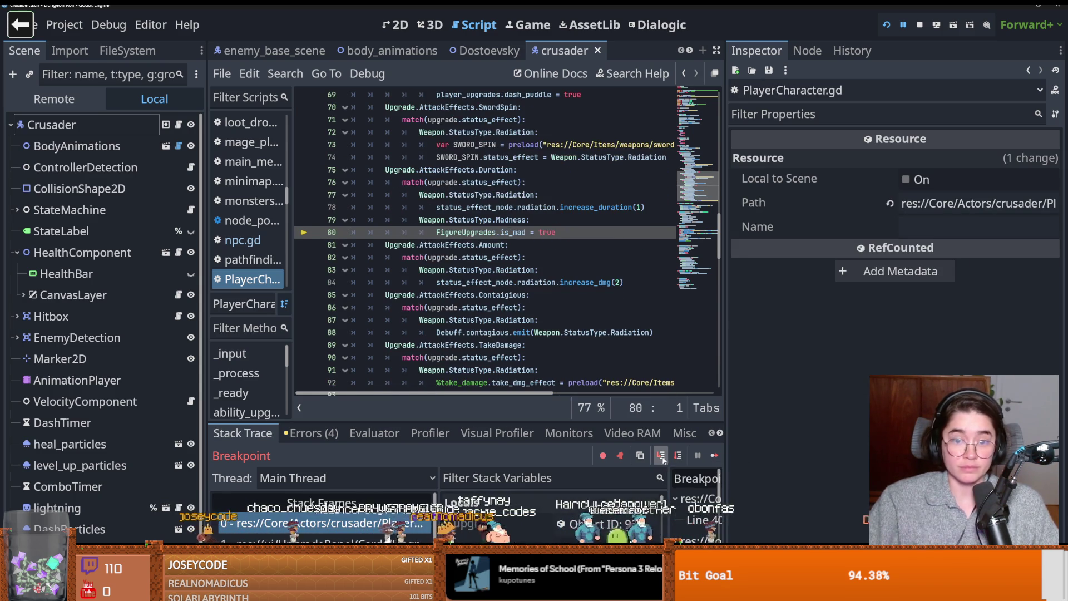
left_click(662, 457)
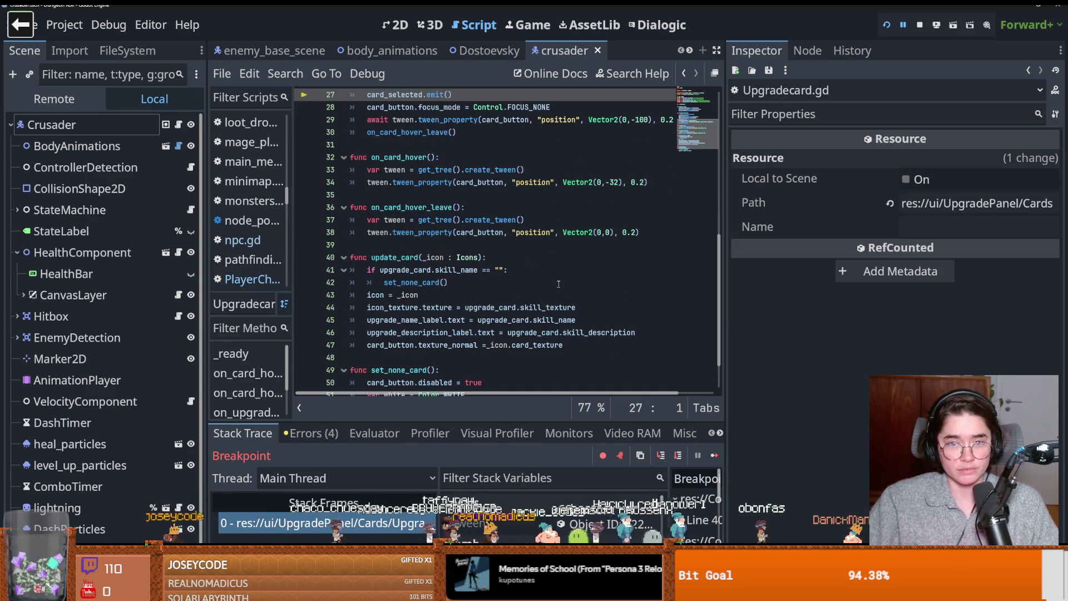
scroll(559, 284, "up", 6)
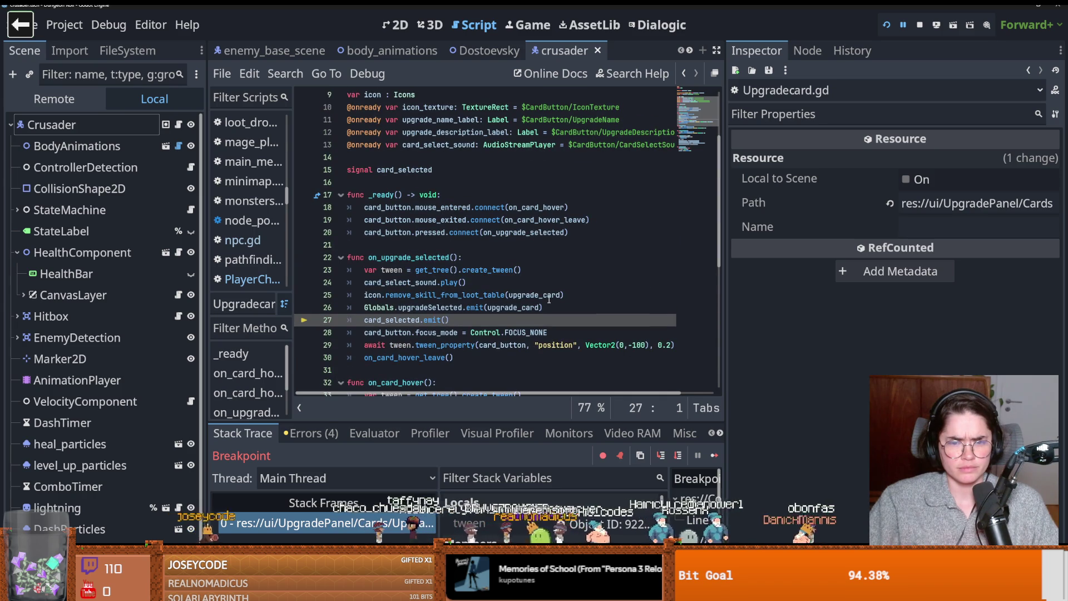
left_click(712, 455)
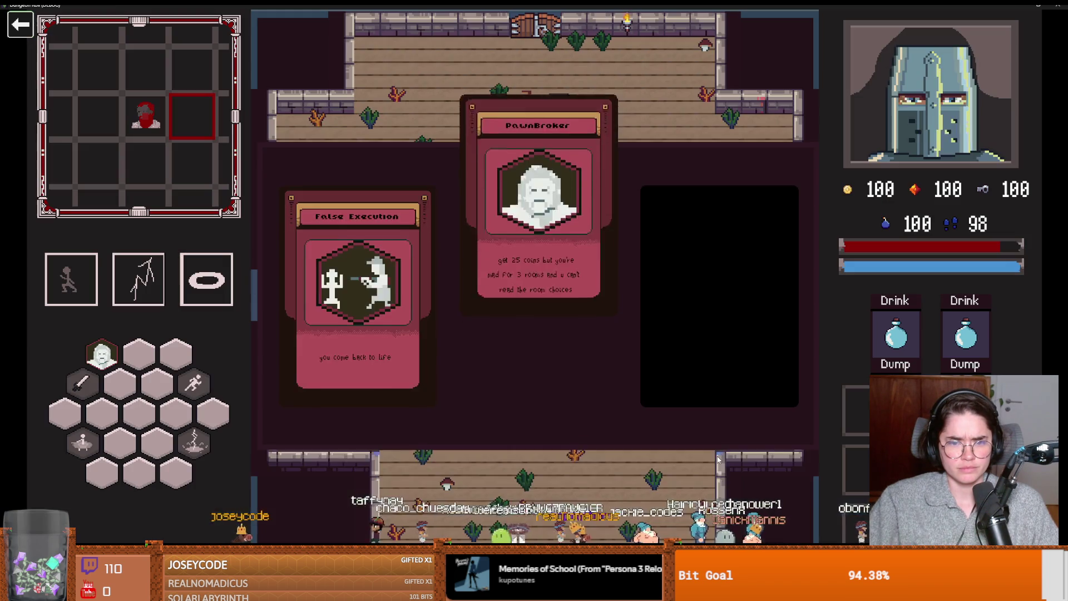
- Bring Upgradecard.gd back to the front, save with Ctrl+S, and drag the Scene dock wider
key("w")
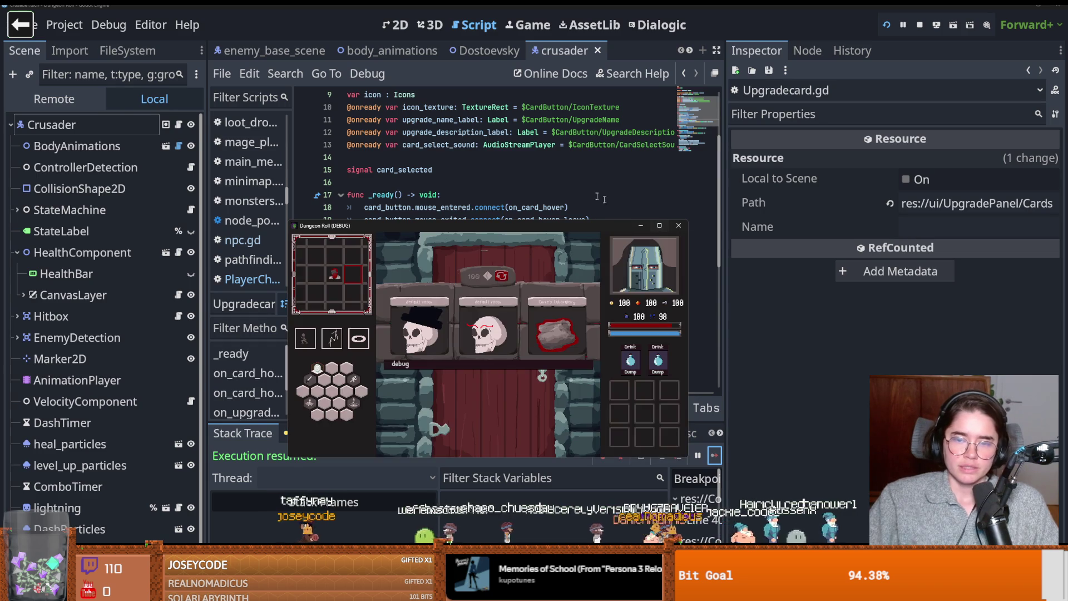
left_click(559, 182)
key("ctrl+s")
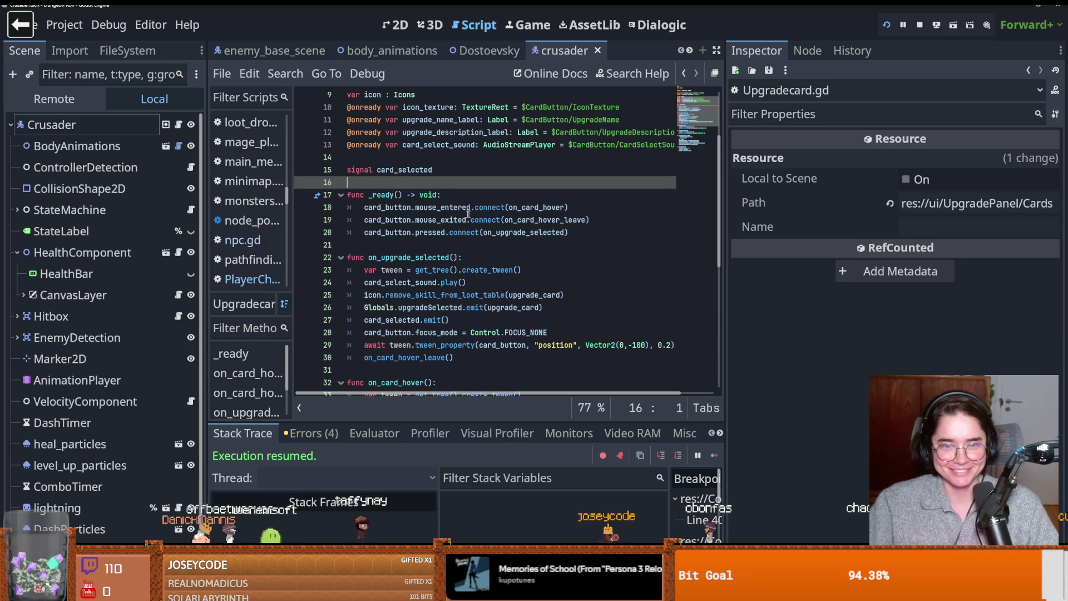
key("Left")
key("ctrl+s")
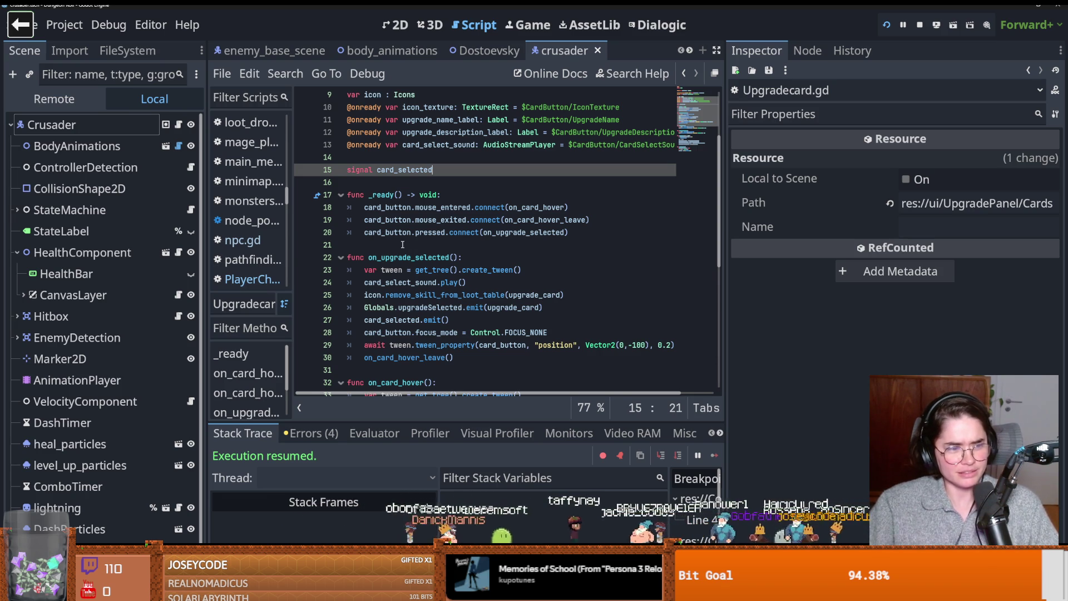
left_click(447, 244)
key("ctrl+s")
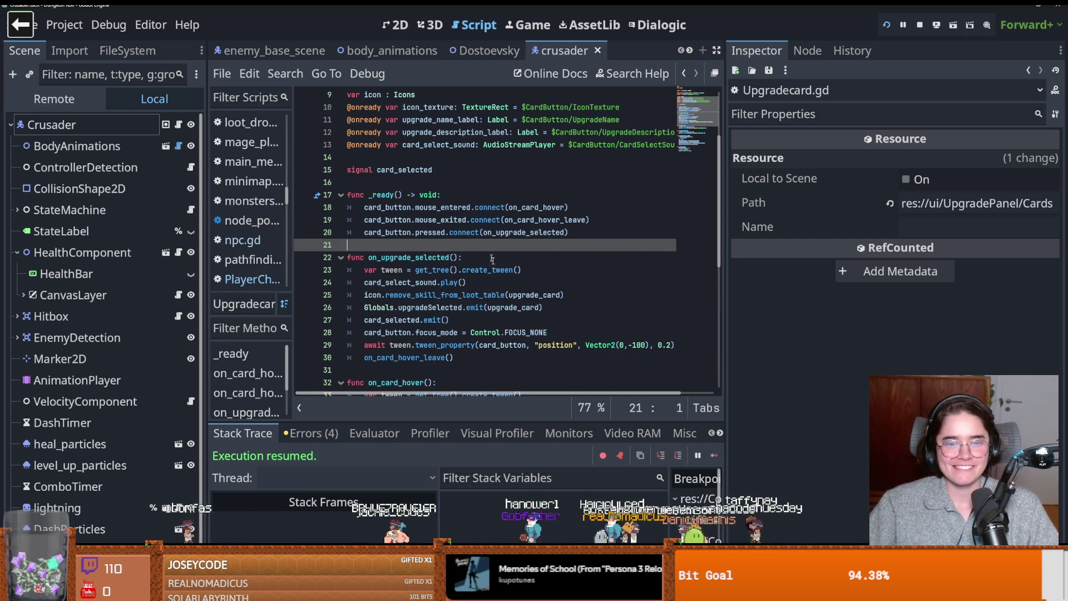
scroll(498, 272, "down", 1)
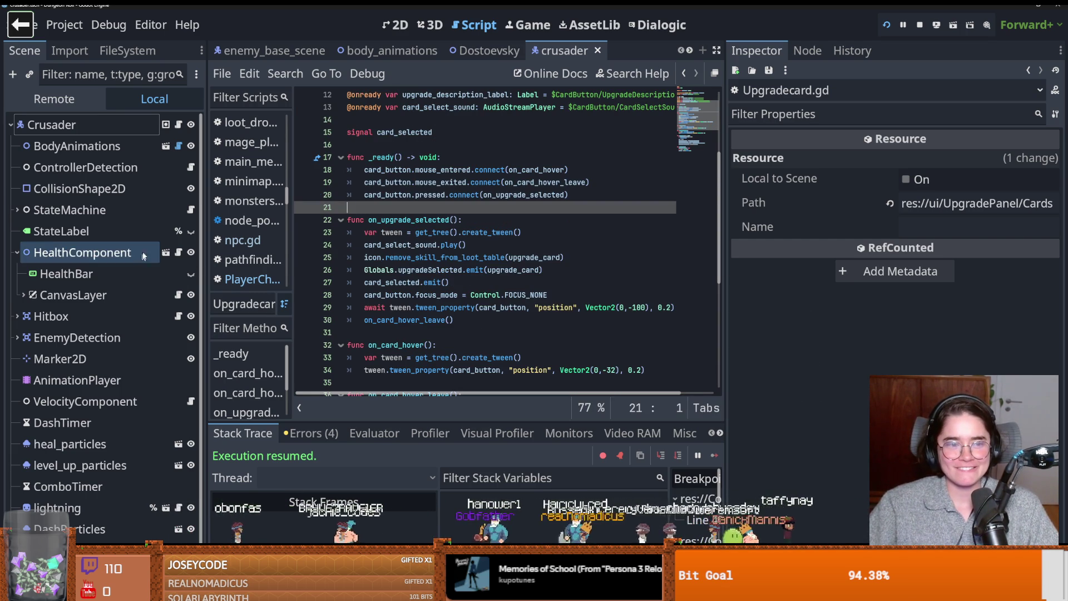
left_click_drag(205, 251, 240, 252)
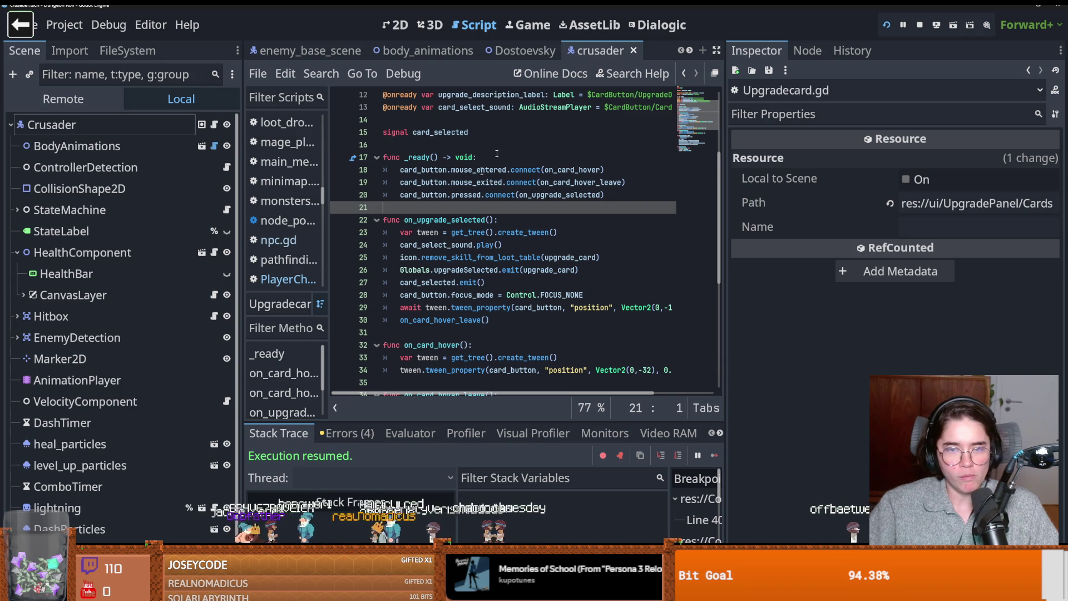
- Open the door script and select room_chooser_canvas on line 106
left_click(690, 51)
left_click(689, 51)
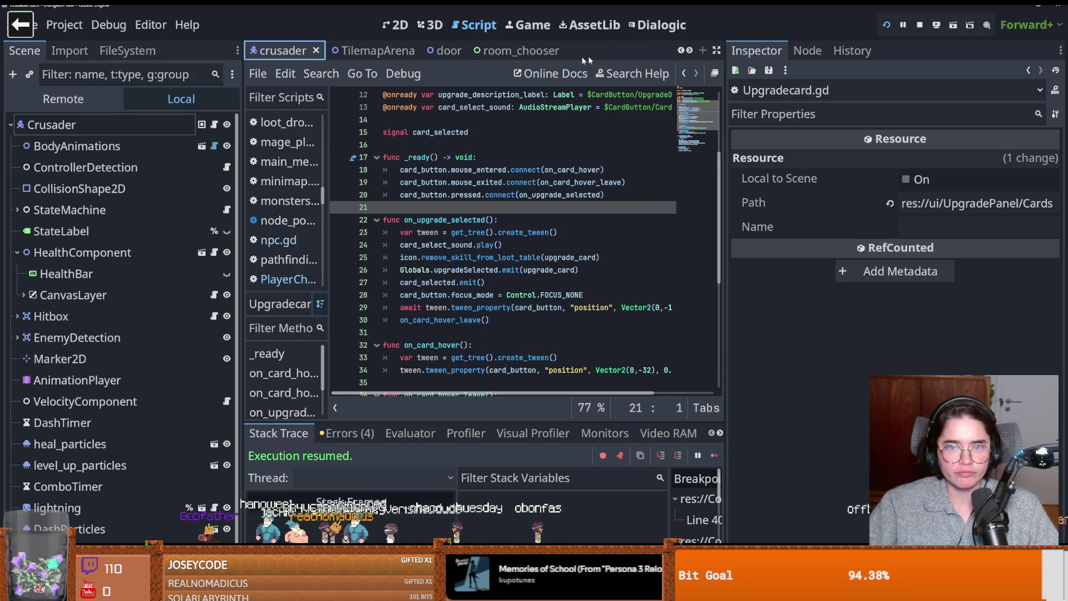
left_click(434, 51)
scroll(459, 236, "down", 8)
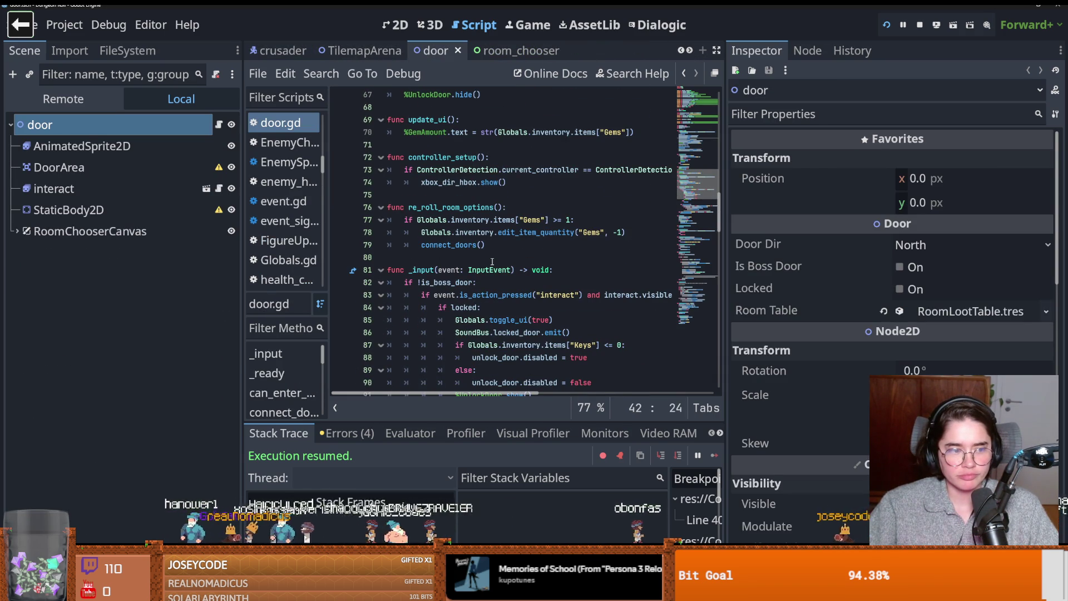
scroll(492, 261, "down", 9)
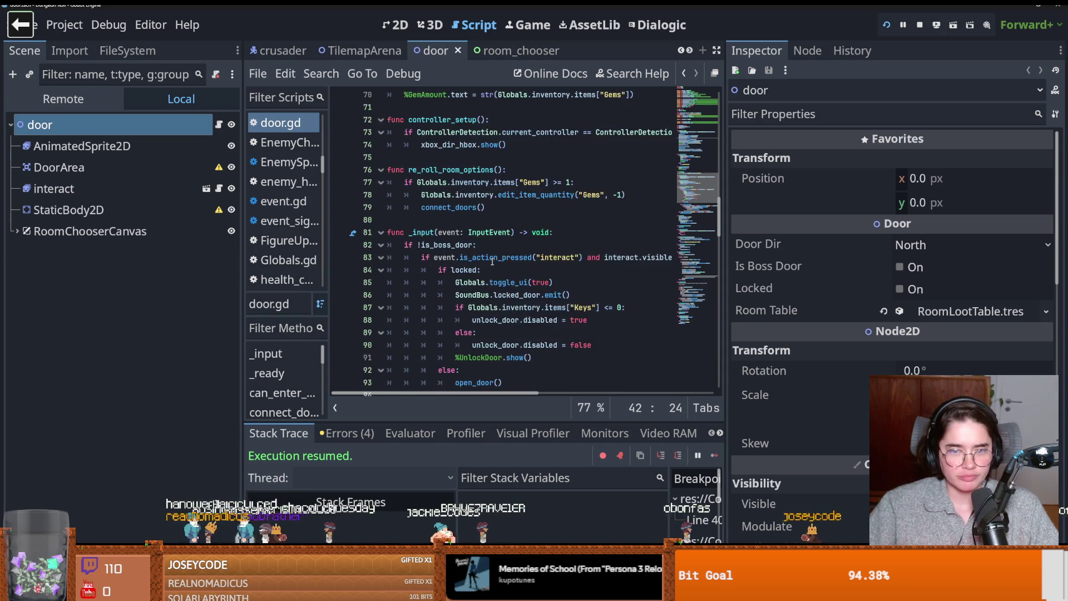
double_click(445, 245)
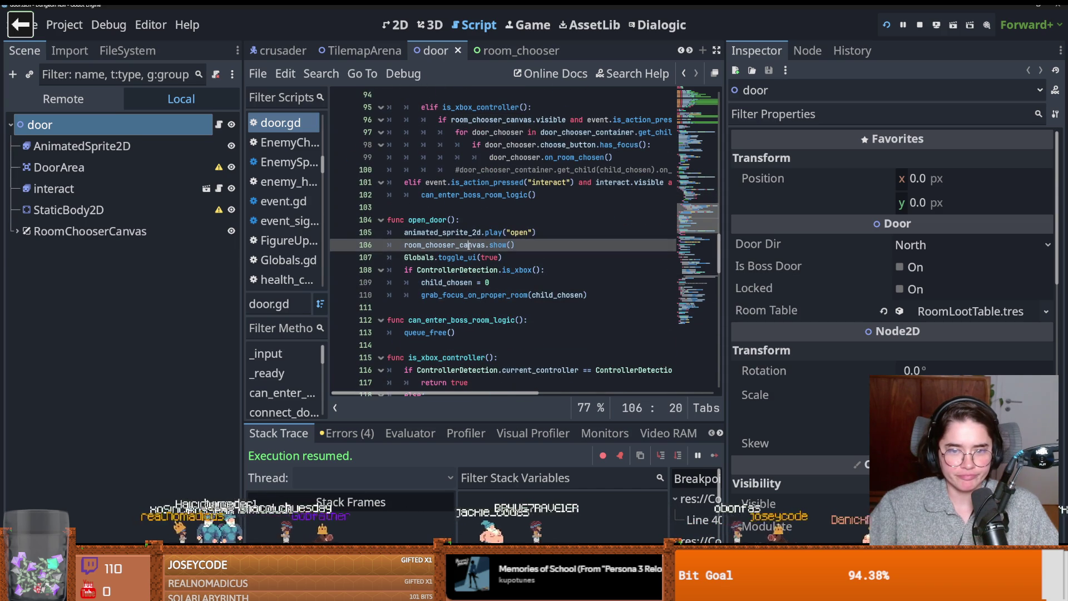
scroll(445, 245, "down", 4)
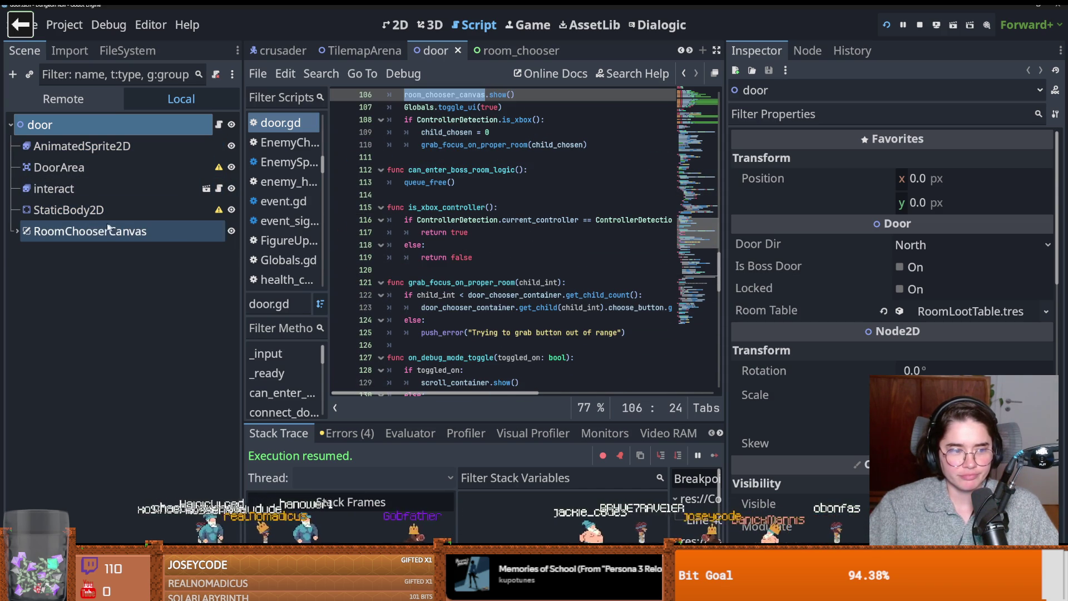
- Expand RoomChooserCanvas, open room_chooser.gd, and highlight FigureUpgrades in update_button
left_click(17, 231)
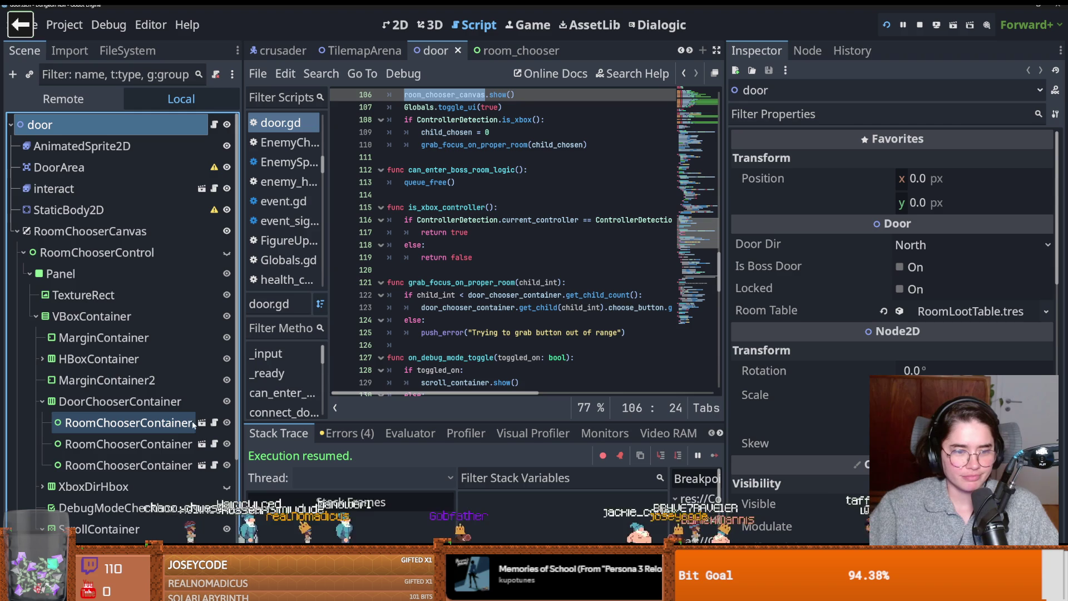
left_click(214, 423)
scroll(558, 259, "down", 2)
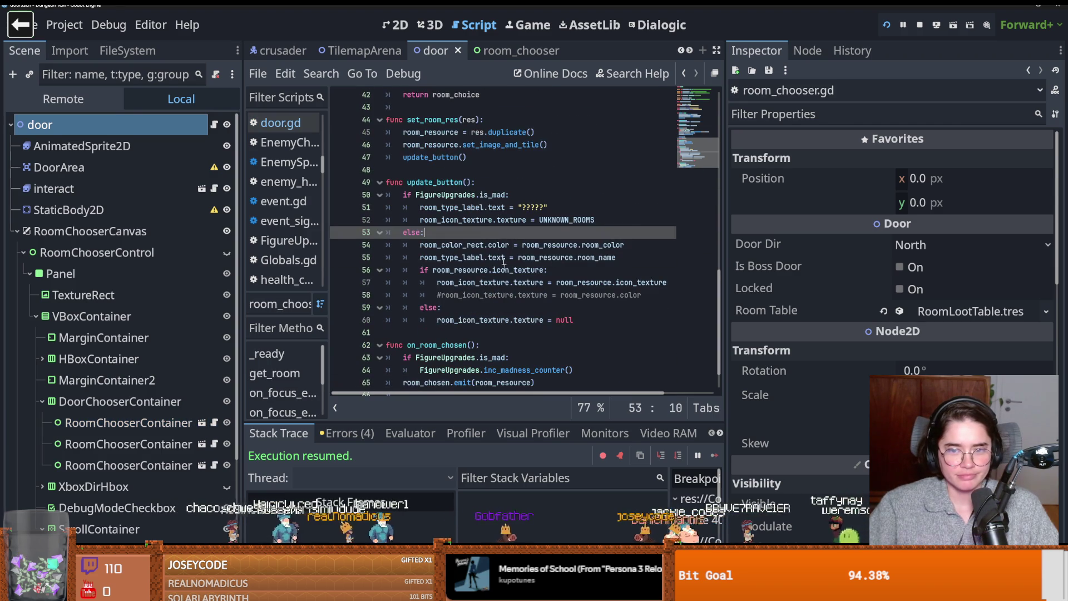
left_click(482, 220)
double_click(430, 196)
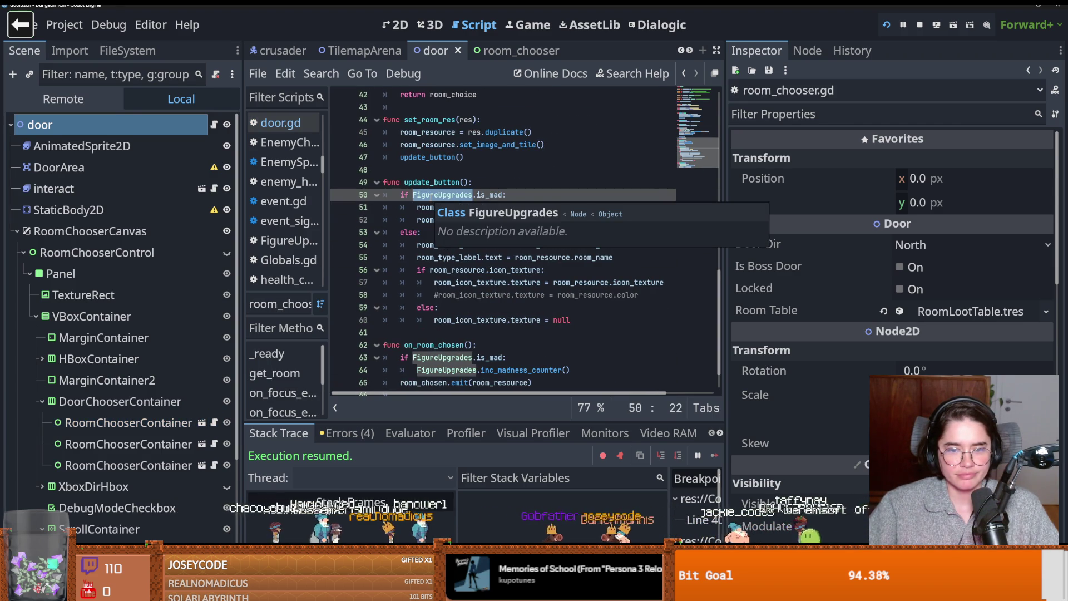
- Add a breakpoint on the line-50 is_mad check and run the project
scroll(424, 312, "down", 1)
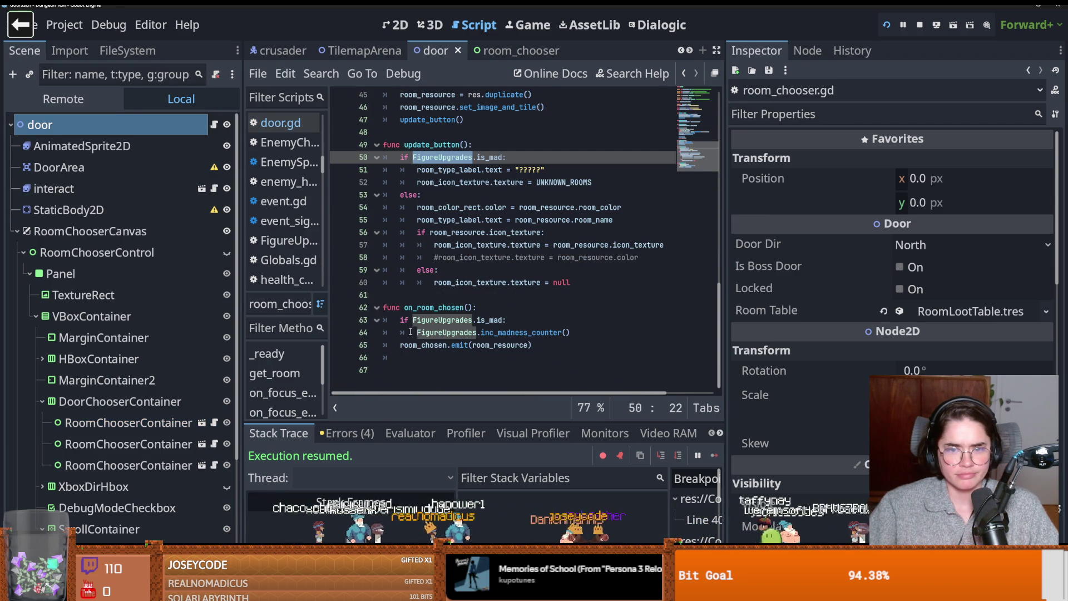
left_click(482, 318)
scroll(403, 231, "up", 2)
left_click(340, 232)
left_click(887, 25)
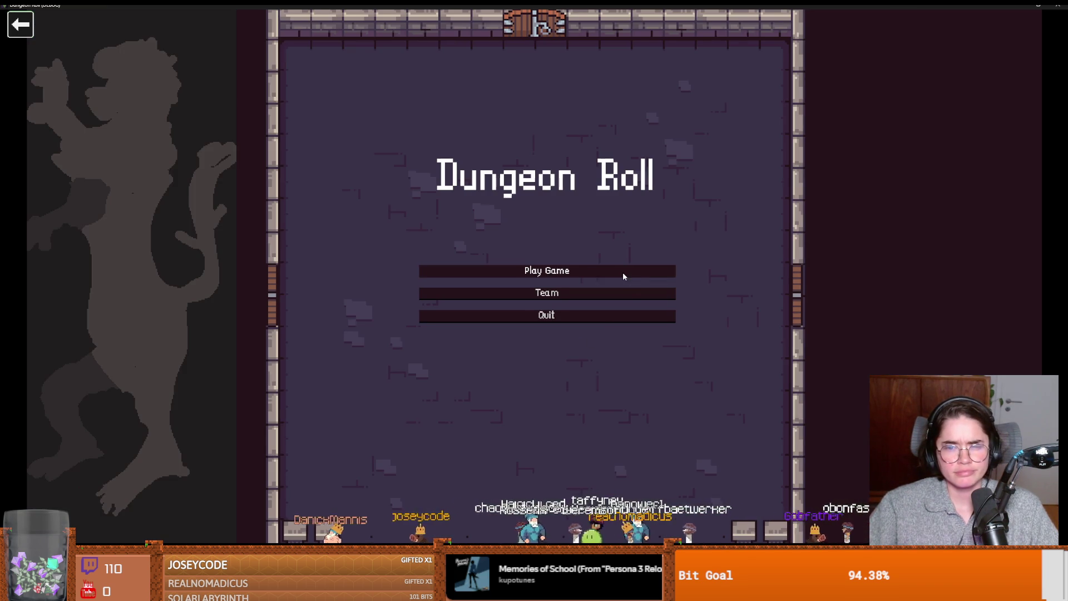
- Start a new game as the Crusader and continue past the line-50 breakpoint
left_click(623, 272)
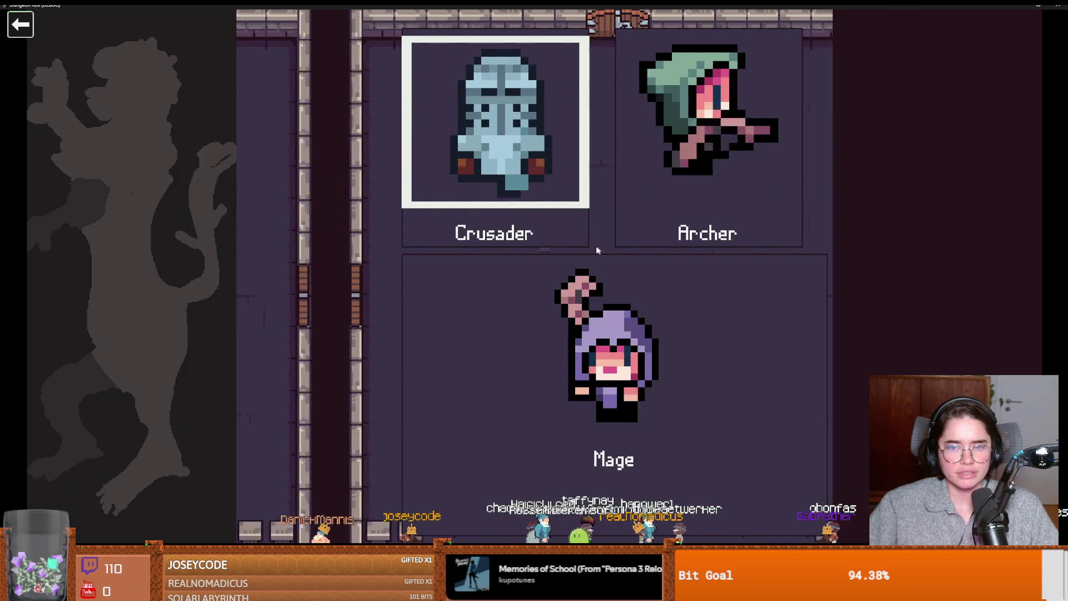
left_click(469, 167)
type("sa if FigureUpgrades.is_mad:")
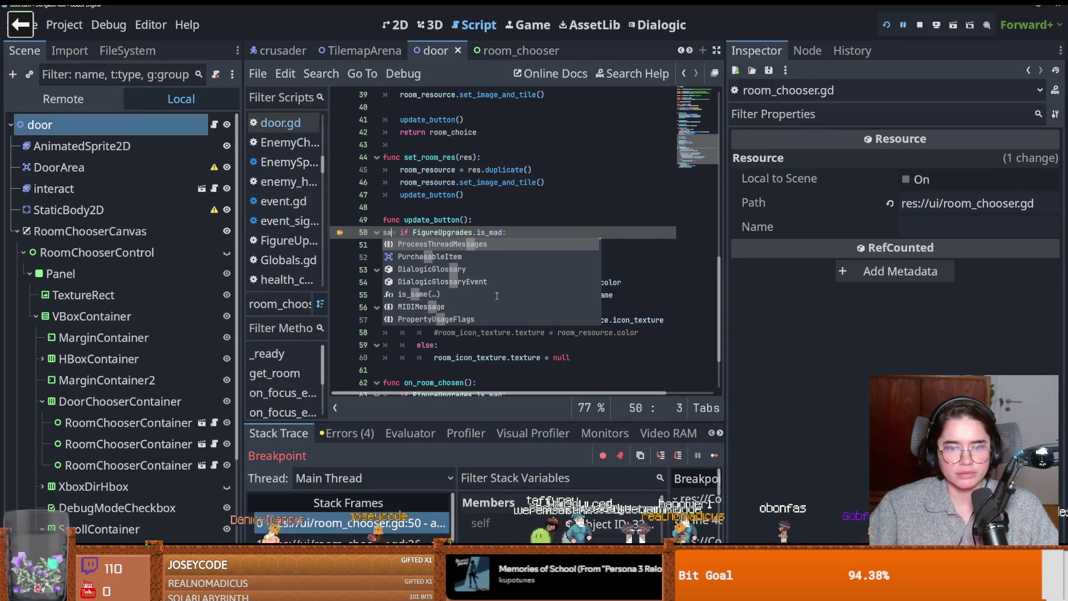
key("BackSpace")
key("BackSpace")
left_click(715, 457)
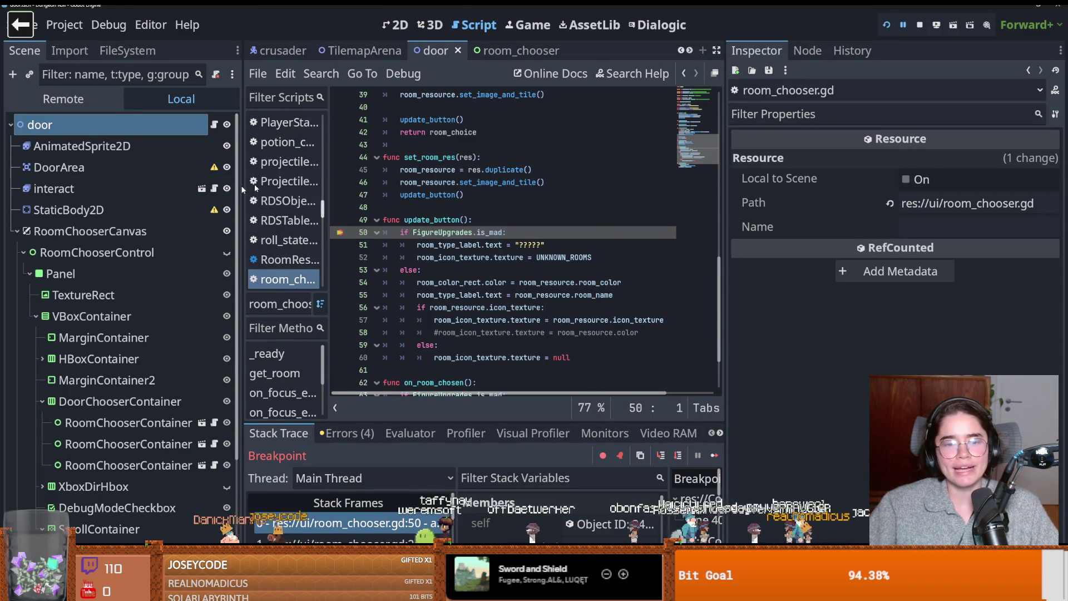
- Choose a room from the door's debug room list and fight with the lightning spell
left_click(710, 458)
key("e")
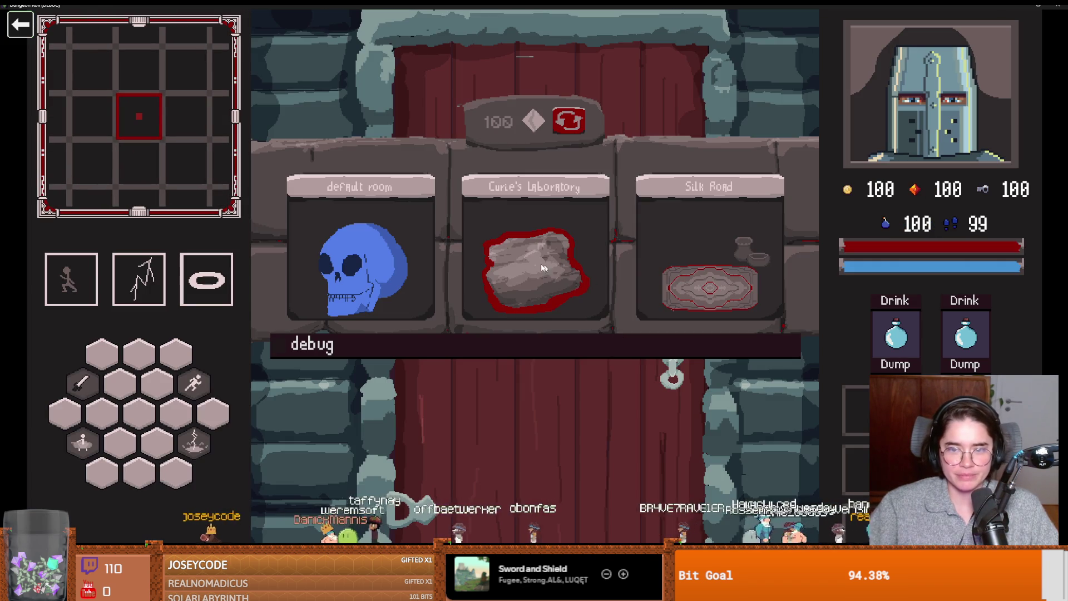
left_click(441, 355)
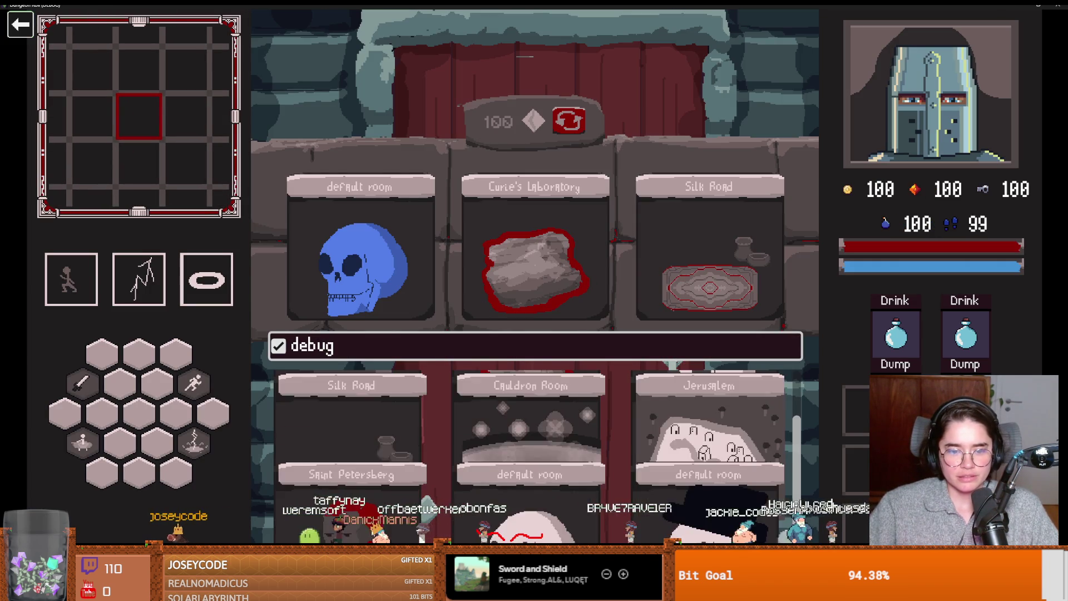
left_click(453, 445)
key("a")
key("2")
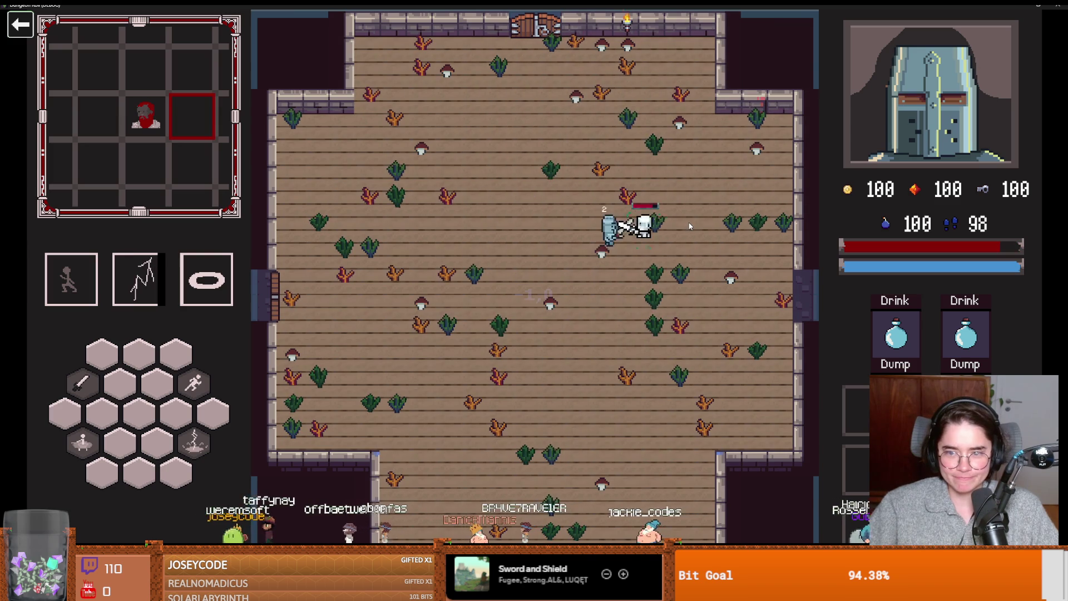
- Talk to Dostoevsky, take the False Execution upgrade, and continue past the line-54 breakpoint
key("w")
key("a")
key("e")
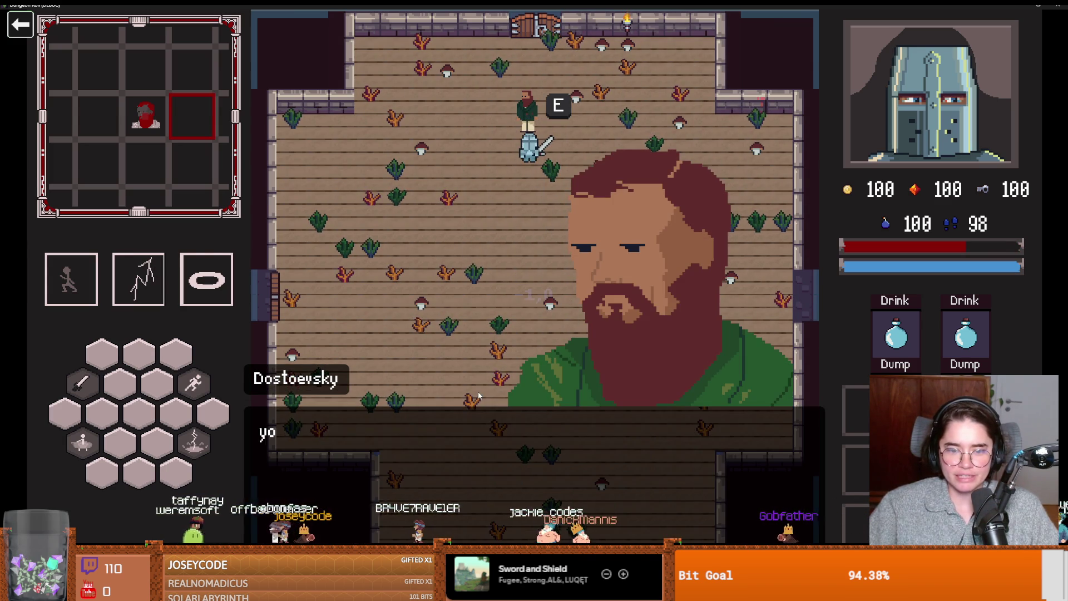
key("e")
key("e")
left_click(516, 258)
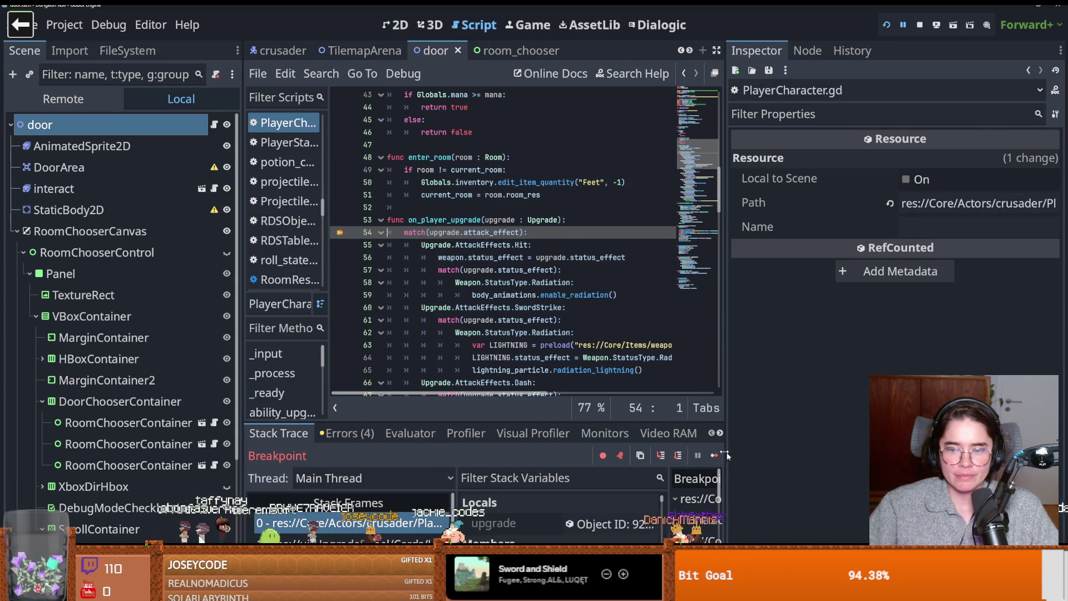
left_click(714, 456)
- Load another room from the debug list, unlock the left door with a key, and enter the first room
key("w")
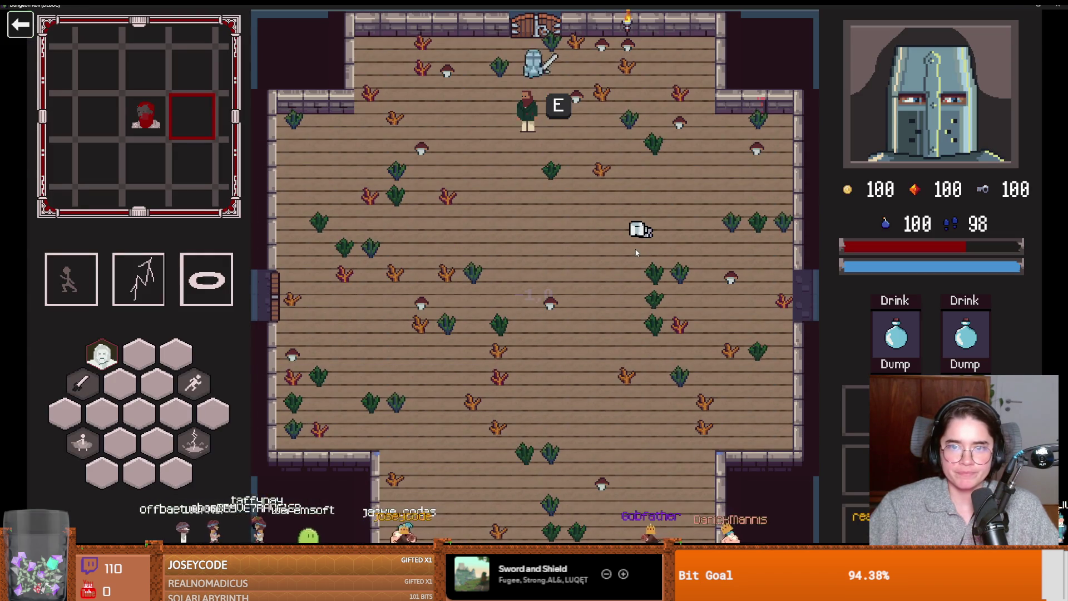
key("e")
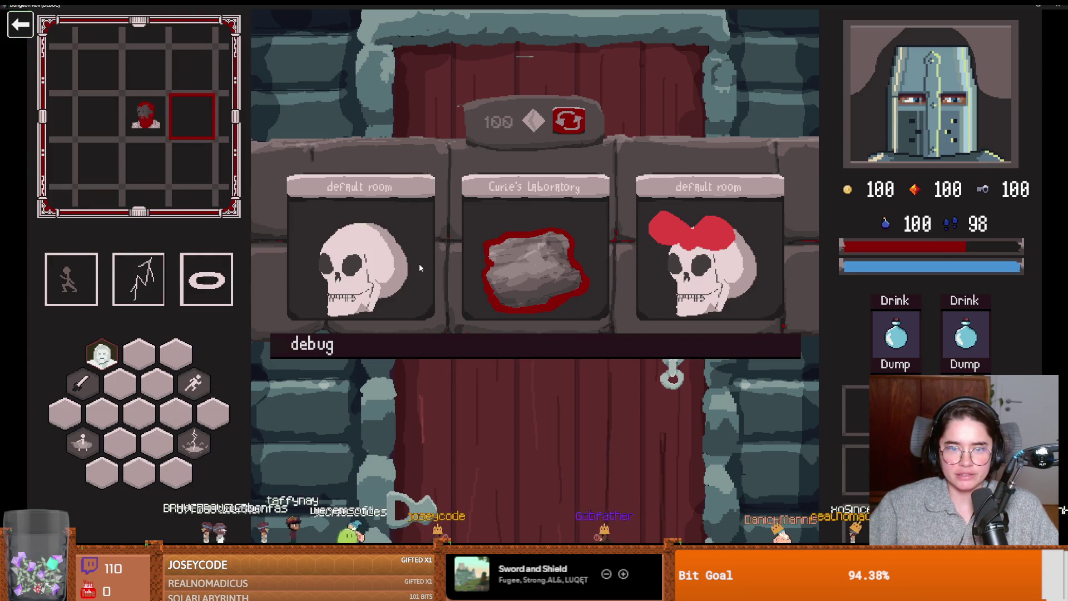
left_click(423, 345)
left_click(414, 440)
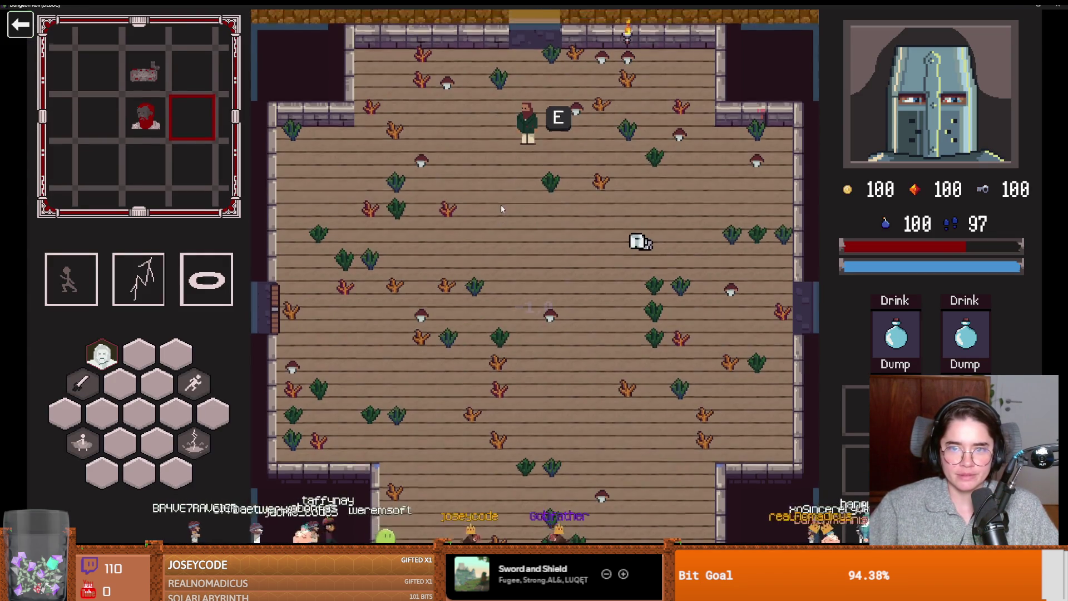
key("a")
key("w")
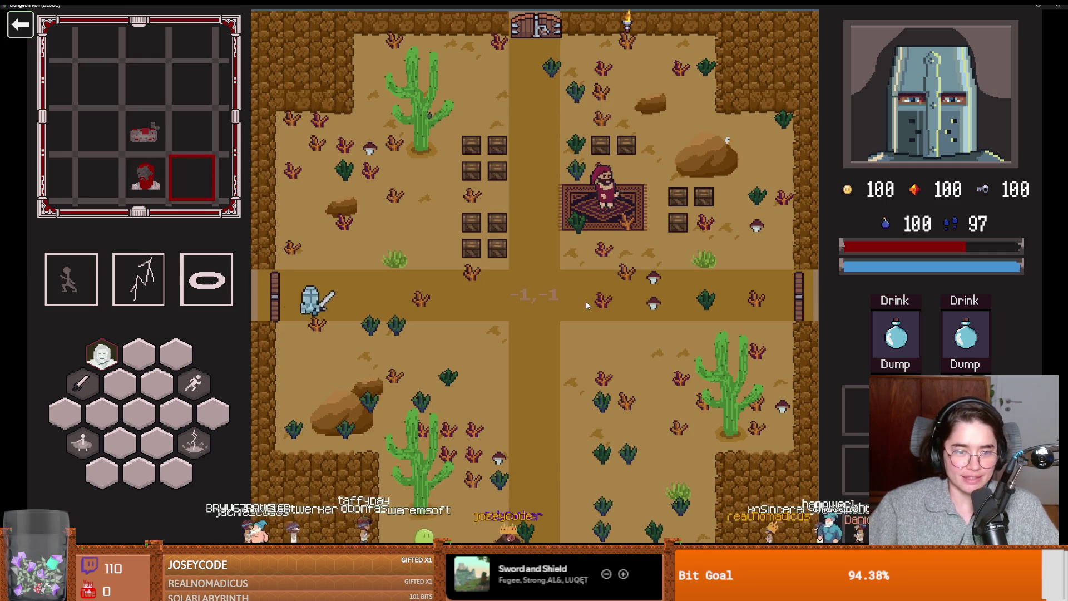
key("e")
left_click(503, 313)
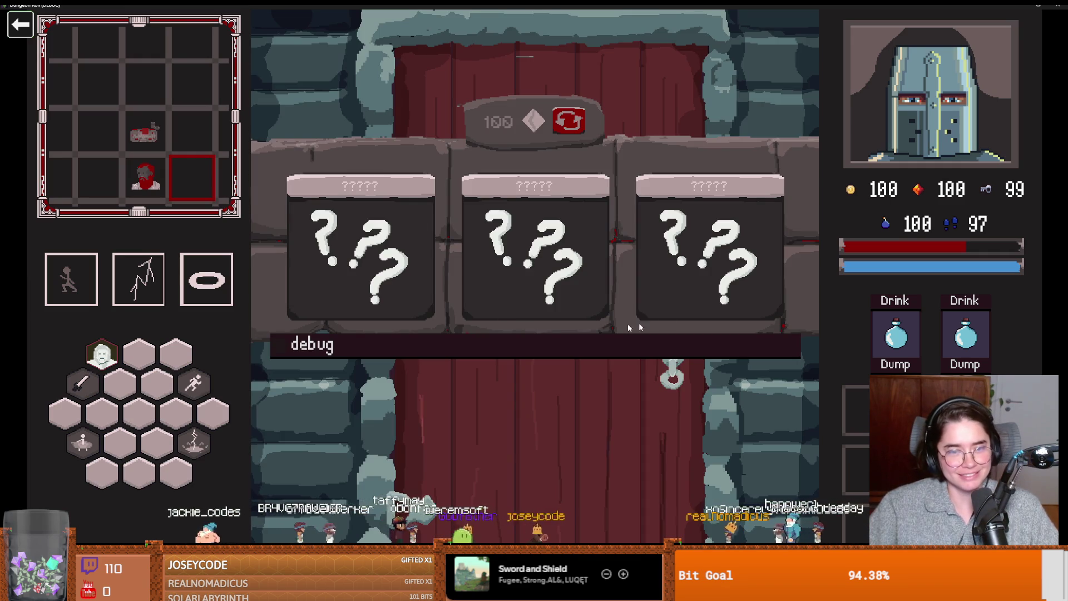
left_click(402, 279)
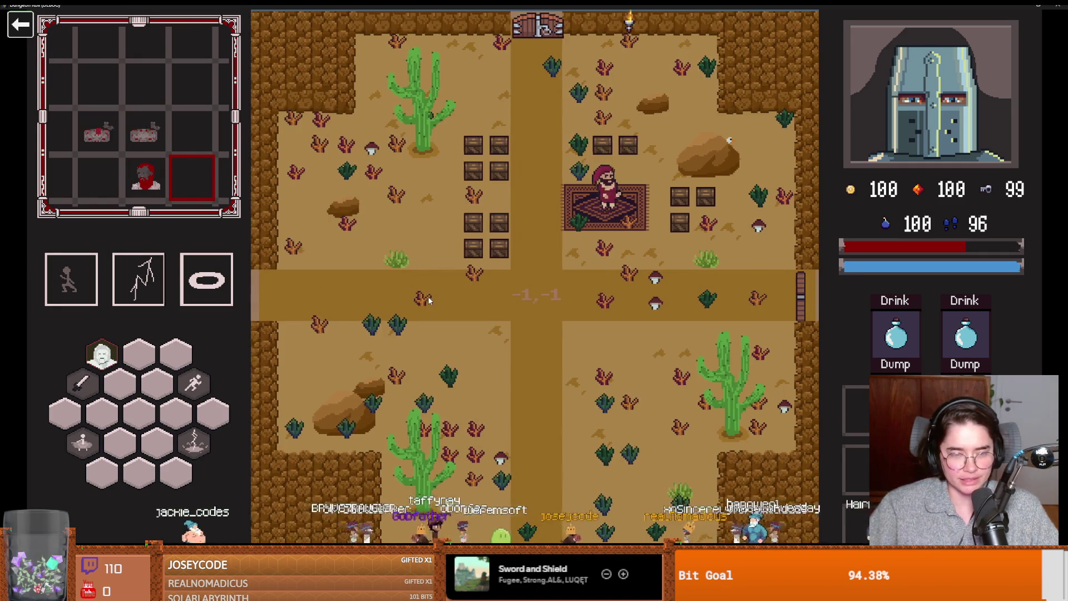
- Walk through the desert room to the top door and load the next room from the debug list
key("w")
key("a")
key("w")
key("e")
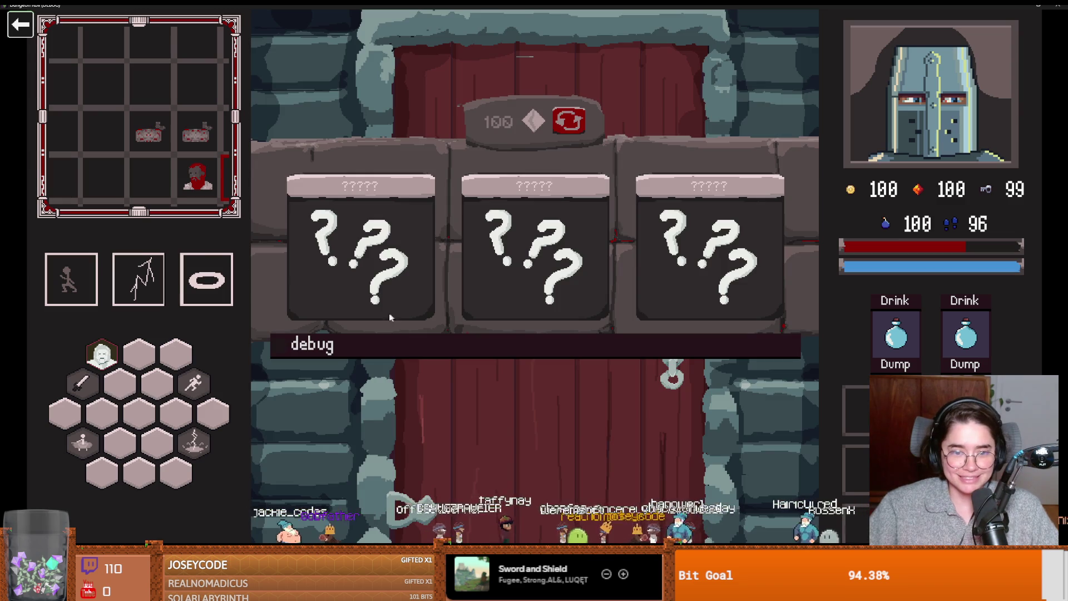
left_click(362, 345)
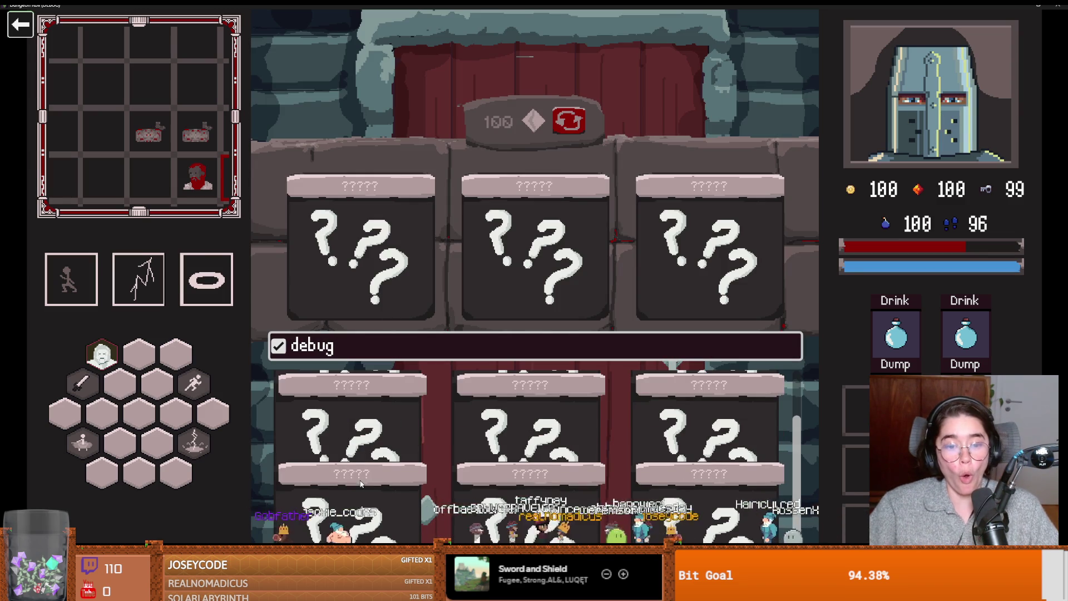
left_click(360, 484)
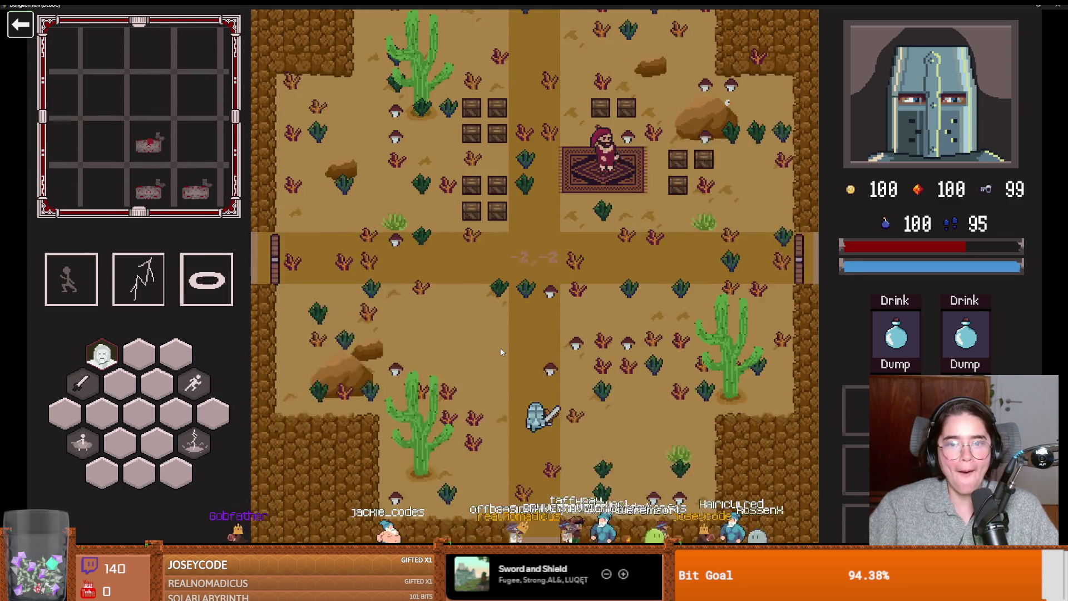
key("w")
key("a")
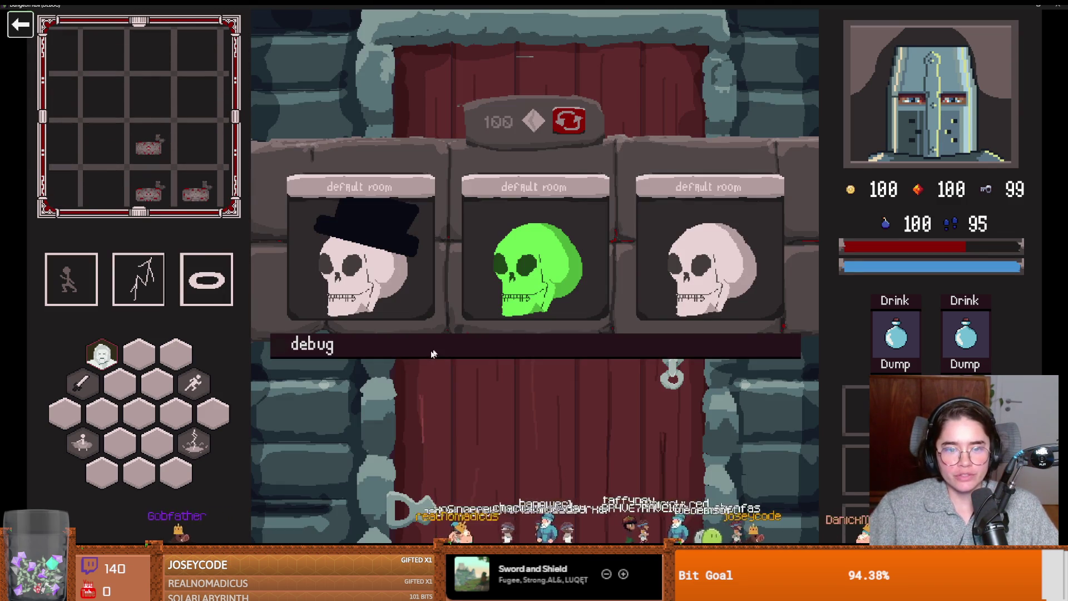
- Show the debug room list once more, then take the game out of fullscreen and close it
left_click(431, 350)
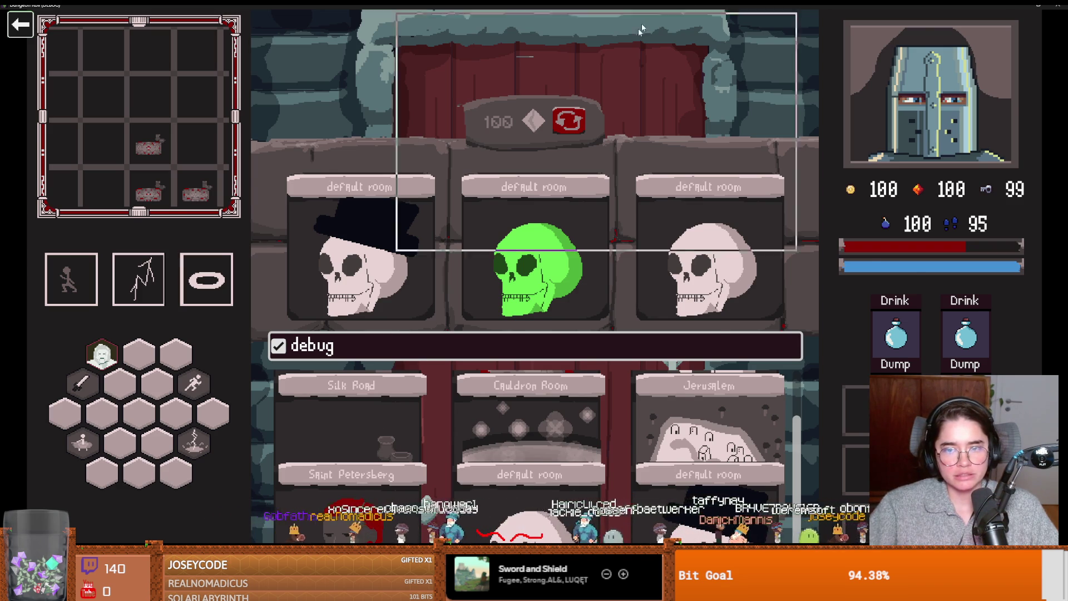
double_click(660, 8)
scroll(410, 274, "up", 3)
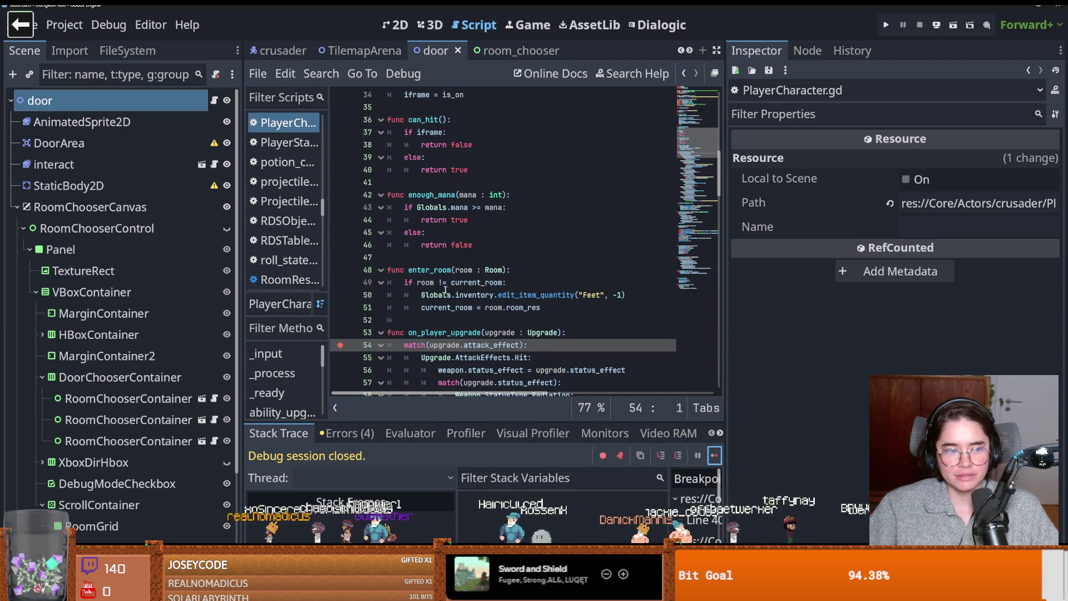
- Review the upgrade match in on_player_upgrade, highlighting the uses of upgrade, and save
mouse_move(511, 305)
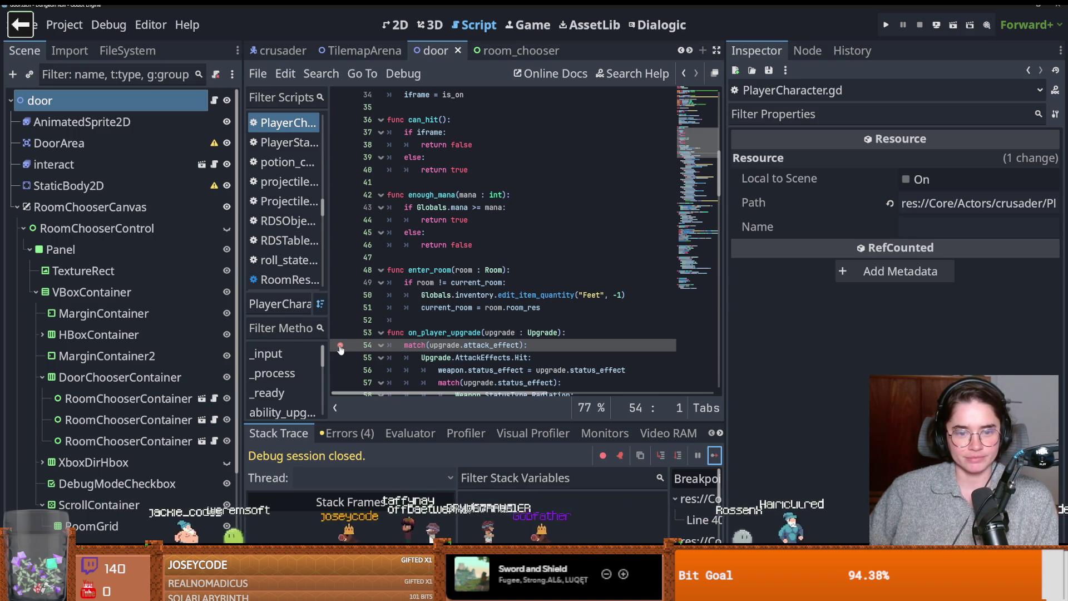
left_click(444, 345)
key("ctrl+s")
double_click(443, 345)
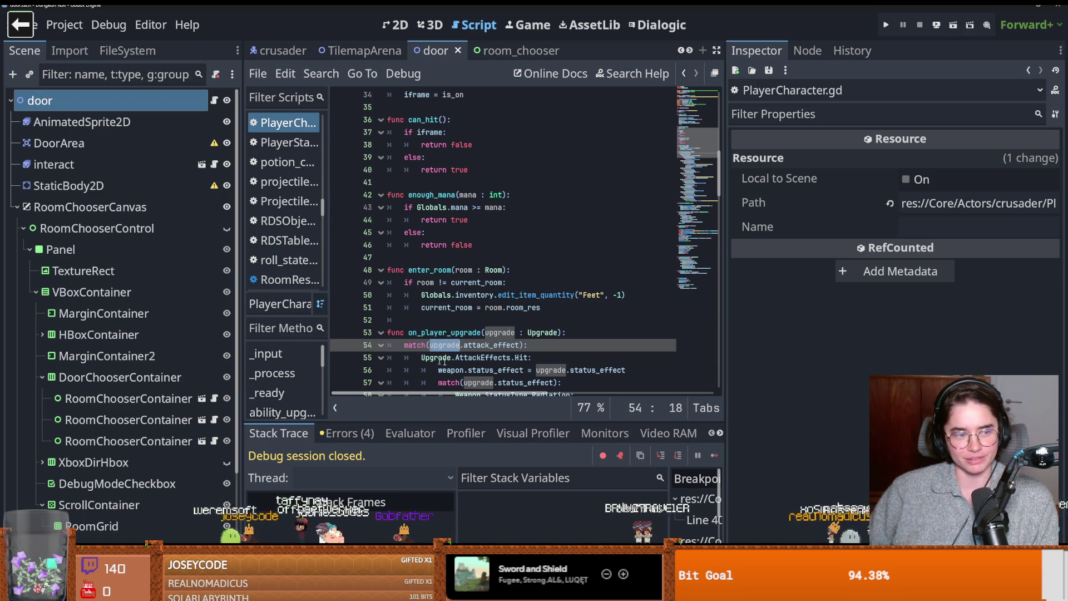
key("ctrl+s")
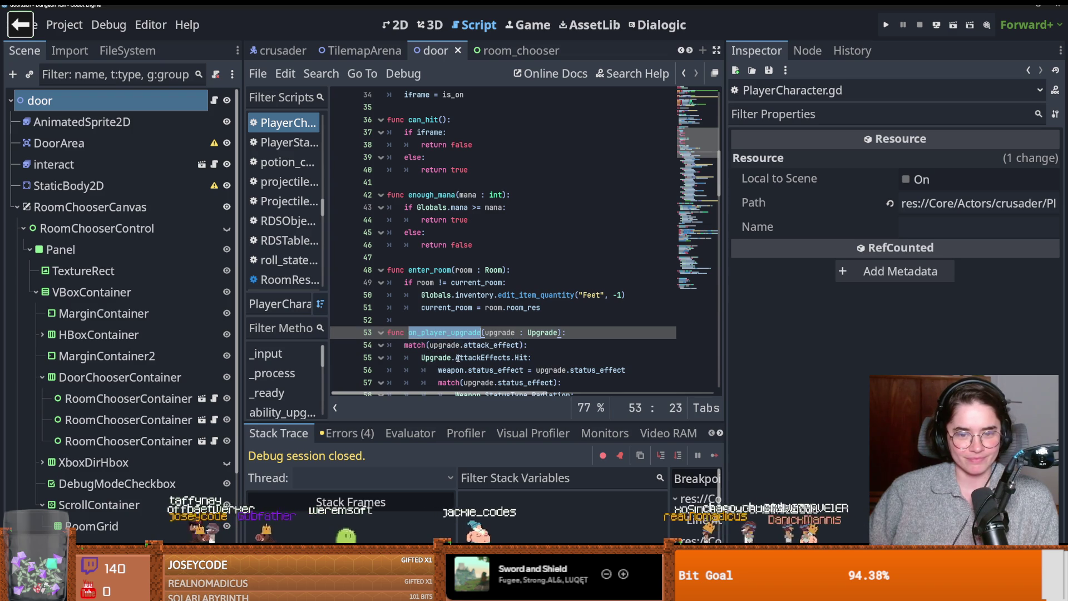
key("ctrl+s")
- Read further down, dismiss the status_effect documentation popup, save, and widen the code area
scroll(466, 348, "down", 2)
scroll(467, 346, "down", 2)
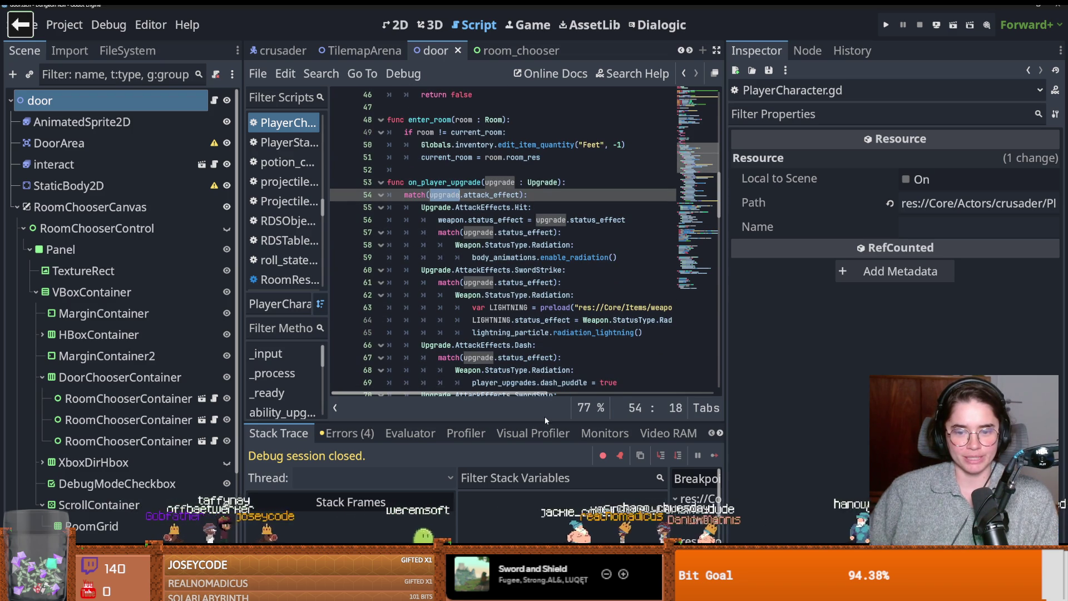
scroll(510, 370, "down", 2)
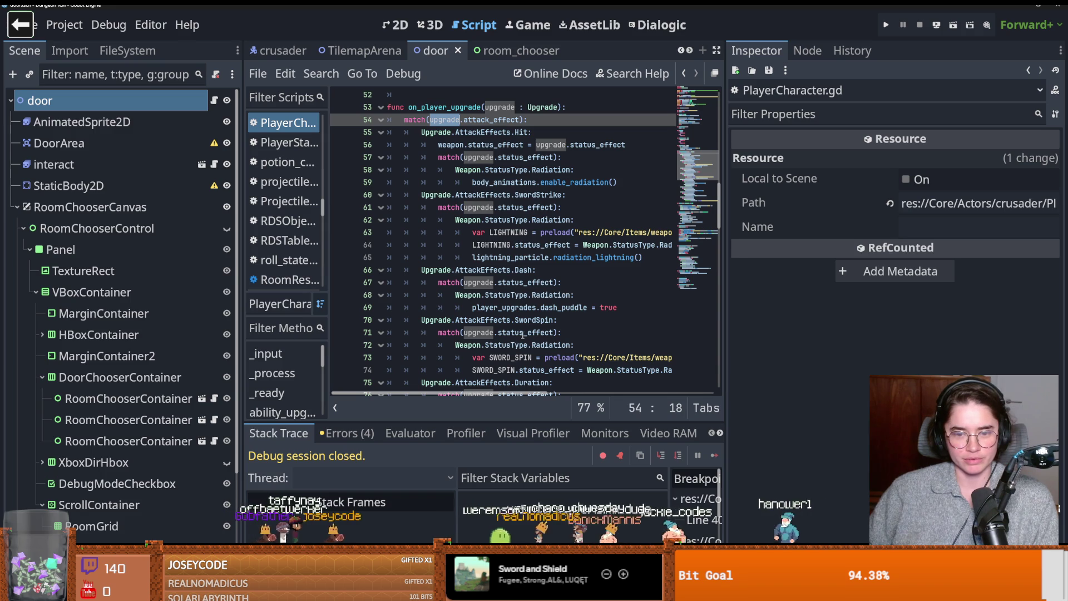
mouse_move(529, 333)
left_click(494, 320)
key("ctrl+s")
scroll(536, 354, "down", 2)
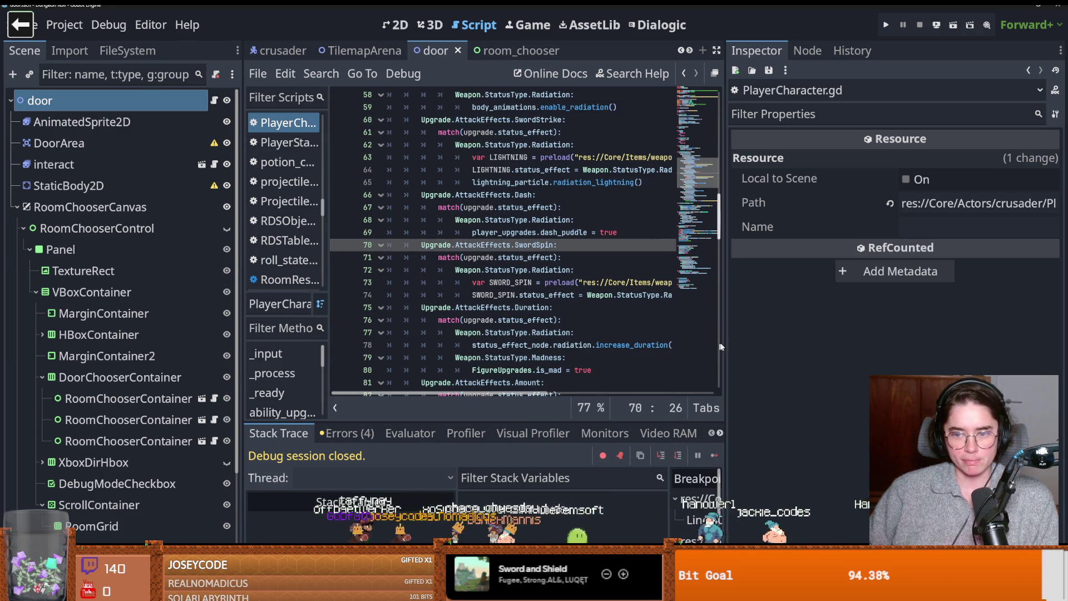
left_click_drag(725, 343, 851, 343)
- Scroll to line 87, place the caret there, and save
scroll(528, 325, "down", 2)
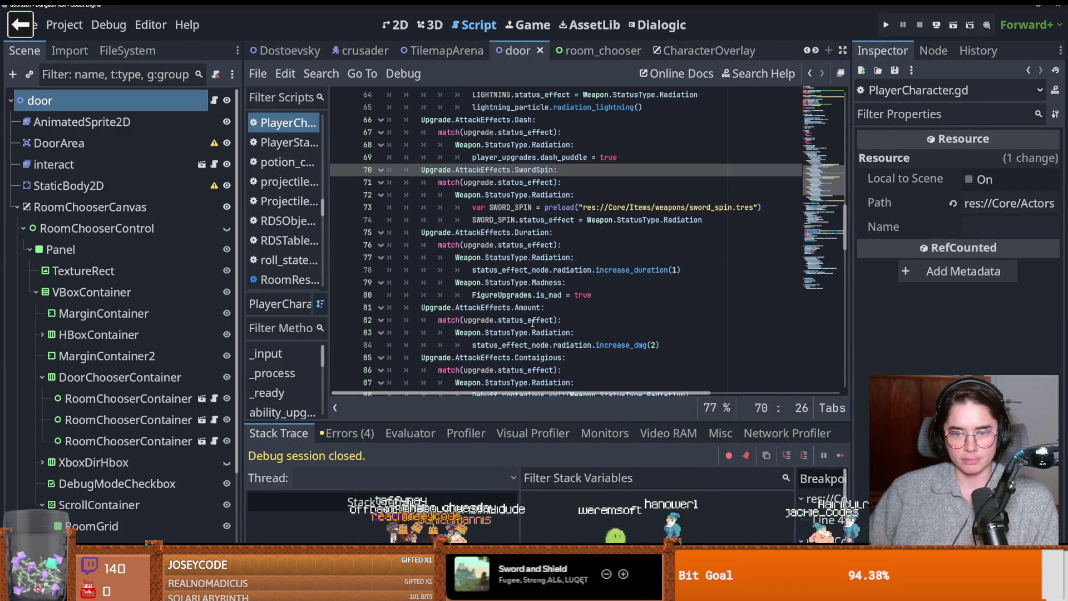
scroll(531, 322, "down", 2)
mouse_move(540, 323)
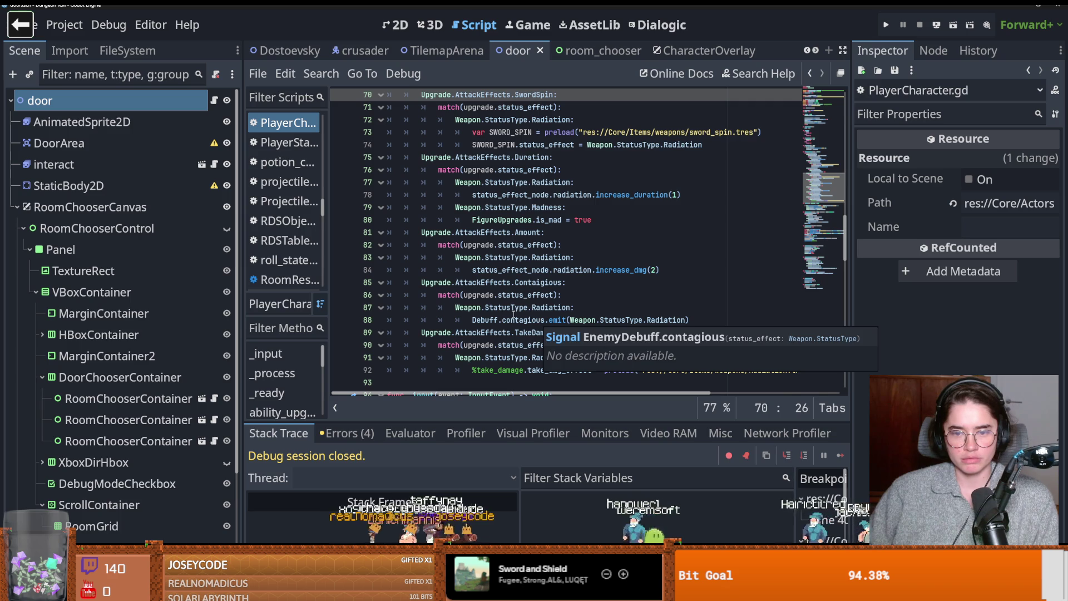
left_click(513, 312)
scroll(513, 311, "up", 2)
key("ctrl+s")
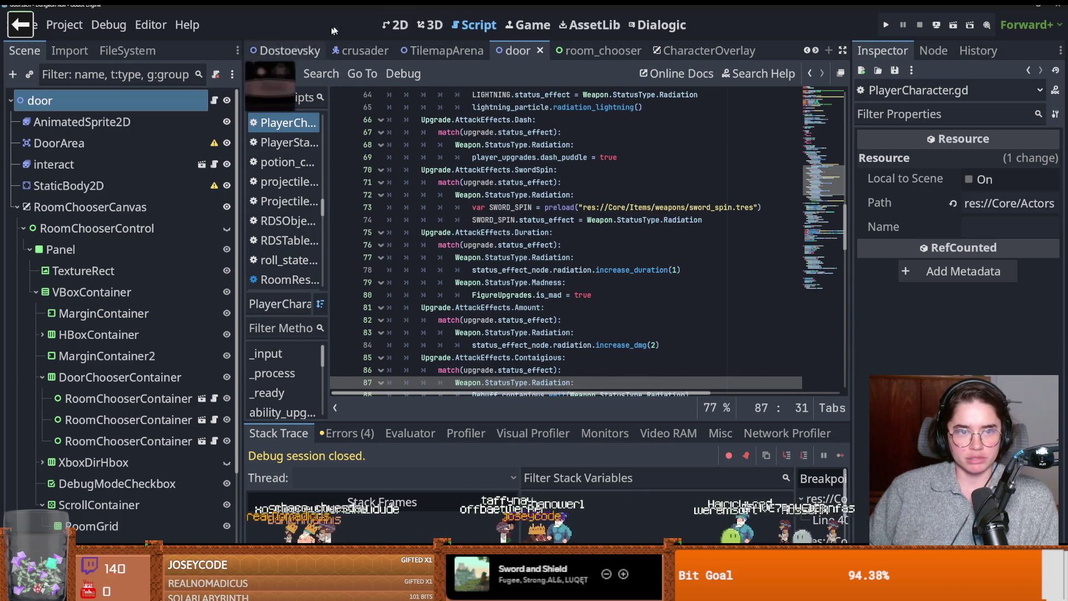
- View the door scene in the 2D workspace, then return to door.gd
key("ctrl+F1")
scroll(400, 231, "up", 2)
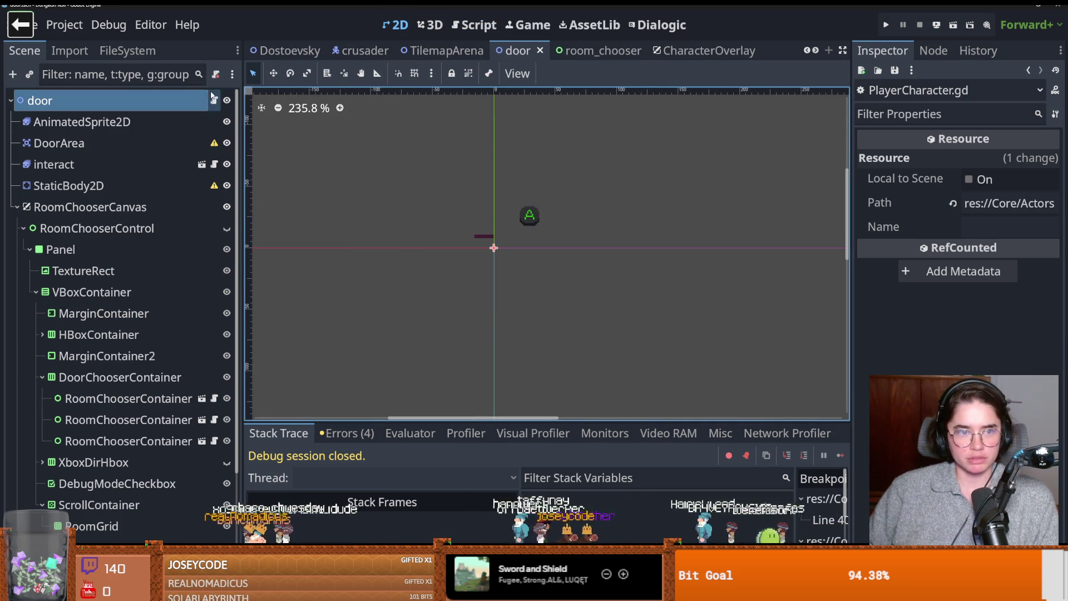
key("ctrl+F3")
- Scroll through door.gd to review the _ready and on_unlock_door functions
scroll(519, 267, "up", 10)
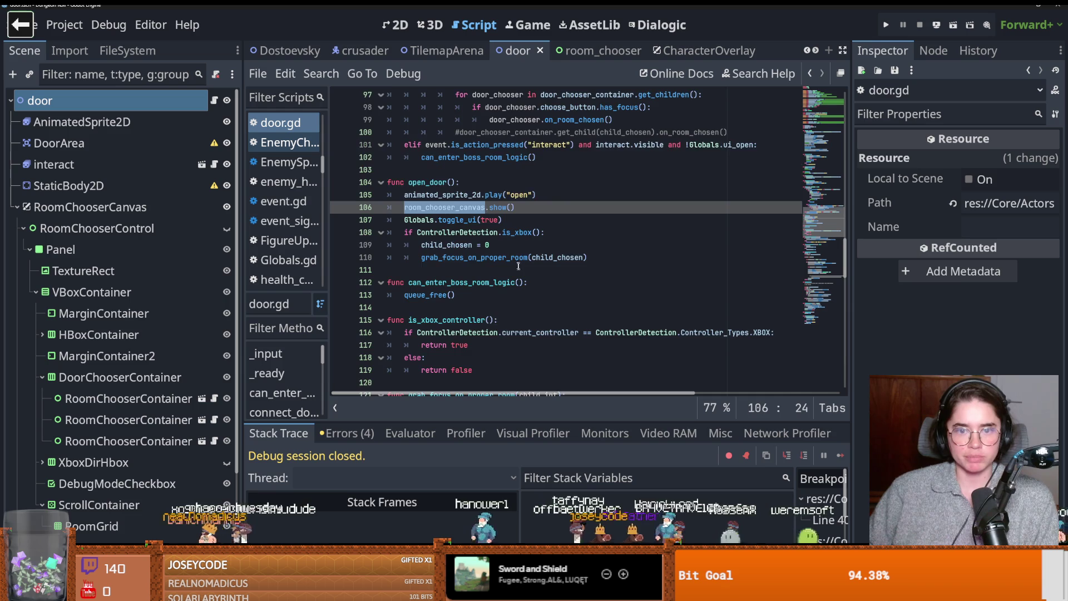
scroll(524, 257, "up", 4)
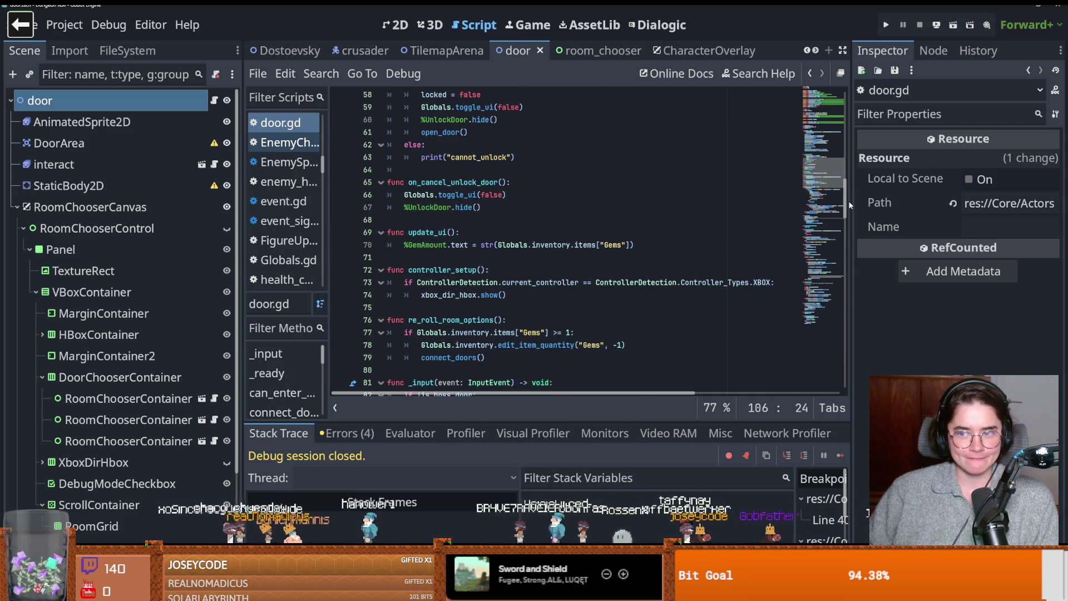
scroll(850, 205, "up", 15)
scroll(830, 172, "down", 7)
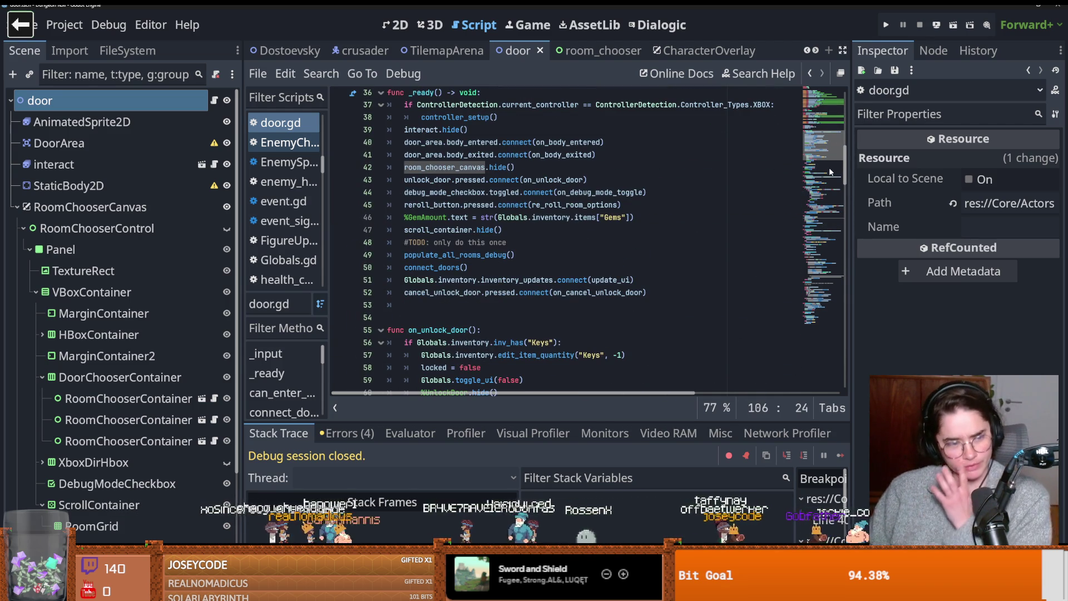
scroll(828, 162, "up", 2)
scroll(827, 164, "down", 2)
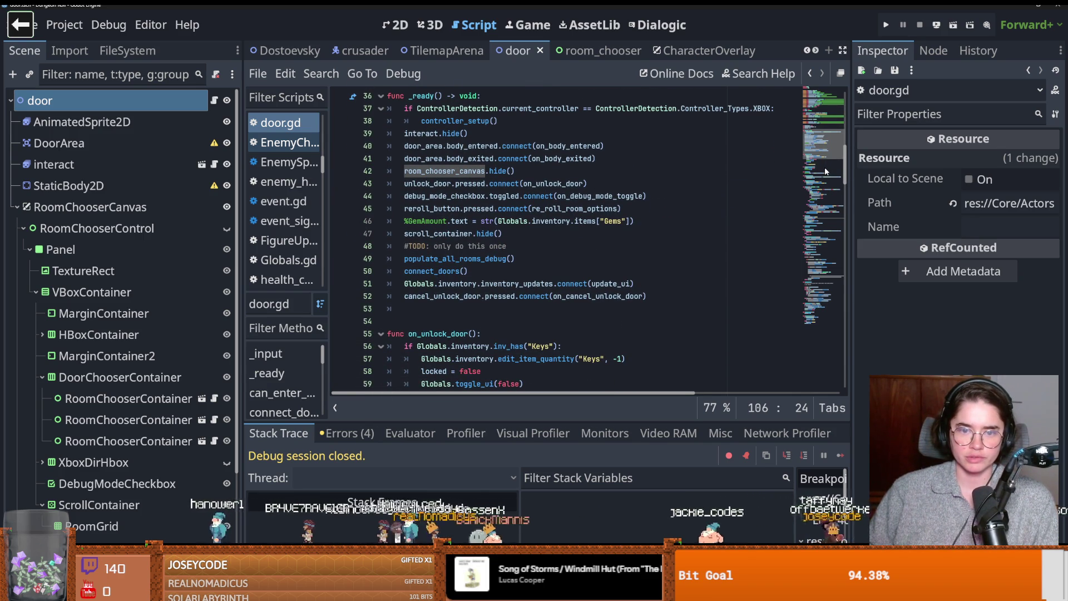
scroll(825, 171, "down", 1)
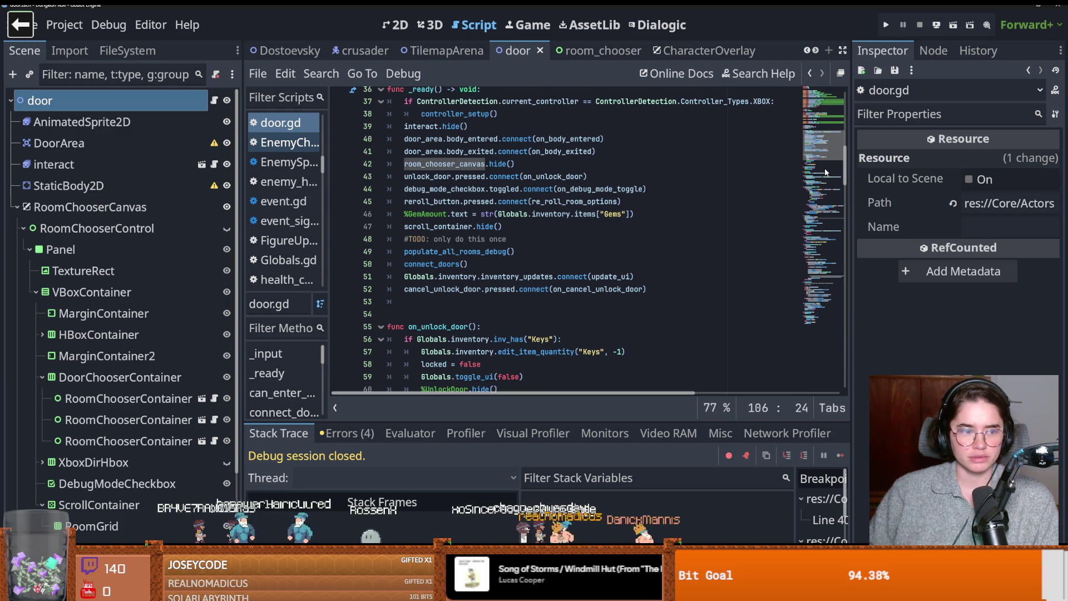
scroll(825, 171, "down", 1)
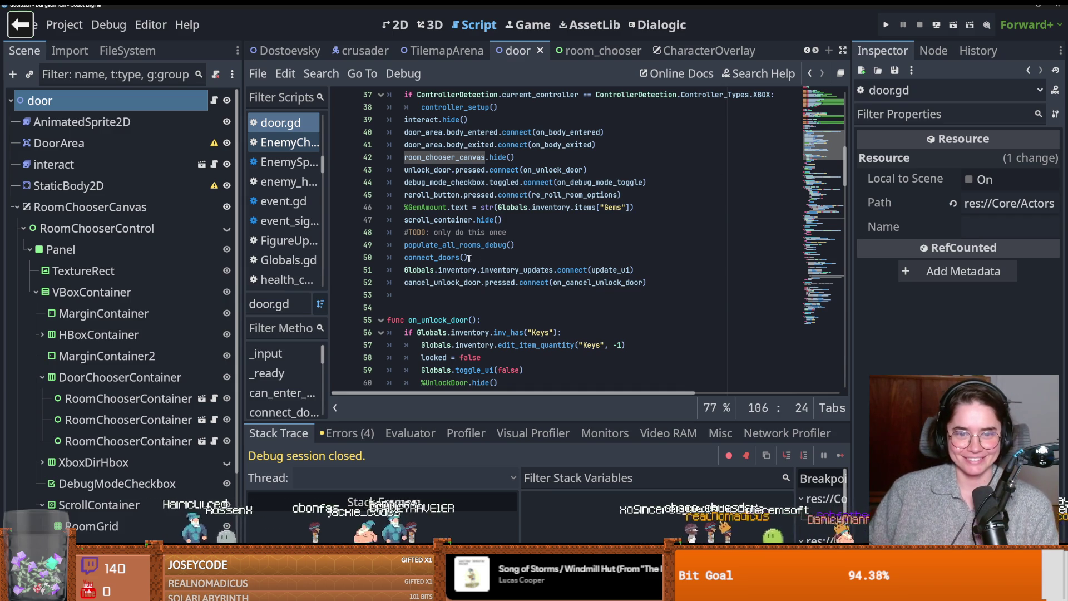
scroll(521, 290, "up", 1)
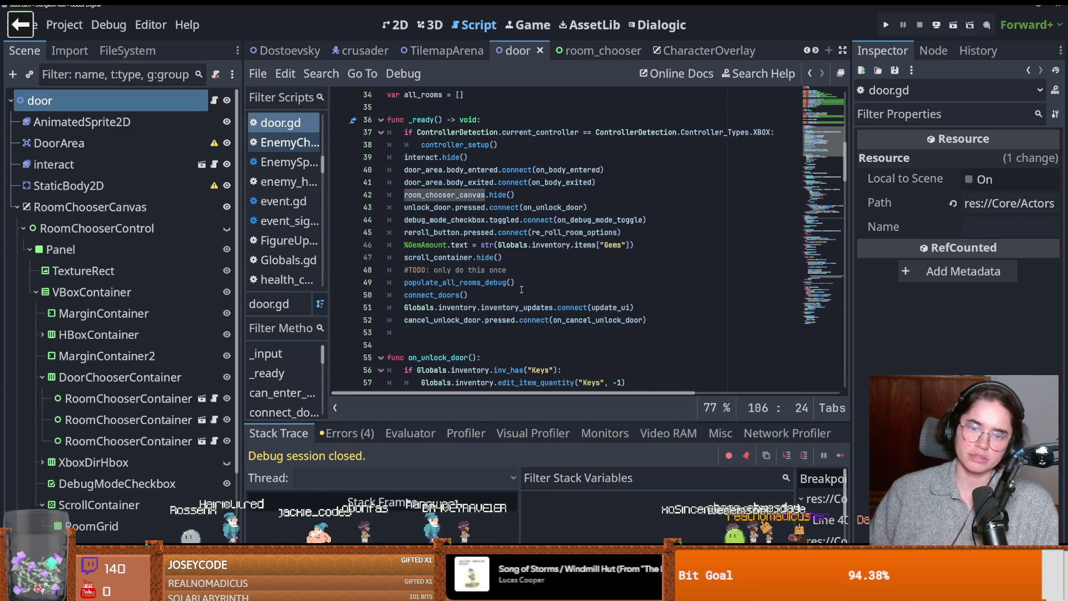
scroll(521, 289, "up", 1)
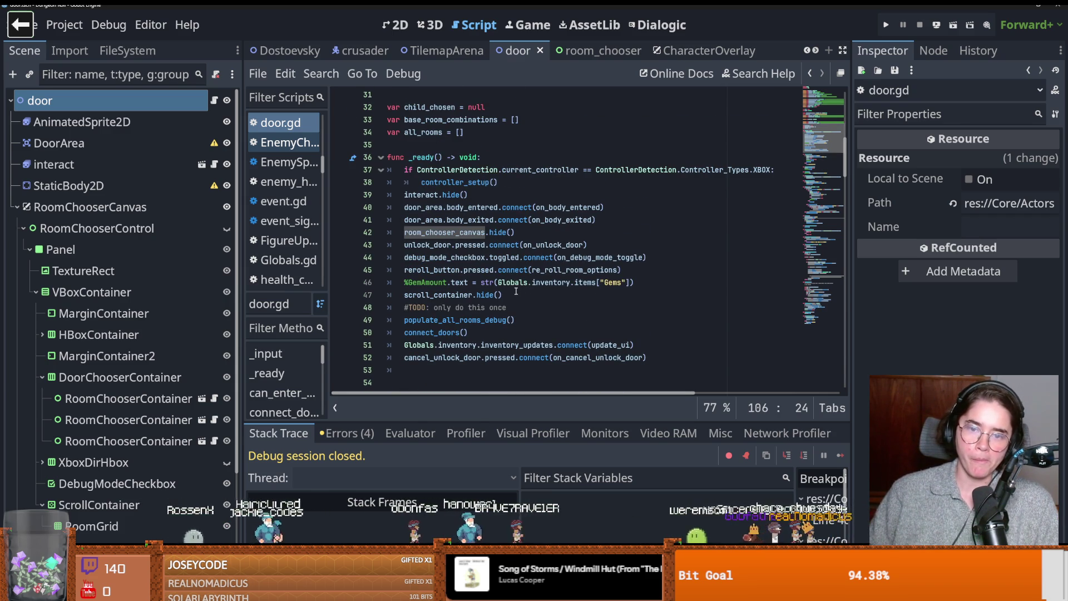
mouse_move(516, 288)
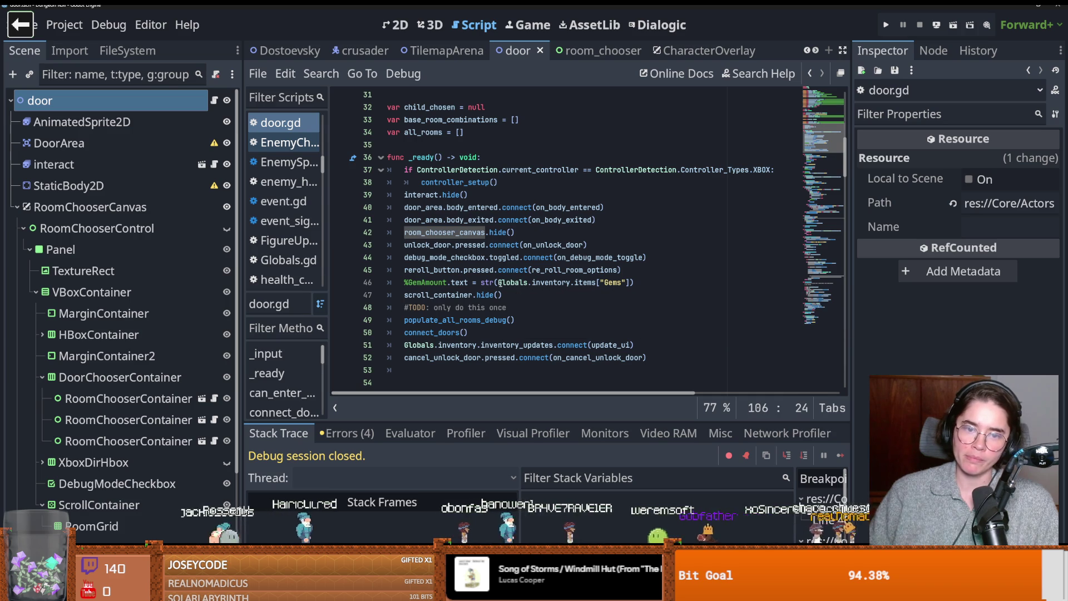
scroll(516, 287, "down", 2)
scroll(443, 270, "up", 1)
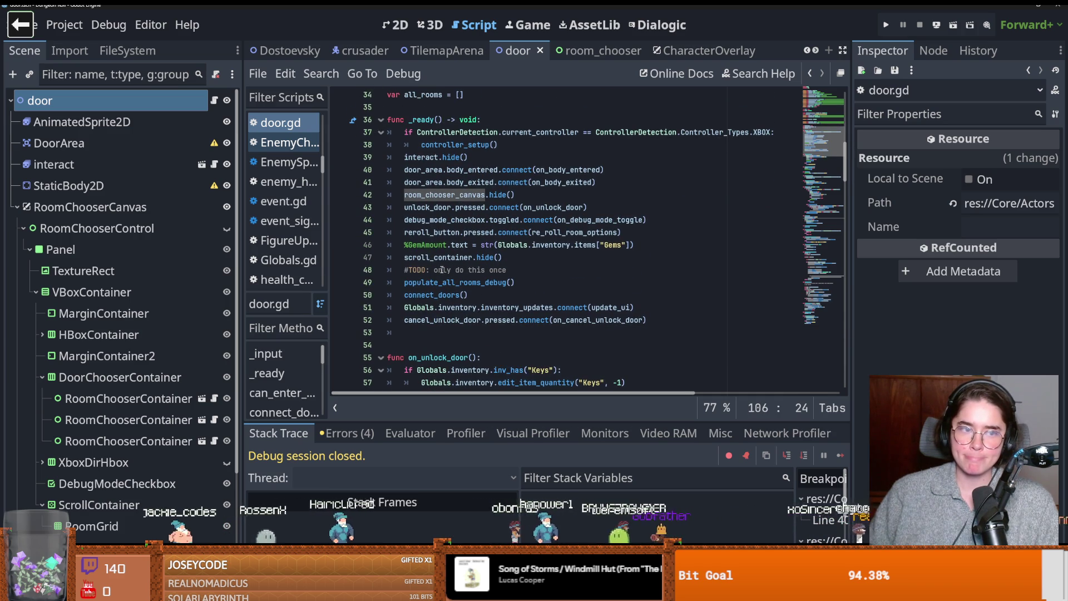
scroll(443, 270, "down", 3)
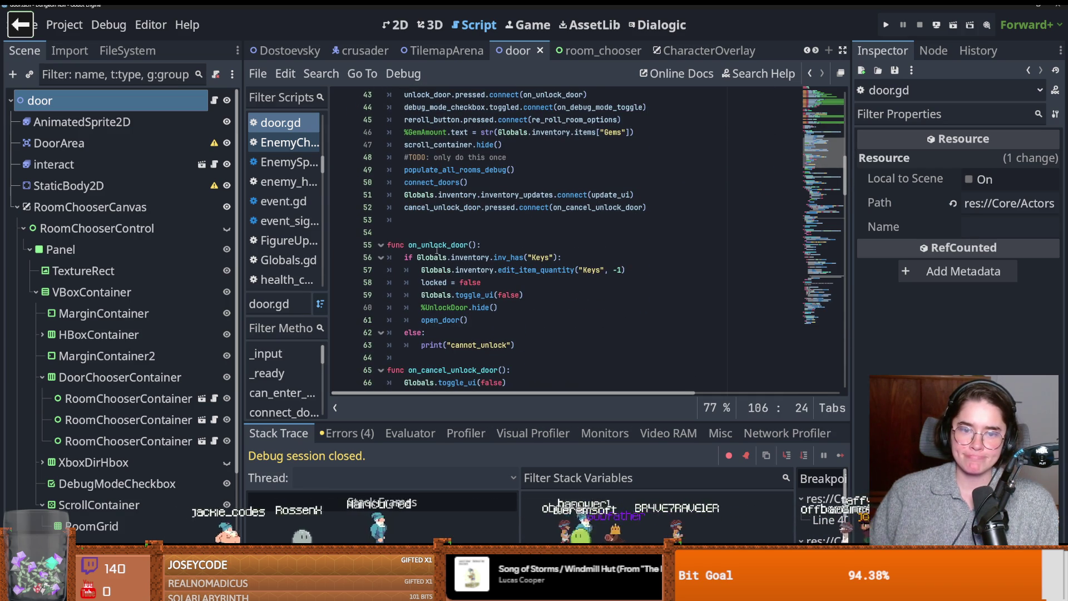
- Highlight the on_unlock_door function name and its open_door call on line 61
double_click(437, 247)
double_click(458, 320)
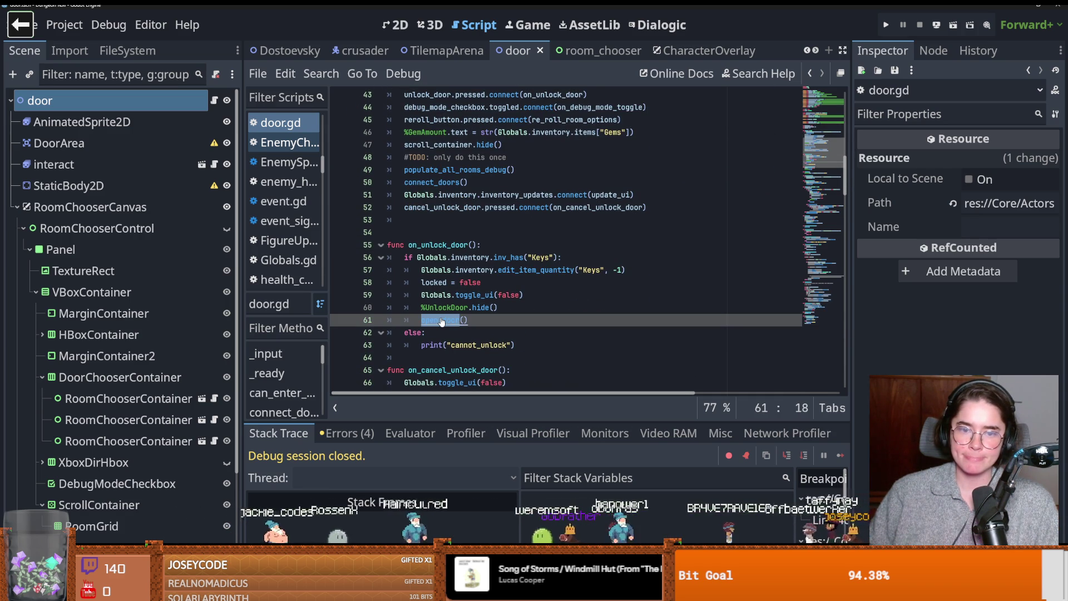
scroll(461, 310, "up", 1)
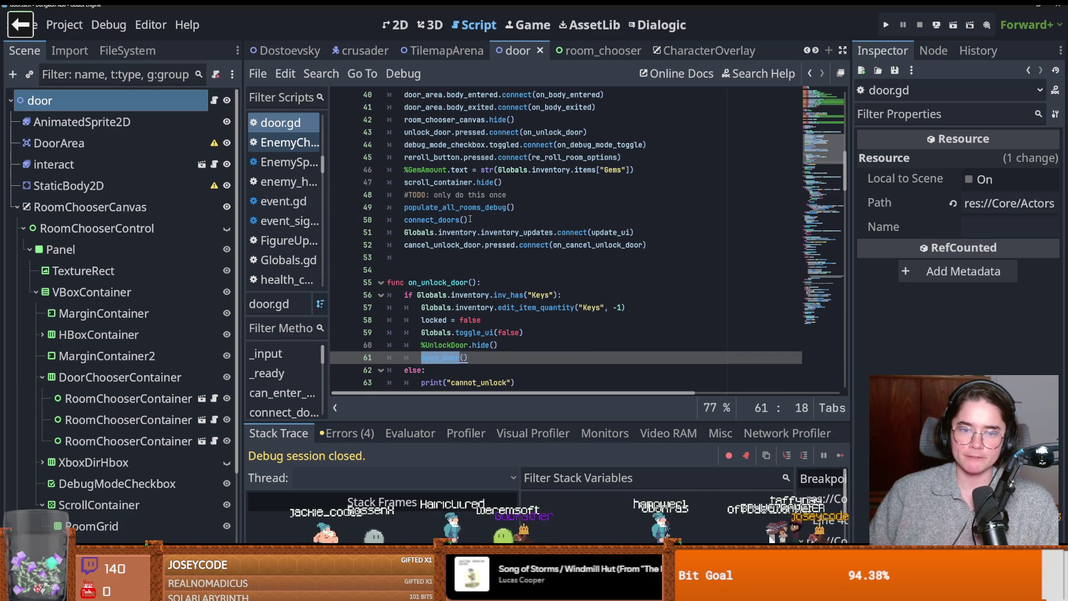
scroll(470, 219, "up", 2)
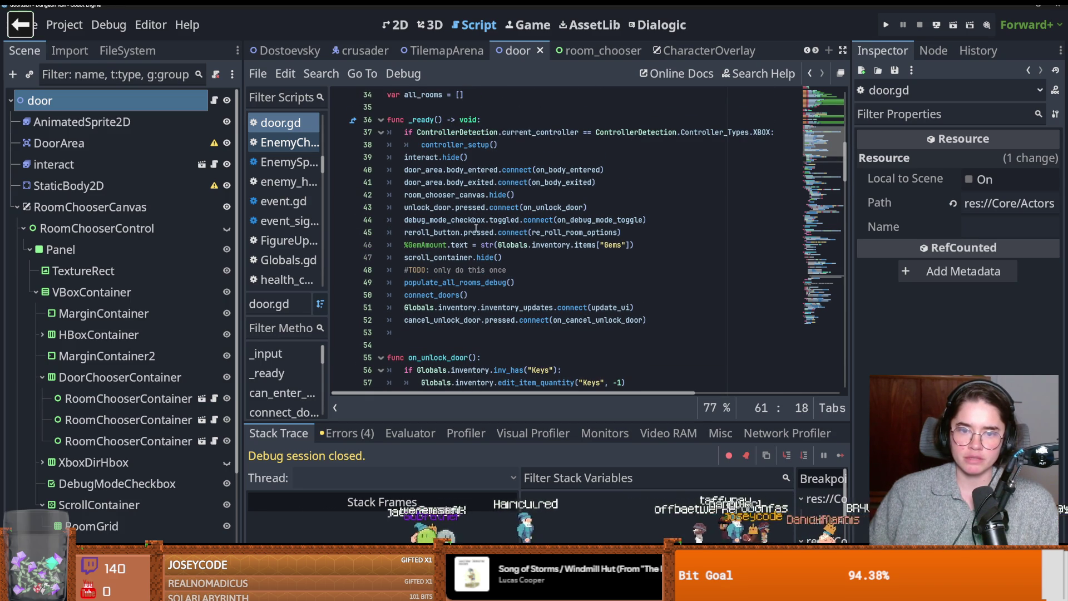
- Highlight populate_all_rooms_debug on line 49 and jump to the connect_doors definition
double_click(467, 284)
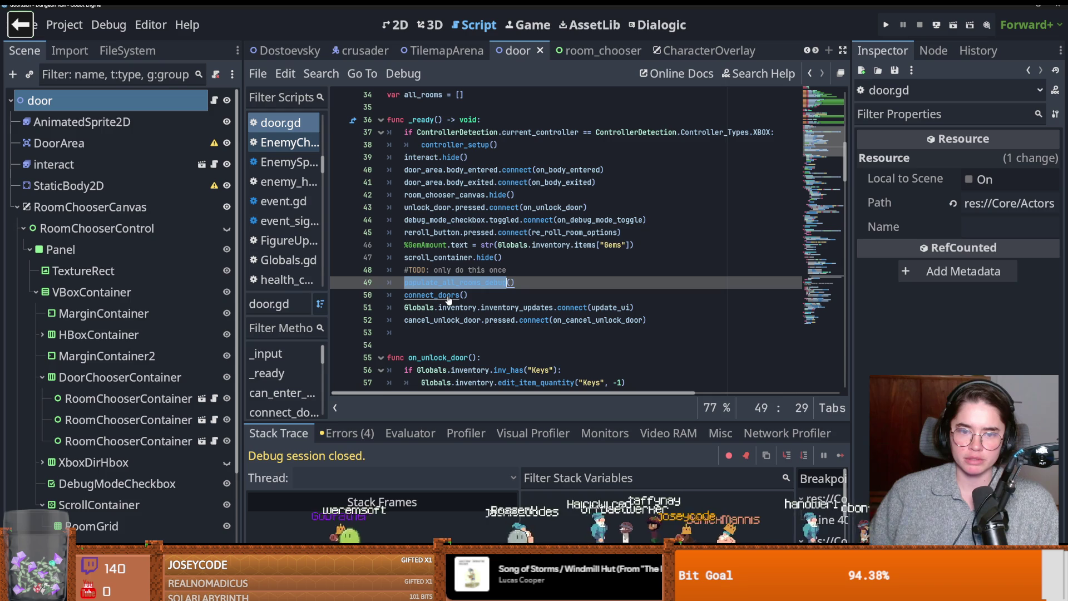
left_click(449, 296, "ctrl")
scroll(485, 293, "down", 2)
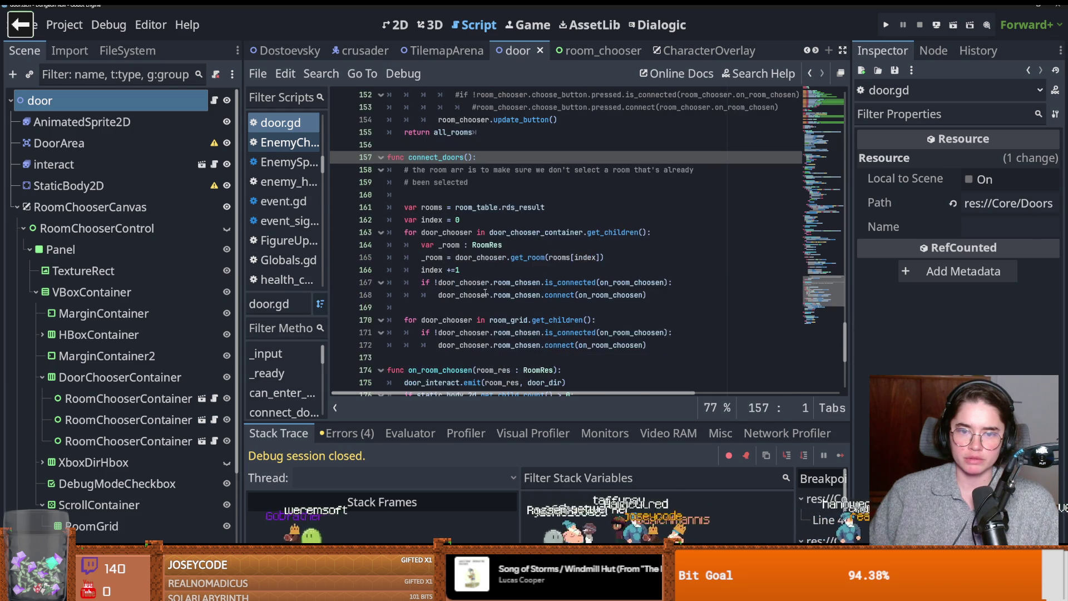
scroll(489, 275, "up", 1)
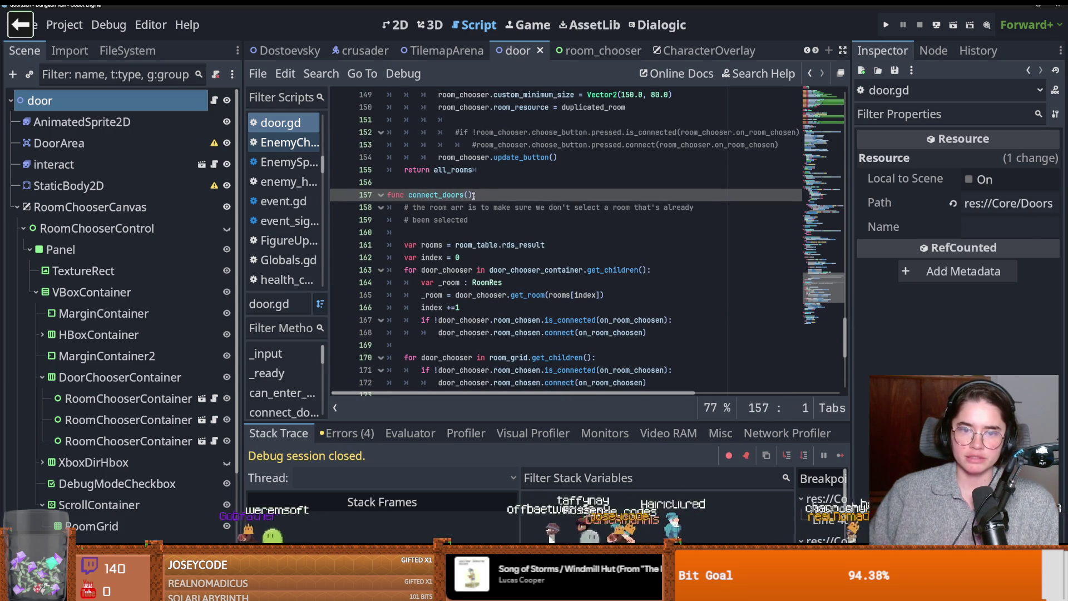
scroll(495, 326, "up", 11)
scroll(495, 326, "up", 20)
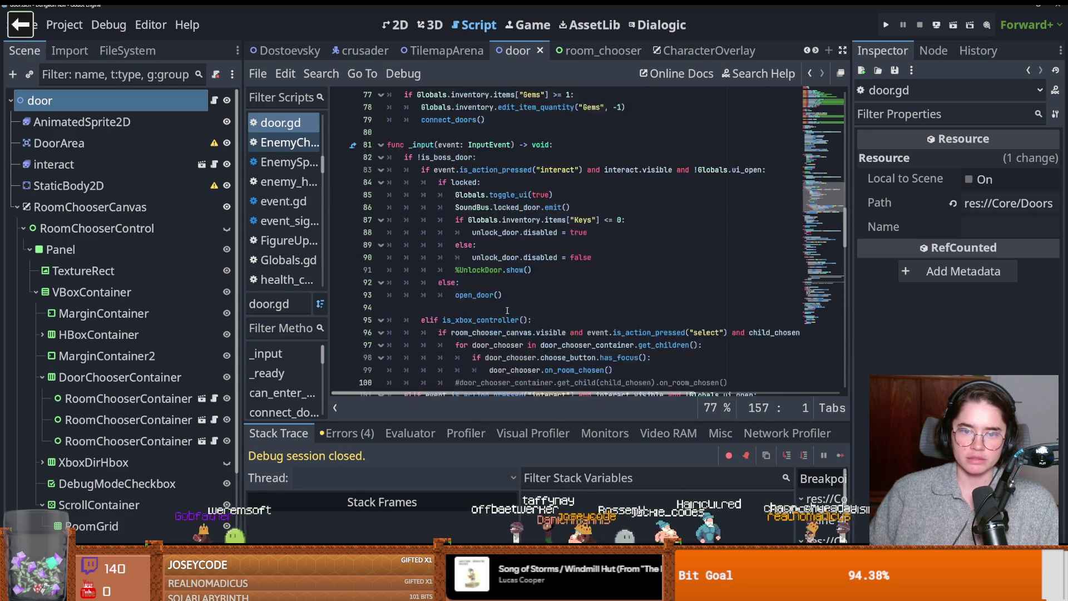
scroll(508, 309, "up", 6)
- Delete the connect_doors() call from the _ready function
scroll(508, 309, "down", 1)
left_click(470, 326)
key("BackSpace")
key("BackSpace")
key("BackSpace")
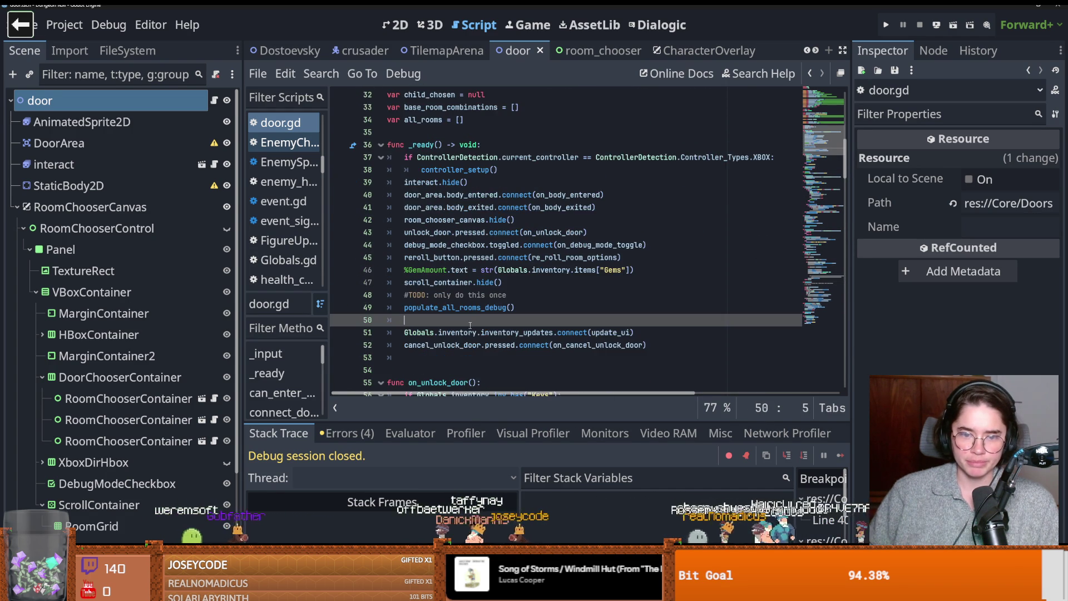
- Insert connect_doors() as the first line of open_door, then save and run the project
scroll(470, 326, "down", 4)
left_click(453, 310, "ctrl")
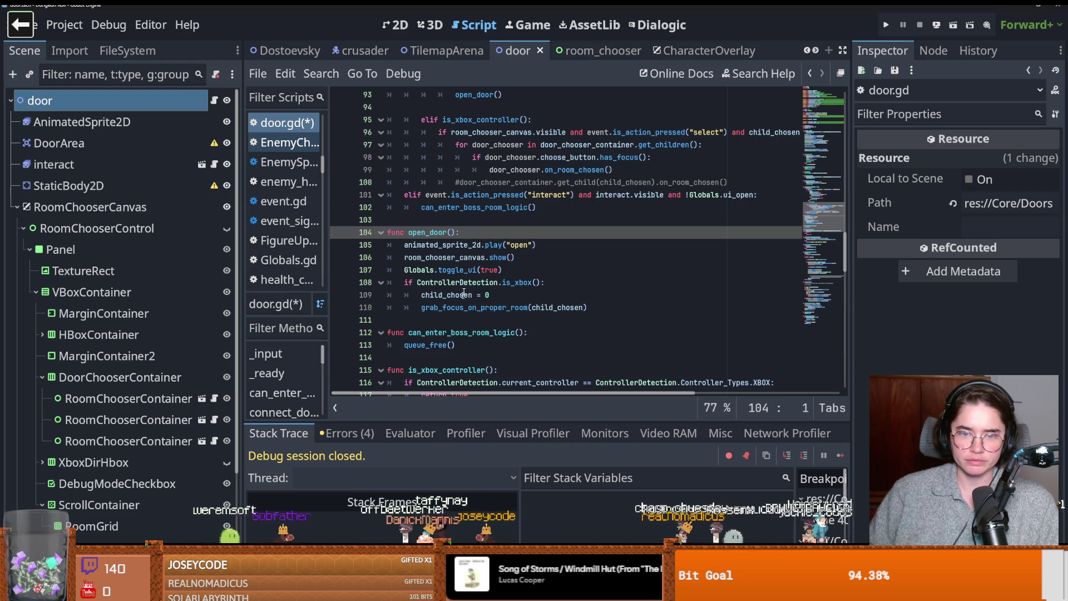
left_click(481, 235)
key("Return")
type("connect_doors()")
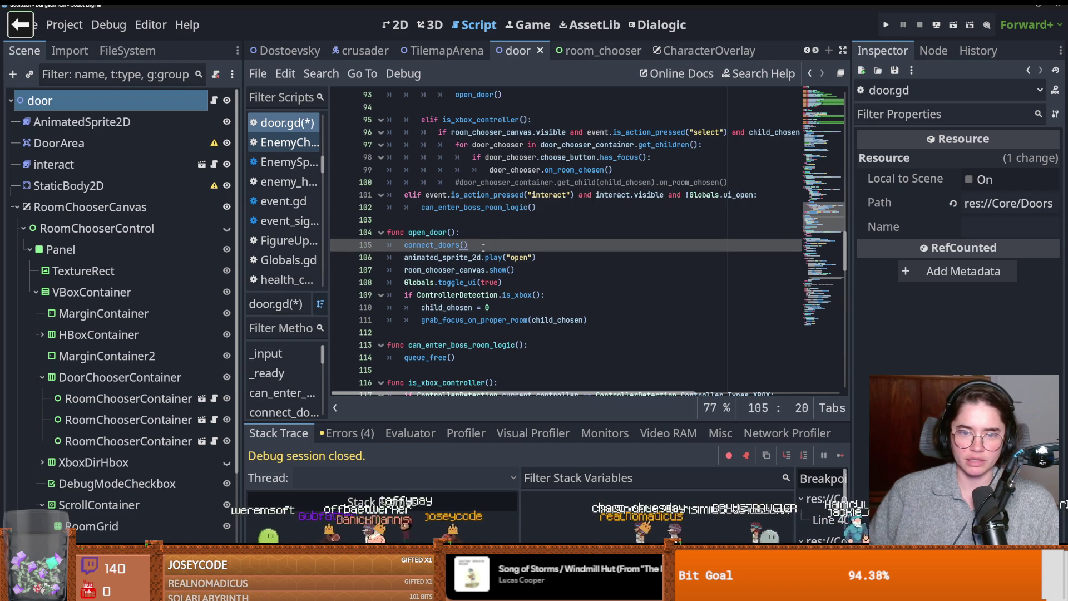
left_click(887, 24)
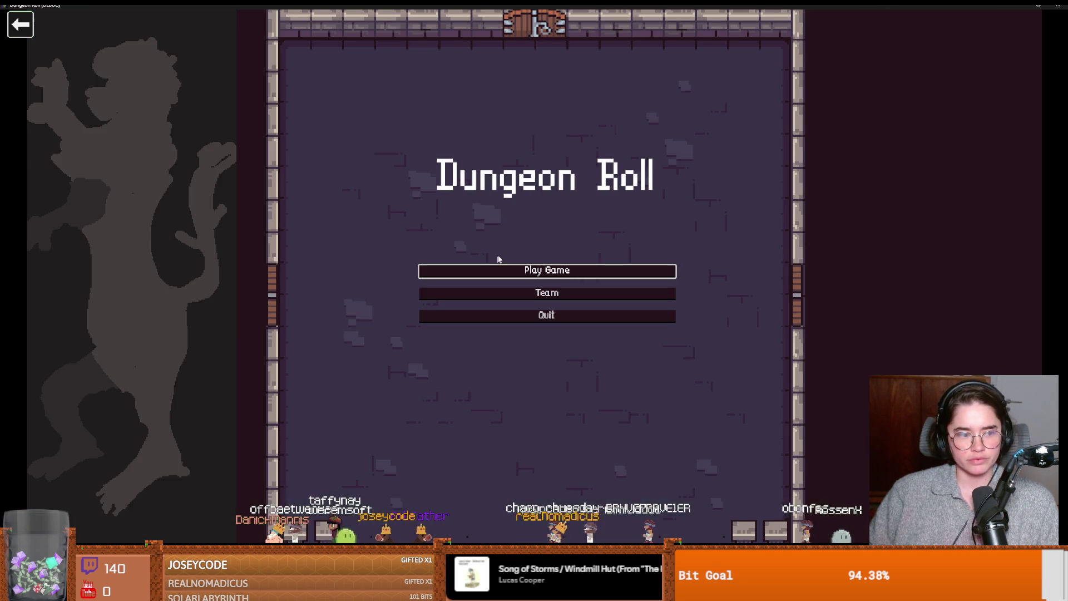
- Start a new game as the Crusader and enter the Saint Petersberg room
left_click(544, 266)
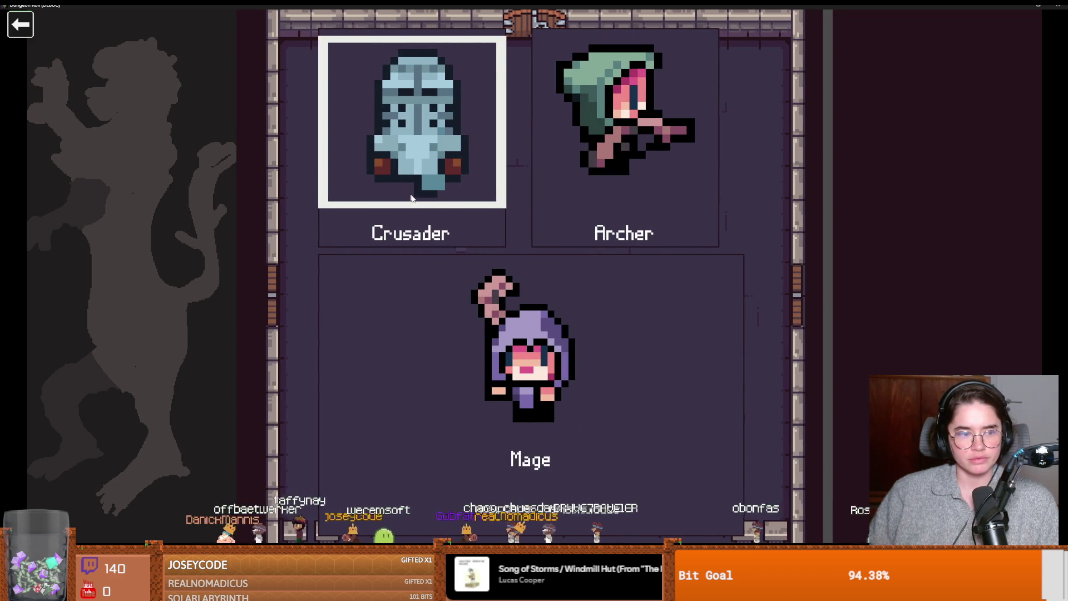
left_click(451, 239)
key("a")
key("s")
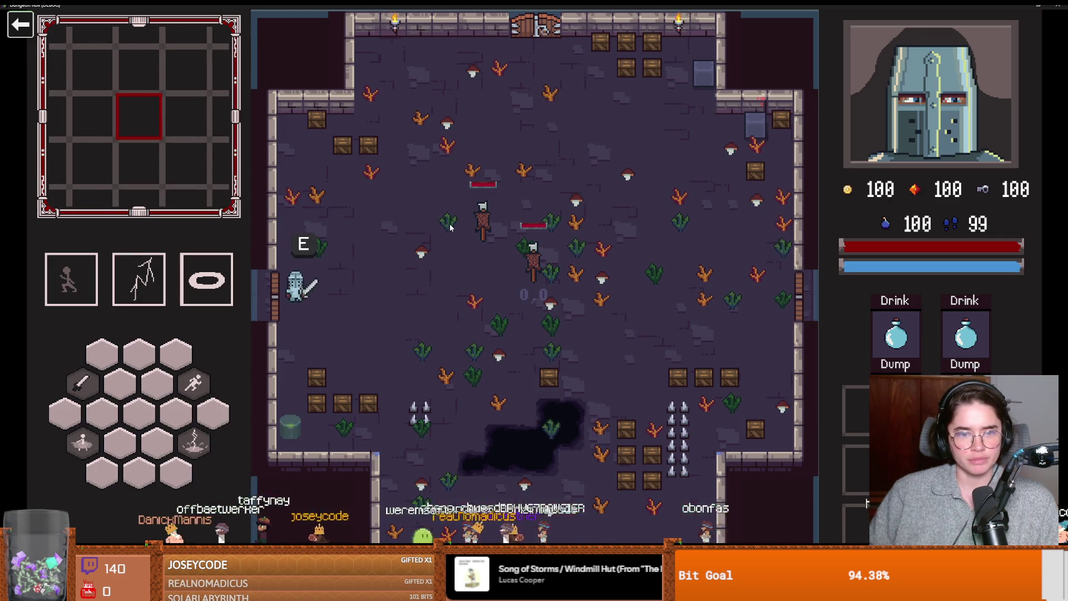
key("e")
left_click(523, 281)
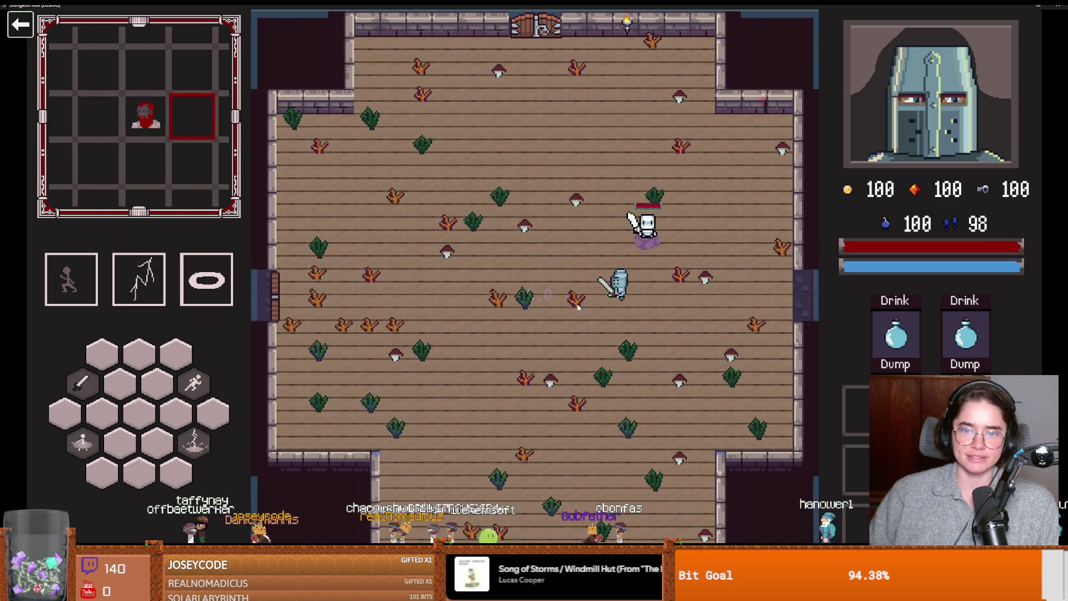
- Fight off the ghost, kill the skeleton, then start talking to Dostoevsky
key("a")
left_click(677, 235)
key("a")
key("s")
left_click(675, 252)
key("a")
left_click(677, 279)
key("a")
left_click(609, 253)
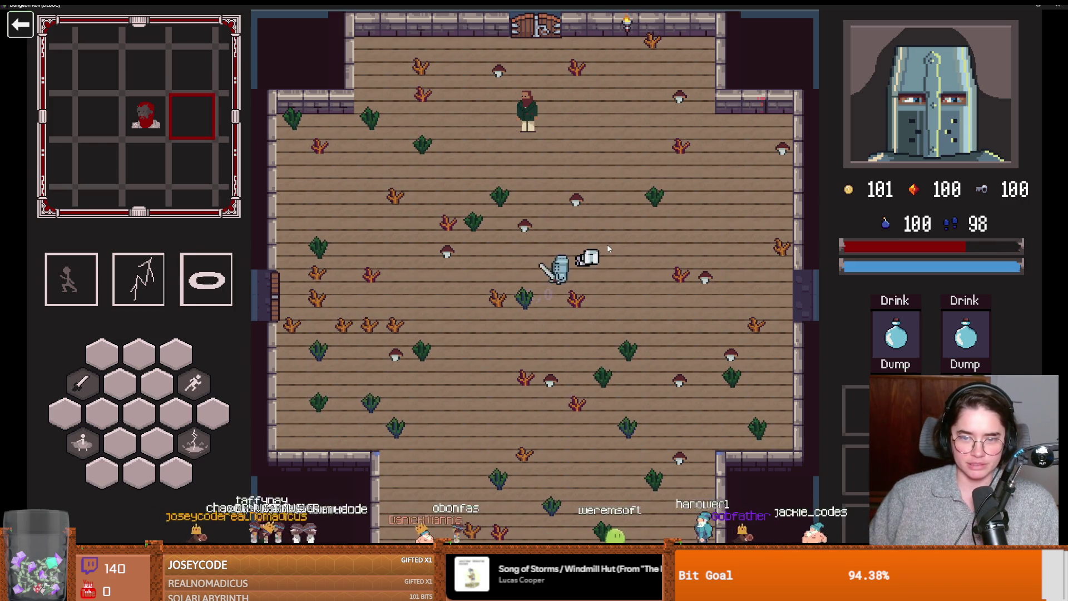
key("w")
key("w")
key("e")
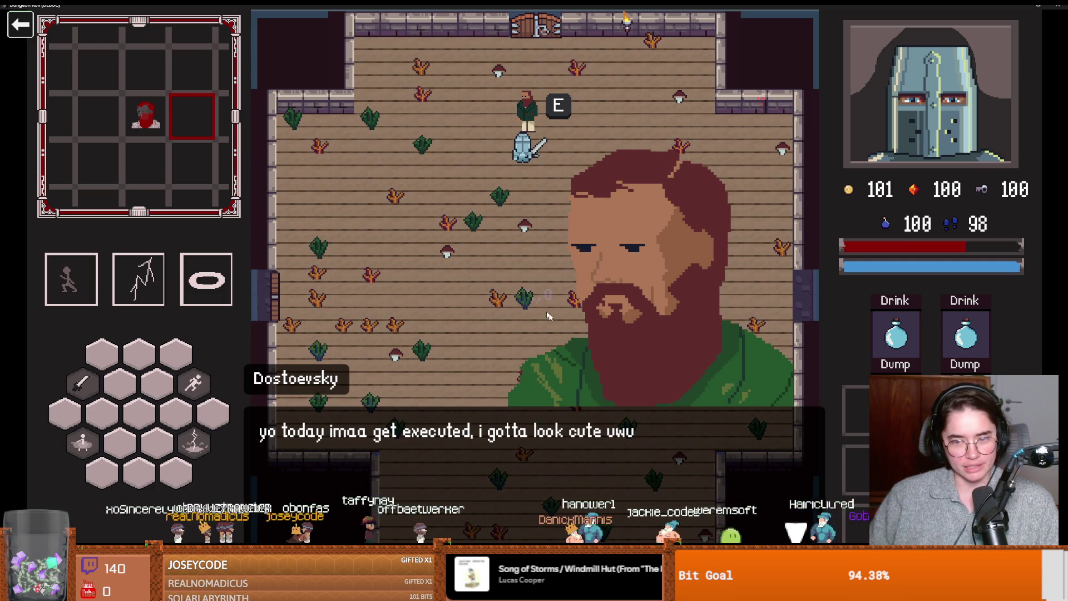
- Finish Dostoevsky's dialogue, pick a card, and choose the left mystery room
key("e")
key("e")
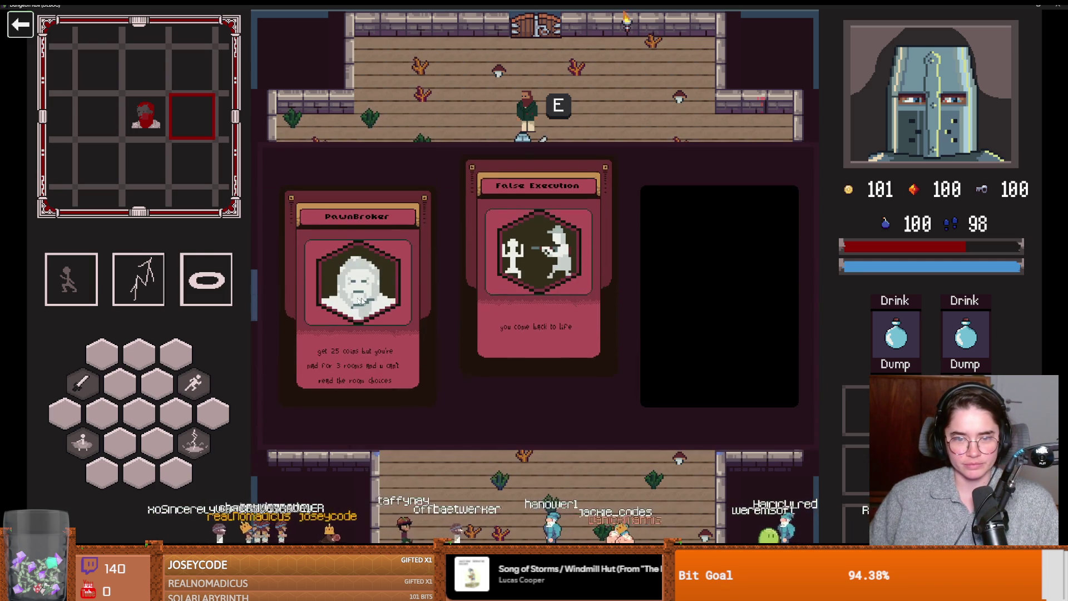
left_click(705, 325)
key("w")
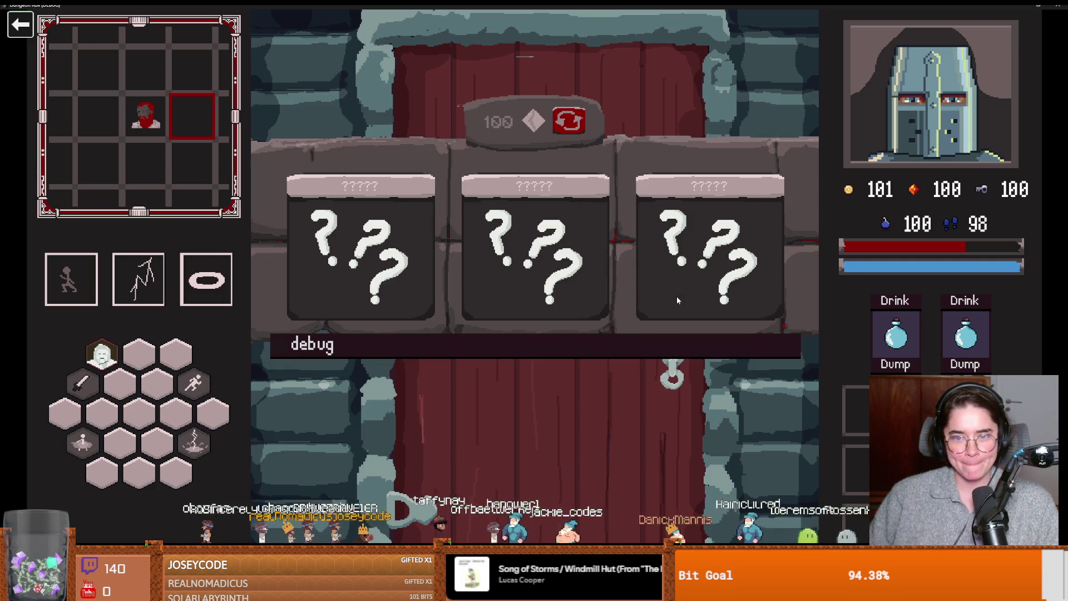
left_click(402, 345)
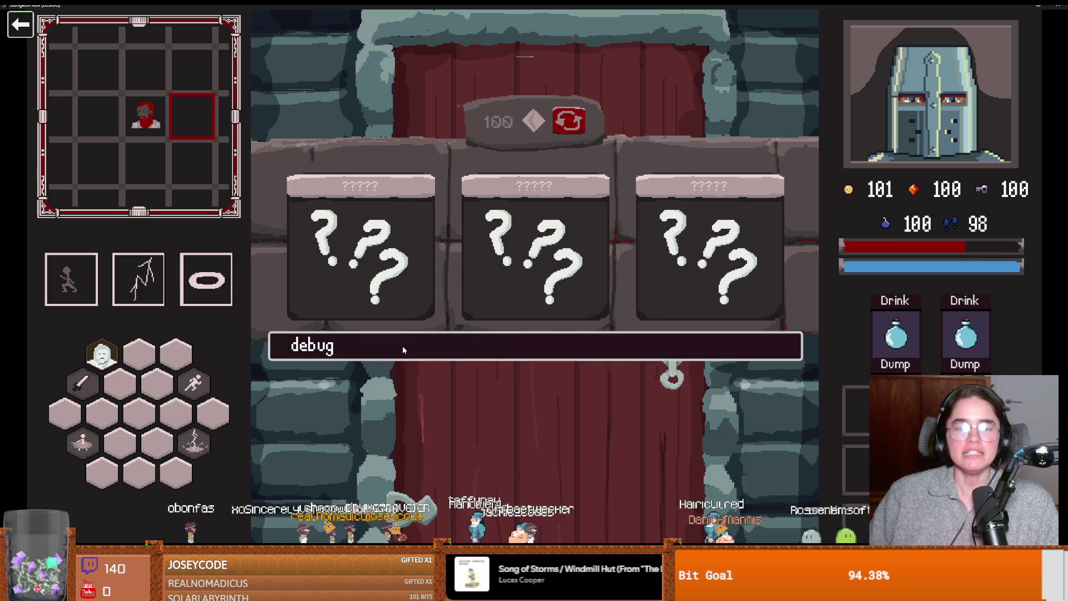
left_click(361, 250)
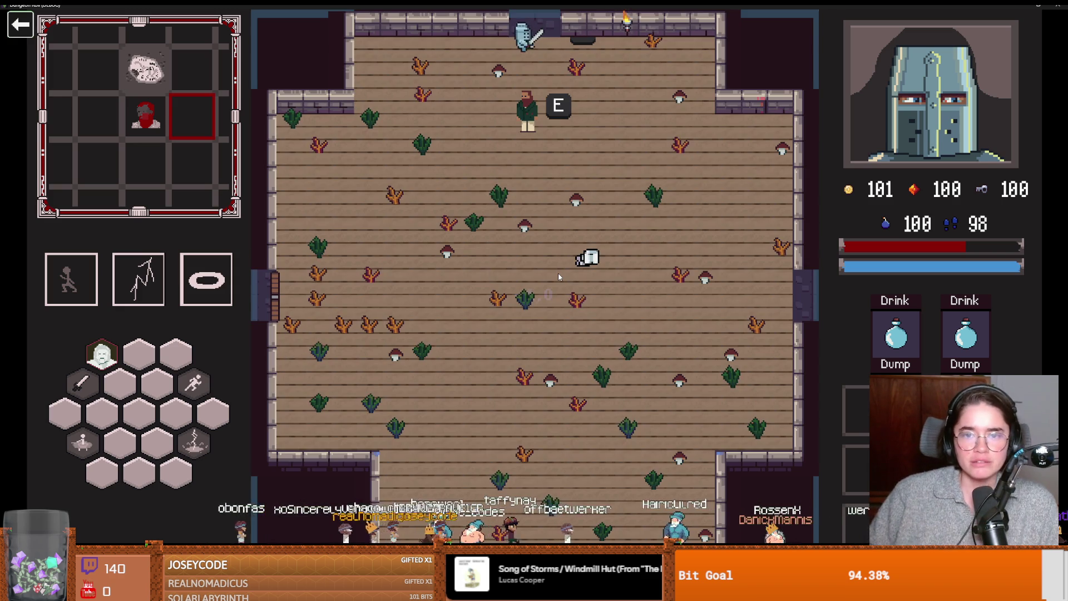
- Walk to the top door, unlock it with a key, and choose a mystery room
key("a")
key("w")
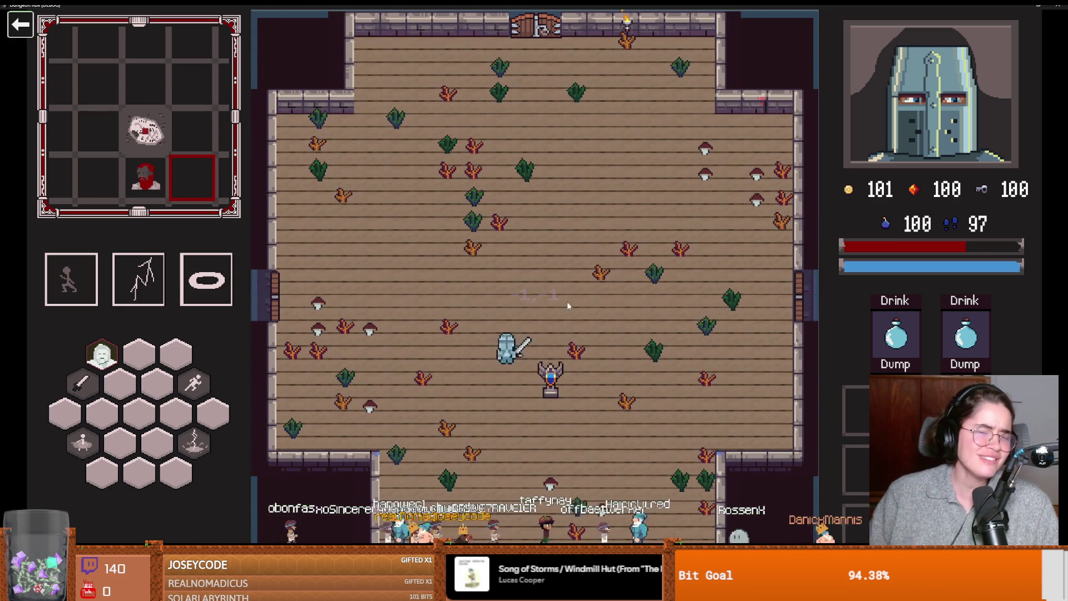
key("s")
key("d")
key("w")
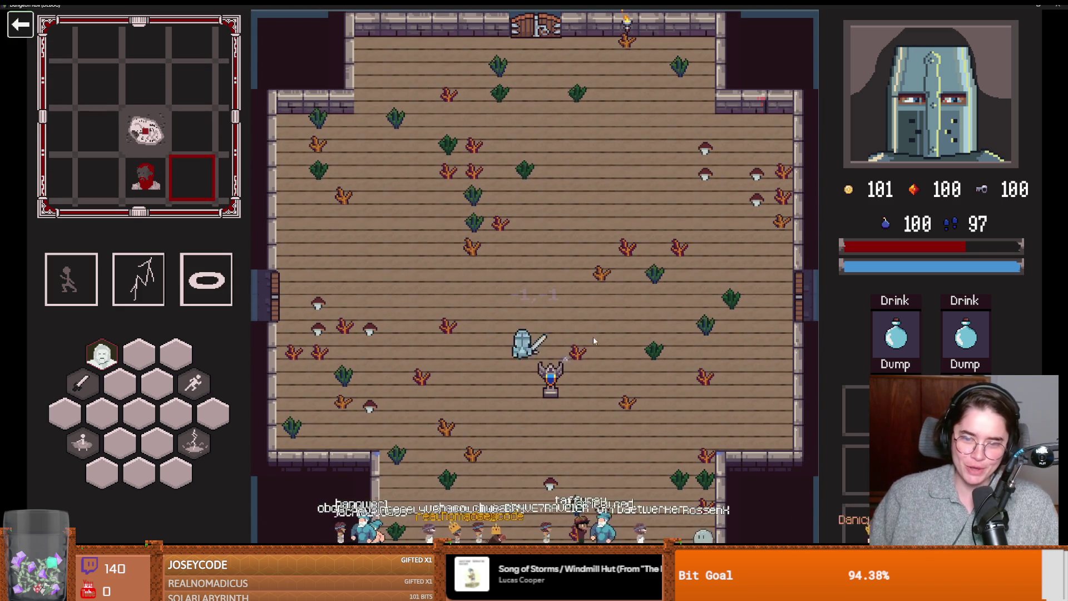
key("w")
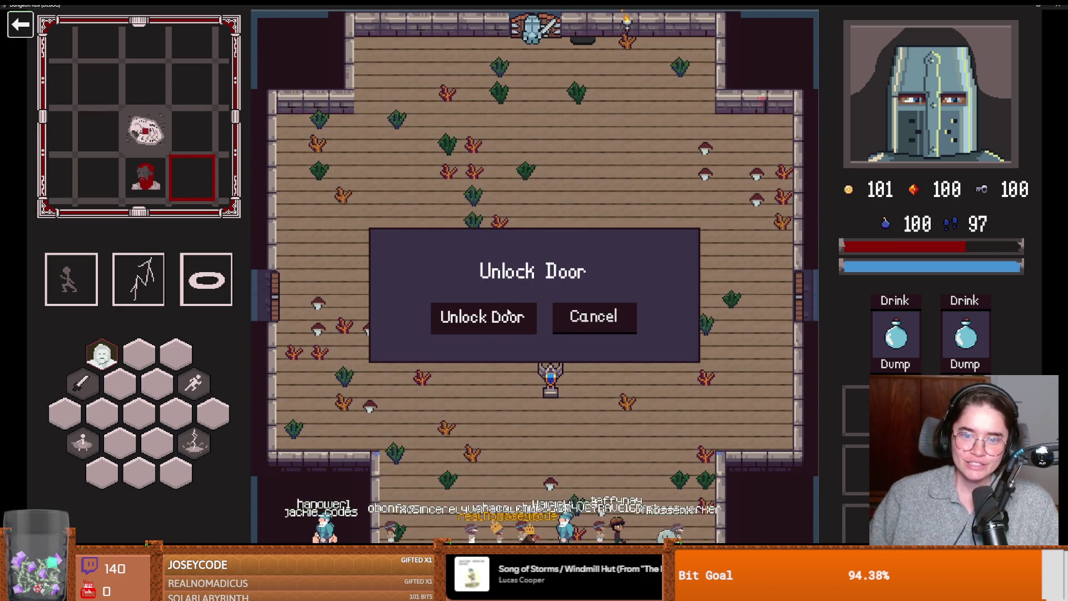
left_click(465, 316)
left_click(534, 278)
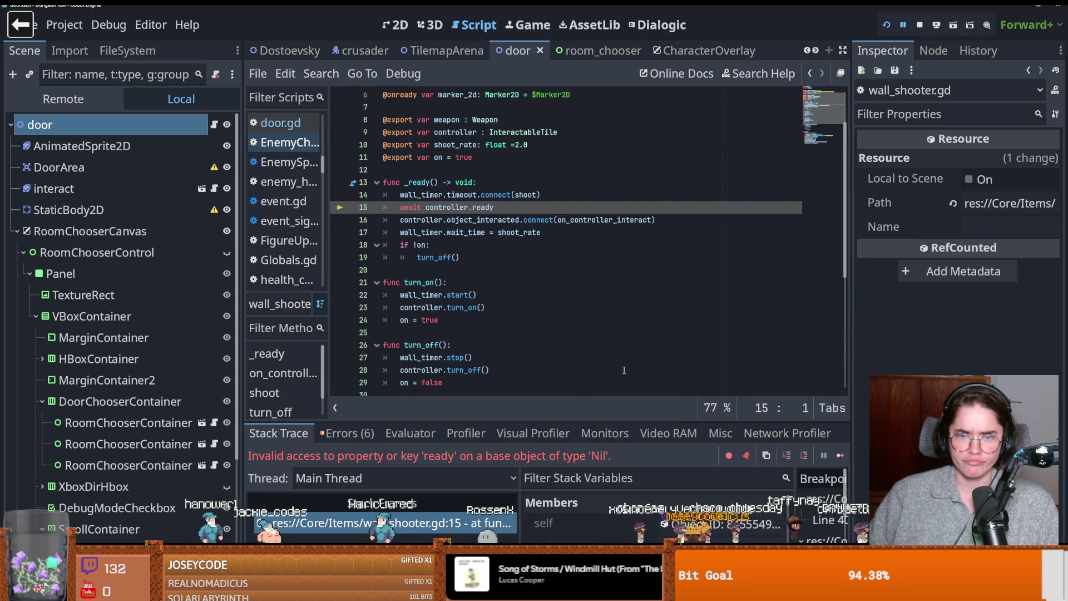
- Bring the running game back to the front and make it fill the screen
left_click(841, 455)
type("w")
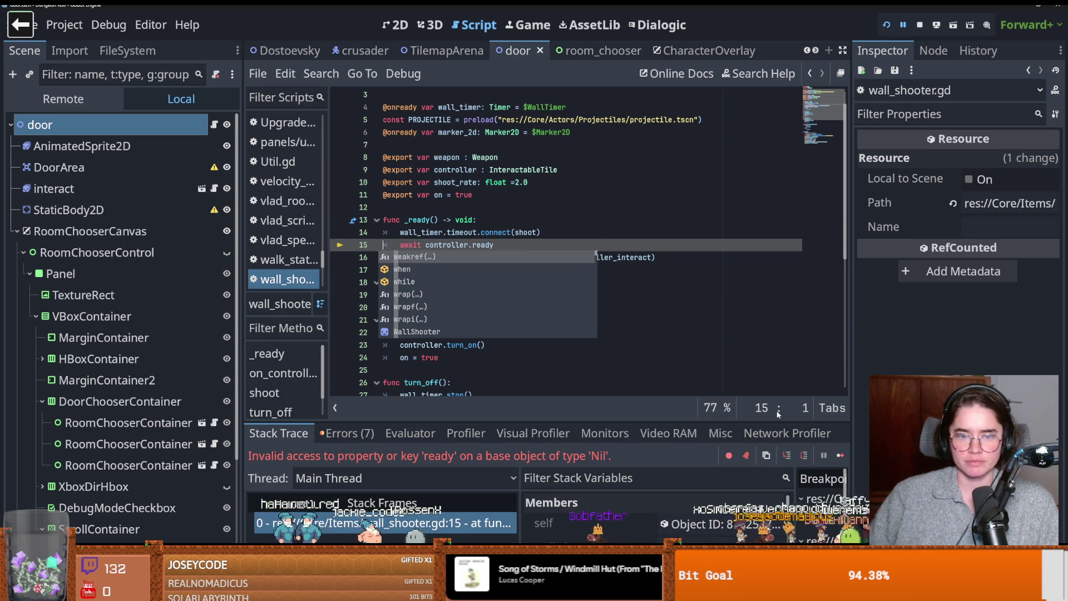
left_click(840, 455)
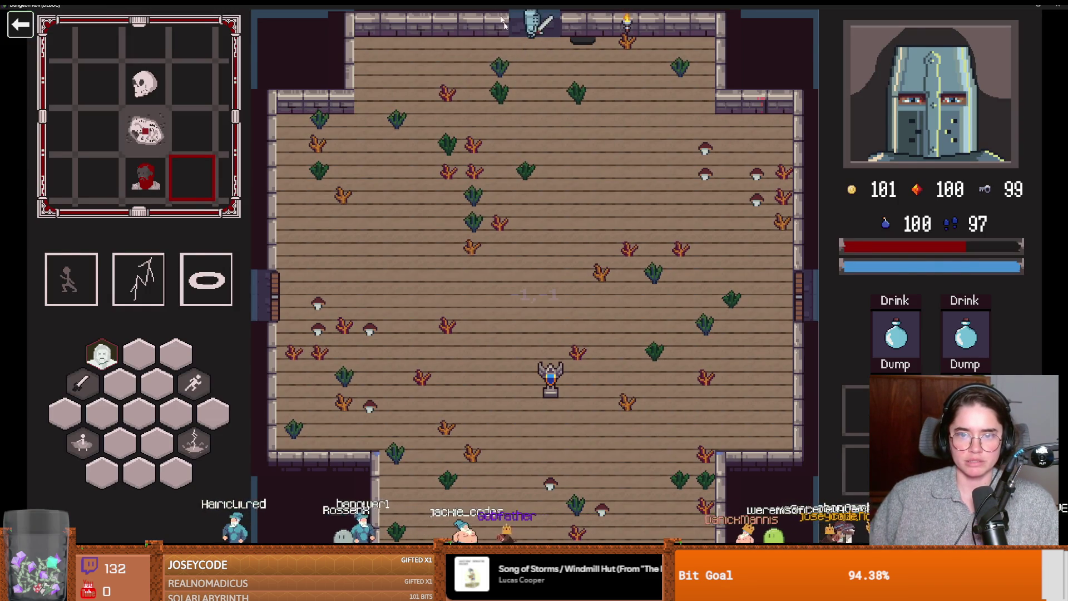
double_click(526, 7)
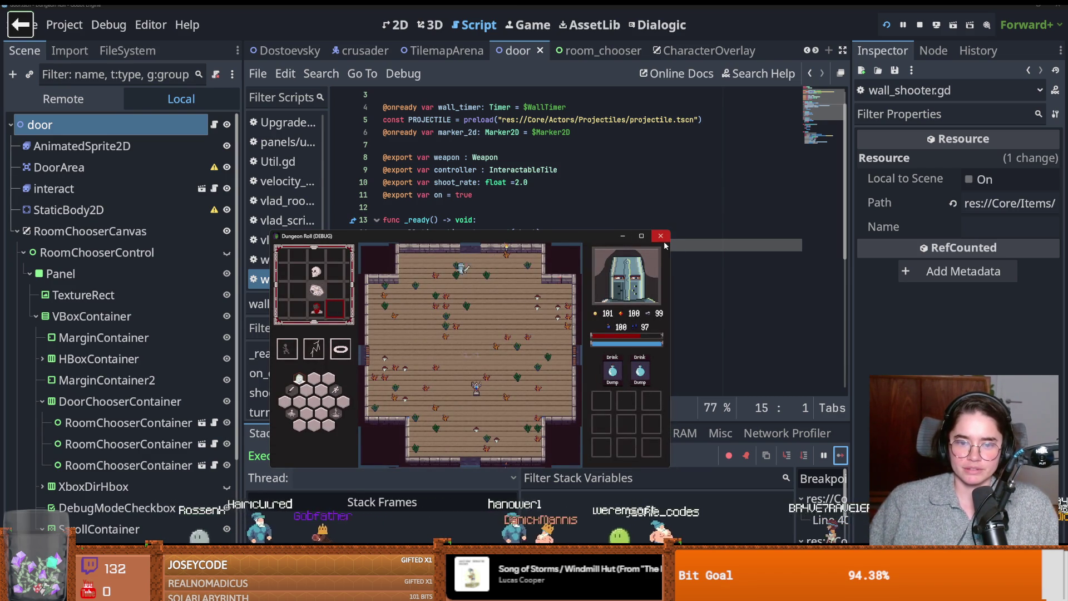
left_click(641, 236)
- Unlock the left door, choose the third mystery room, walk right, then stop the game and save
key("s")
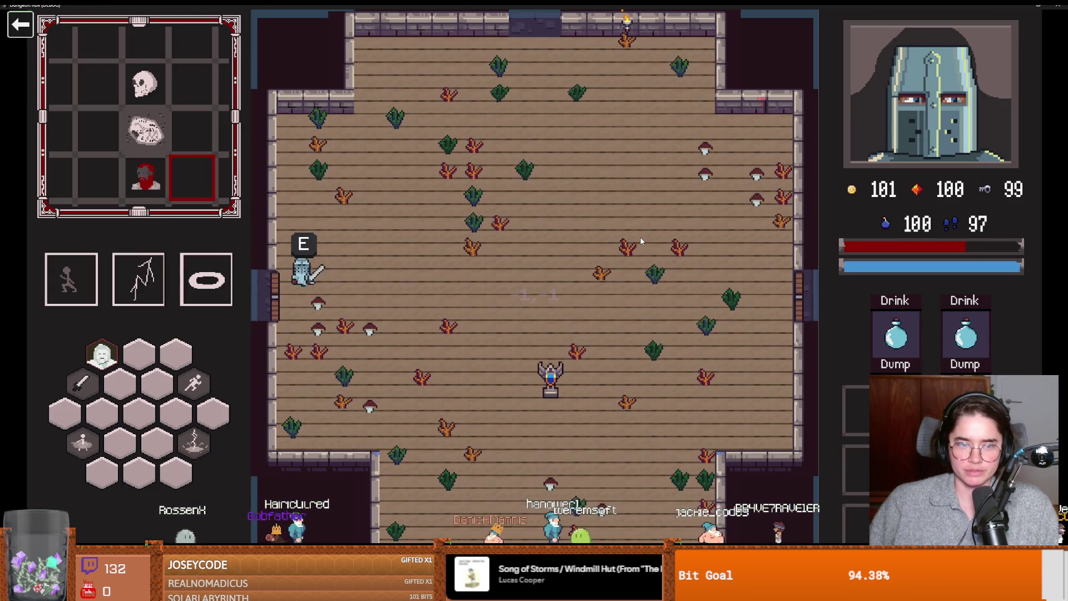
key("e")
left_click(520, 322)
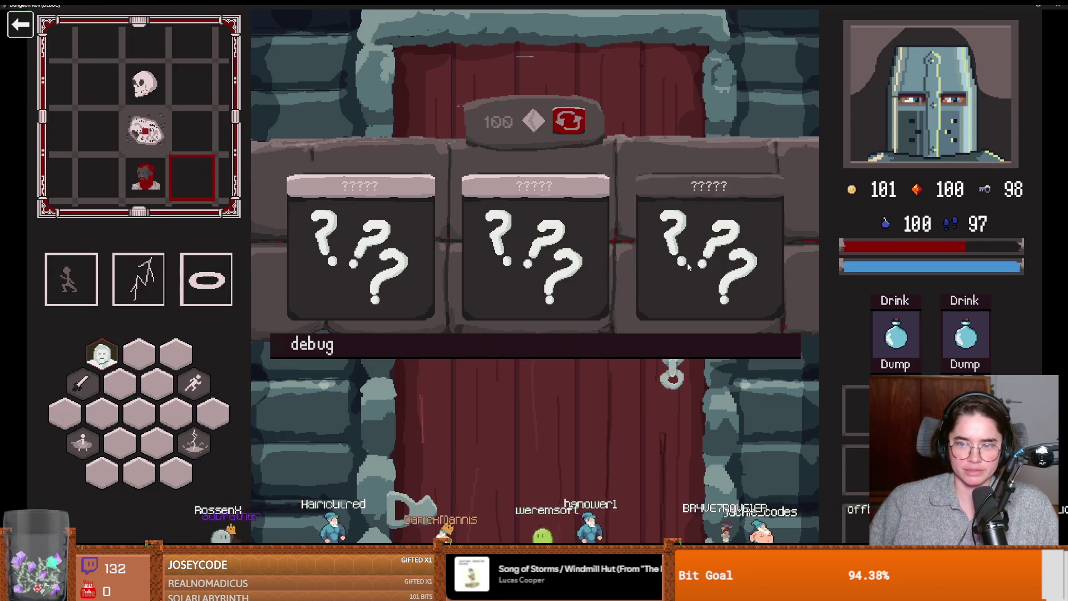
left_click(687, 262)
key("d")
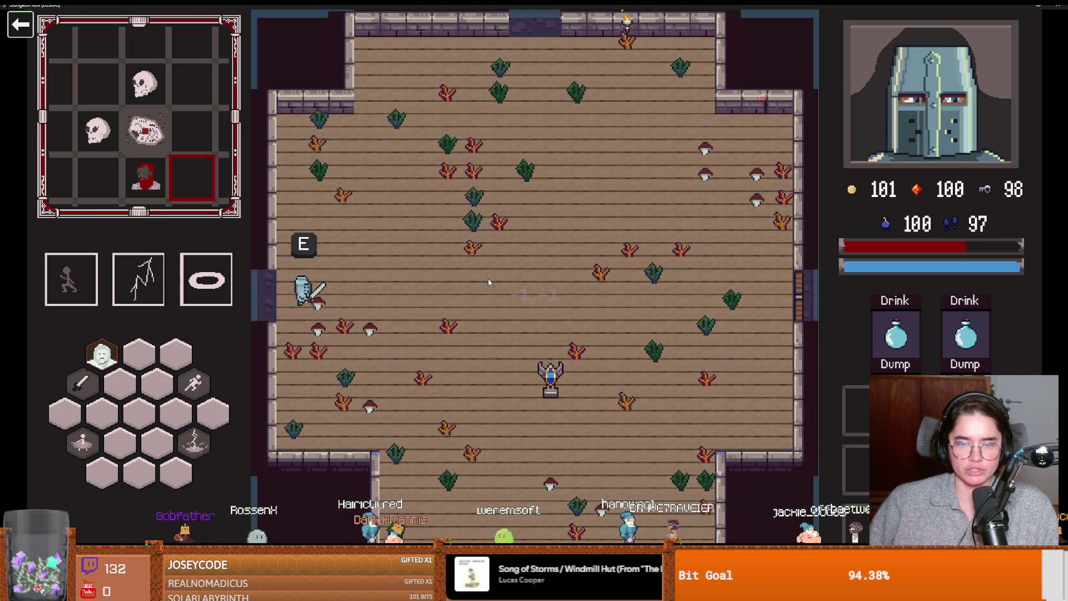
key("d")
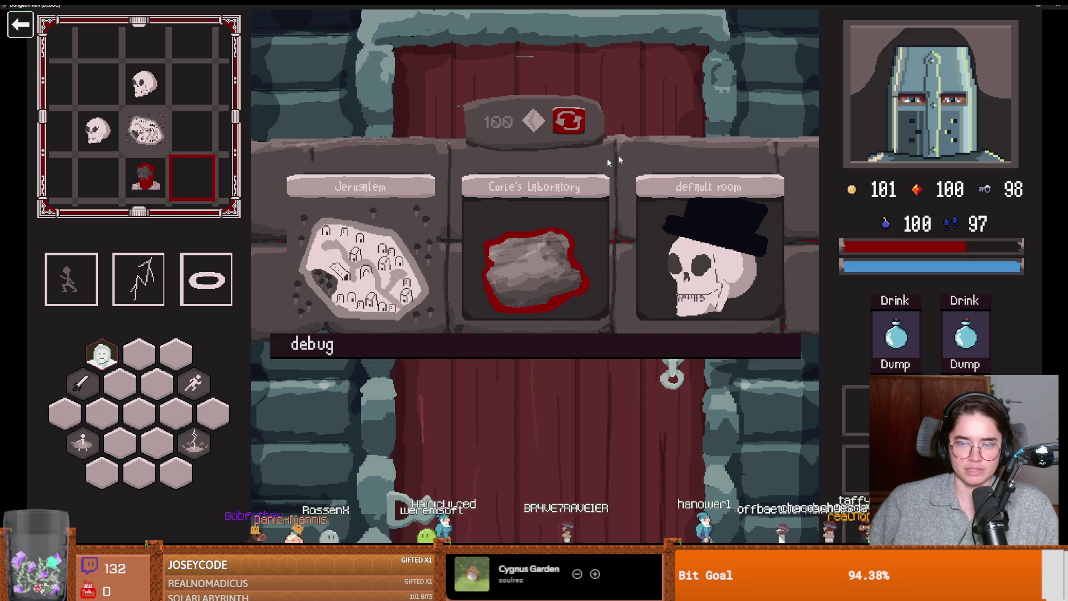
key("F8")
key("ctrl+s")
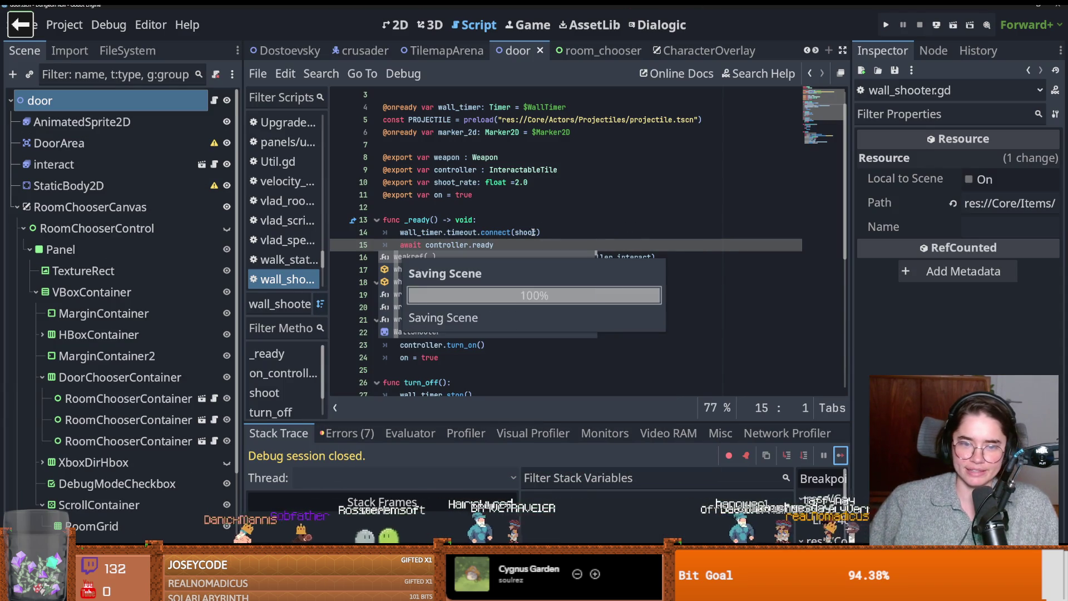
- Dismiss code suggestions, save the scene, and scroll down to shoot() in wall_shooter.gd
left_click(520, 225)
key("ctrl+s")
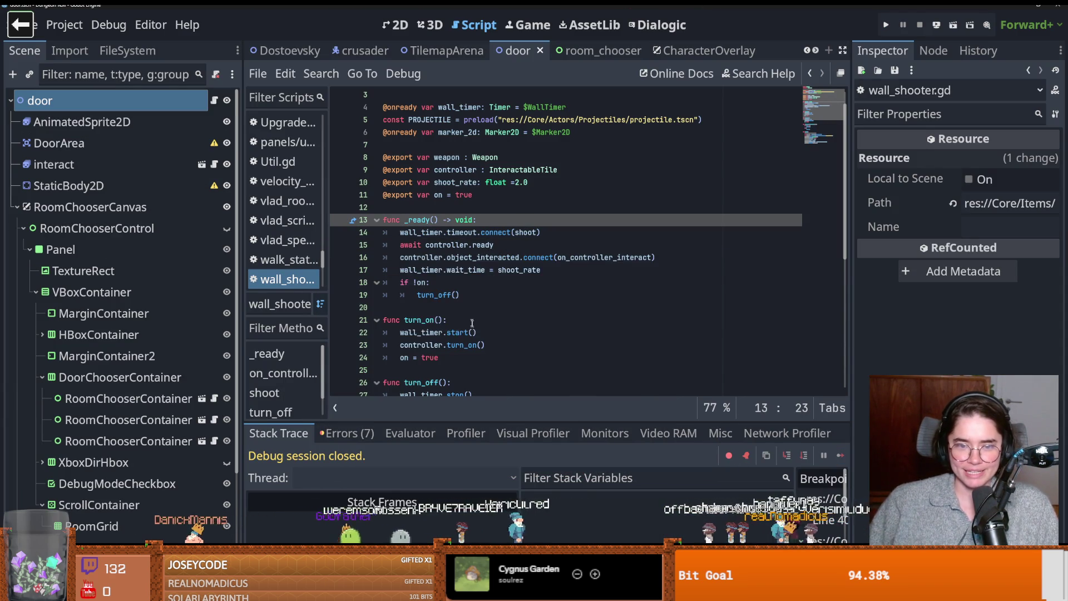
scroll(470, 318, "down", 4)
scroll(470, 318, "down", 3)
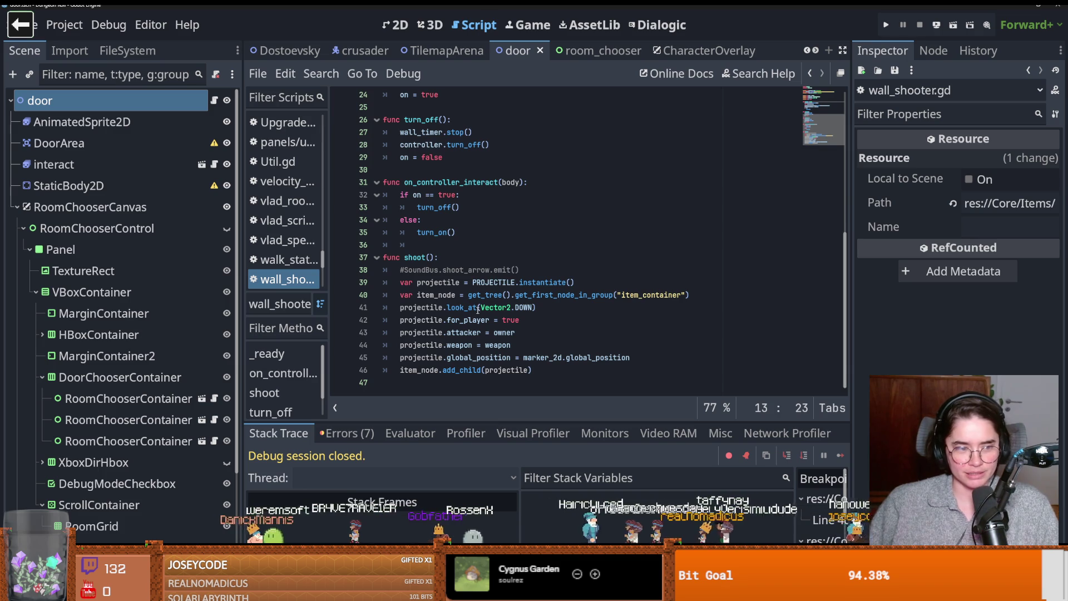
key("ctrl+s")
- Inspect the instantiate call in shoot() and show the Errors (7) list
left_click(475, 248)
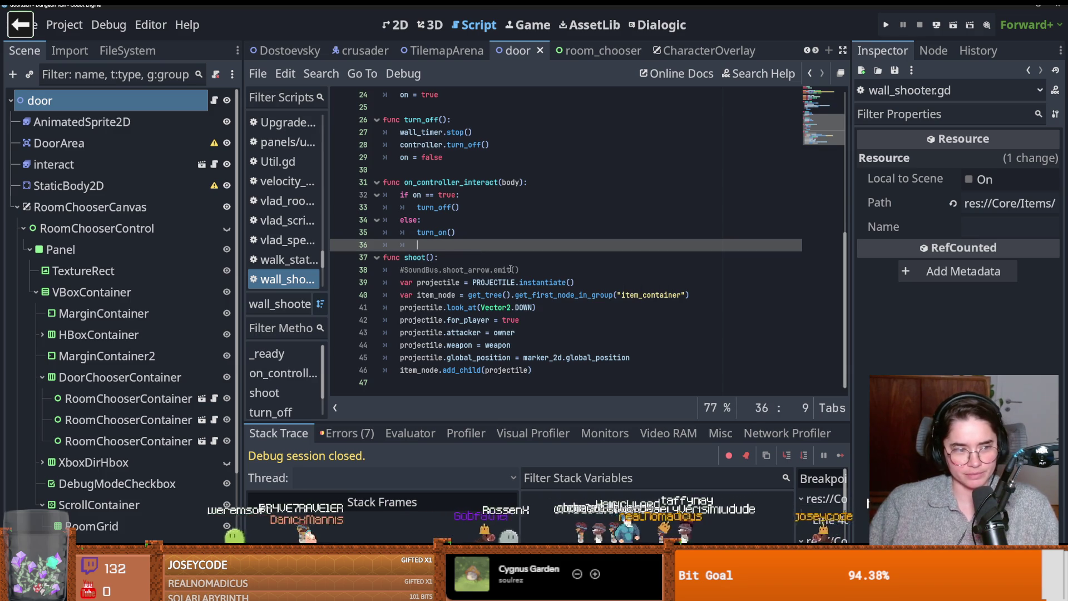
mouse_move(522, 285)
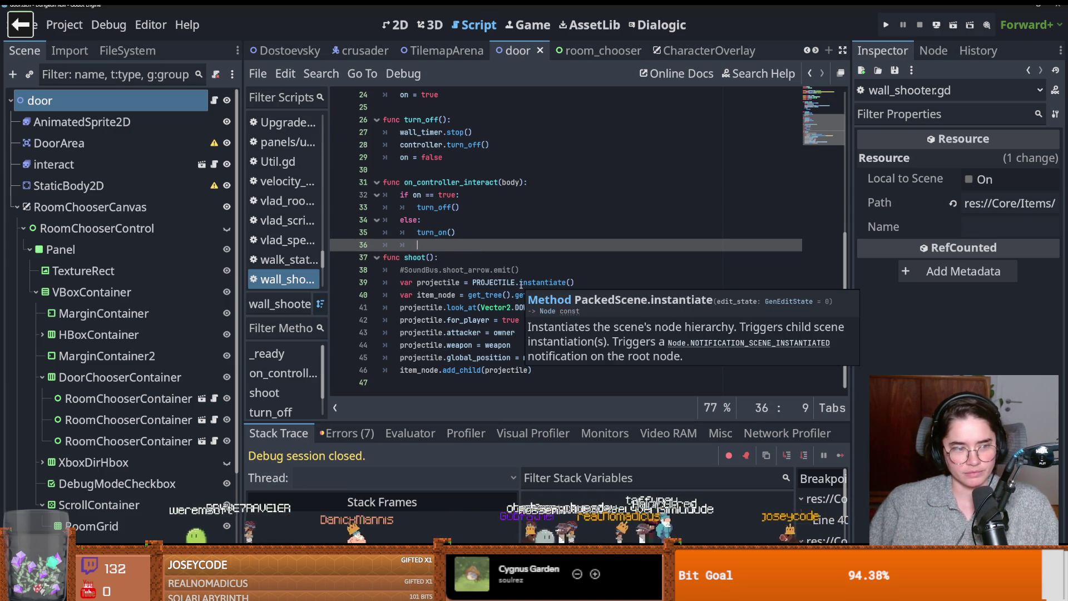
left_click(520, 282)
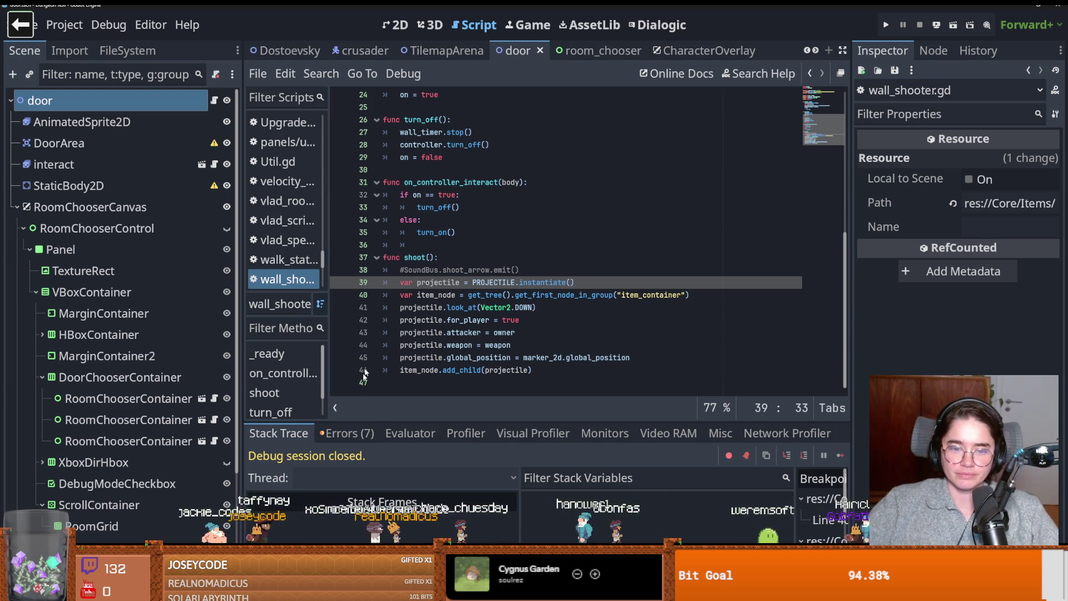
left_click(354, 429)
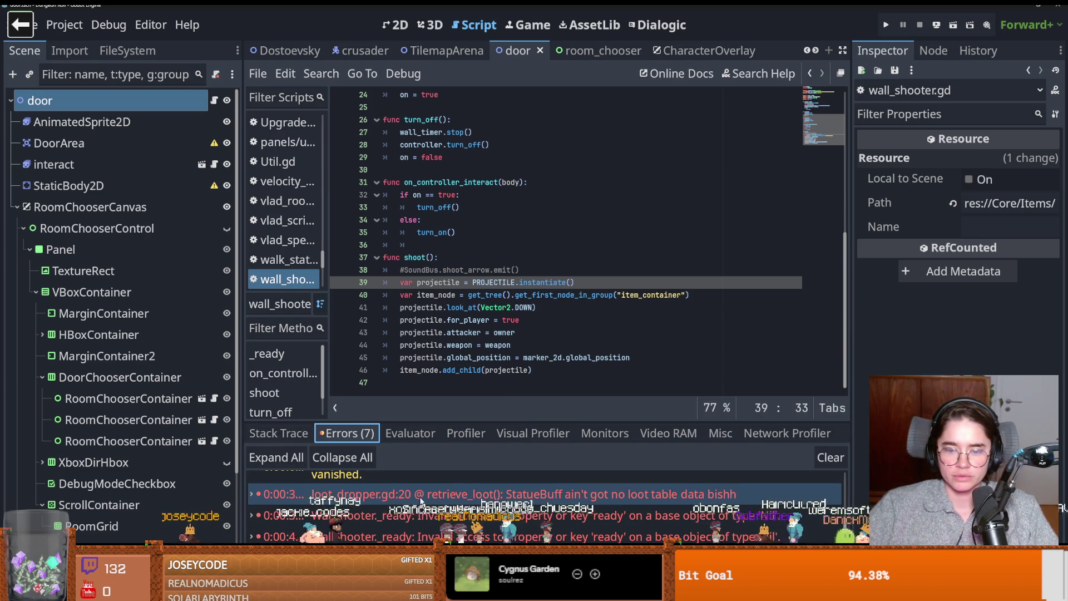
- Open the loot_dropper error line, save, then jump to the WallShooter ready error line
double_click(534, 495)
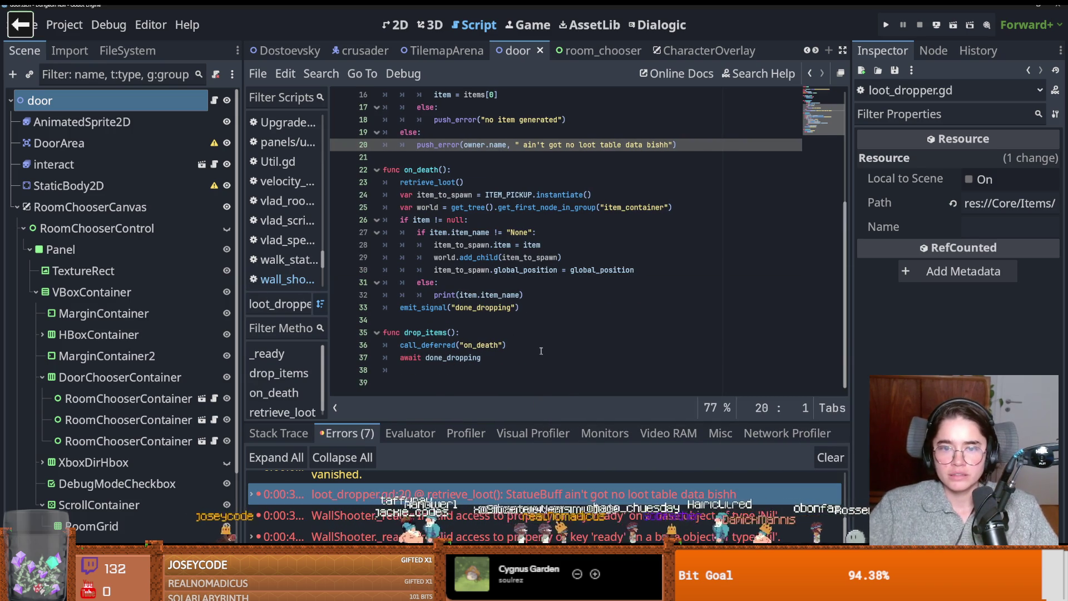
scroll(541, 350, "up", 5)
mouse_move(617, 500)
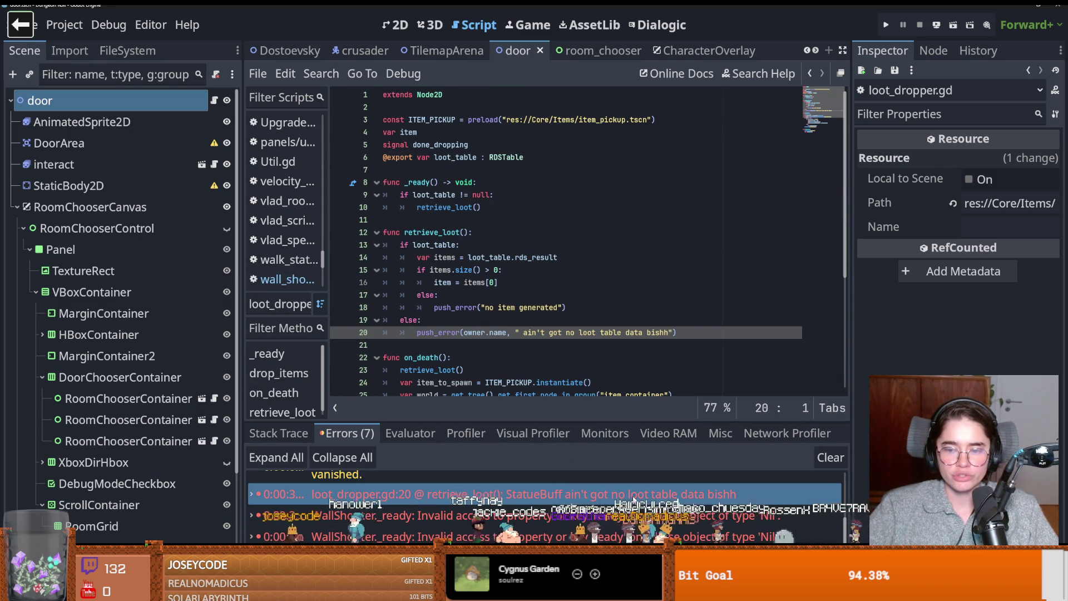
key("ctrl+s")
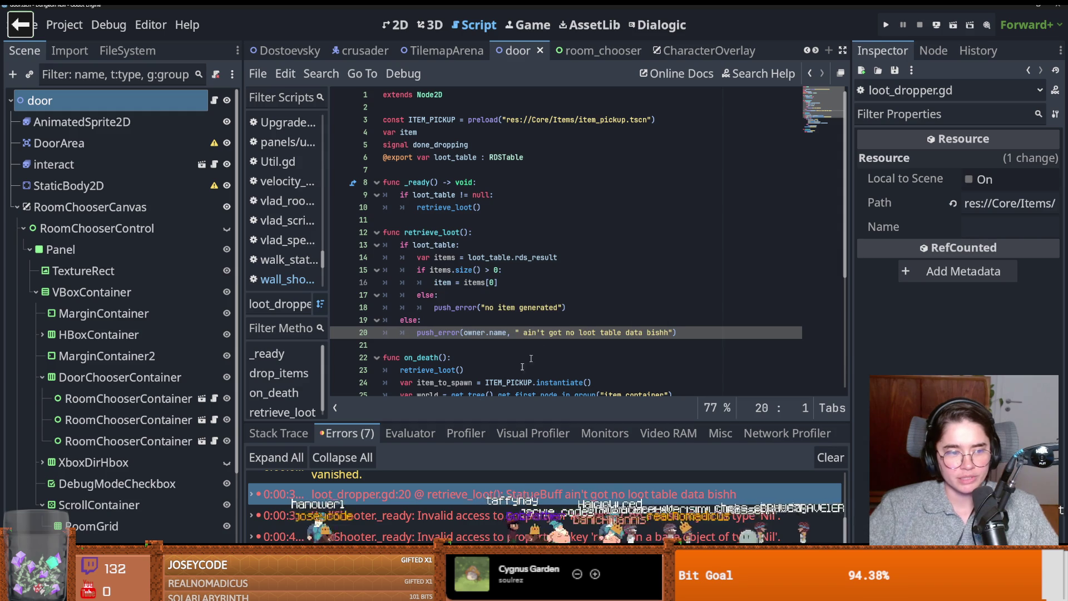
left_click(497, 520)
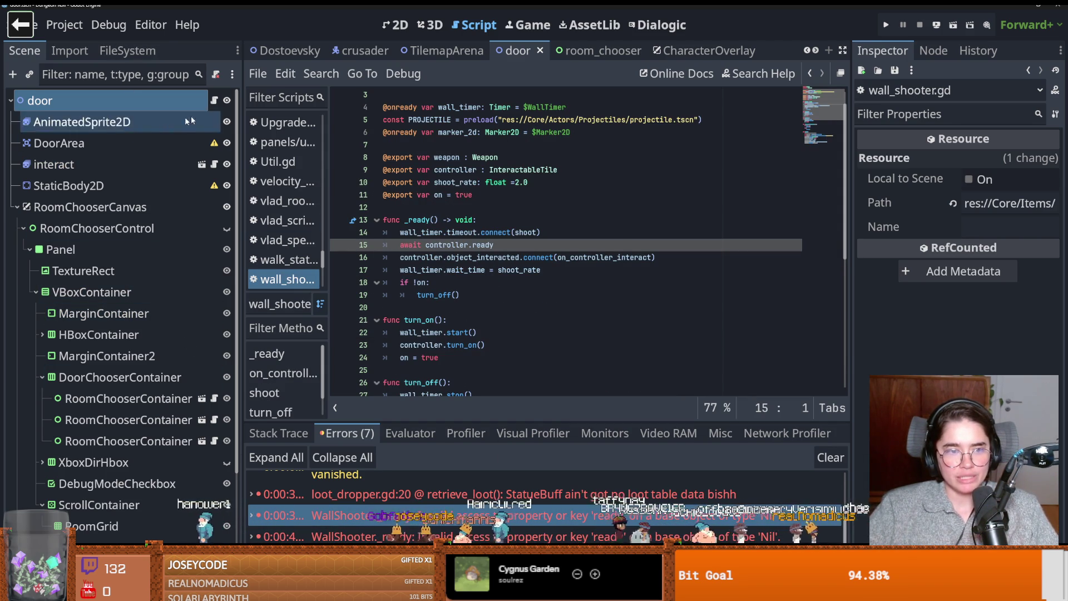
- Scroll up in wall_shooter.gd and focus the FileSystem filter field
scroll(463, 229, "up", 1)
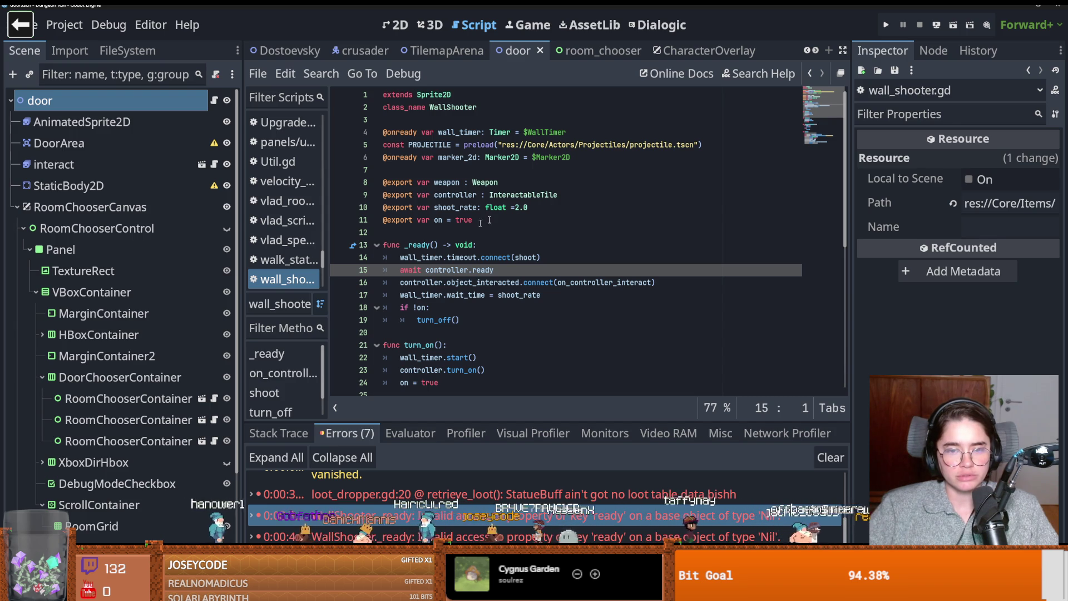
left_click(128, 51)
left_click(114, 97)
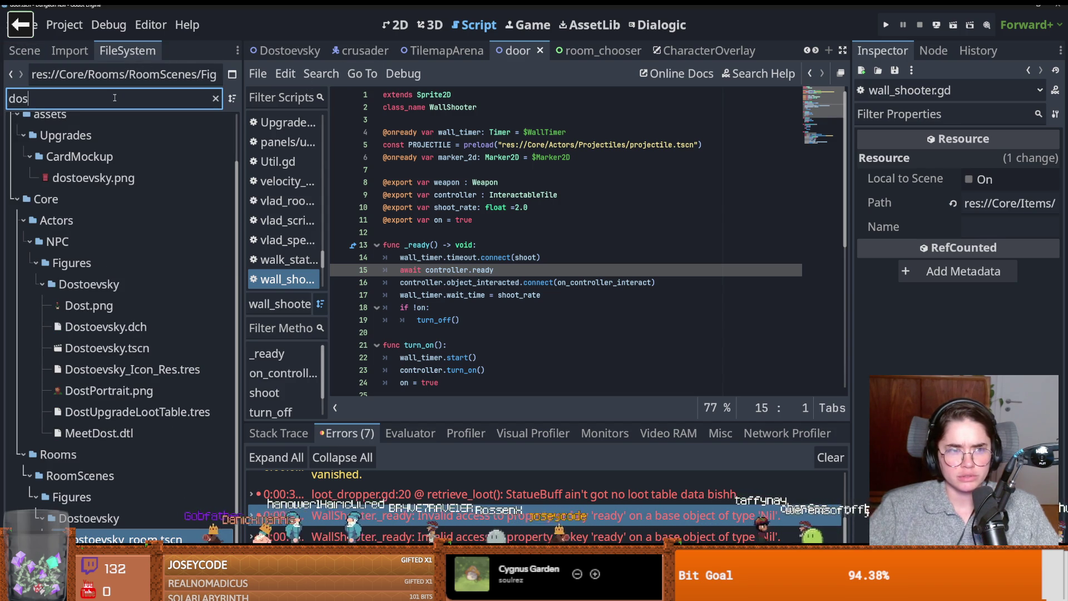
- Filter FileSystem for 'item_pick' and open item_pickup.tscn with its script
key("BackSpace")
key("BackSpace")
key("BackSpace")
type("item_pick")
double_click(89, 231)
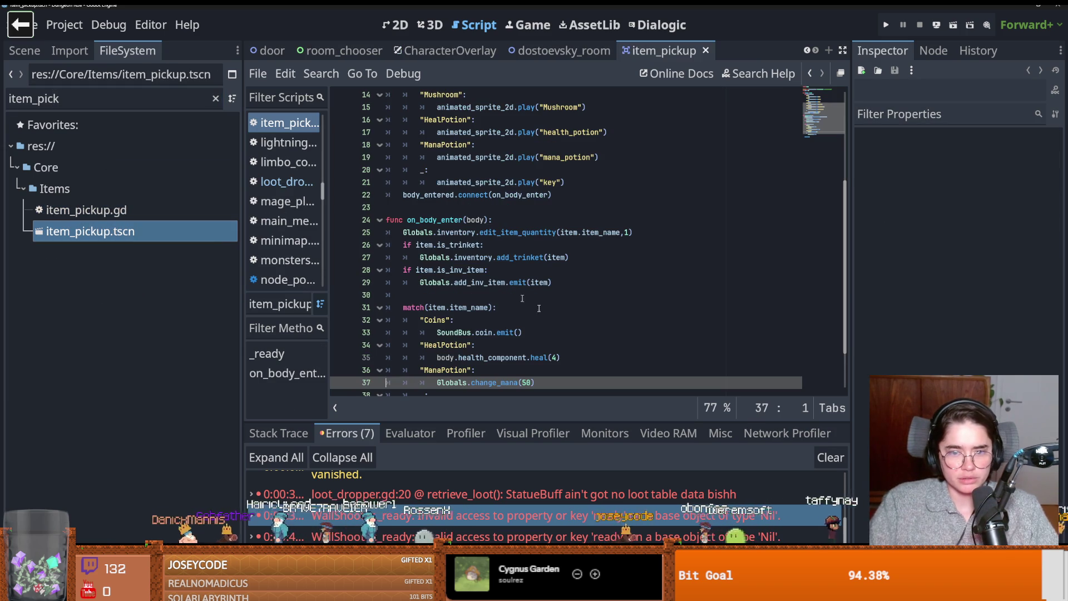
- Review the add_trinket and add_inv_item emit lines 27–29 in on_body_enter, saving the scene
scroll(501, 345, "up", 2)
scroll(473, 334, "down", 4)
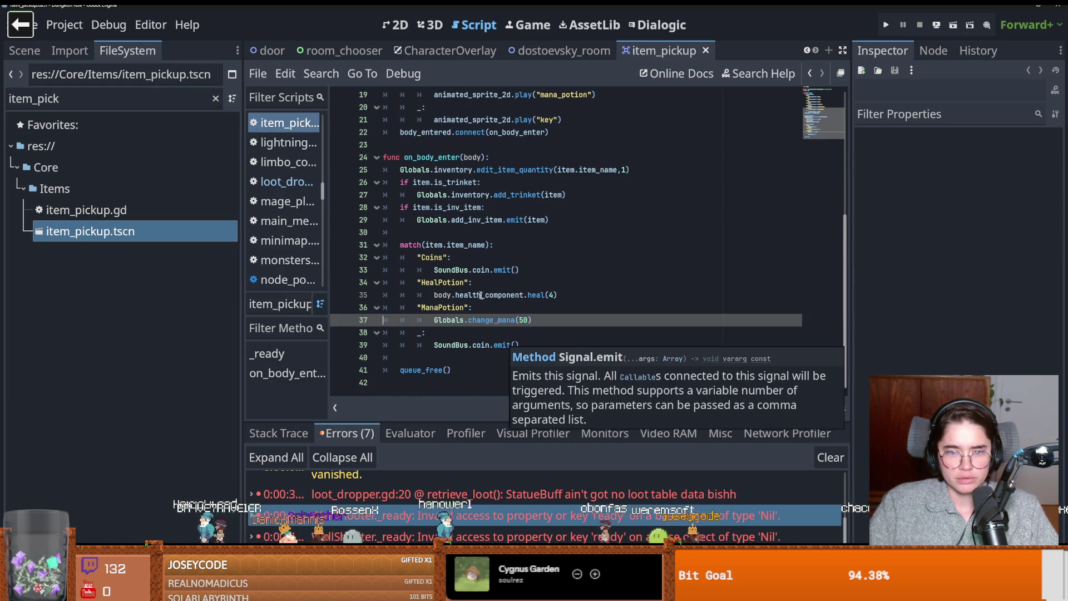
left_click(456, 269)
scroll(521, 279, "up", 5)
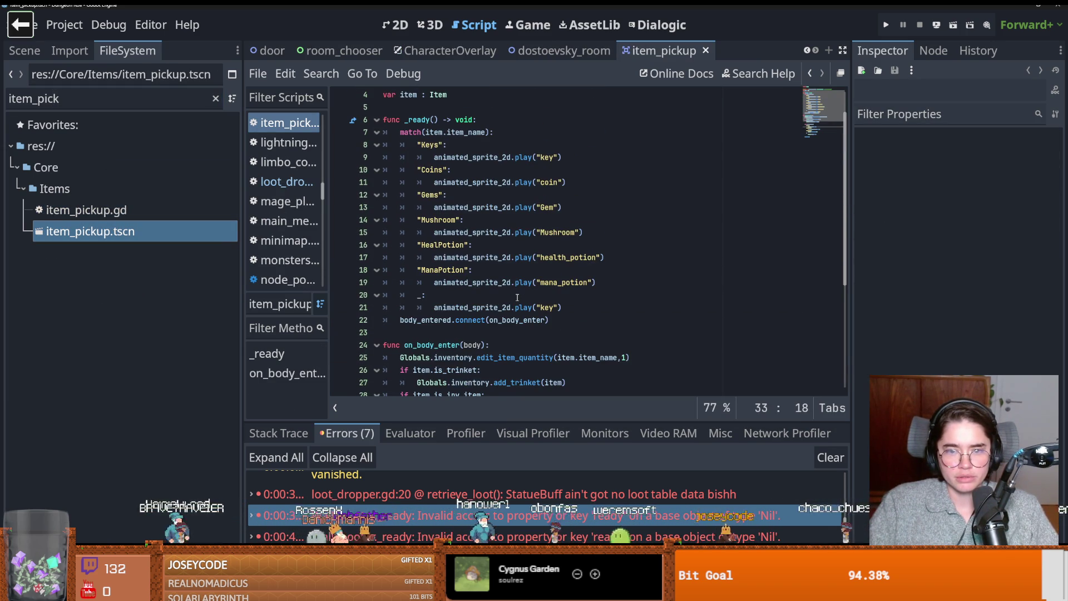
scroll(517, 284, "down", 2)
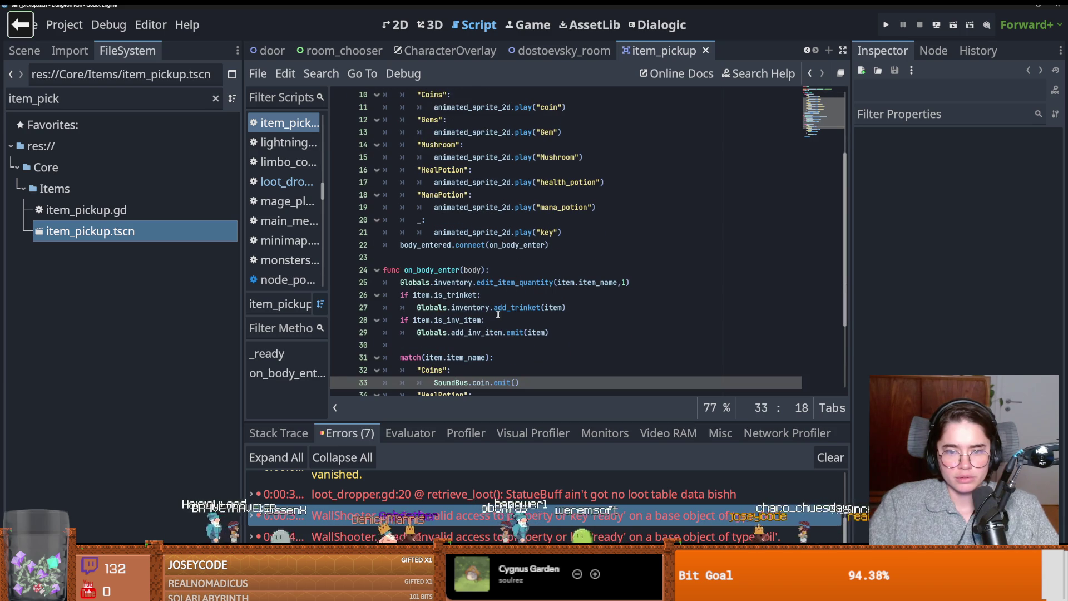
left_click_drag(566, 307, 418, 308)
key("ctrl+s")
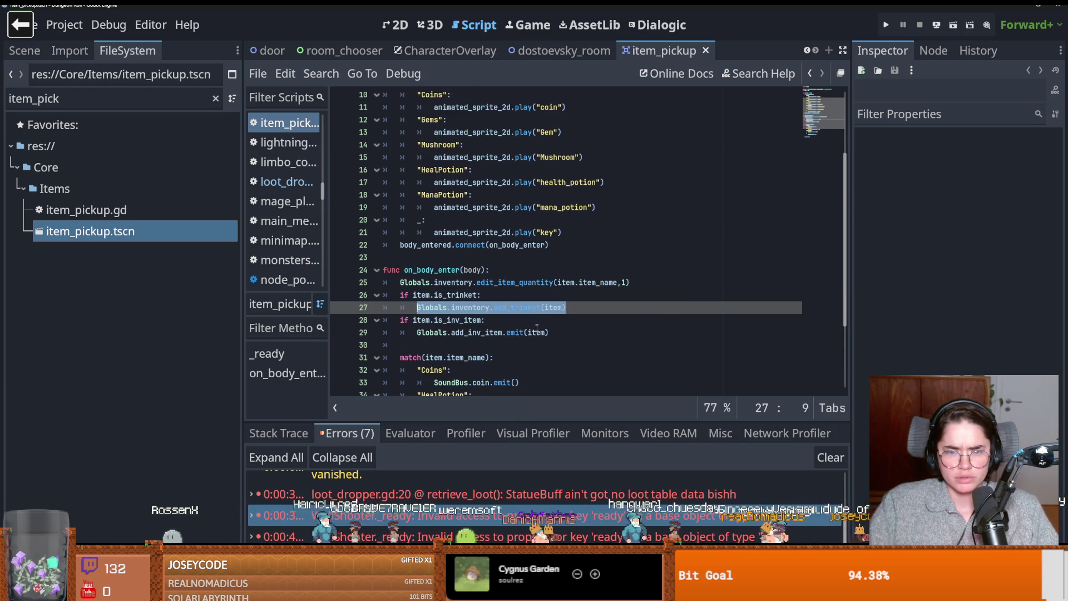
left_click_drag(549, 332, 417, 332)
key("ctrl+c")
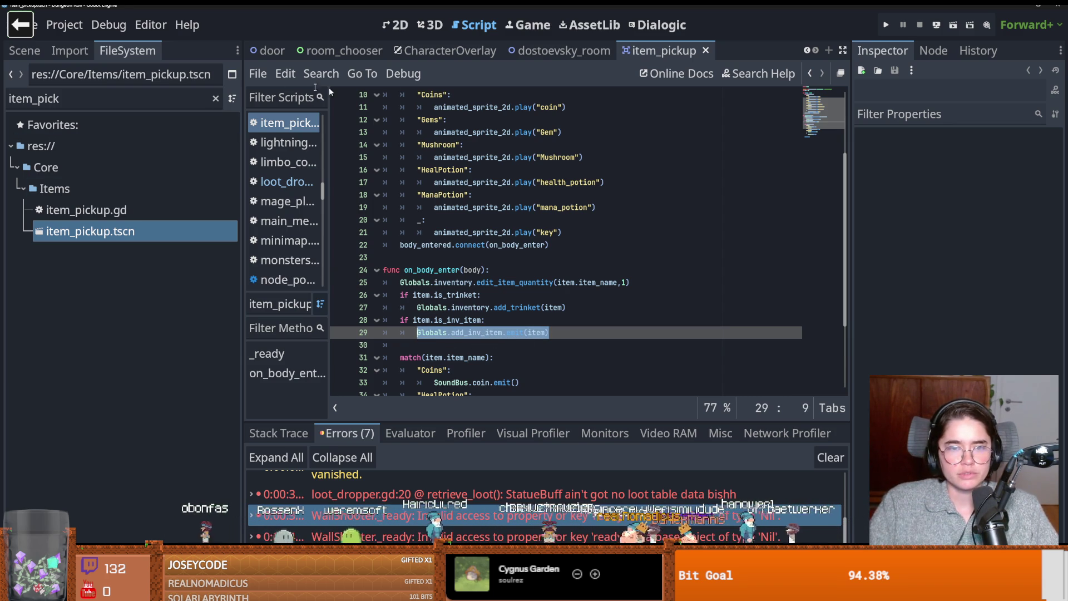
- Clear the FileSystem filter and bring the earlier scene tabs into view
left_click(215, 99)
scroll(189, 219, "up", 15)
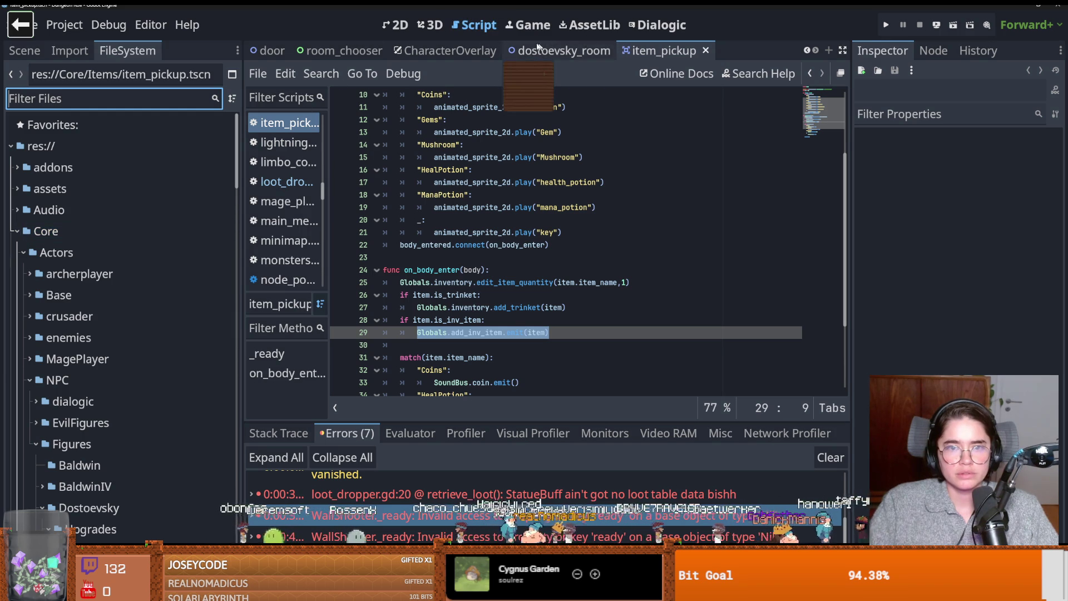
left_click(808, 50)
- Switch to the crusader scene and jump to the PlayerCharacter script it extends
left_click(808, 50)
left_click(595, 52)
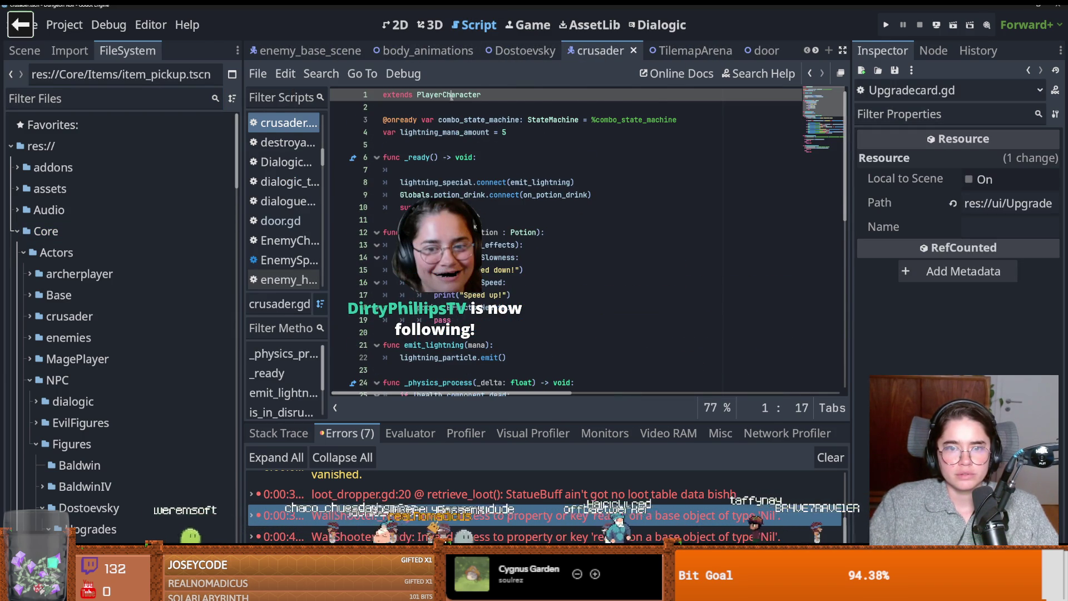
left_click(452, 98, "ctrl")
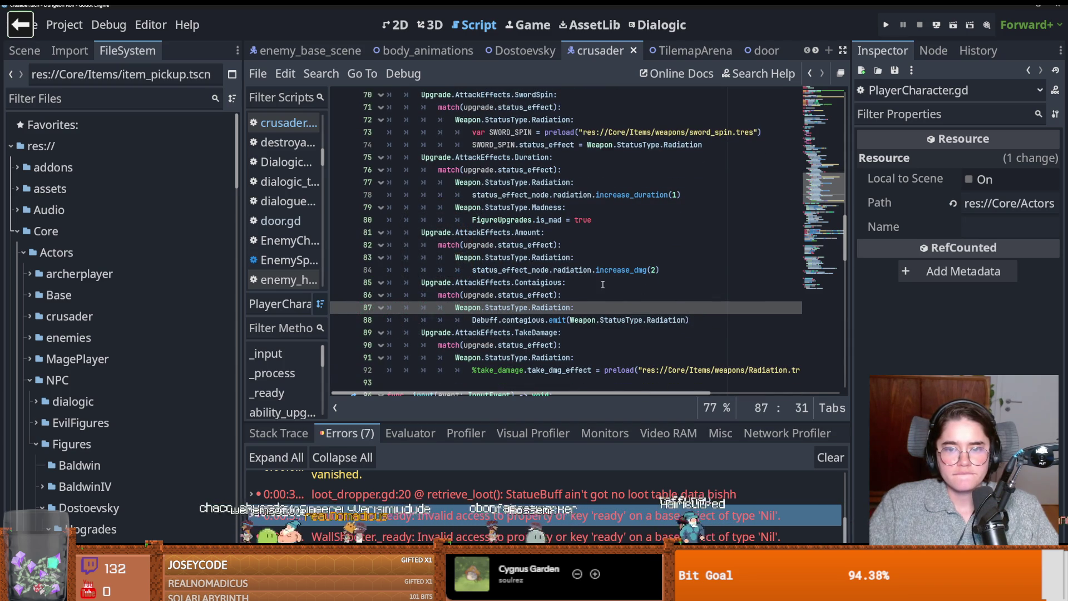
- Paste the add_inv_item emit after line 80, change its item to "Coins", and save
left_click(589, 220)
key("Return")
key("ctrl+v")
double_click(591, 232)
type("\"Co")
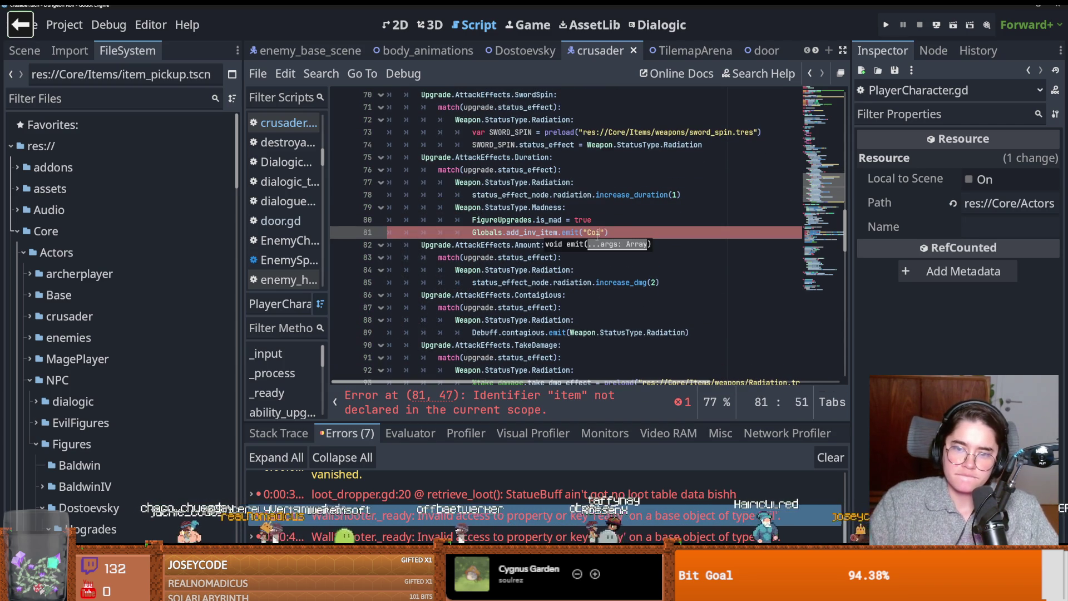
key("ctrl+s")
scroll(759, 52, "down", 3)
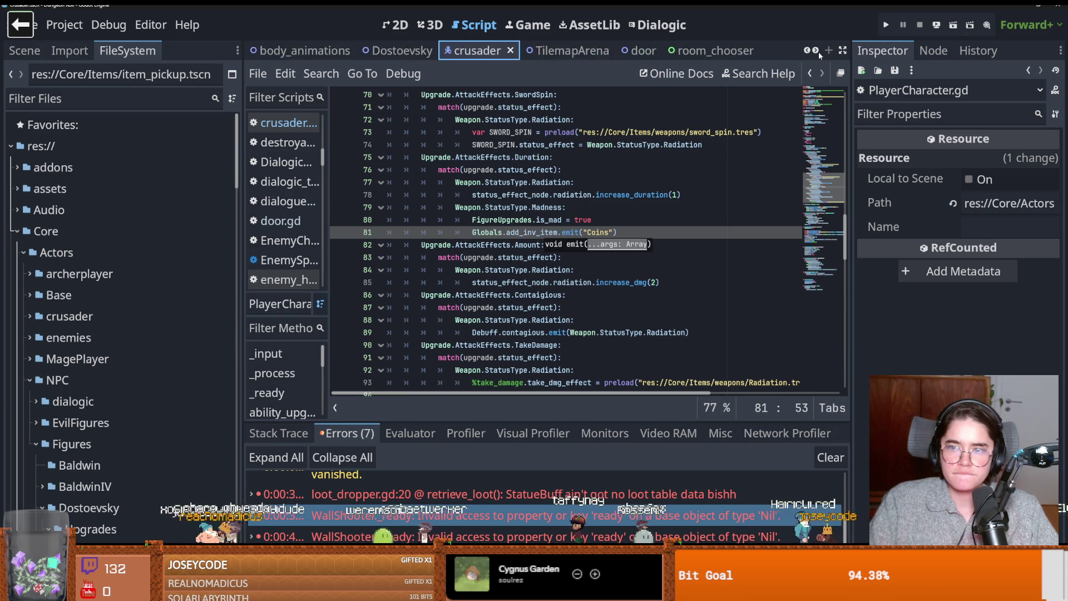
scroll(785, 52, "down", 2)
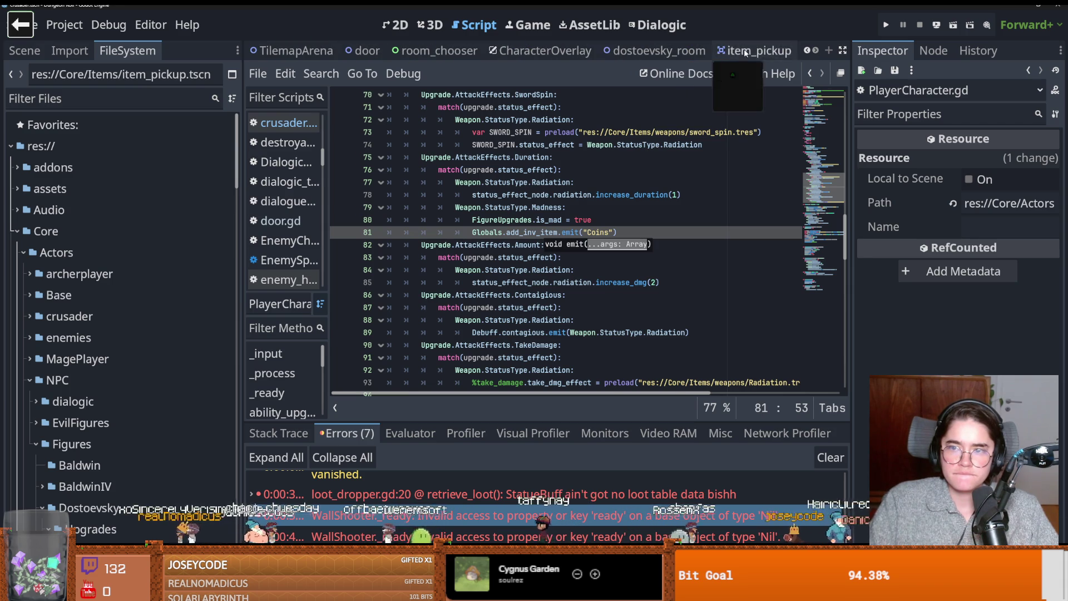
- Copy the SoundBus coin emit from item_pickup, return to PlayerCharacter, and run the game
left_click(774, 51)
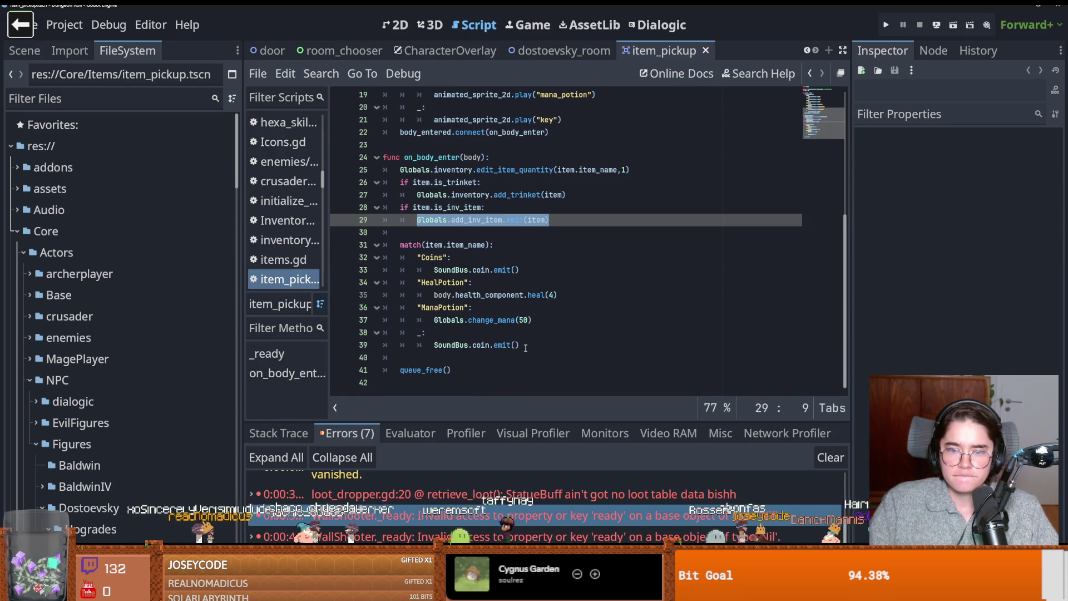
left_click_drag(525, 346, 434, 345)
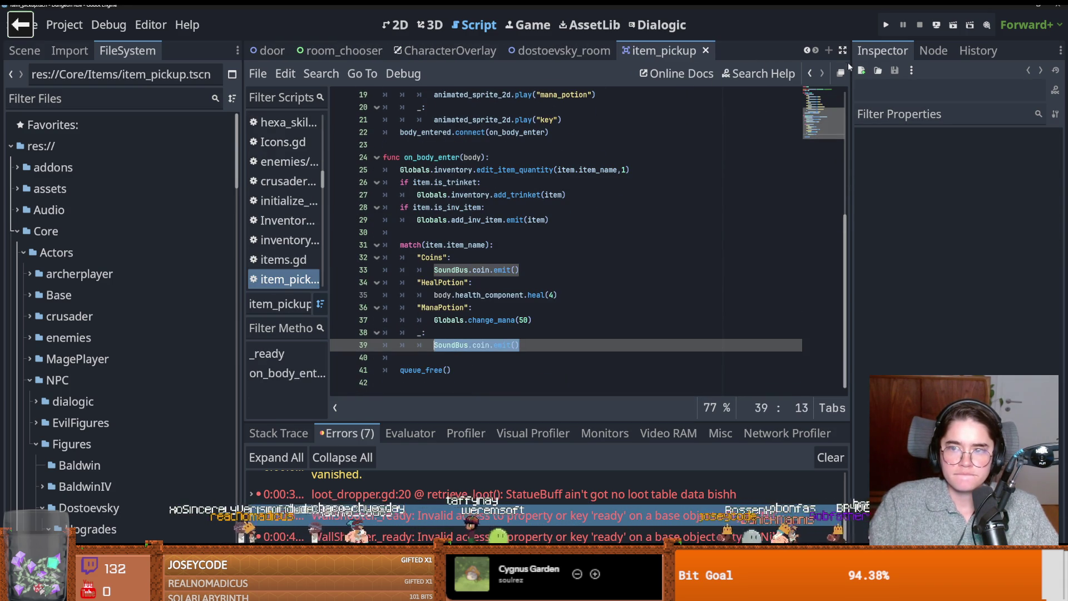
left_click(808, 74)
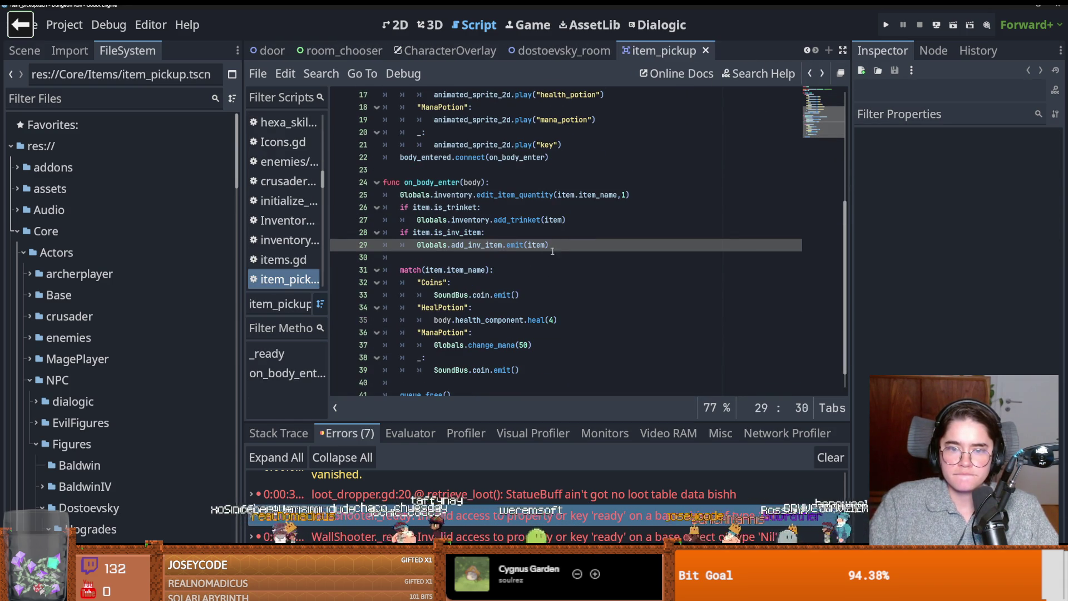
left_click(821, 74)
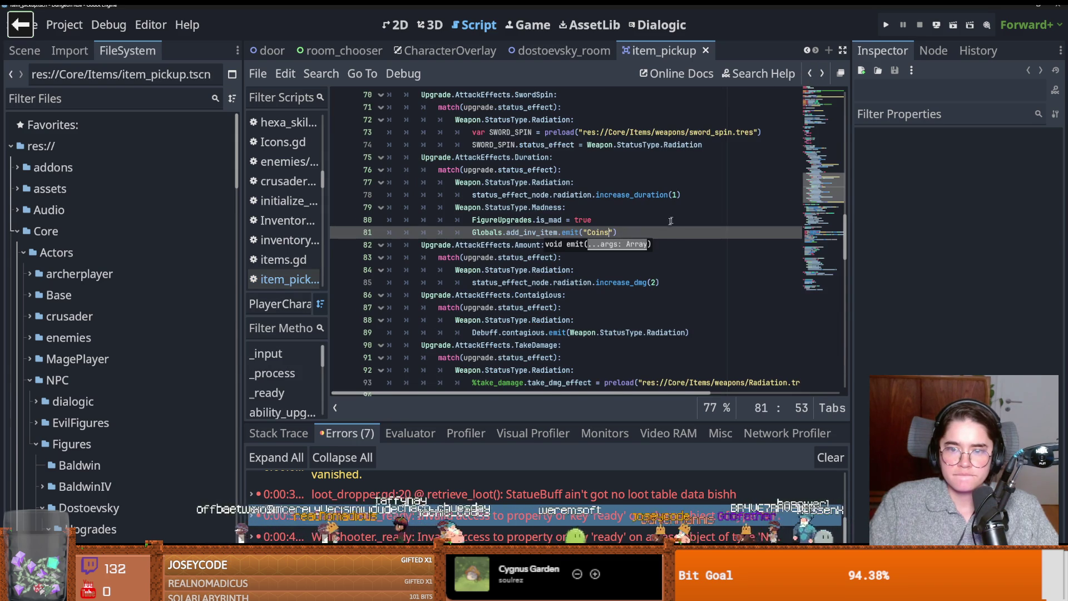
left_click(821, 73)
left_click(886, 25)
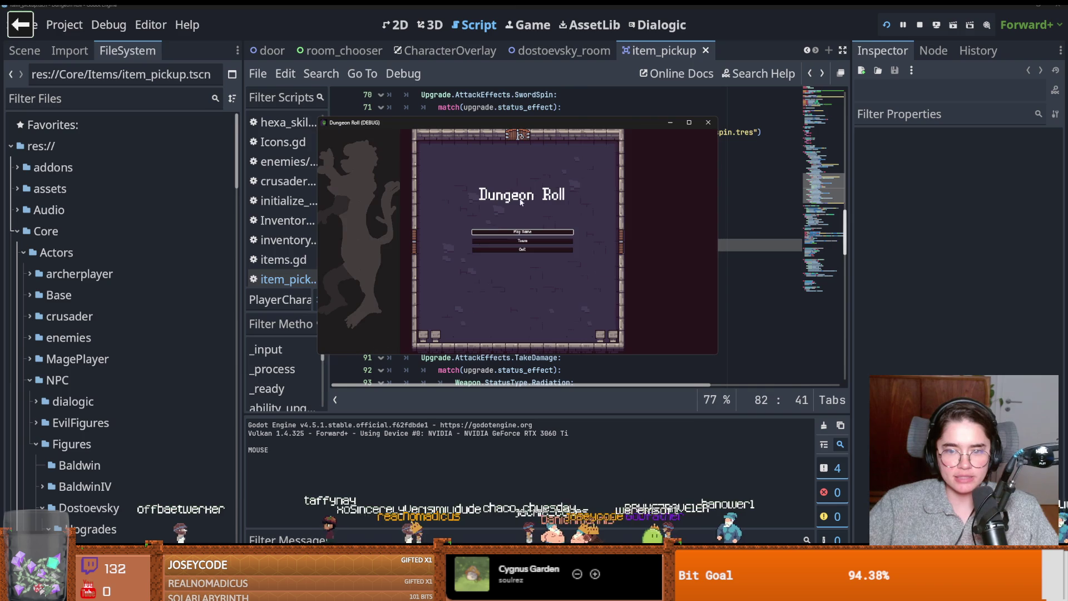
- Close the running Dungeon Roll window and open the Globals.gd definition
left_click(689, 122)
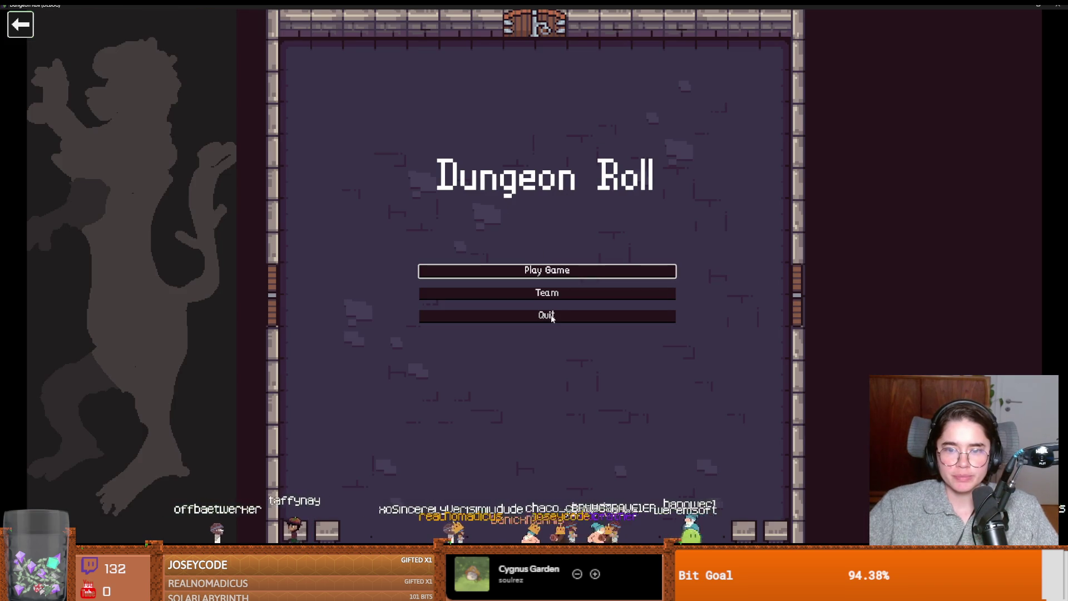
left_click_drag(627, 4, 635, 214)
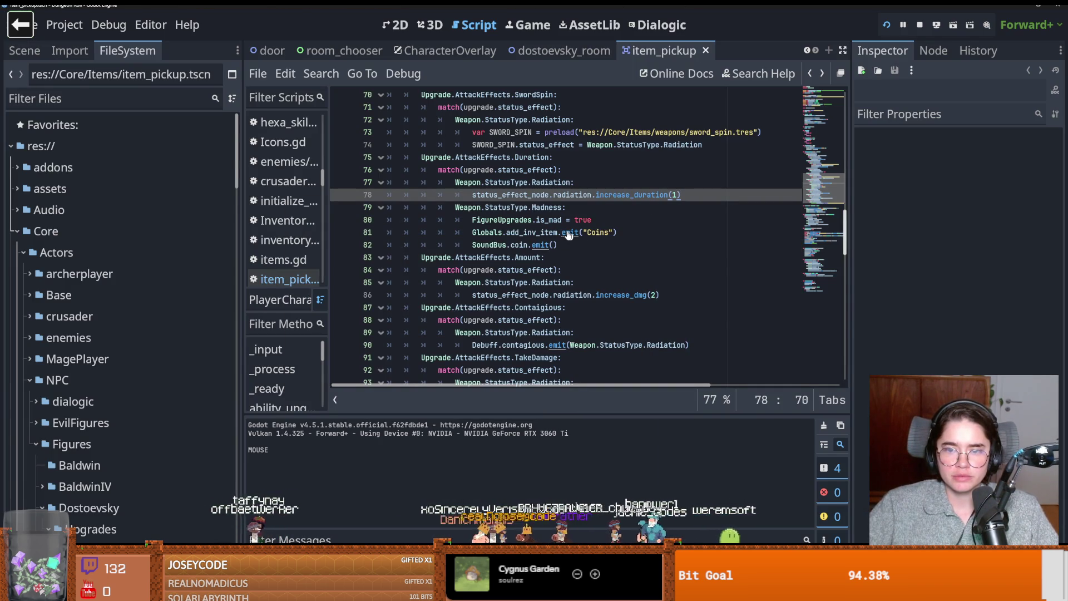
left_click(536, 232)
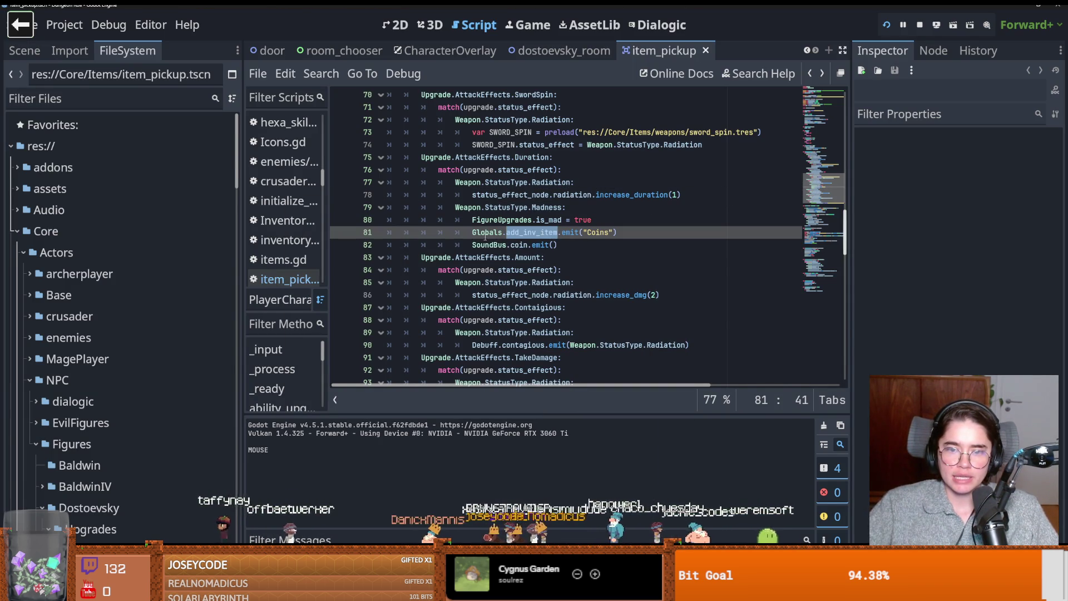
left_click(500, 234, "ctrl")
- Look over the Globals signal declarations, then open the Inventory.gd definition
scroll(501, 238, "down", 8)
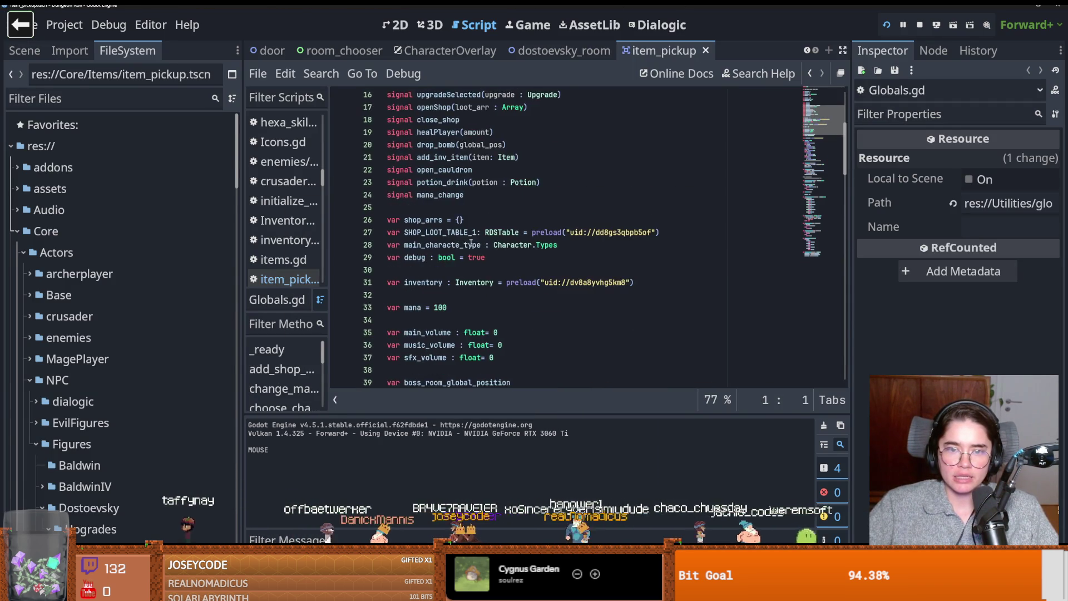
scroll(471, 244, "up", 4)
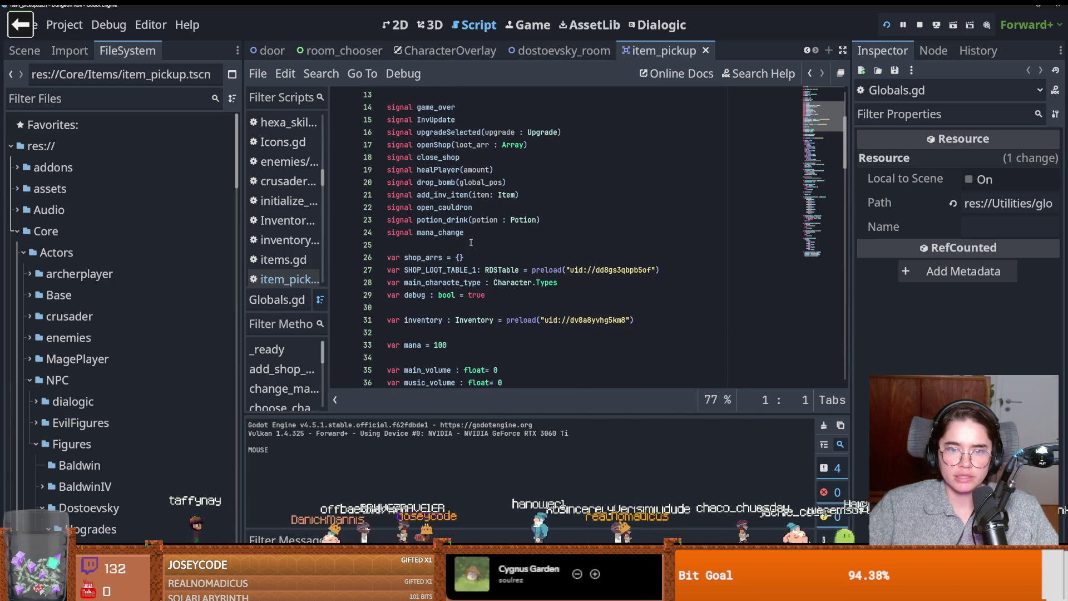
scroll(464, 243, "down", 2)
scroll(464, 243, "up", 4)
scroll(468, 241, "down", 7)
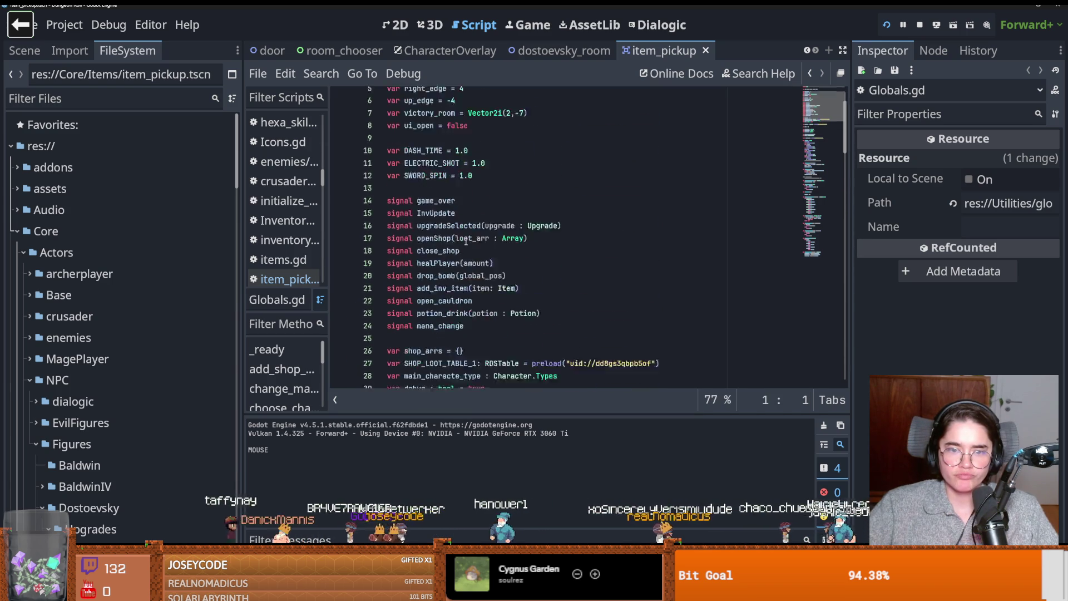
scroll(468, 241, "up", 3)
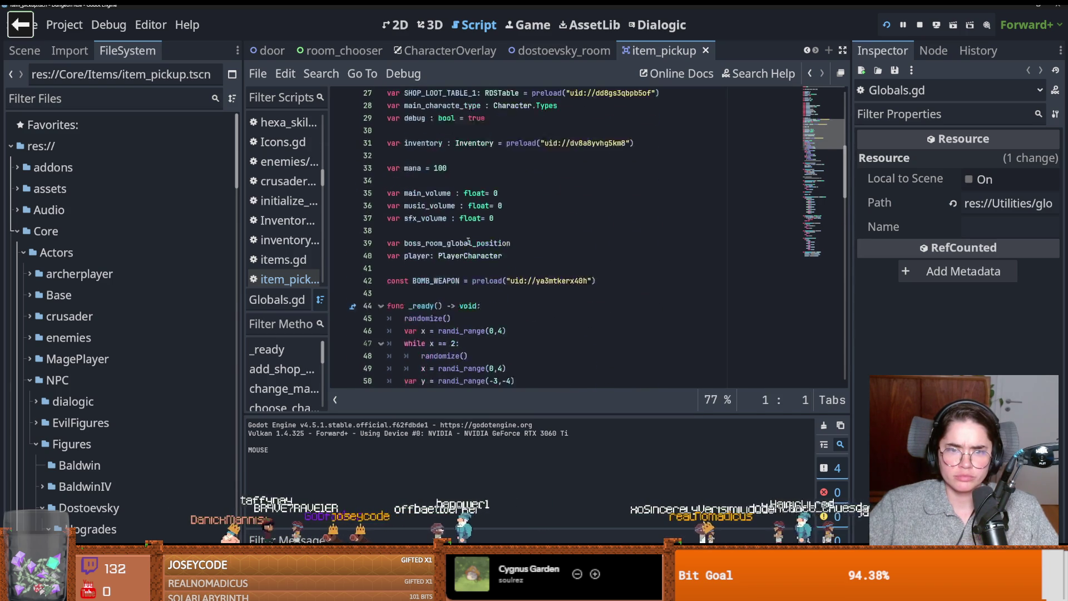
left_click(477, 208, "ctrl")
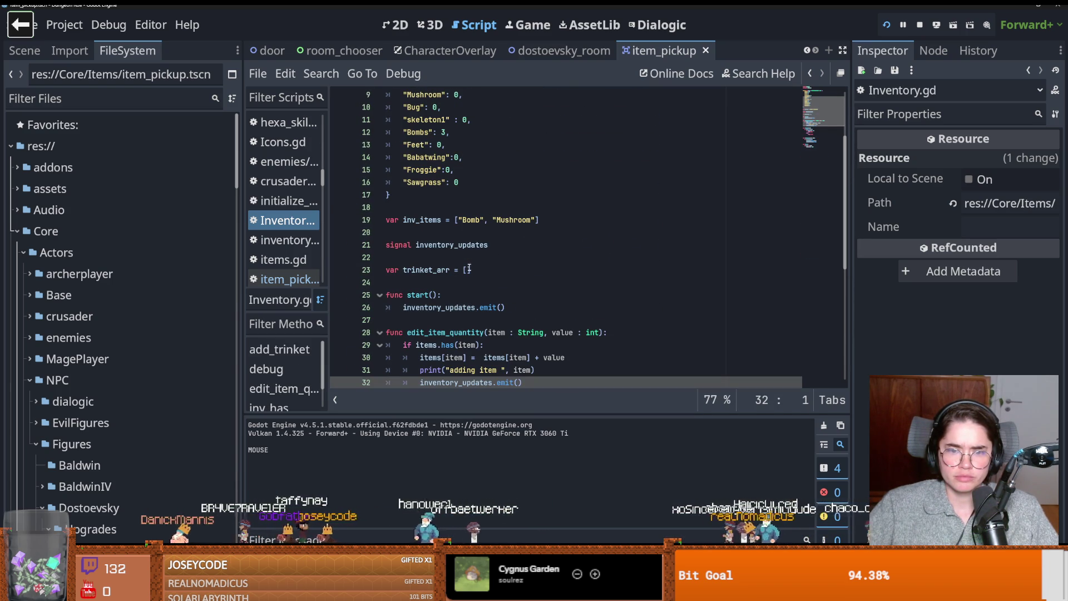
- Select the full edit_item_quantity signature on line 28 of the Inventory script, then return to crusader.gd
scroll(490, 287, "down", 1)
double_click(446, 295)
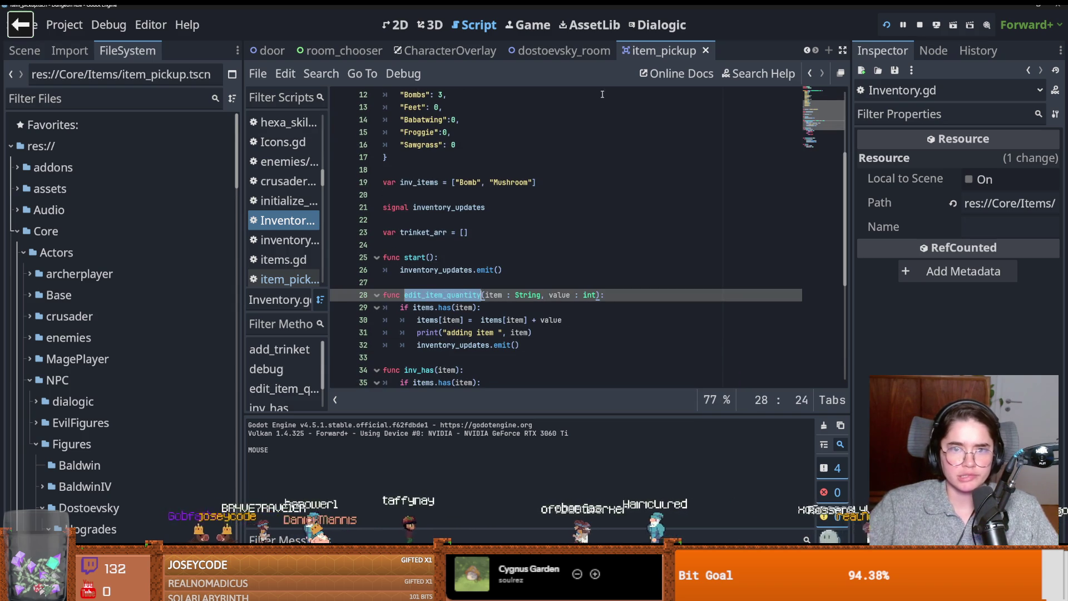
left_click(562, 295)
left_click(404, 295, "shift")
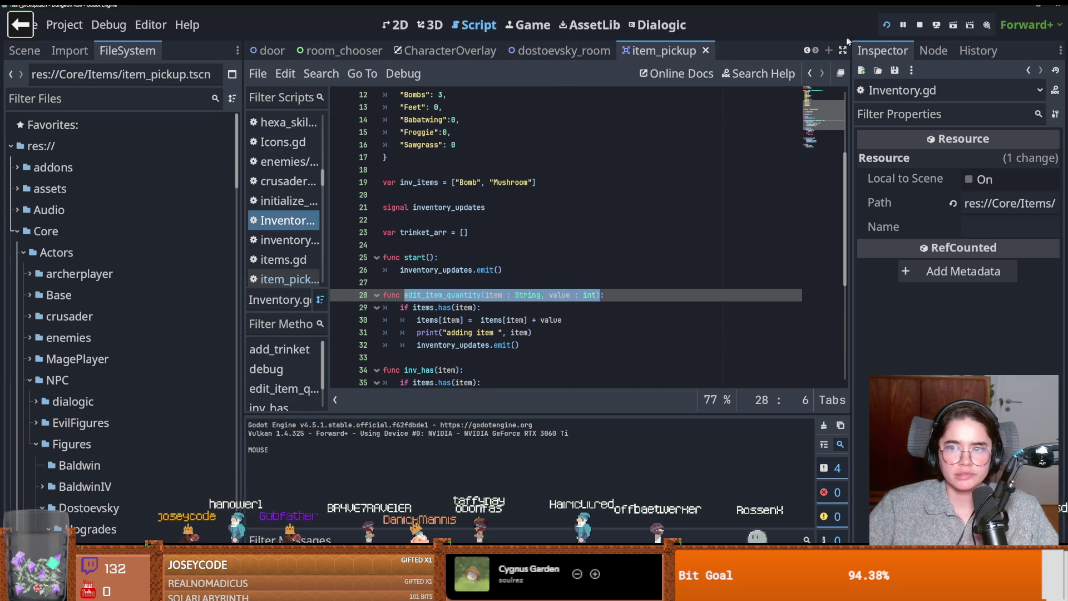
scroll(389, 50, "up", 4)
left_click(479, 51)
scroll(512, 287, "down", 3)
scroll(511, 286, "up", 3)
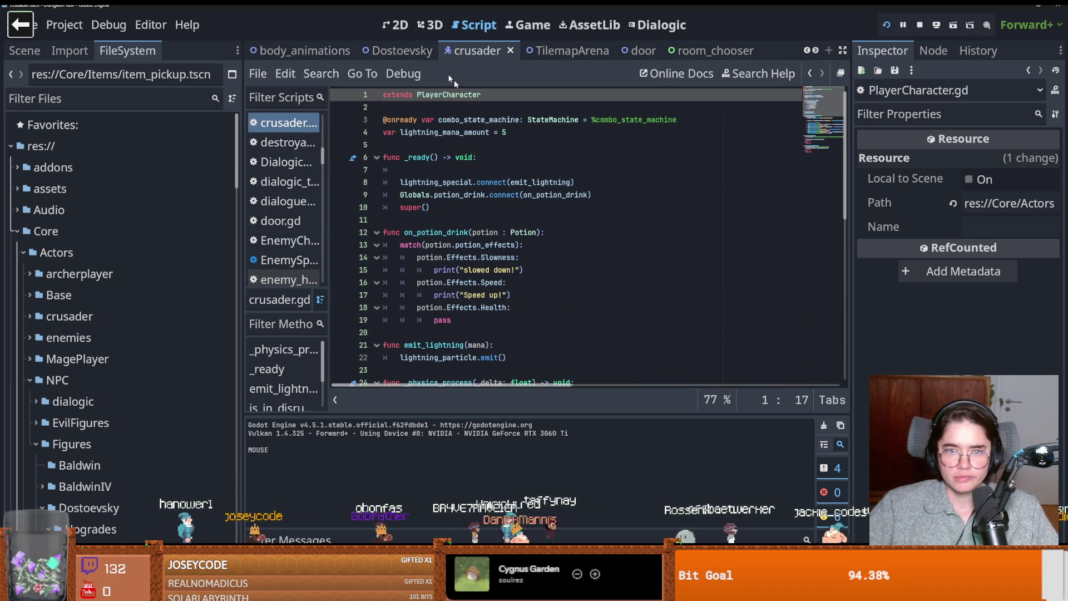
- Replace add_inv_item on PlayerCharacter line 81 with Globals.edit_item_quantity("Coins", 25) and run the project
left_click(448, 95, "ctrl")
double_click(531, 233)
type("edit_item_quantity(item : String, value : int)")
left_click_drag(767, 232, 583, 232)
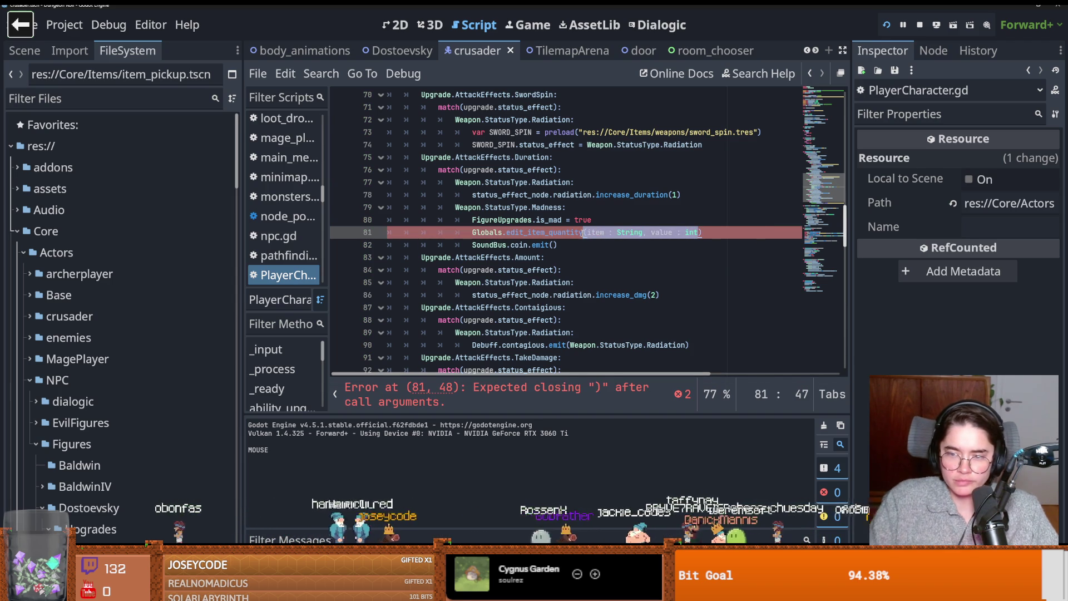
type("(")
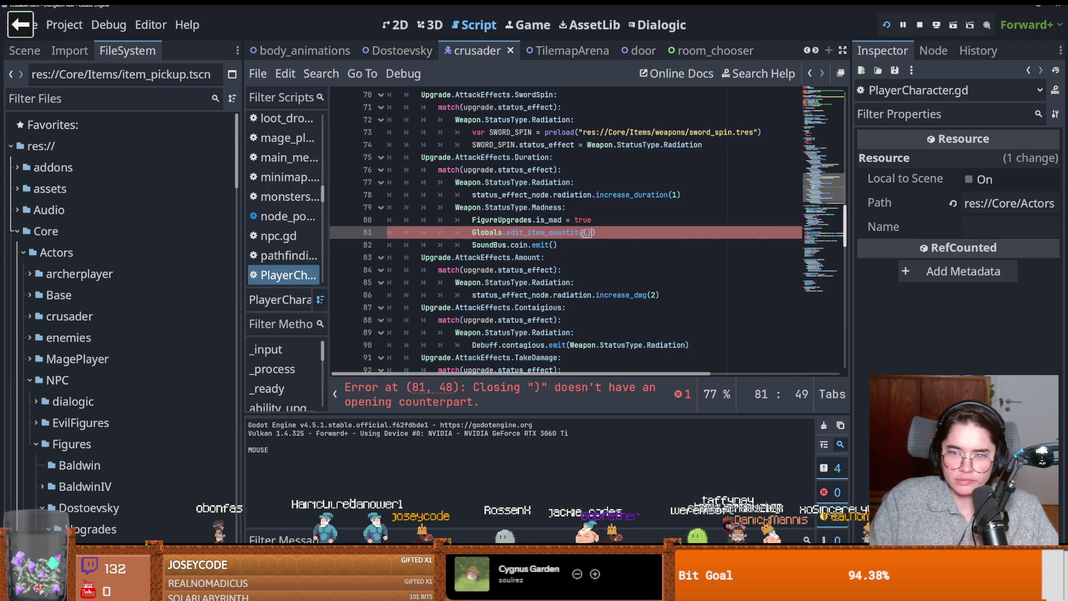
type("\", 25")
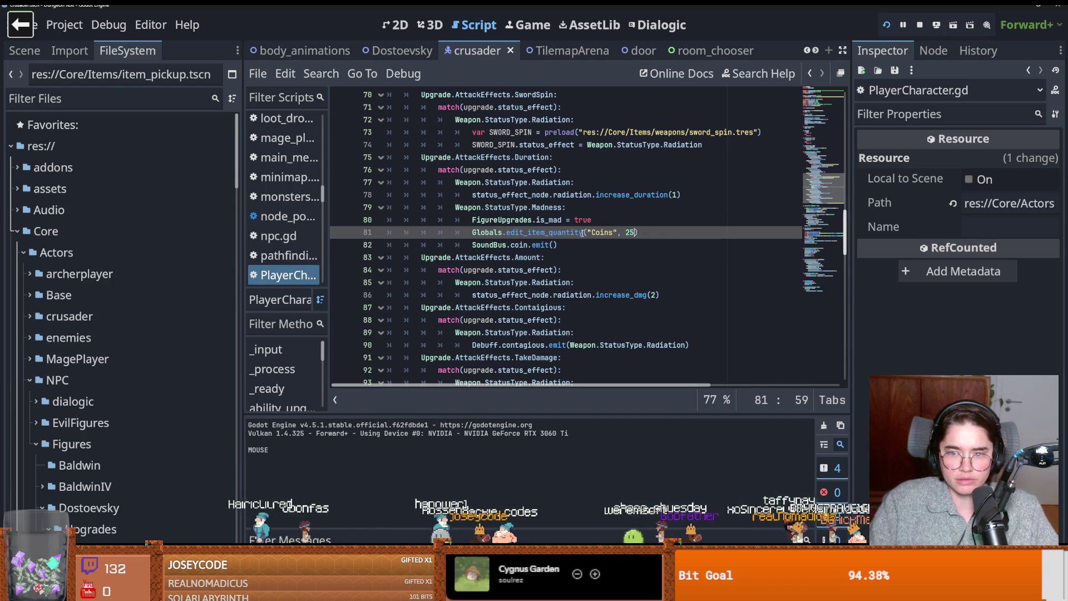
left_click(891, 25)
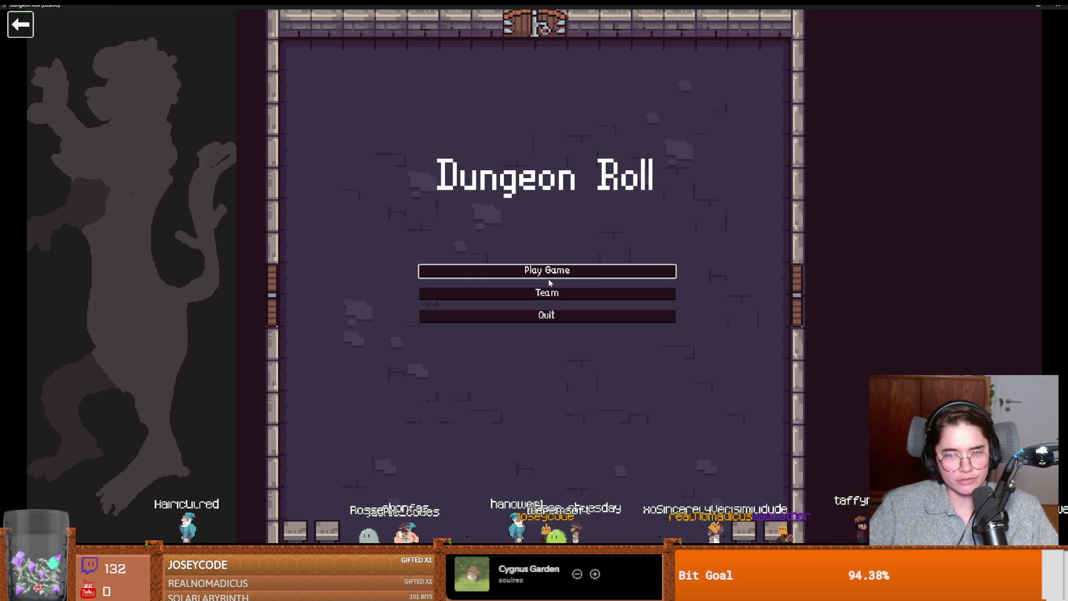
- Start a new game as the Crusader and pick a room from the debug room options
left_click(469, 270)
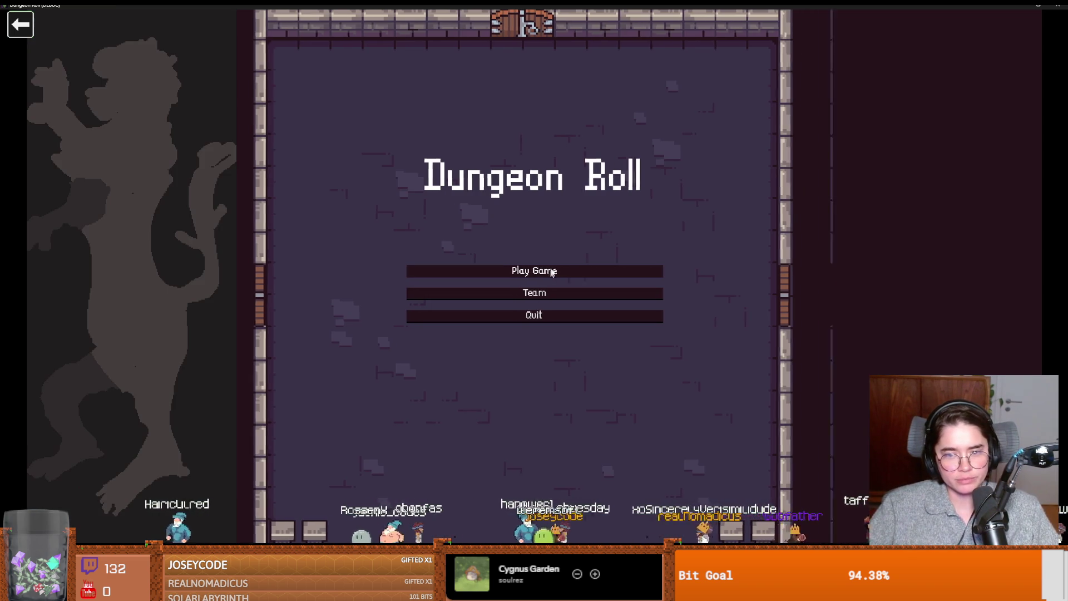
left_click(433, 245)
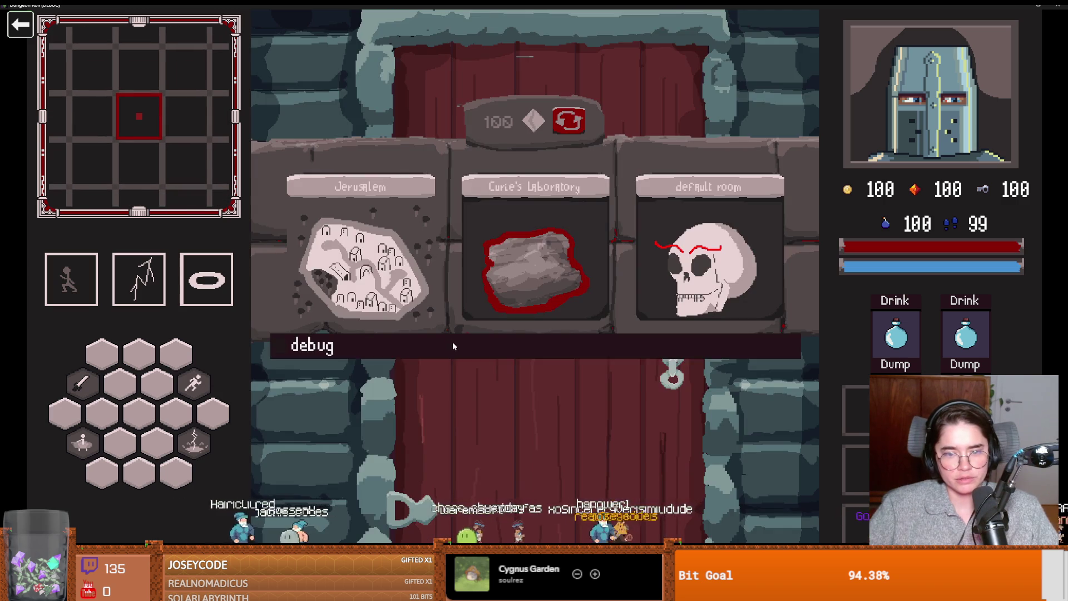
left_click(390, 346)
left_click(392, 448)
- Fight the skeleton with lightning and sword, then walk the knight up beside Dostoevsky
key("a")
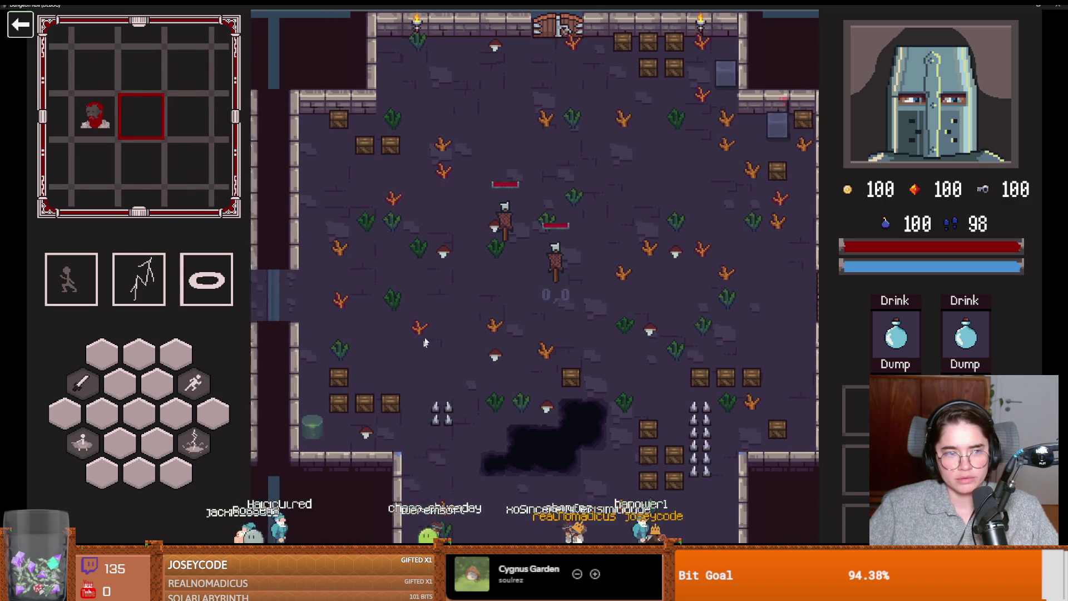
left_click(659, 273)
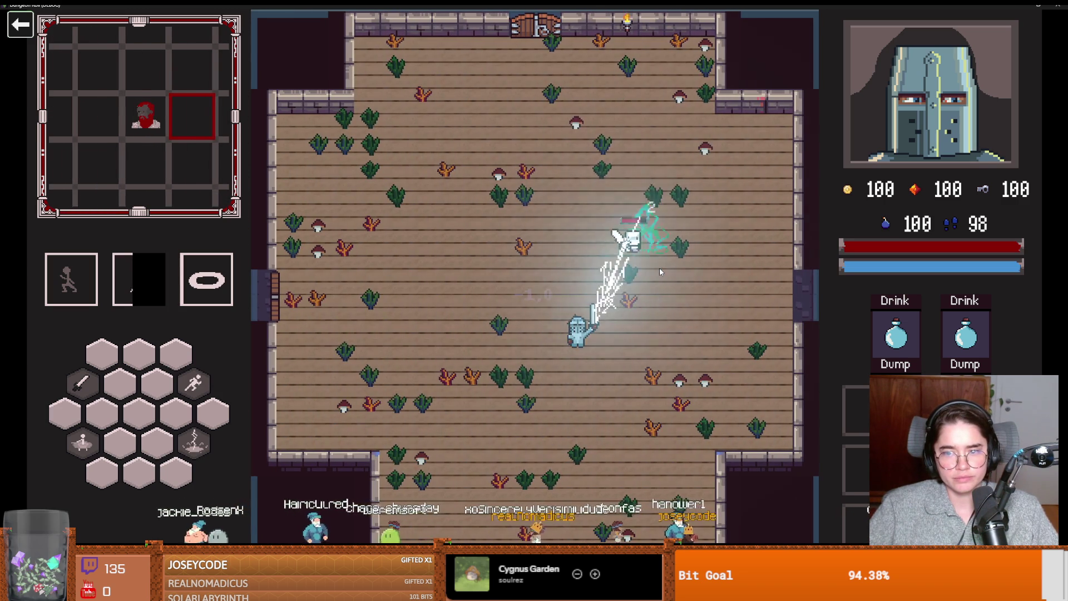
key("w")
key("a")
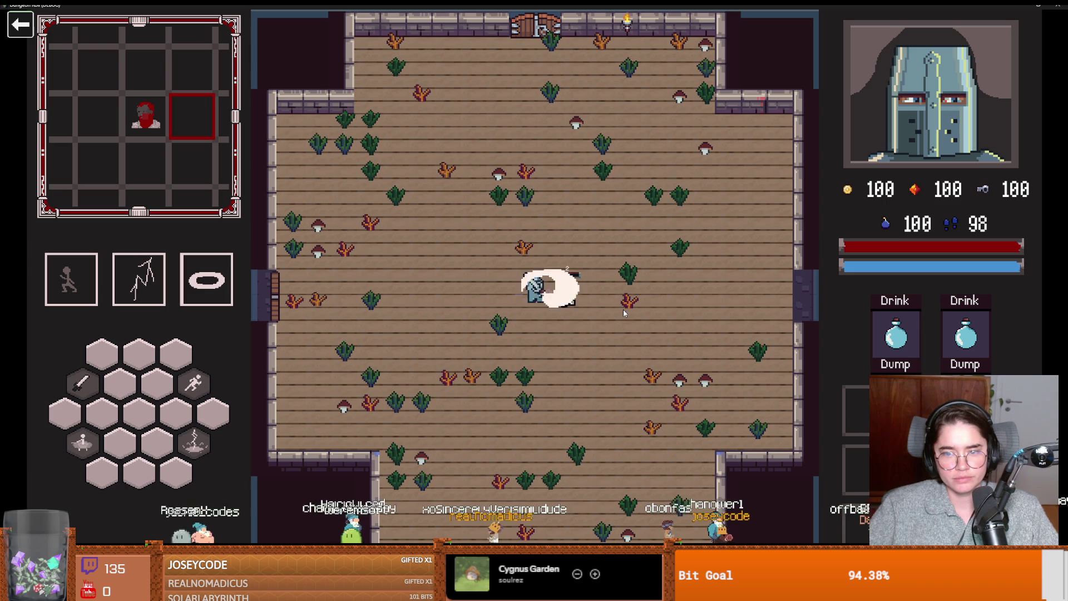
key("d")
key("w")
key("a")
key("w")
key("d")
- Talk to Dostoevsky and choose the PawnBroker card, triggering the nonexistent-function error
key("e")
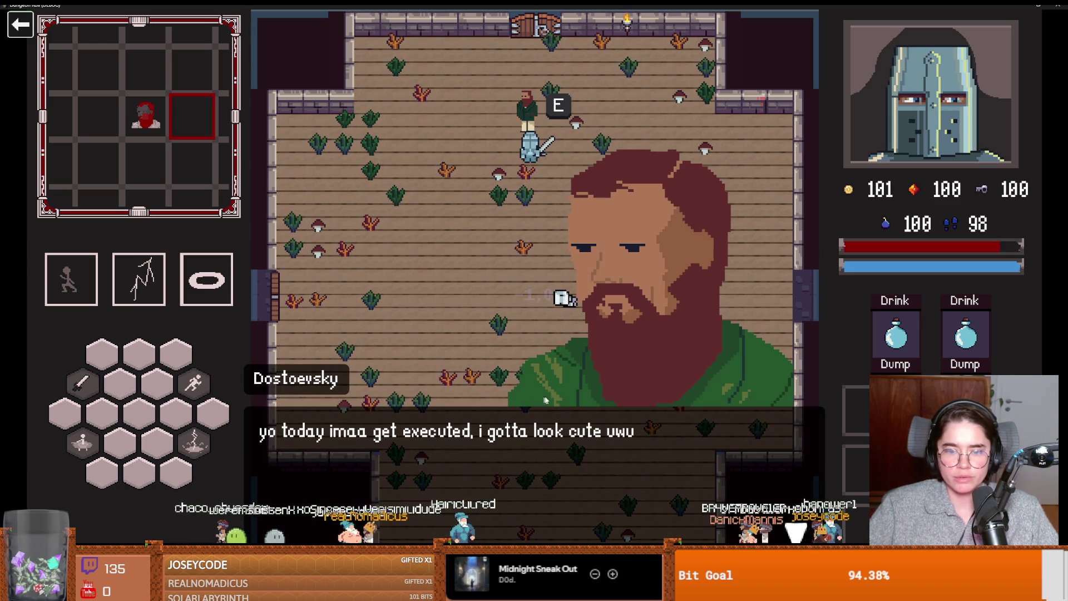
key("e")
key("e")
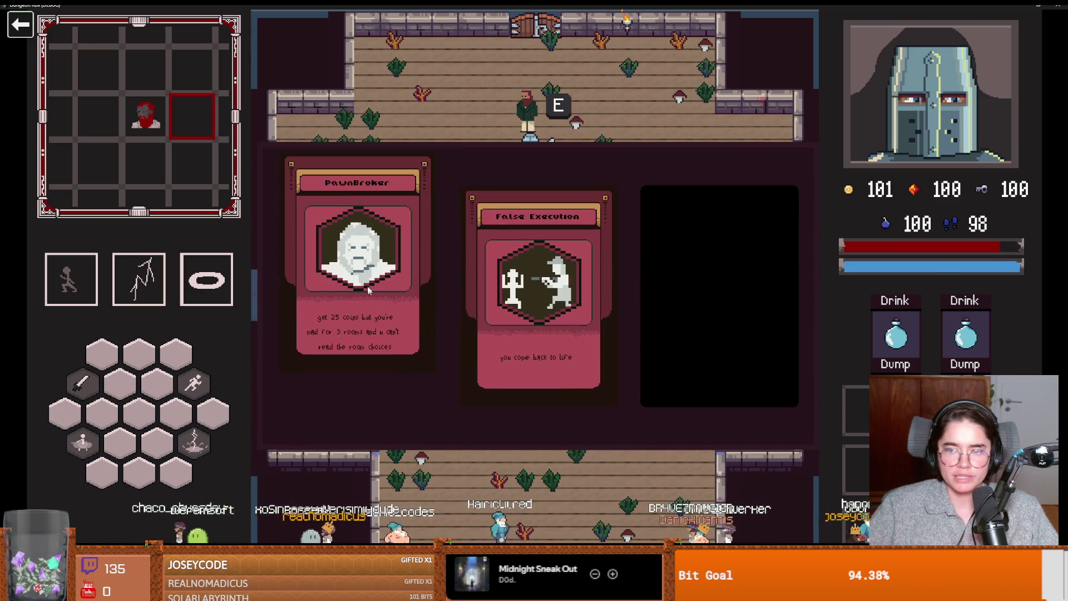
left_click(366, 285)
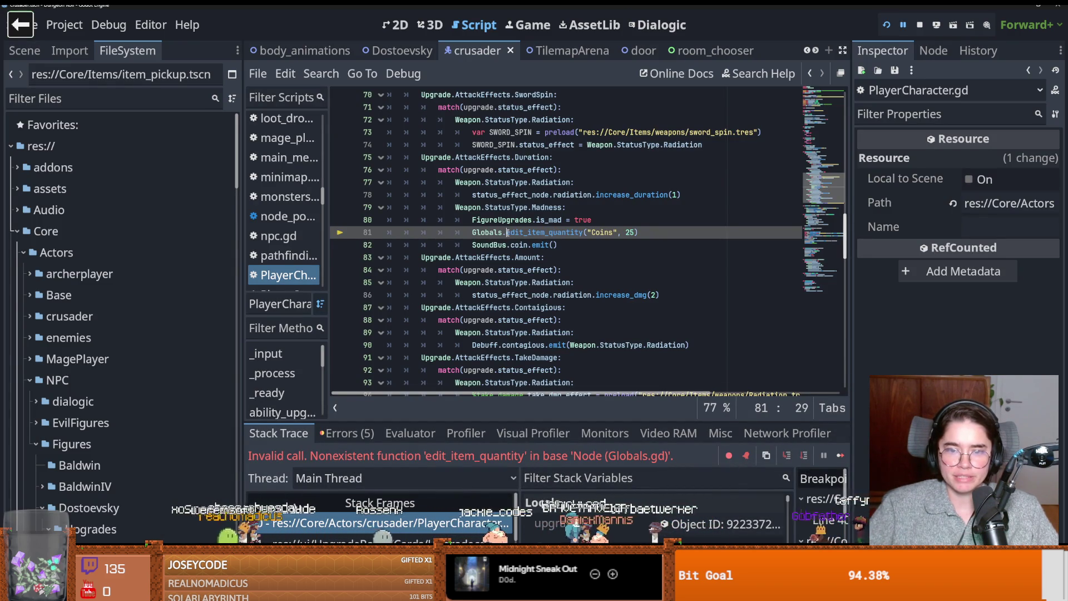
- Change line 81 to Globals.inventory.edit_item_quantity("Coins", 25) and relaunch the game
type("nve")
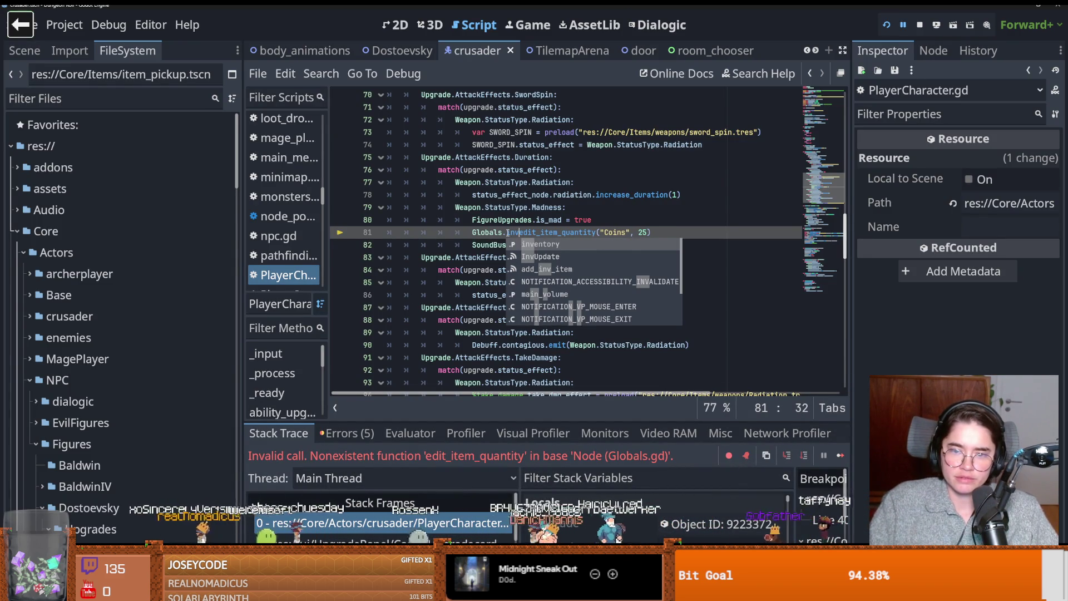
type(".")
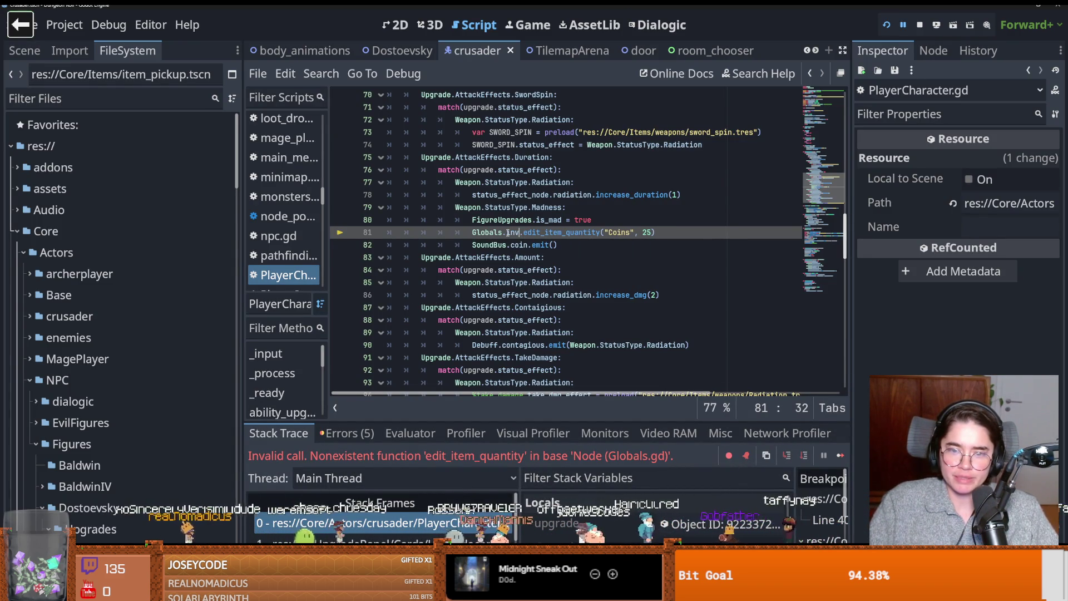
type("e")
key("Return")
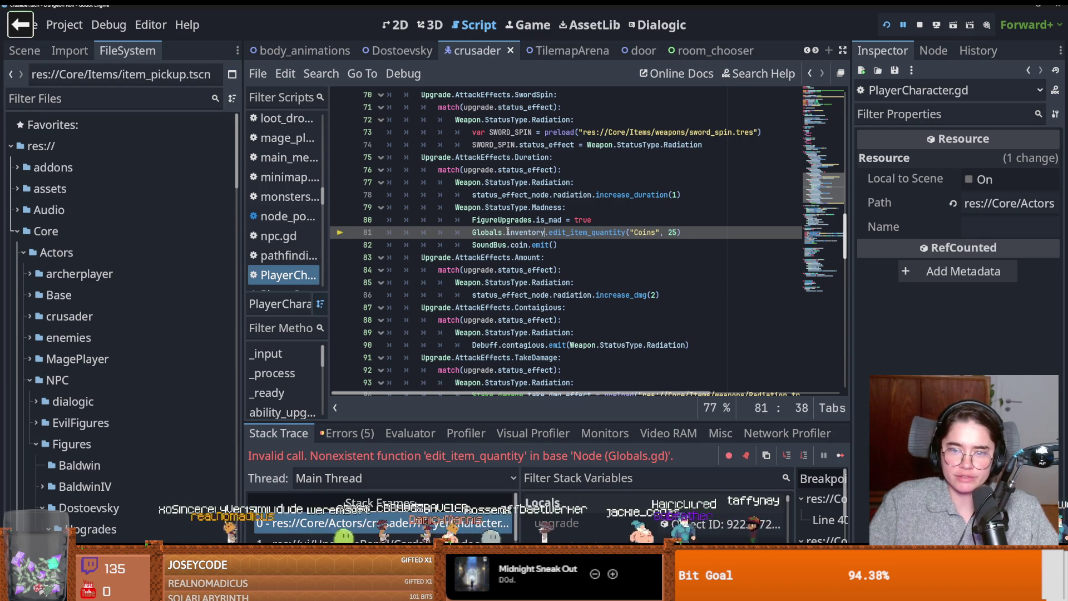
left_click(887, 25)
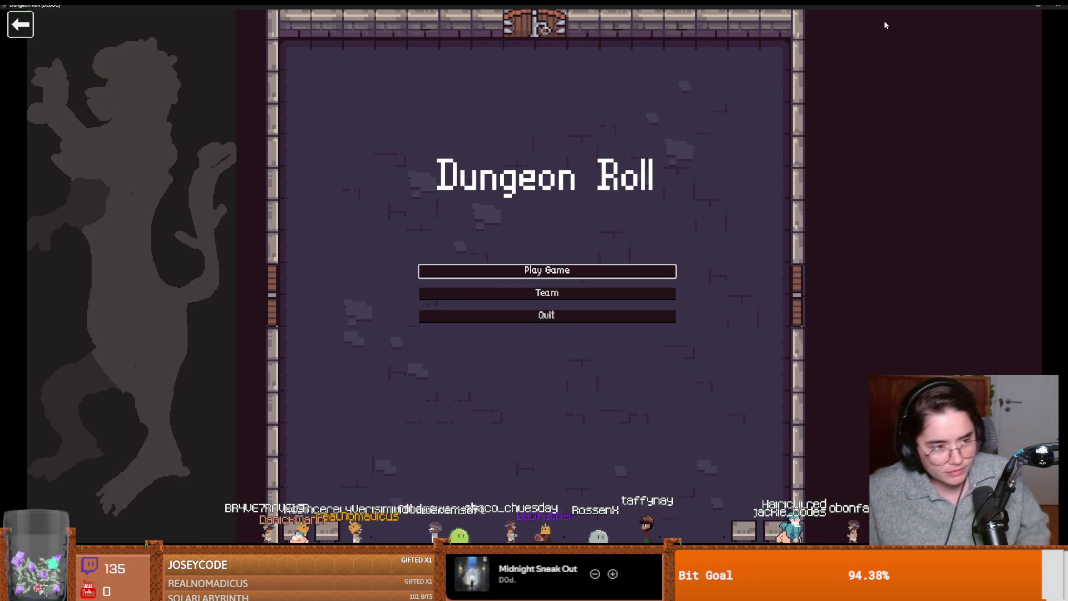
- Start a new game as the Crusader and choose a room from the debug options
left_click(582, 269)
left_click(434, 177)
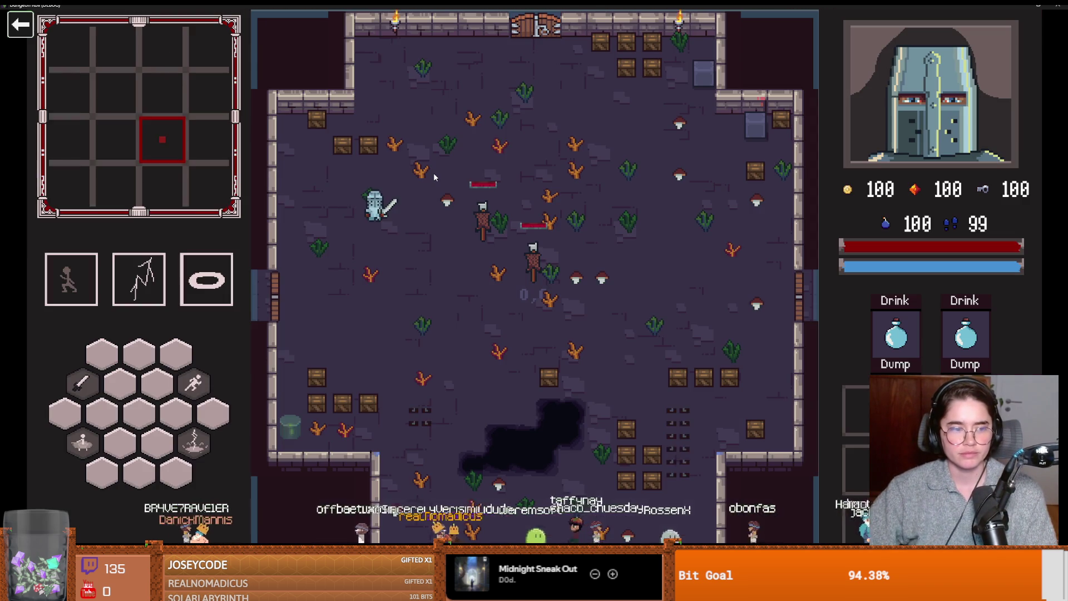
key("a")
key("s")
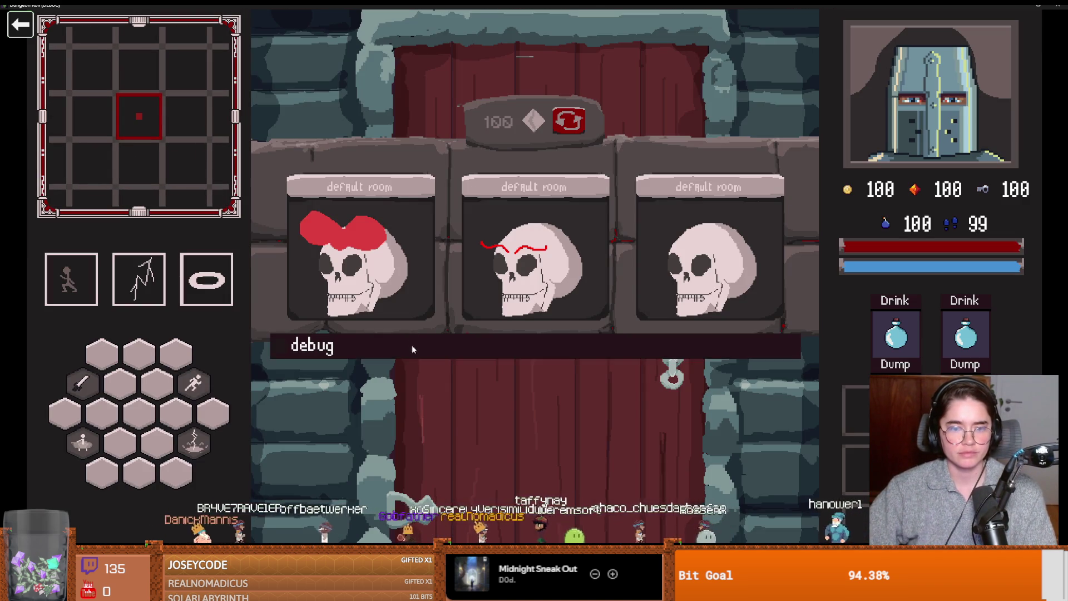
left_click(411, 346)
left_click(389, 366)
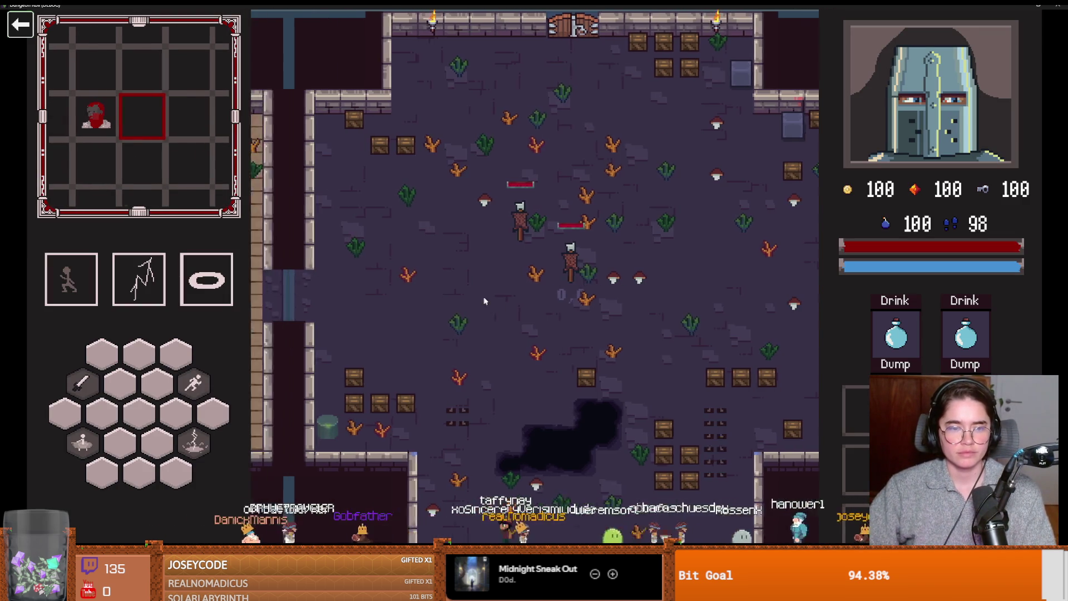
- Kill the skeleton with the ring and lightning abilities, then walk up to Dostoevsky
key("3")
key("2")
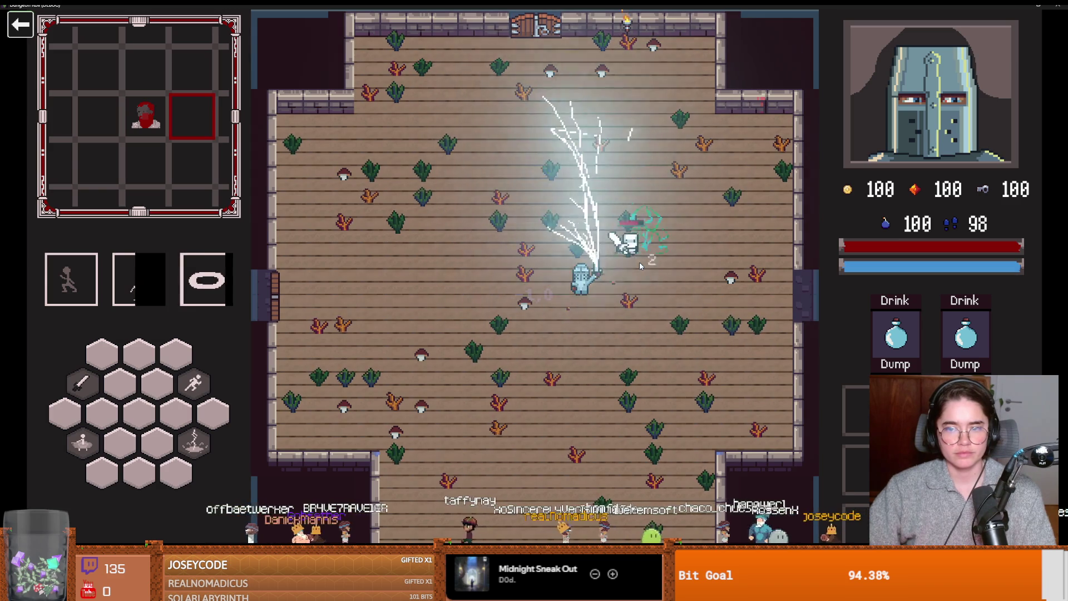
key("d")
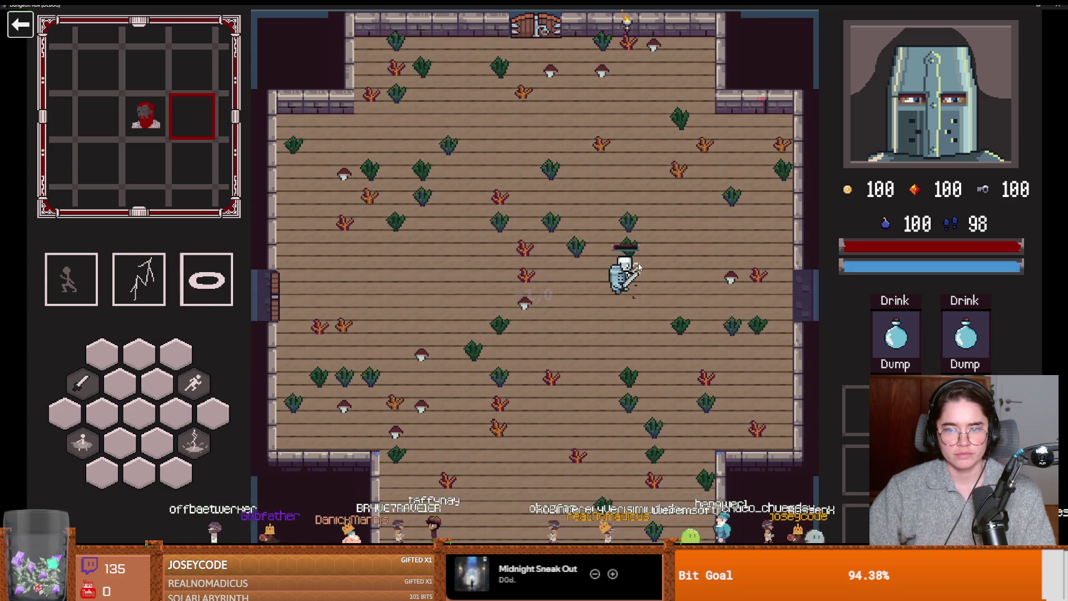
left_click(639, 262)
key("w")
key("a")
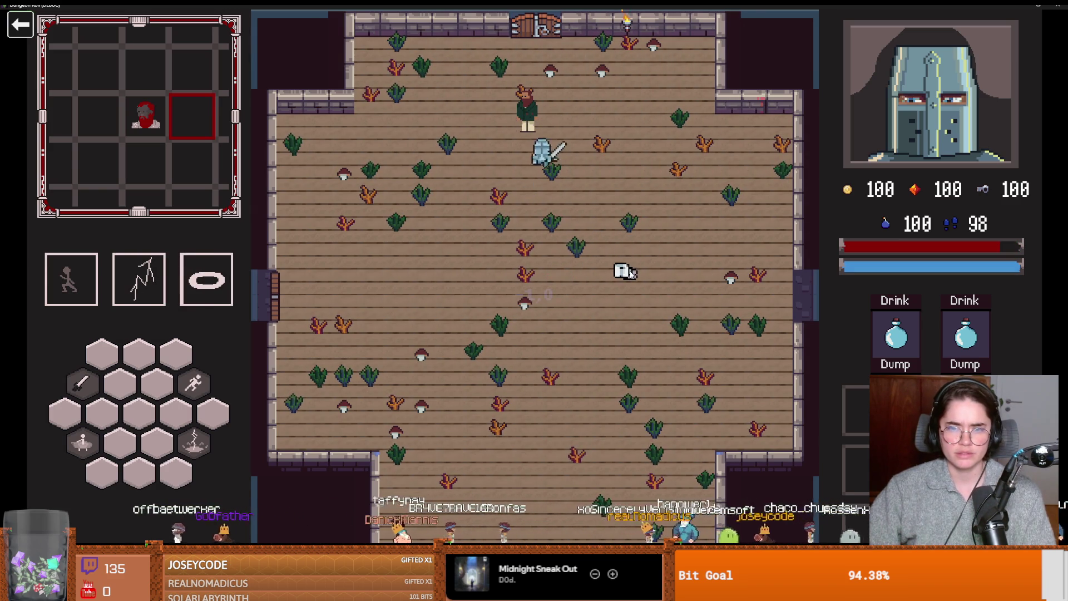
key("w")
- Talk to Dostoevsky and take the PawnBroker card, raising coins from 100 to 125
key("e")
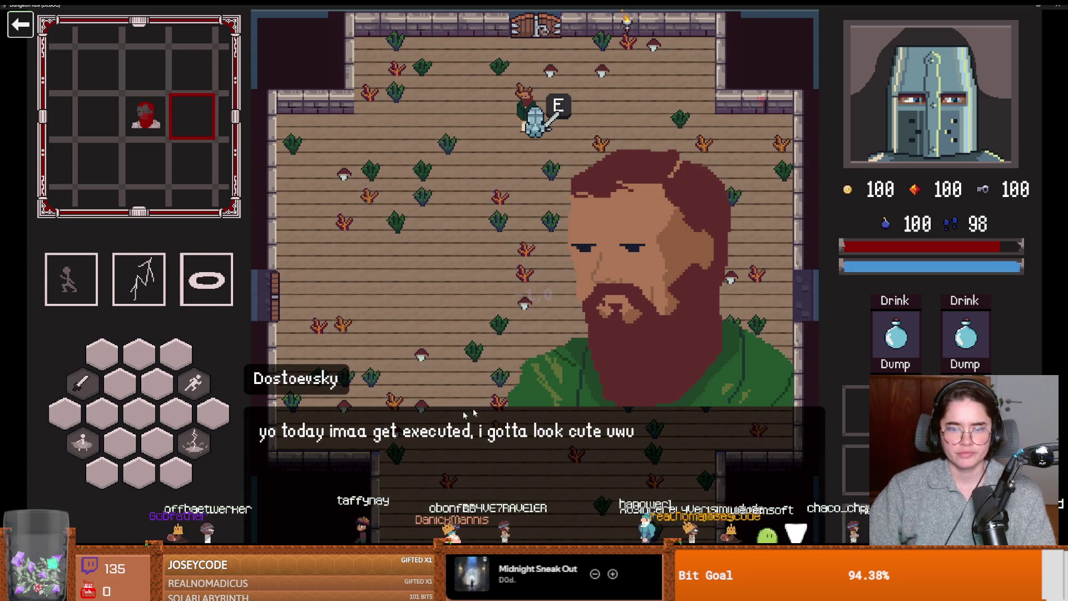
key("e")
key("e")
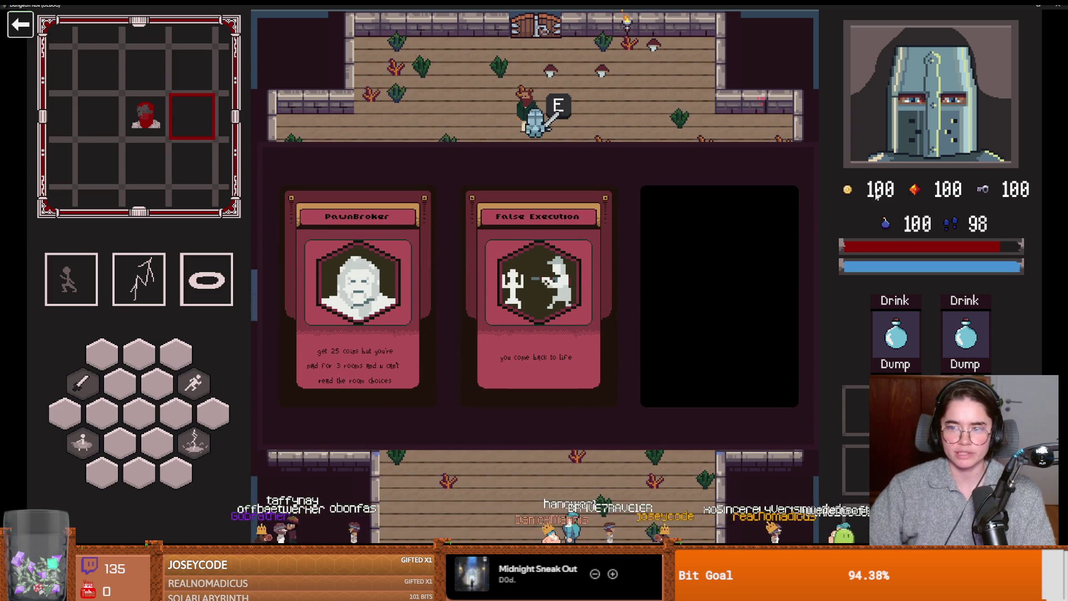
left_click(358, 284)
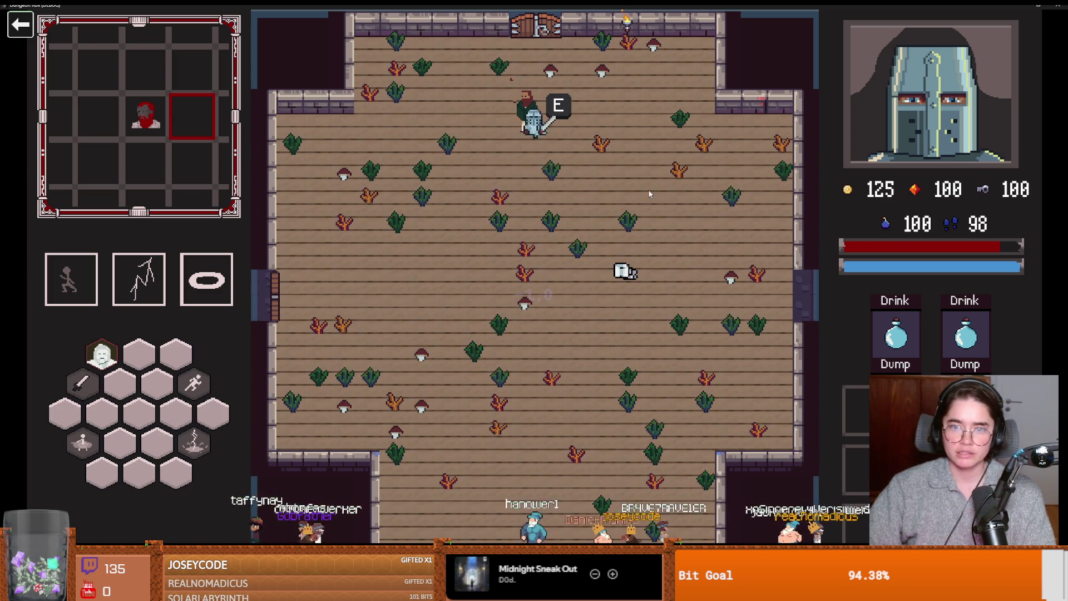
- Go through the top door into the dark enemy room, fight until Game Over, and play again
key("d")
key("w")
key("a")
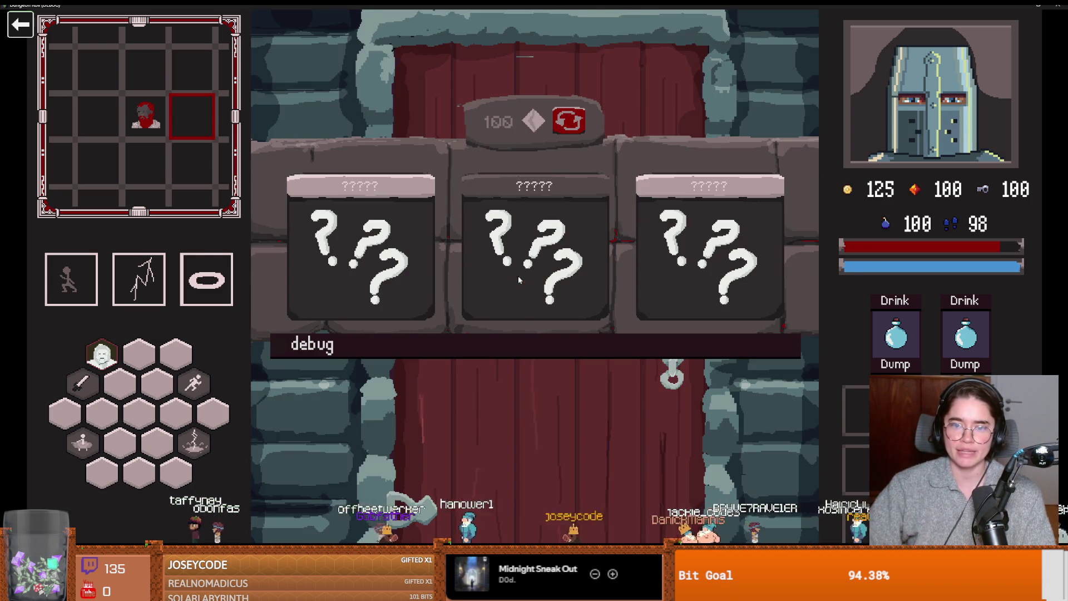
left_click(518, 275)
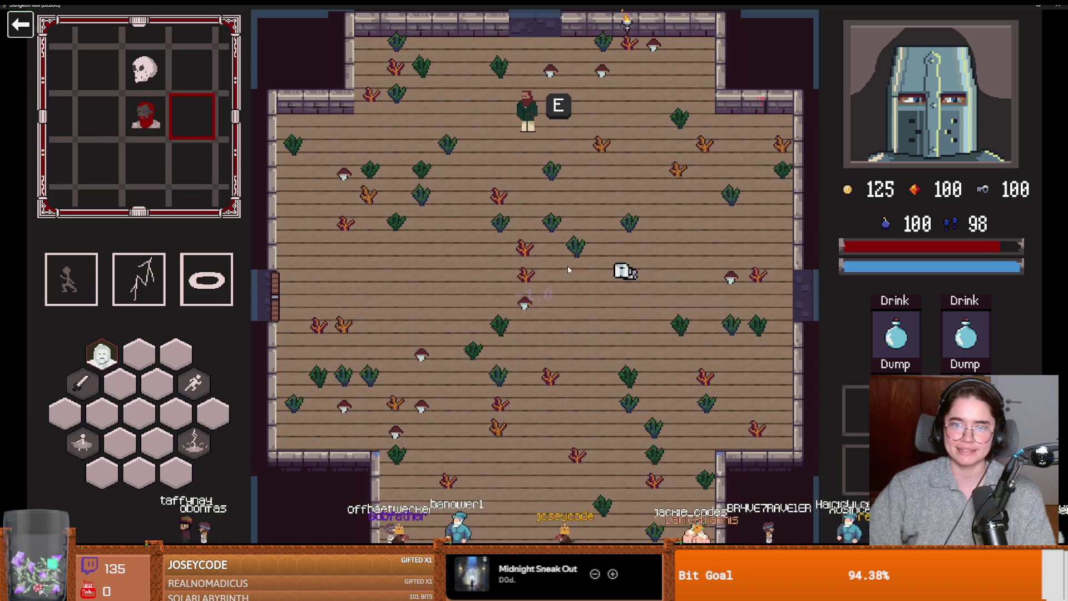
key("e")
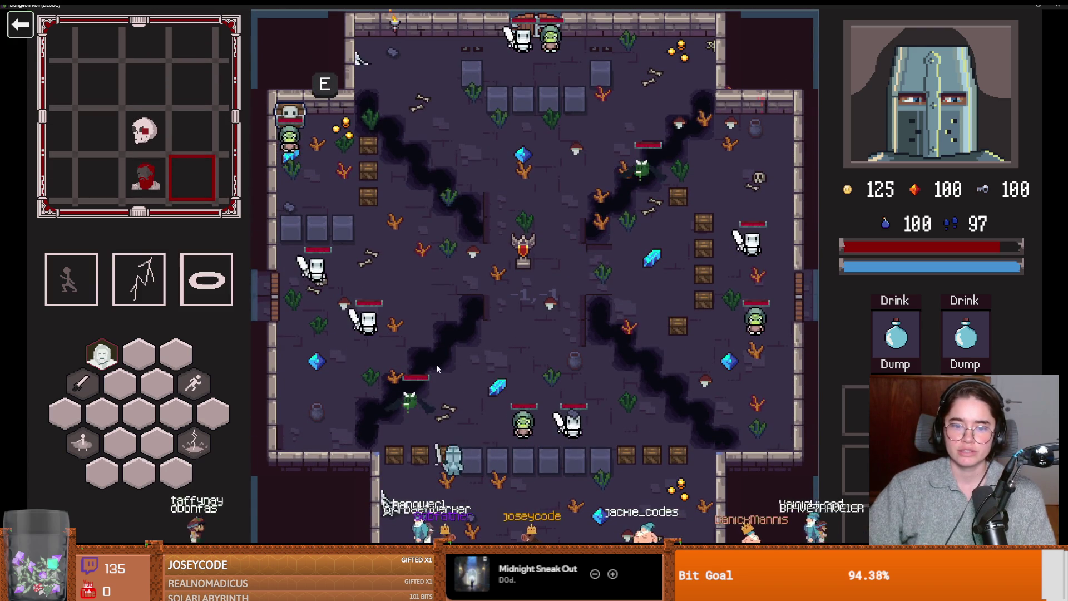
key("w")
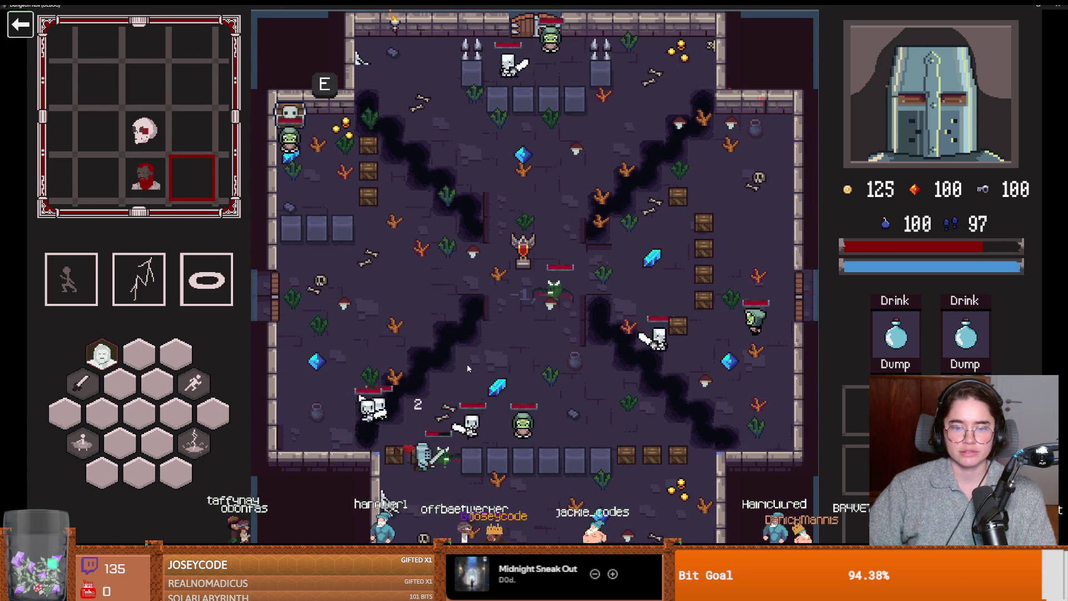
right_click(471, 370)
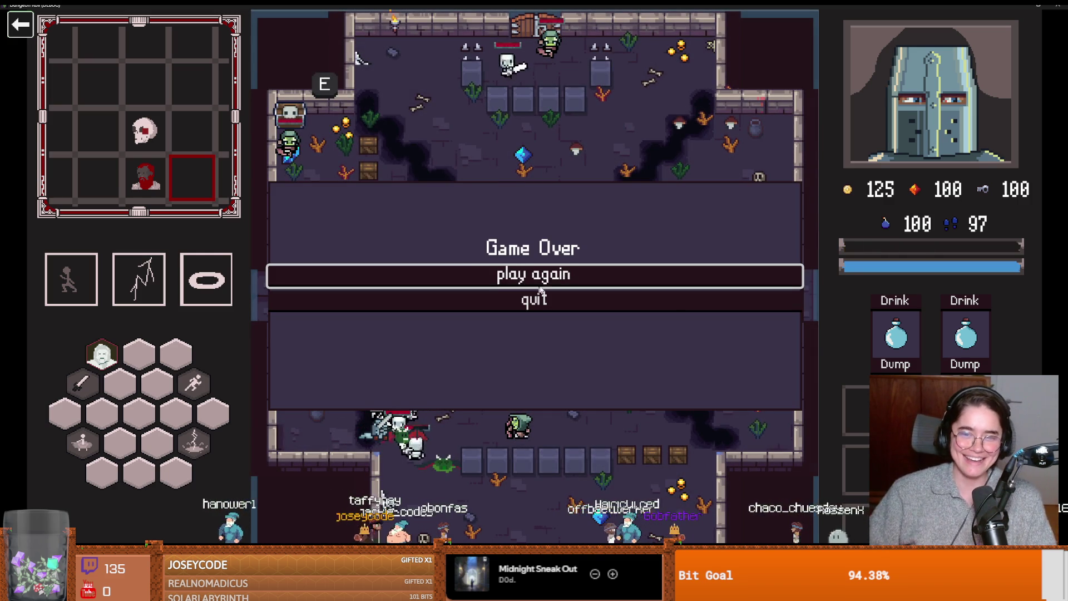
left_click(533, 274)
left_click(1039, 5)
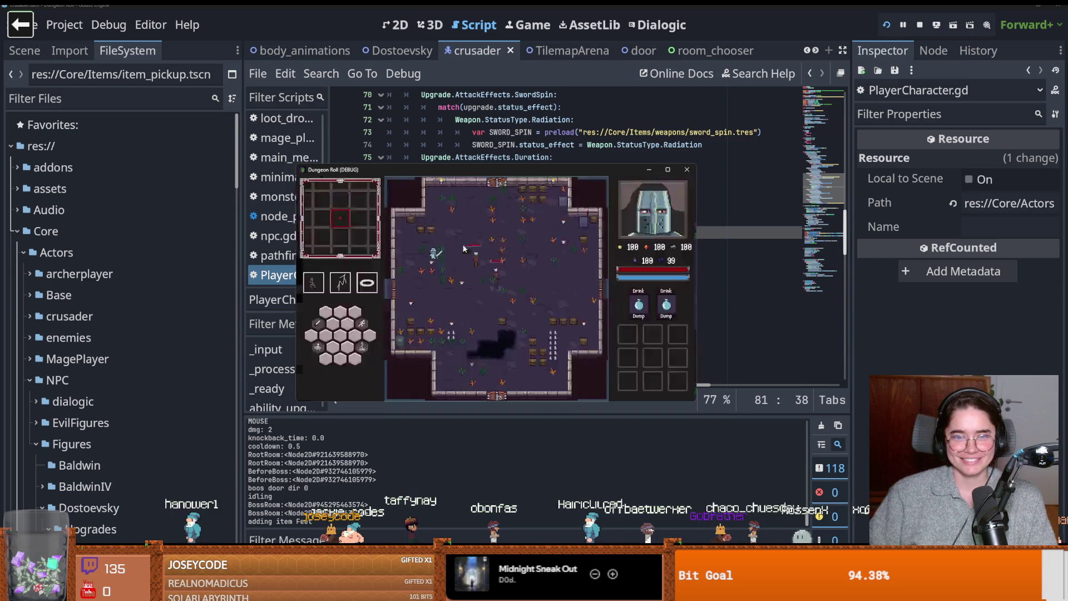
left_click(686, 170)
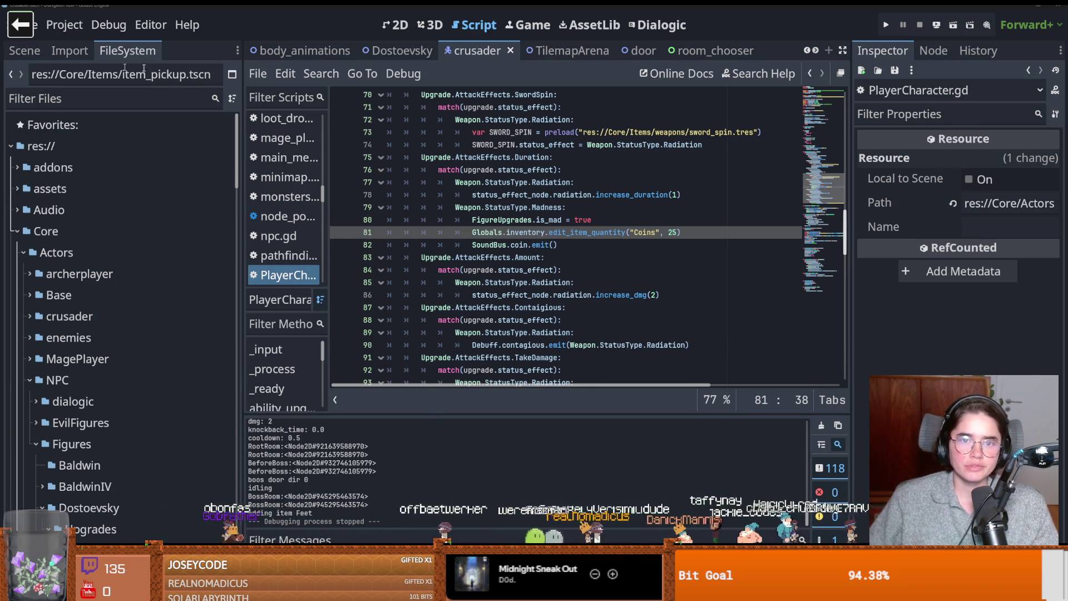
scroll(815, 53, "down", 3)
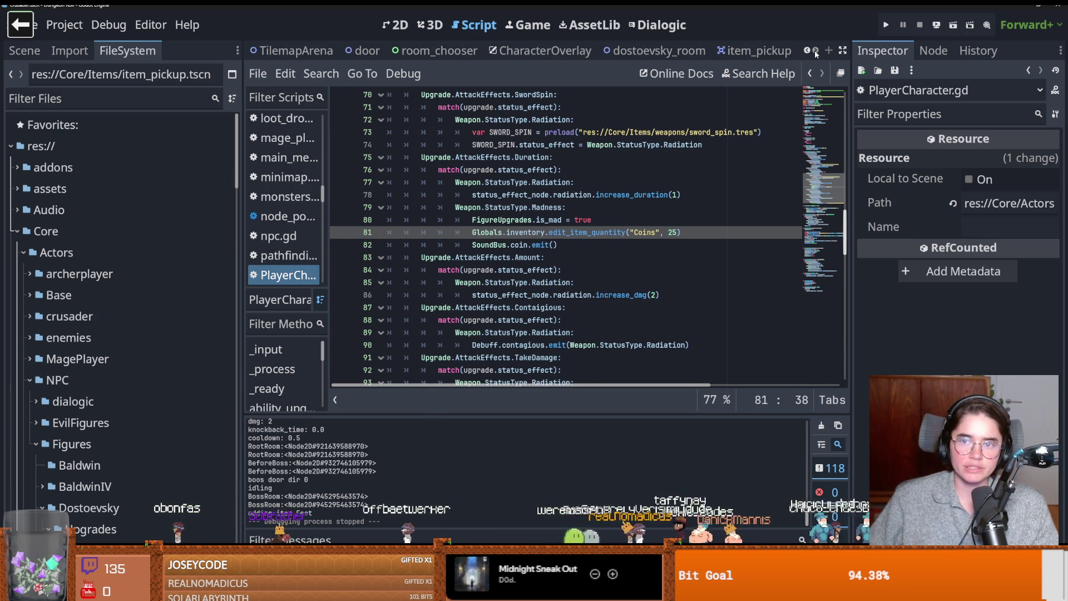
scroll(810, 53, "up", 4)
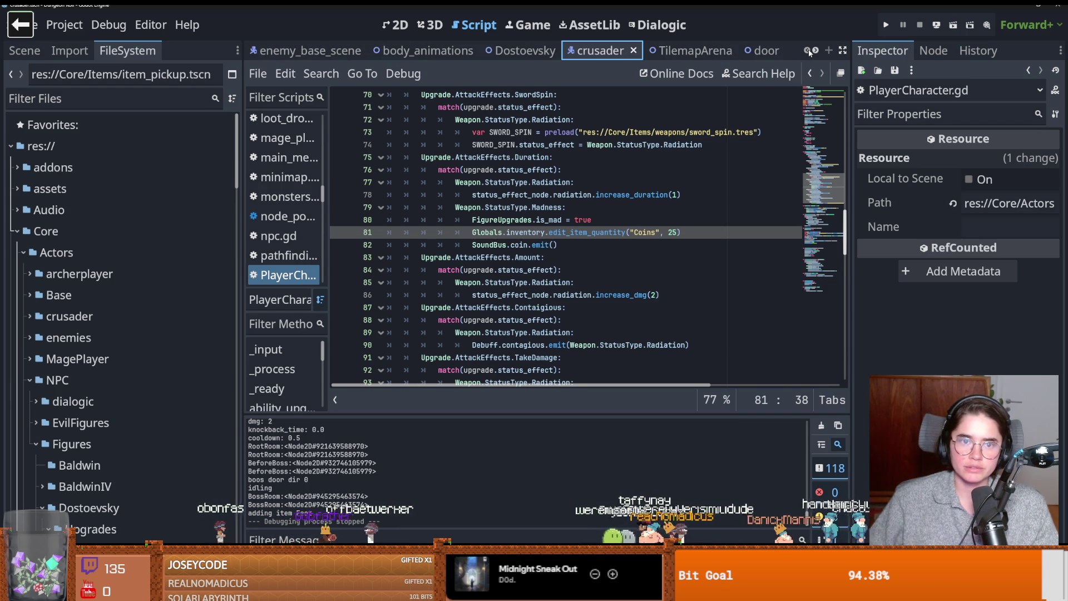
left_click(74, 101)
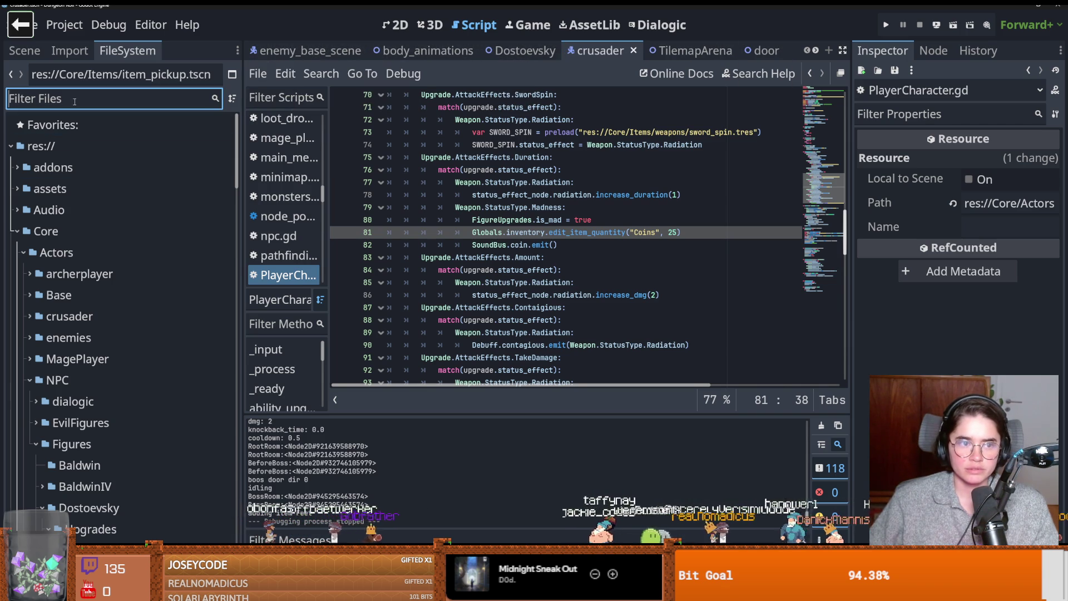
- Filter FileSystem by 'monster' and open the monster_roomv1 and monster_roomv3 scenes
type("monster")
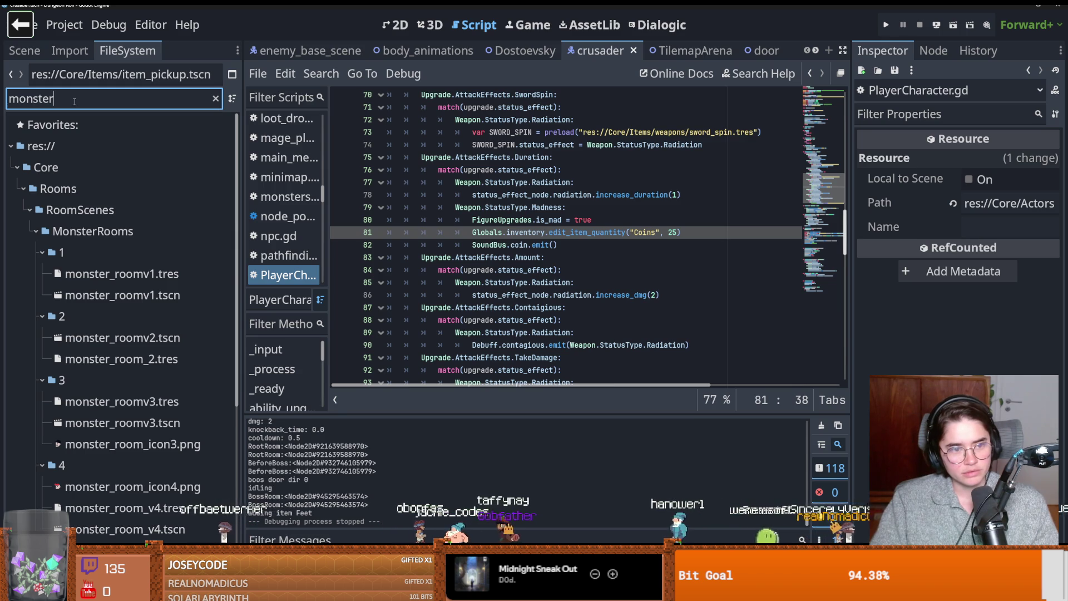
double_click(114, 294)
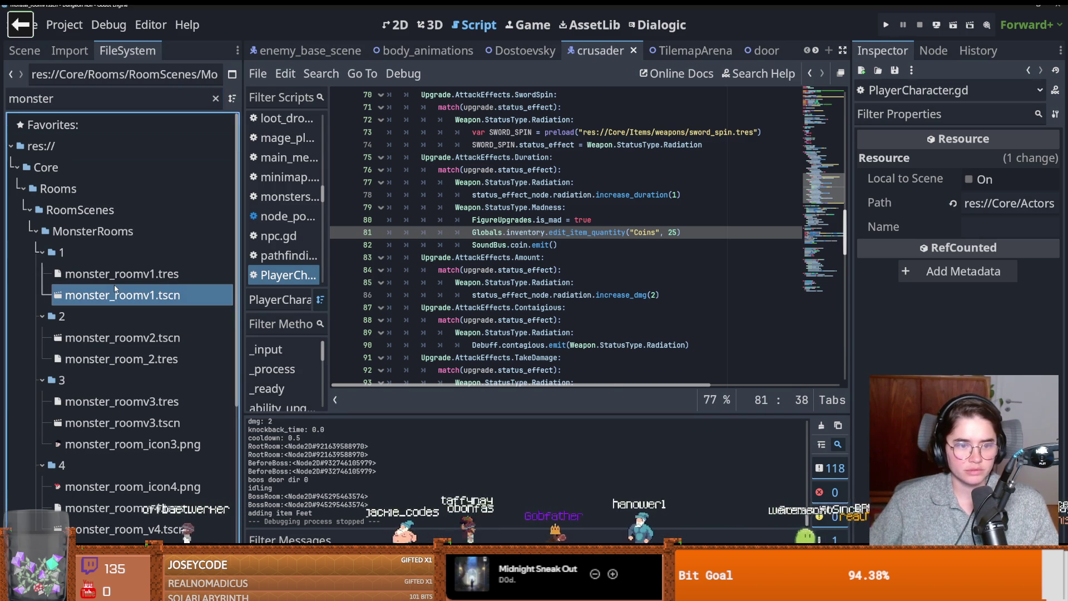
left_click(225, 359)
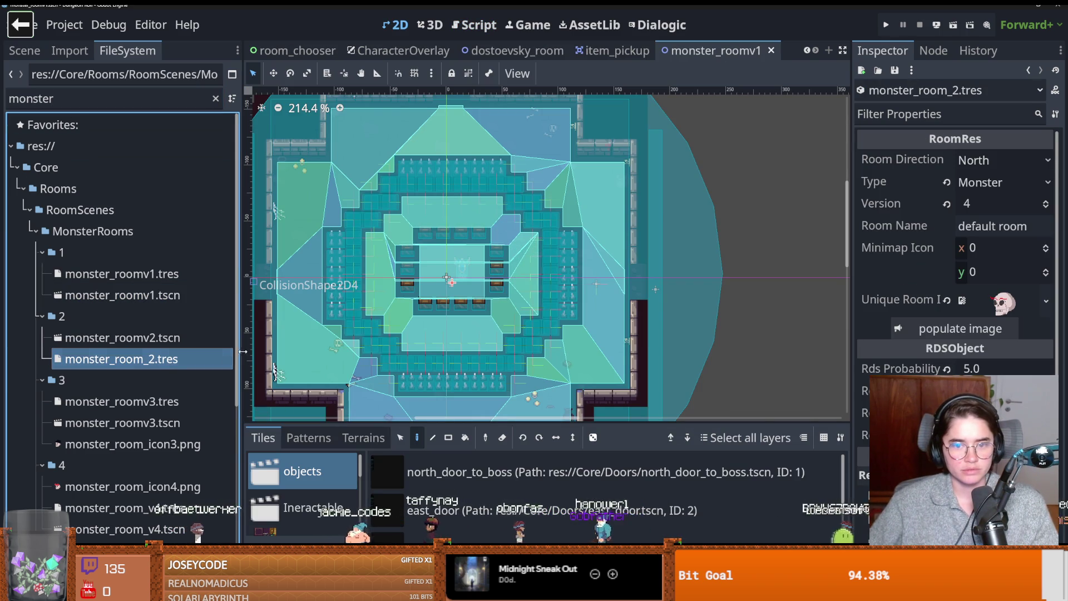
scroll(150, 333, "down", 3)
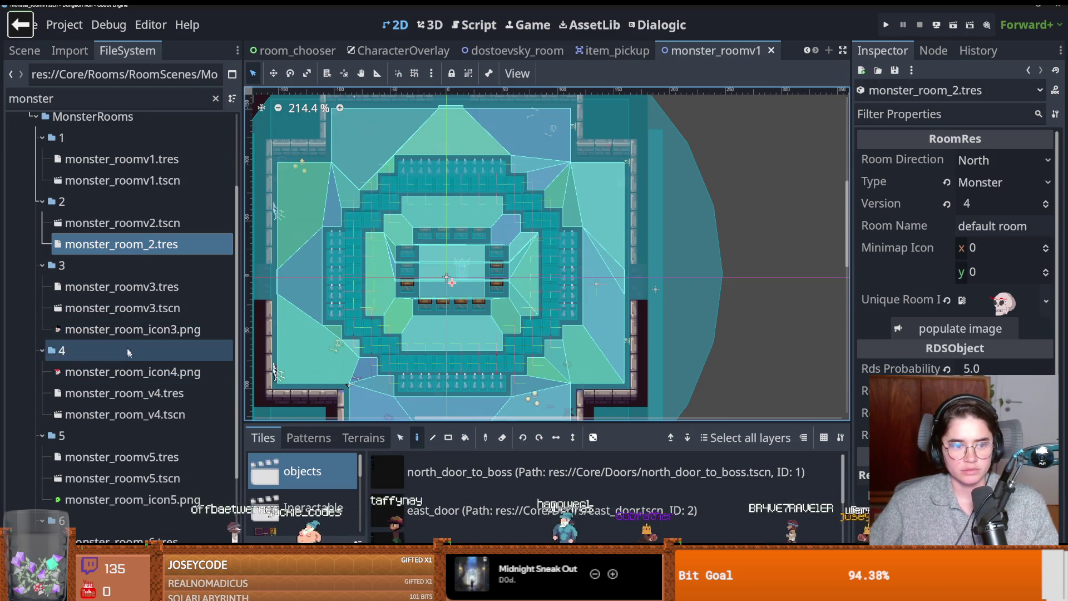
double_click(122, 308)
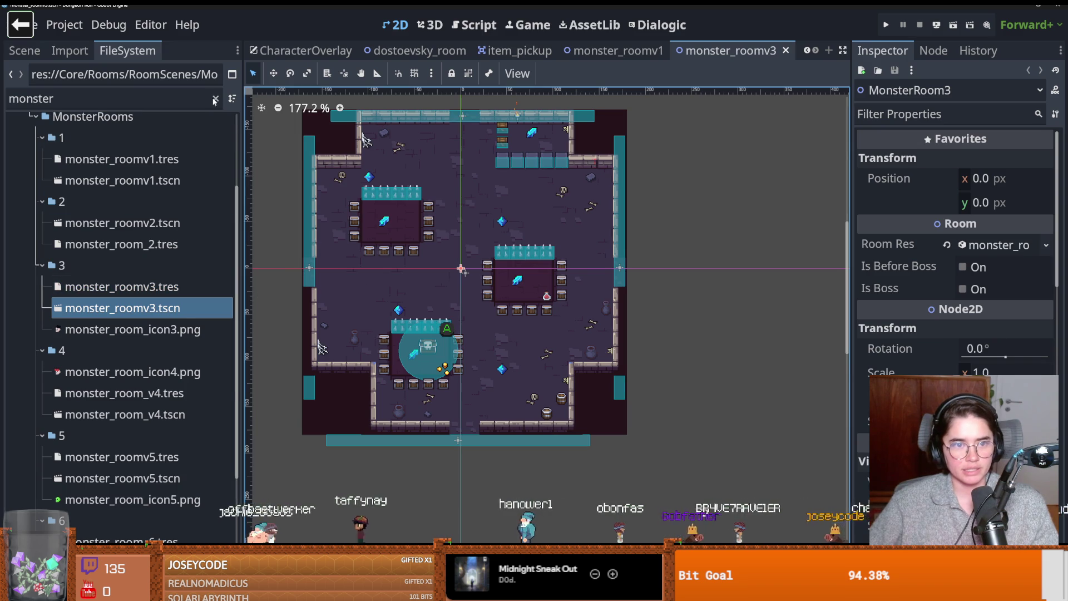
- Clear the filter and browse the top-level addons, assets, Audio, Core, Utilities and VFX folders
left_click(216, 98)
scroll(20, 257, "up", 5)
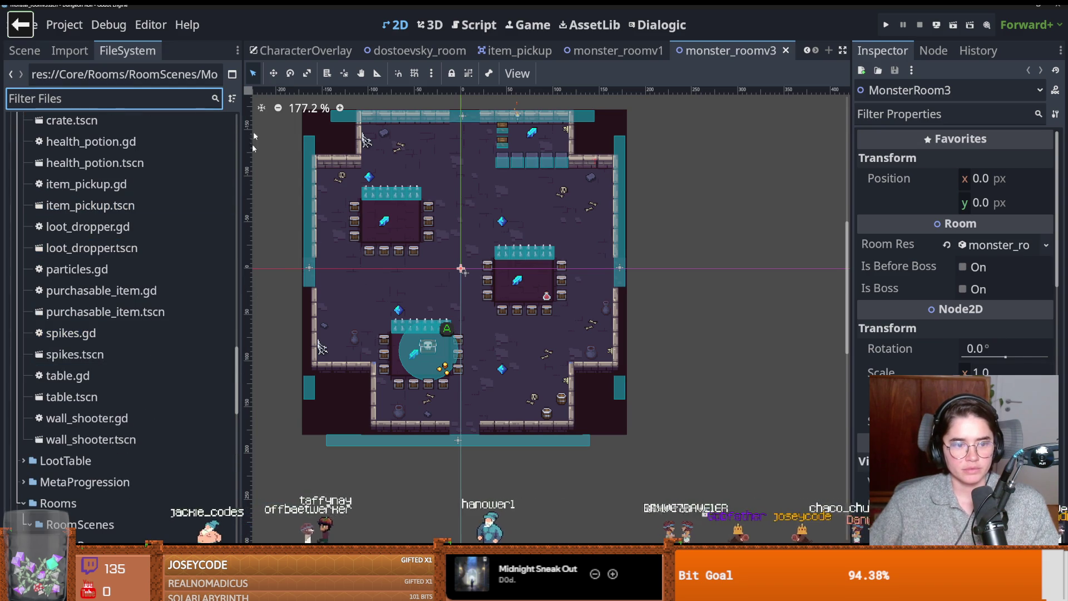
left_click_drag(235, 368, 235, 139)
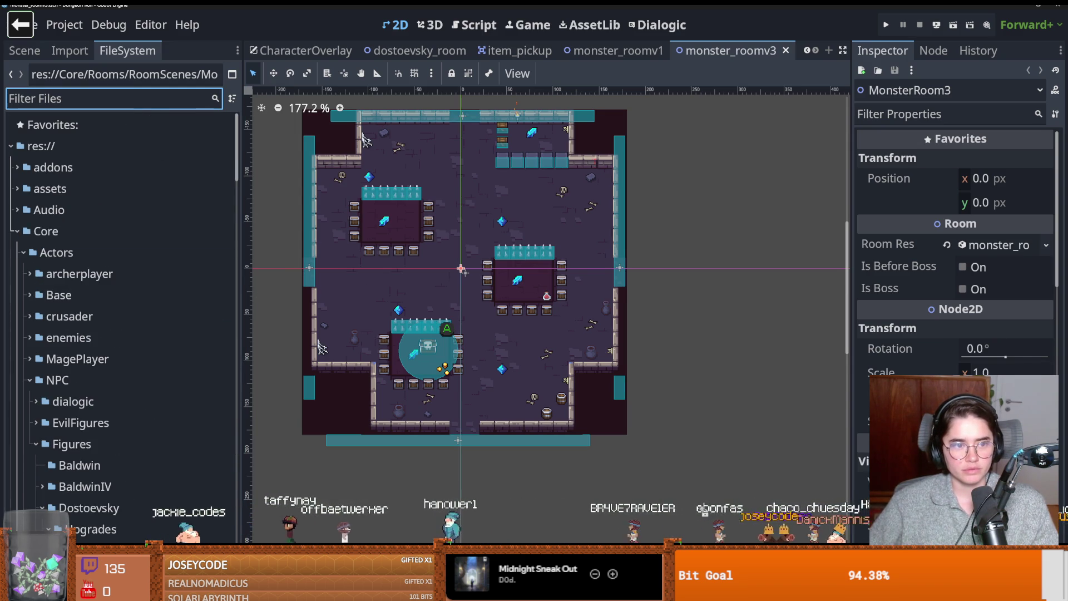
double_click(30, 234)
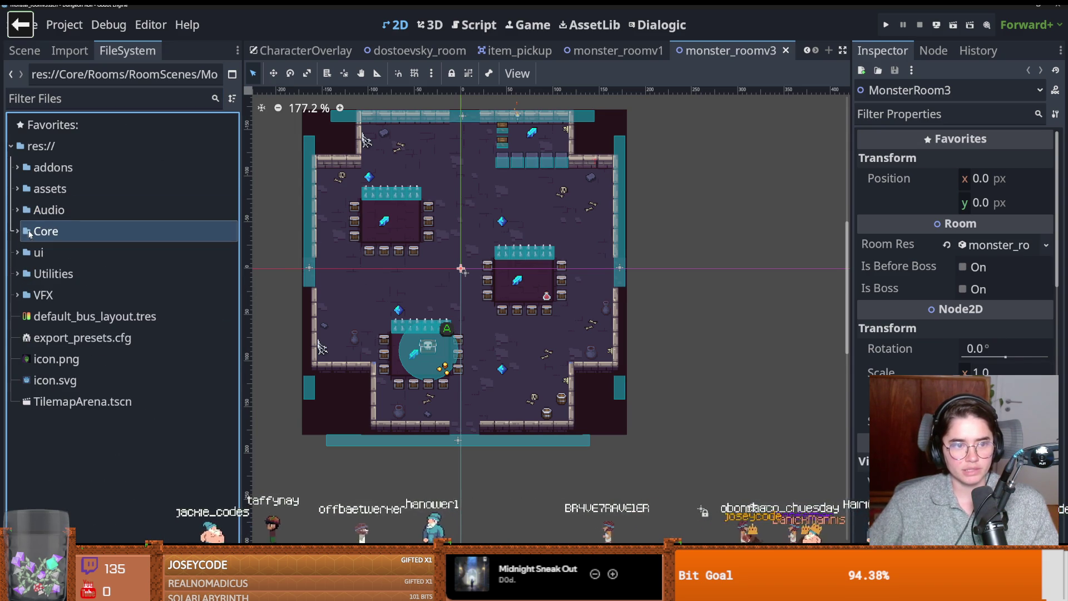
left_click(81, 167)
left_click(81, 189)
left_click(72, 209)
left_click(74, 233)
left_click(68, 273)
left_click(63, 295)
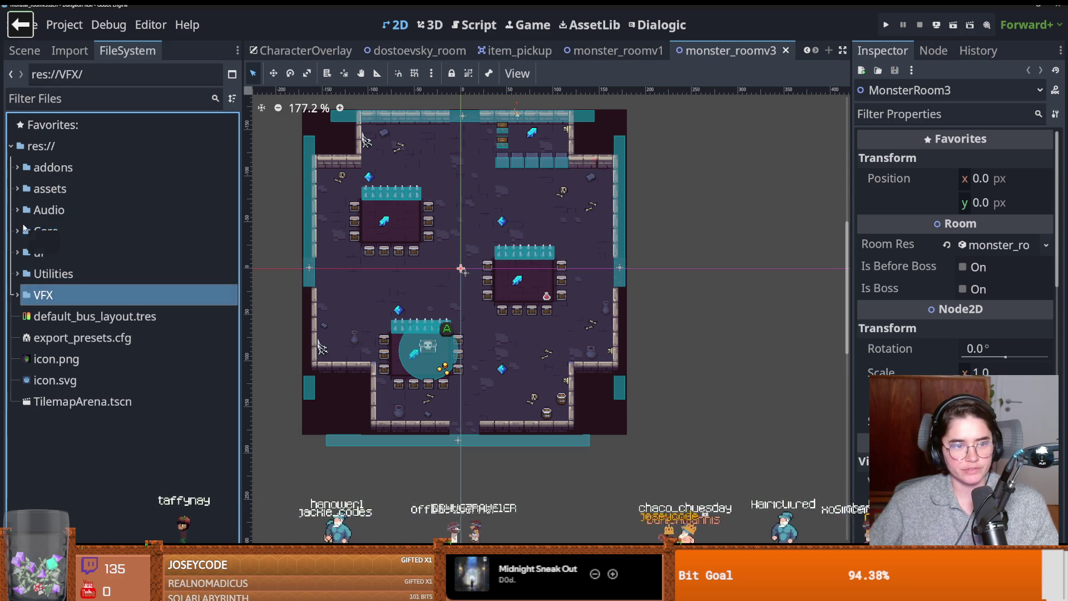
- Expand Core and browse its Doors, Dungeon, Items, LootTable and MetaProgression subfolders
left_click(17, 231)
left_click(20, 274)
left_click(21, 290)
left_click(19, 314)
left_click(21, 334)
left_click(23, 380)
left_click(63, 268)
left_click(71, 295)
left_click(74, 316)
left_click(61, 337)
left_click(65, 359)
- Expand and collapse the MetaProgression, Rooms, Tiles and Items folders to inspect their subfolders
left_click(21, 355)
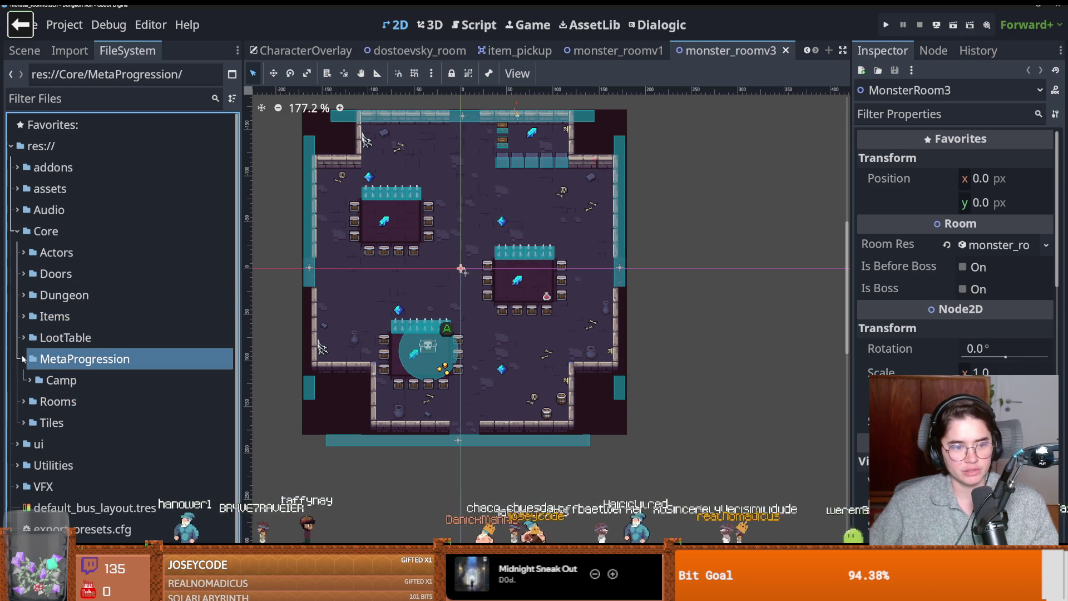
left_click(23, 357)
left_click(23, 359)
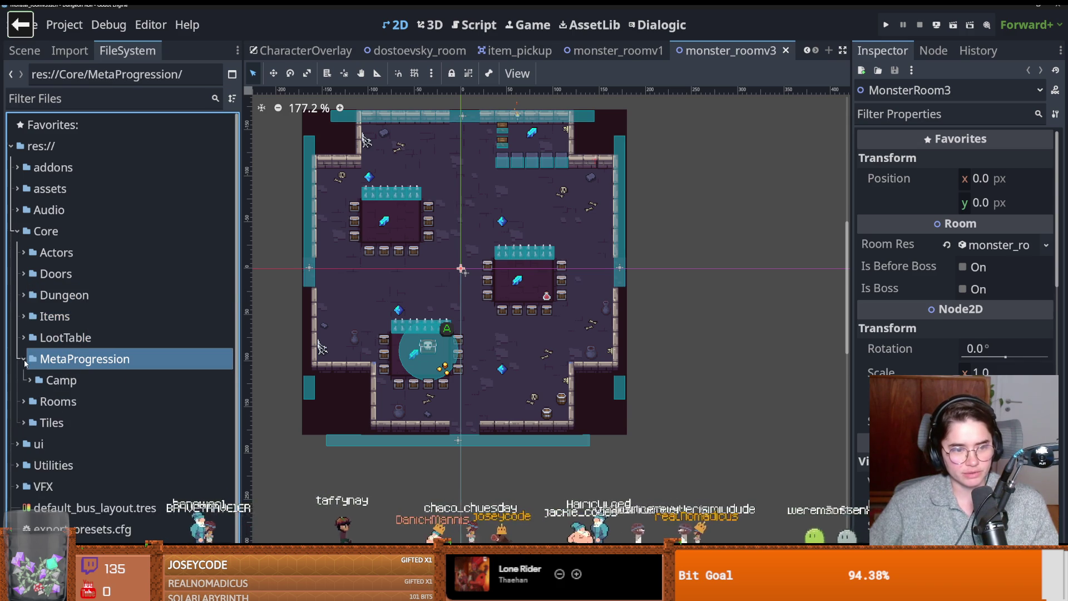
left_click(25, 359)
left_click(25, 382)
left_click(25, 383)
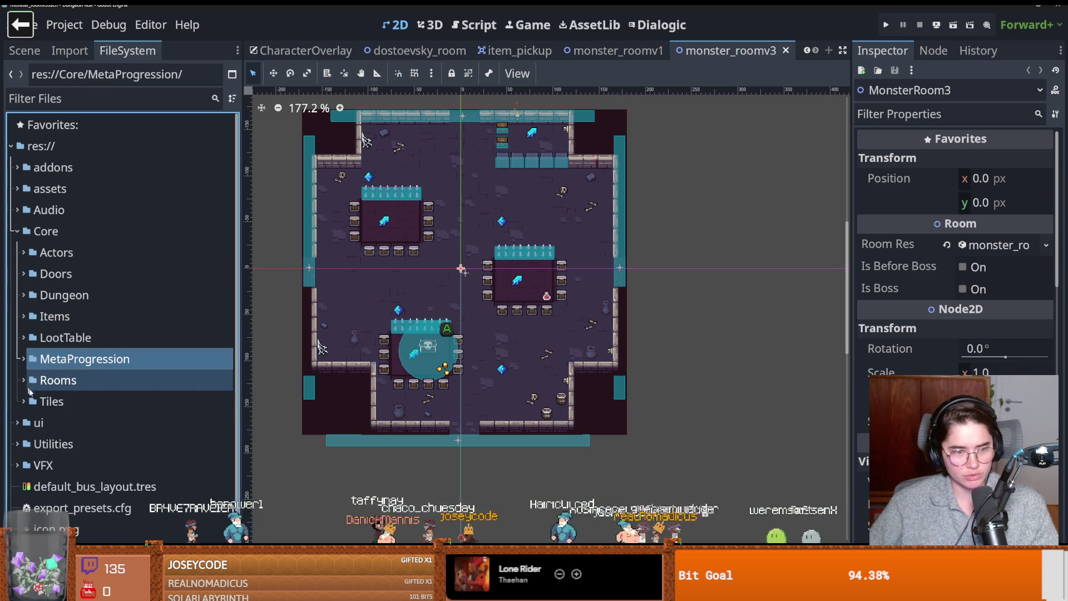
left_click(23, 400)
left_click(29, 423)
left_click(23, 402)
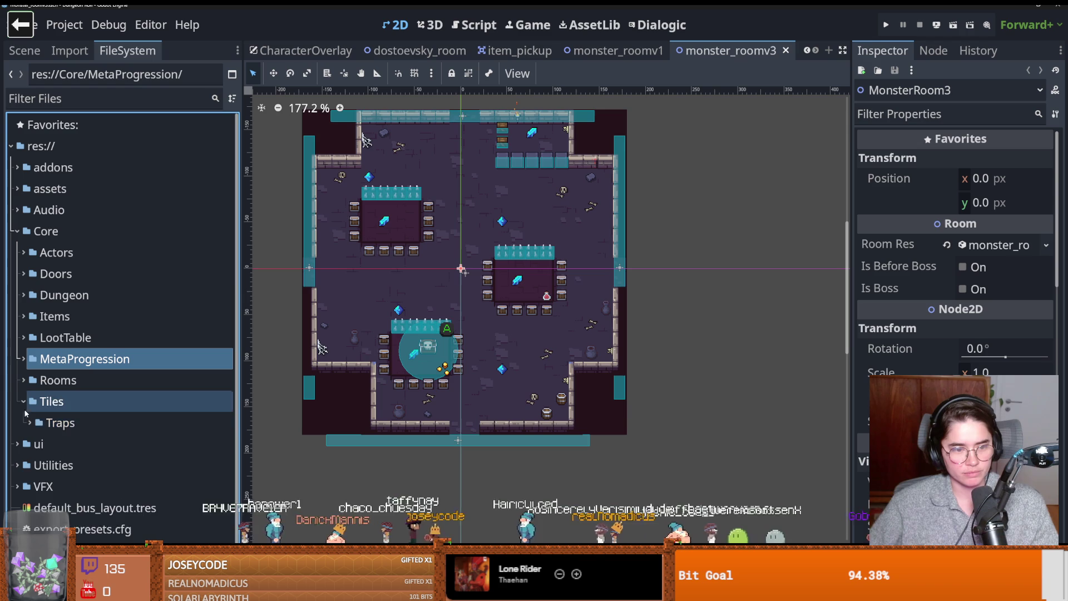
left_click(24, 359)
left_click(23, 359)
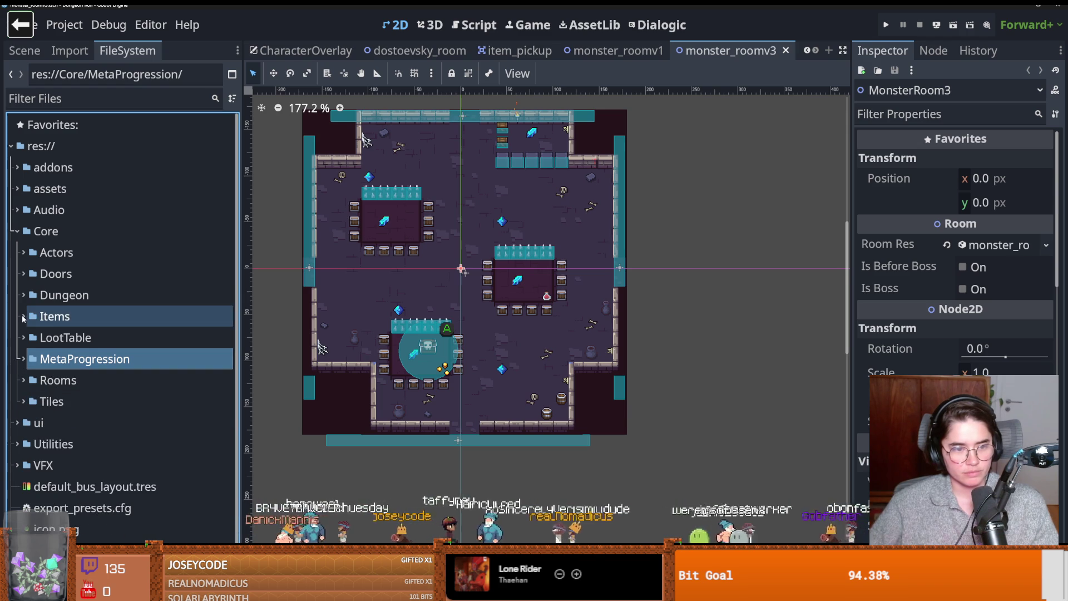
left_click(24, 316)
left_click(30, 380)
scroll(59, 367, "down", 5)
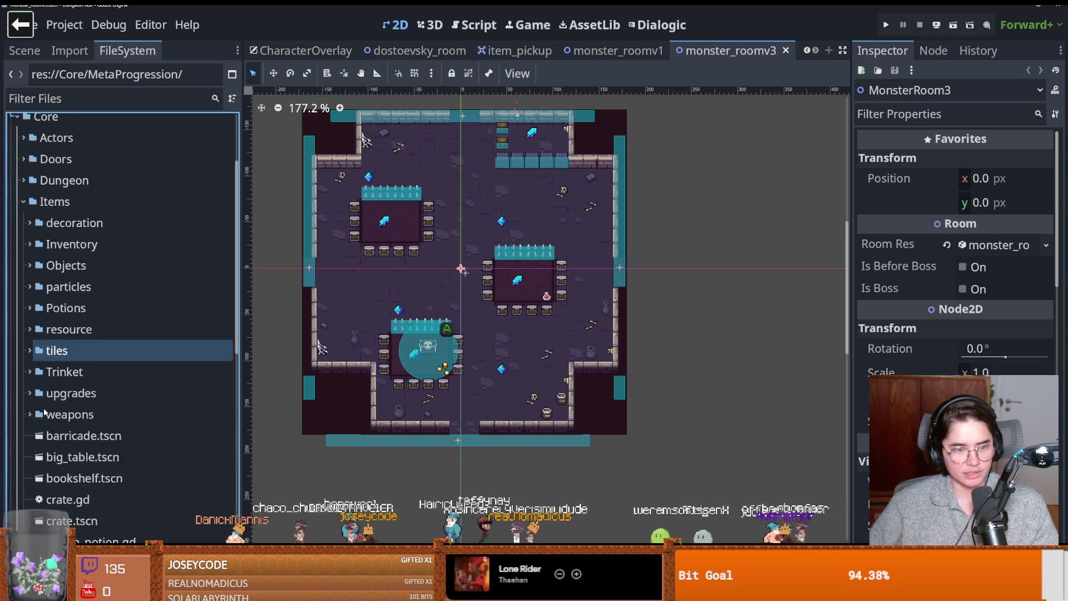
scroll(59, 367, "up", 5)
left_click(23, 316)
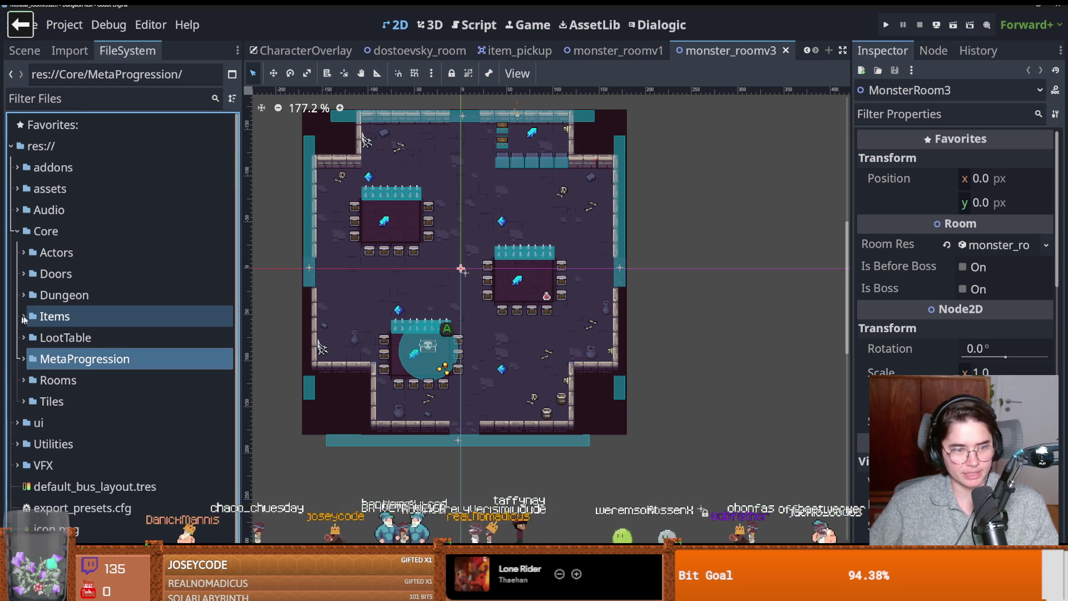
- Save the monster_roomv3 scene and bring GitHub Desktop up full screen
key("ctrl+s")
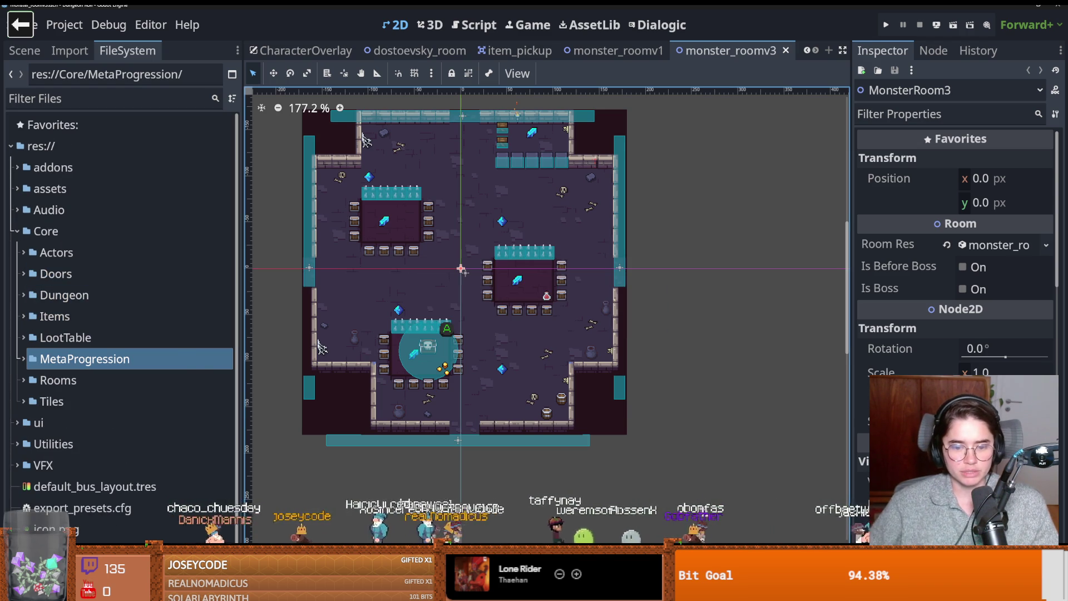
key("alt+Tab")
key("super+Up")
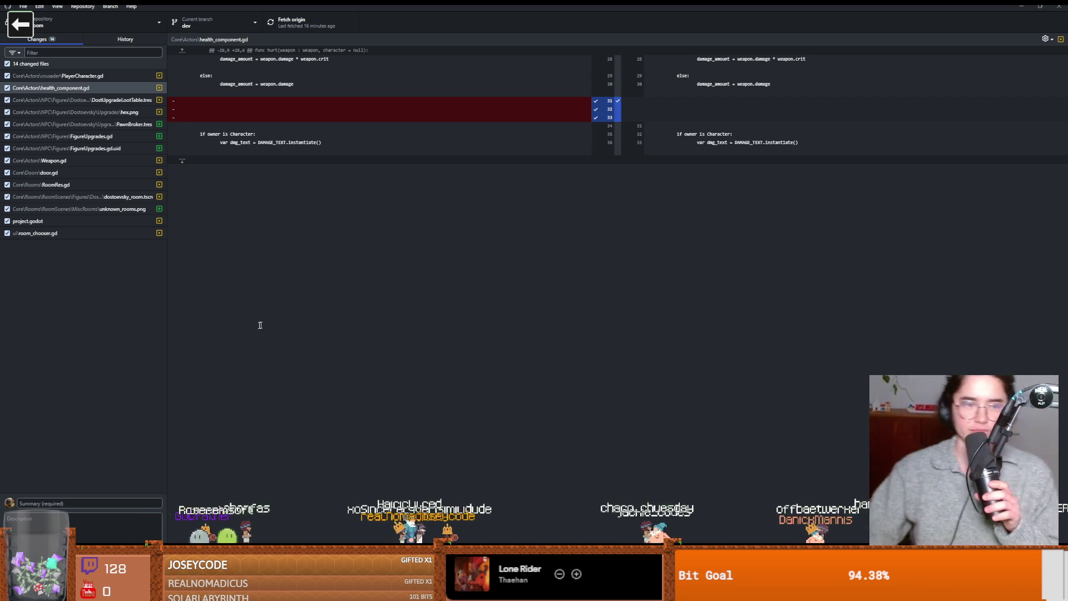
- Commit the 14 changes as "dostoevsky pawn broker upgrade" and push to origin
left_click(72, 499)
type("dostoevsky pawn b")
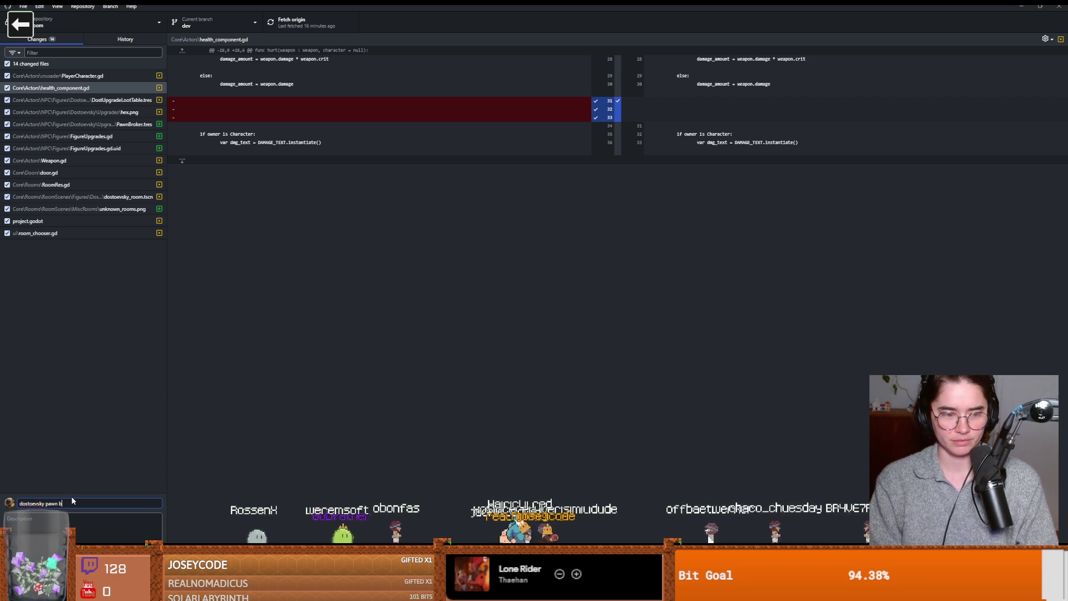
type("roker upgrade")
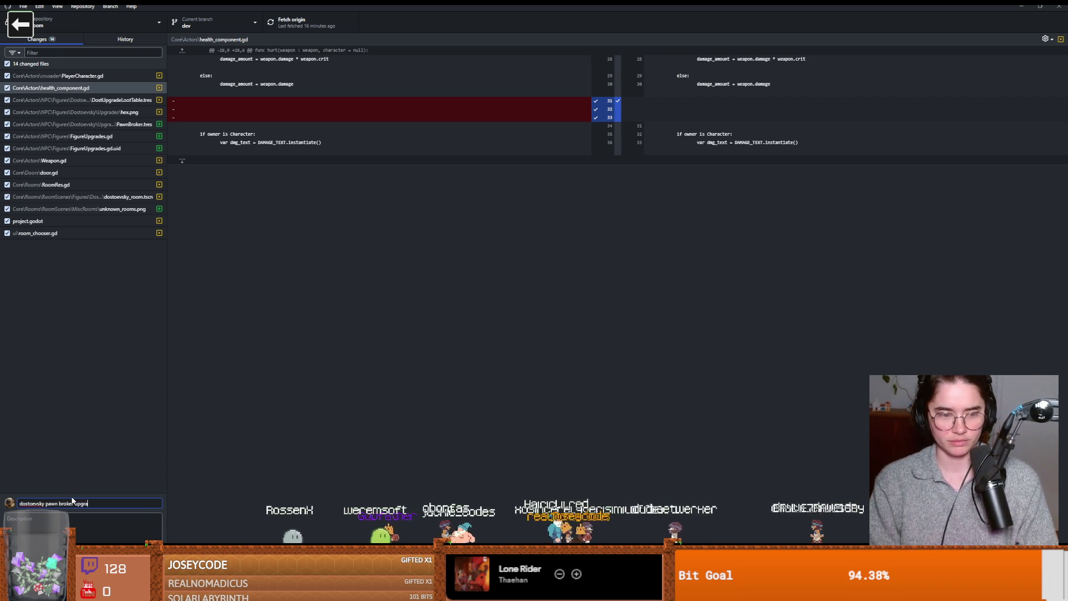
key("ctrl+Return")
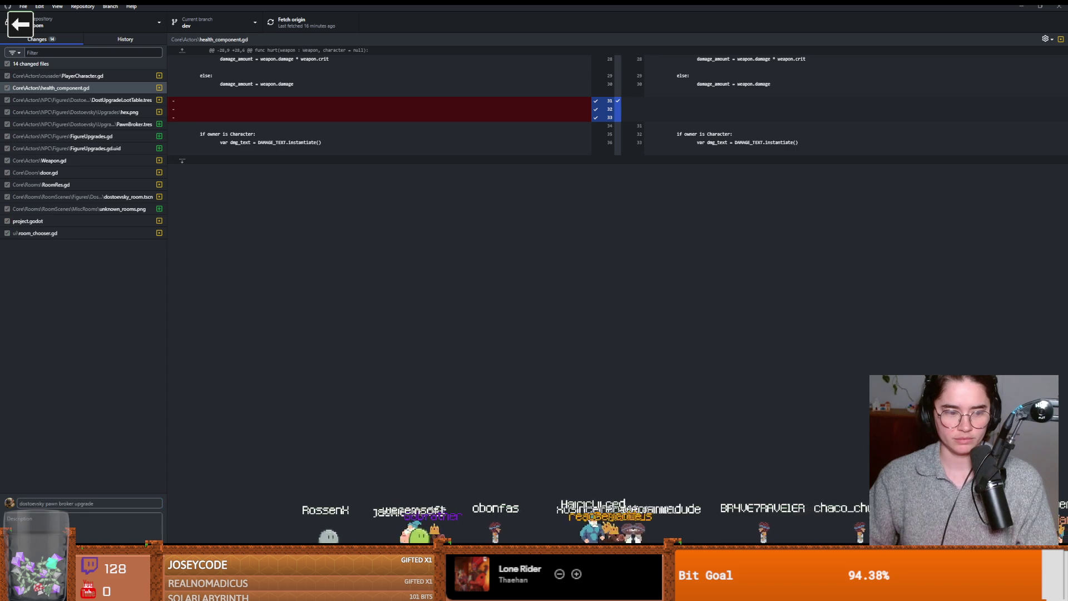
left_click(291, 22)
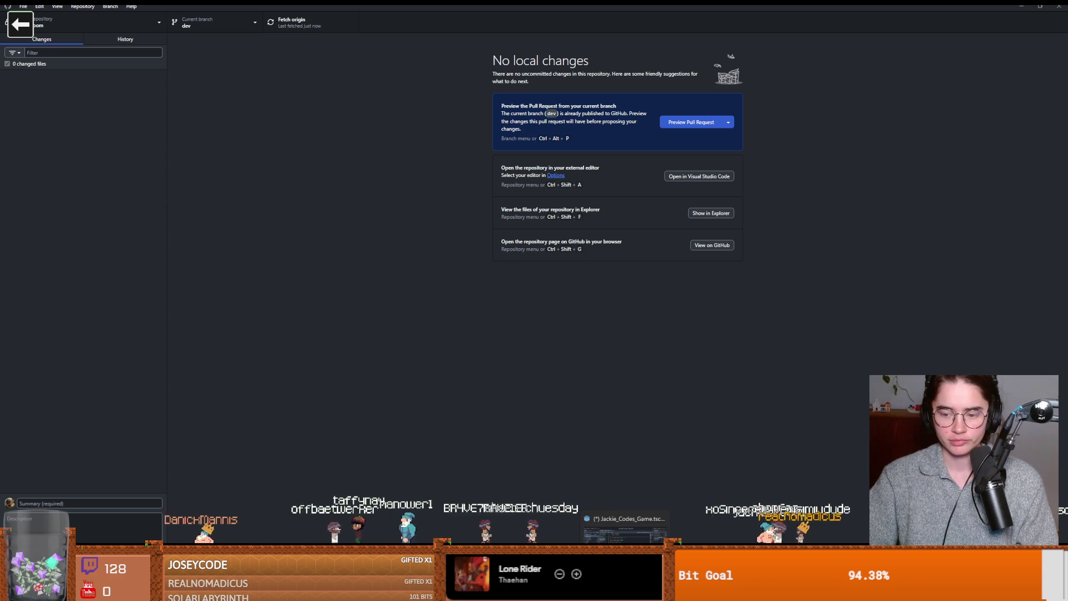
- Back in Godot, type 'be' in the FileSystem filter and then clear it
key("alt+Tab")
left_click(111, 99)
type("be")
key("BackSpace")
key("BackSpace")
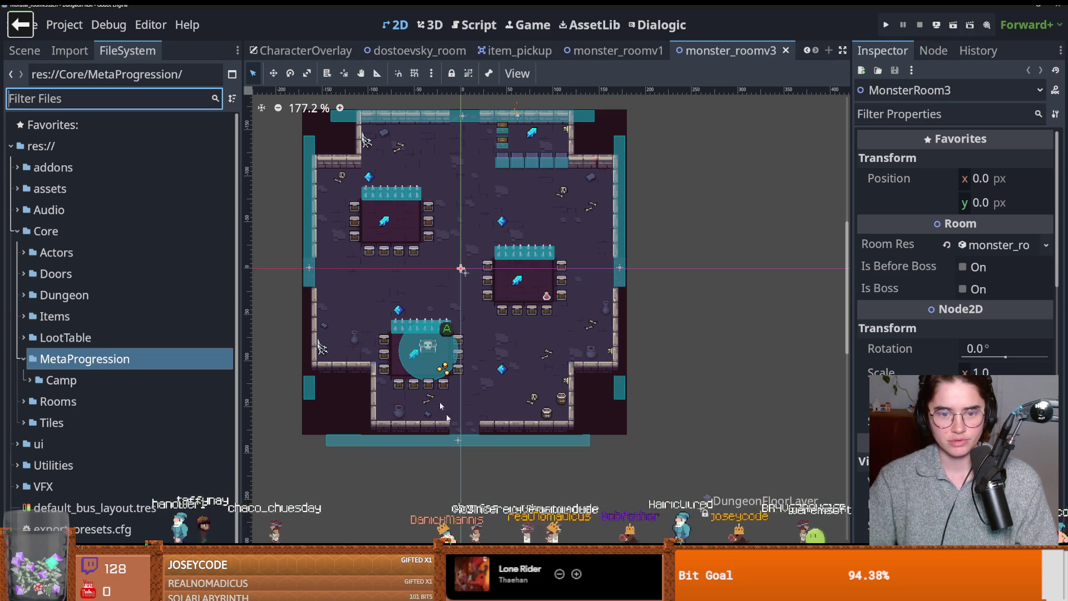
- Filter FileSystem by 'dos' and select MeetDost.dtl among the Dostoevsky files, then switch to Firefox
scroll(384, 335, "up", 2)
left_click(93, 100)
type("dos")
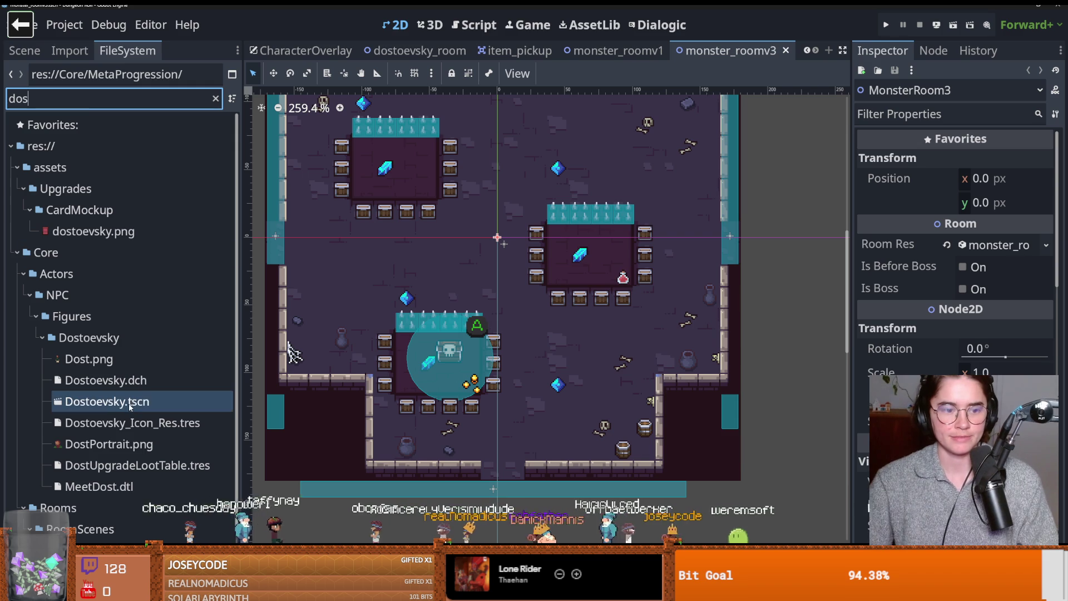
left_click(99, 486)
left_click(107, 401)
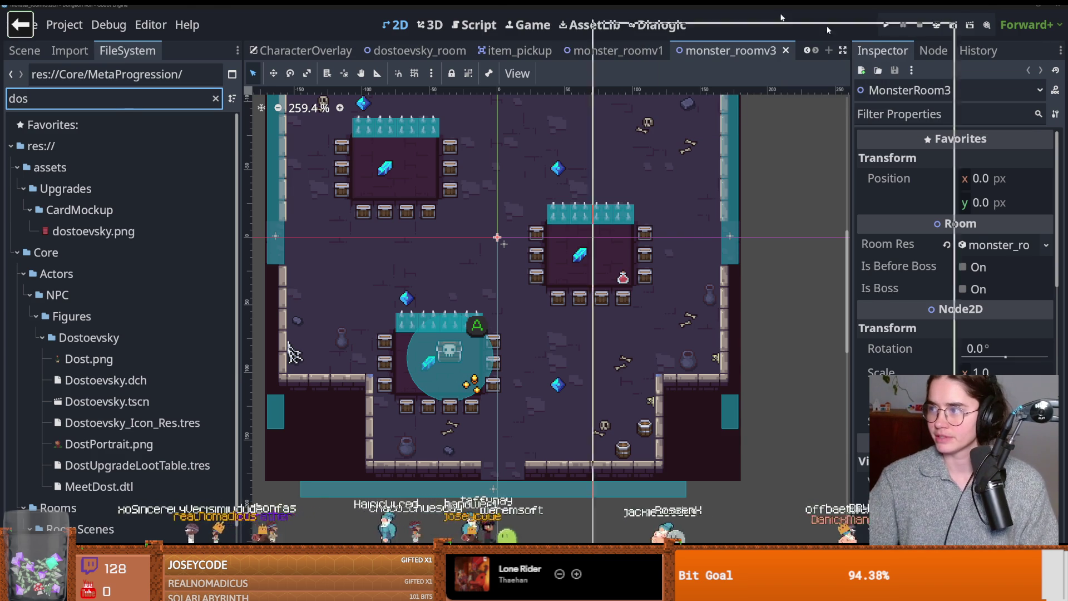
key("alt+Tab")
- Preview the Travel Thru History room photo and select the search query for a new search
left_click(659, 142)
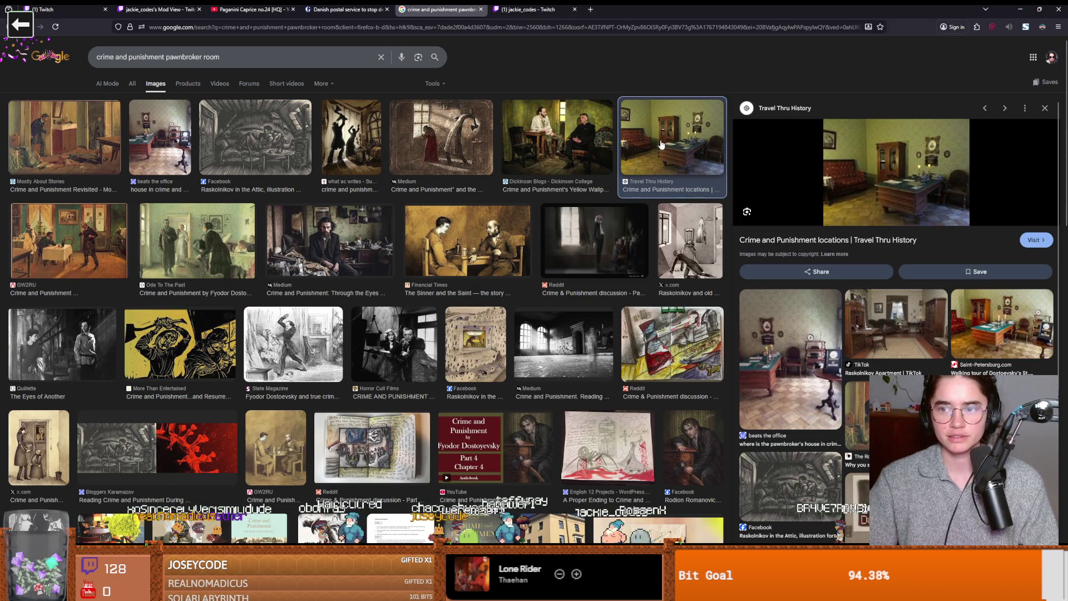
key("Left")
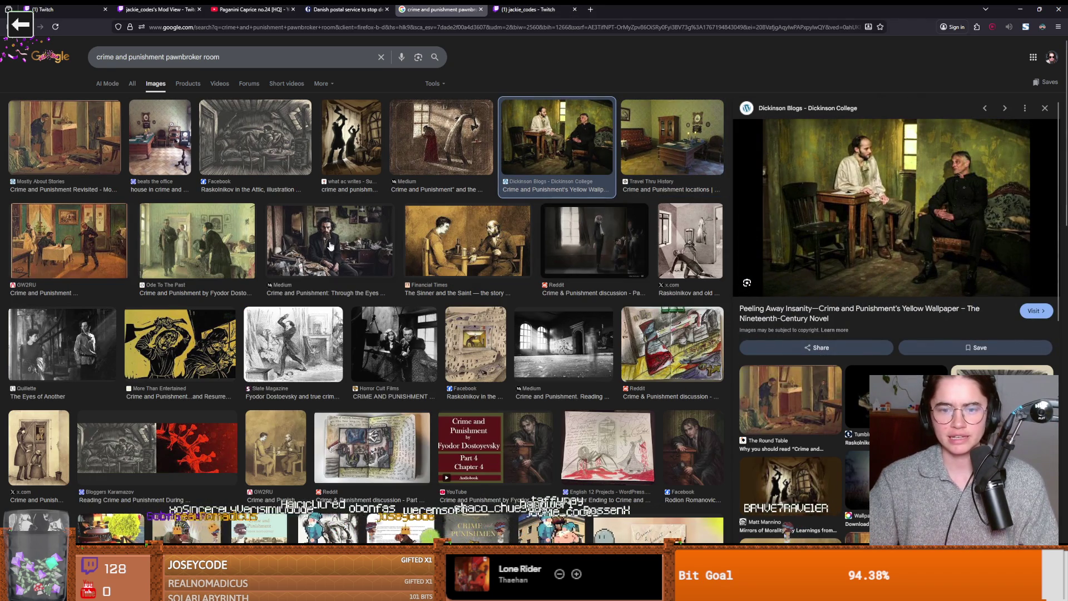
key("slash")
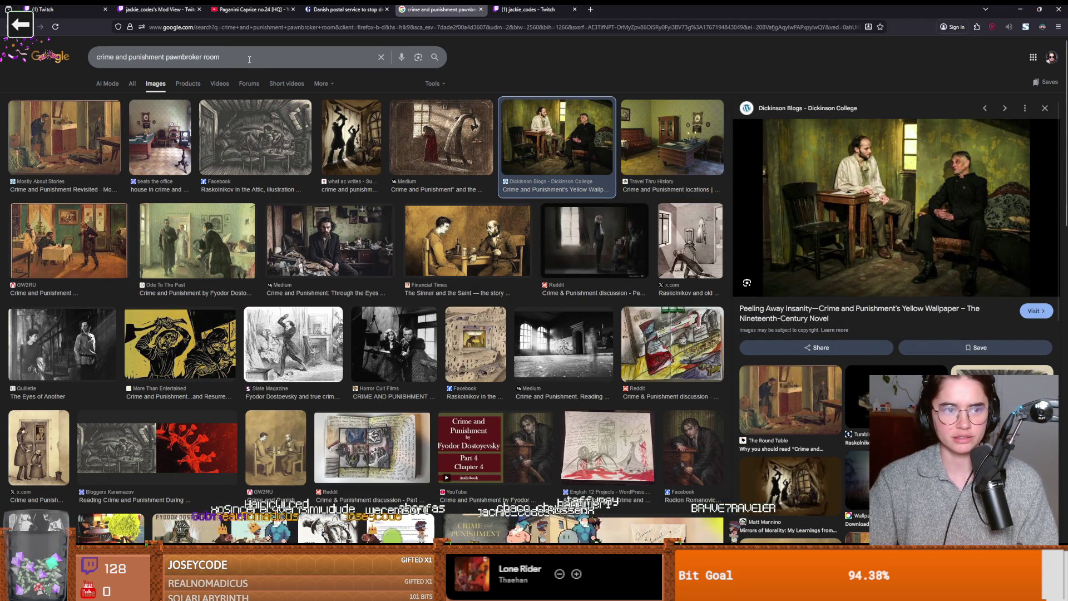
key("ctrl+a")
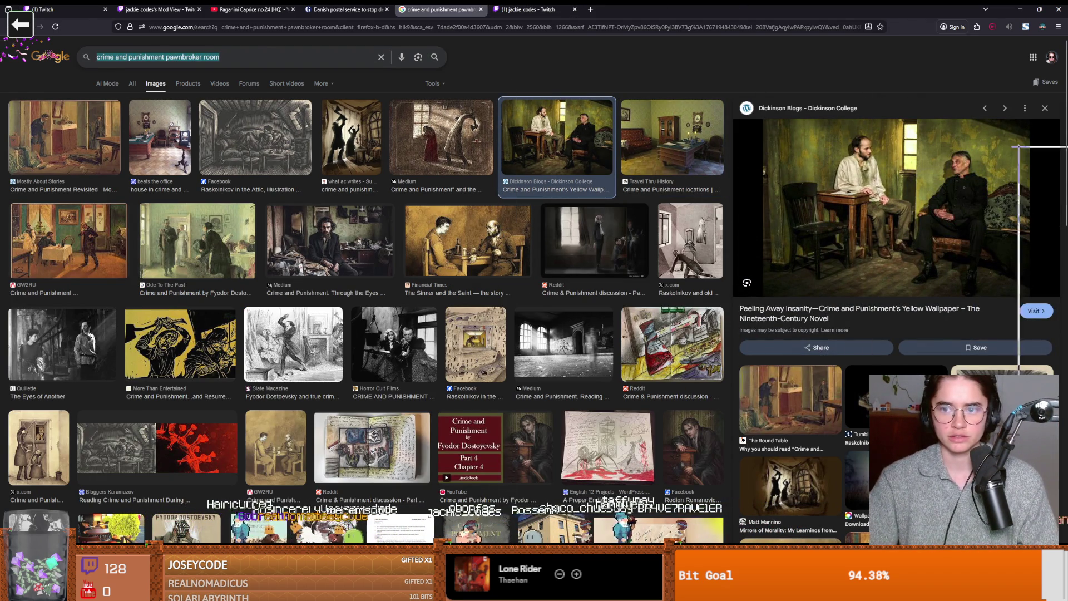
key("alt+Tab")
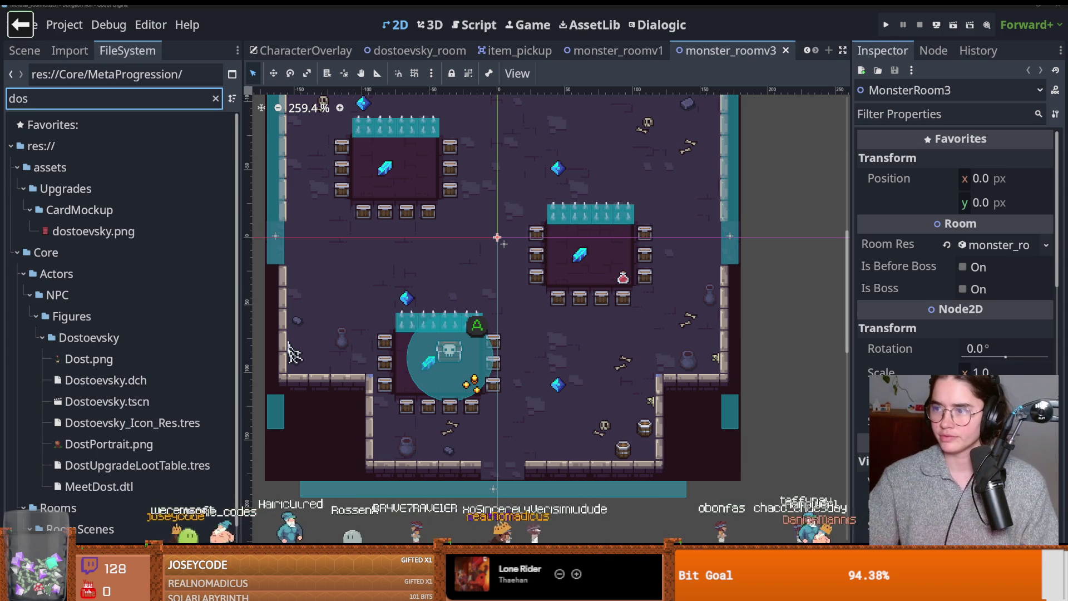
key("alt+Tab")
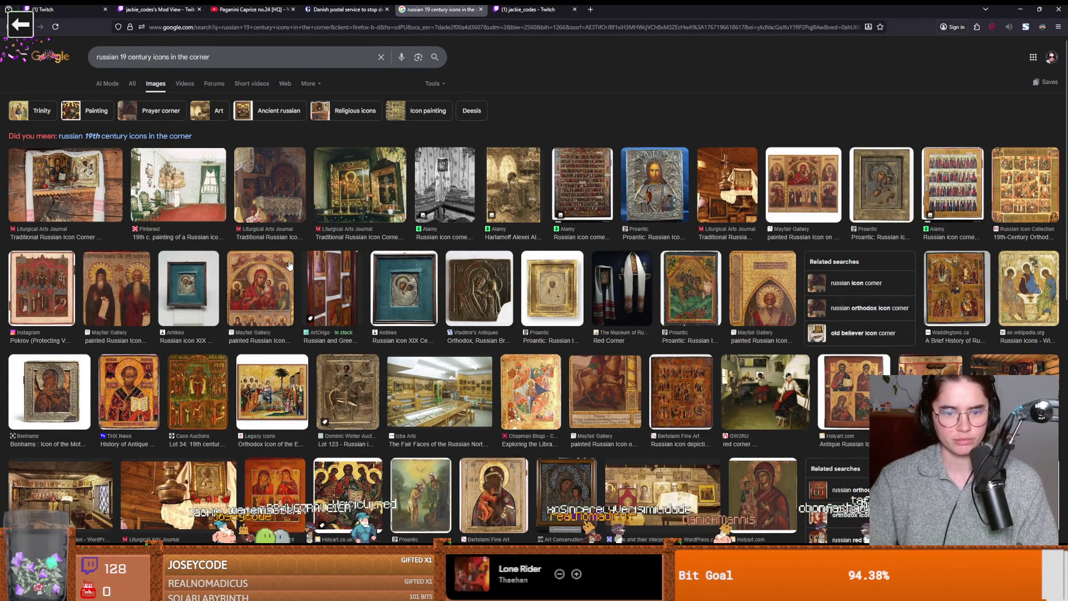
- Preview the traditional Russian icon corner, the Harlamoff sketch and the A Place for Icons painting
left_click(84, 198)
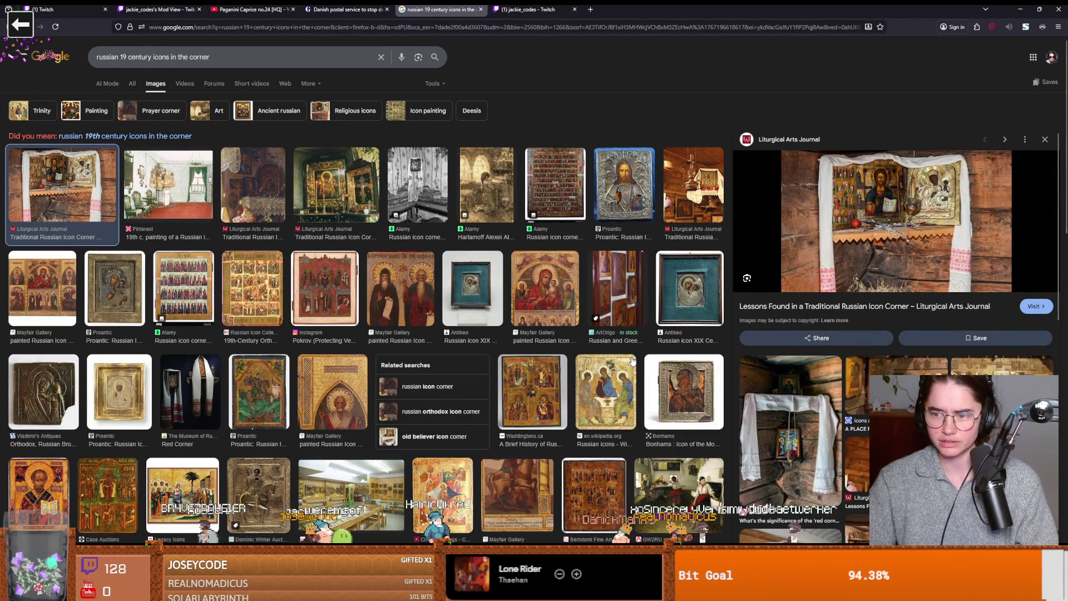
left_click(487, 196)
scroll(423, 380, "down", 3)
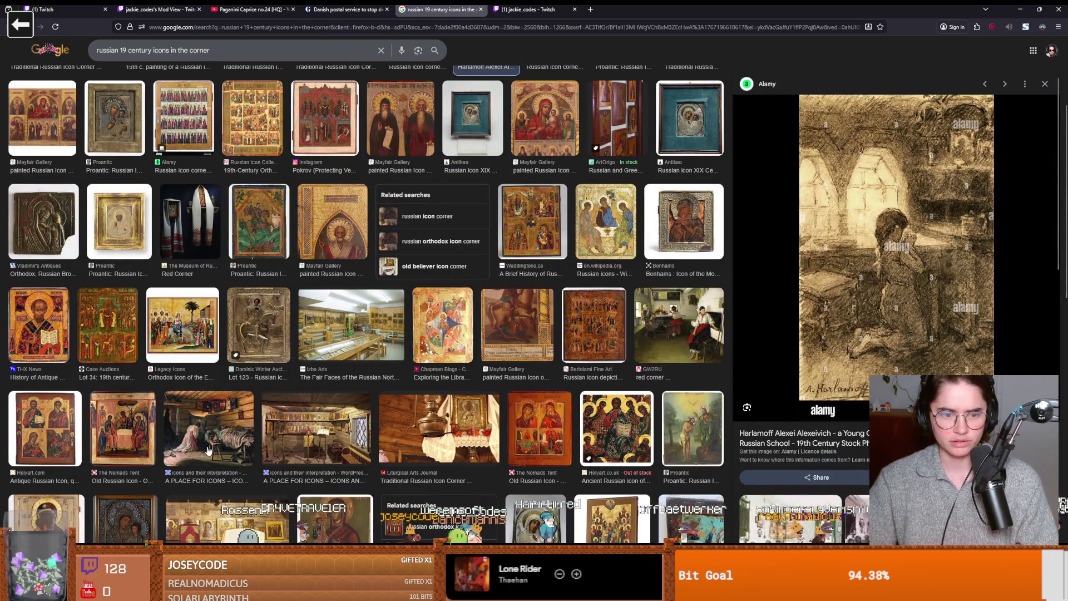
left_click(214, 448)
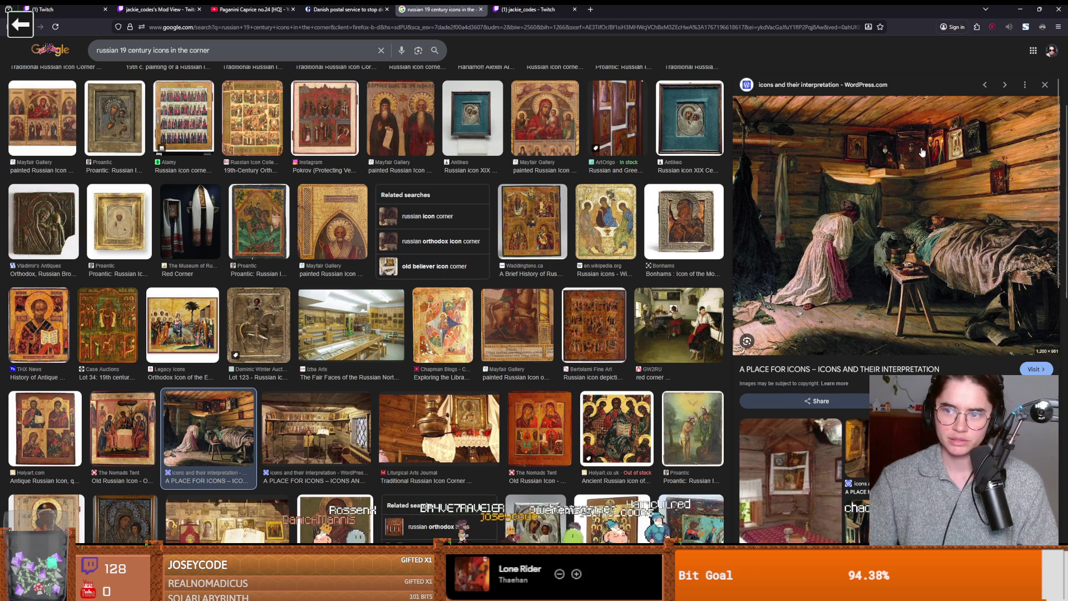
scroll(436, 388, "down", 1)
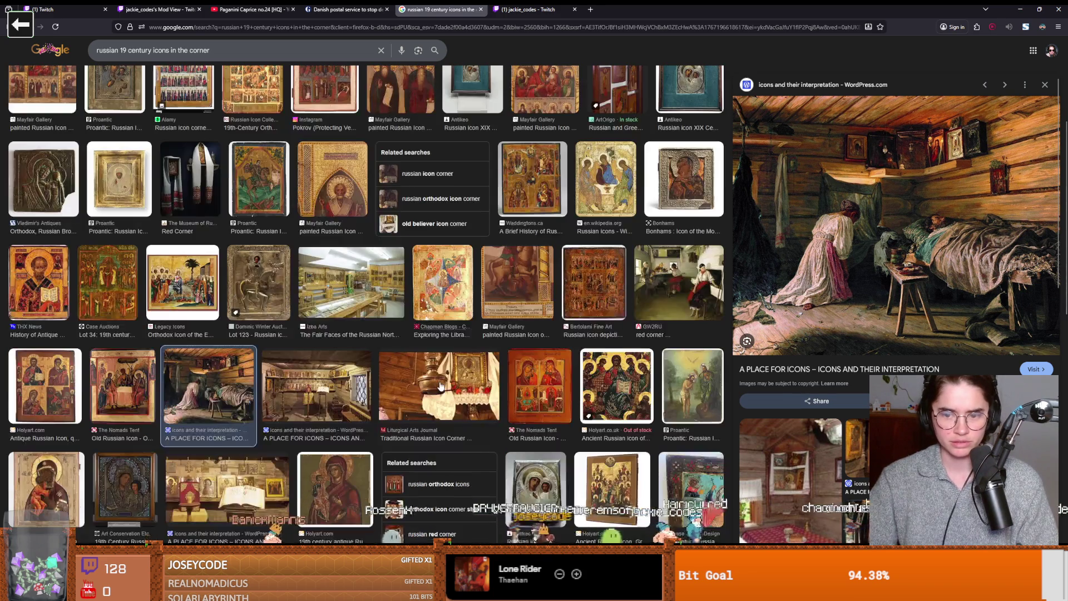
scroll(440, 386, "down", 1)
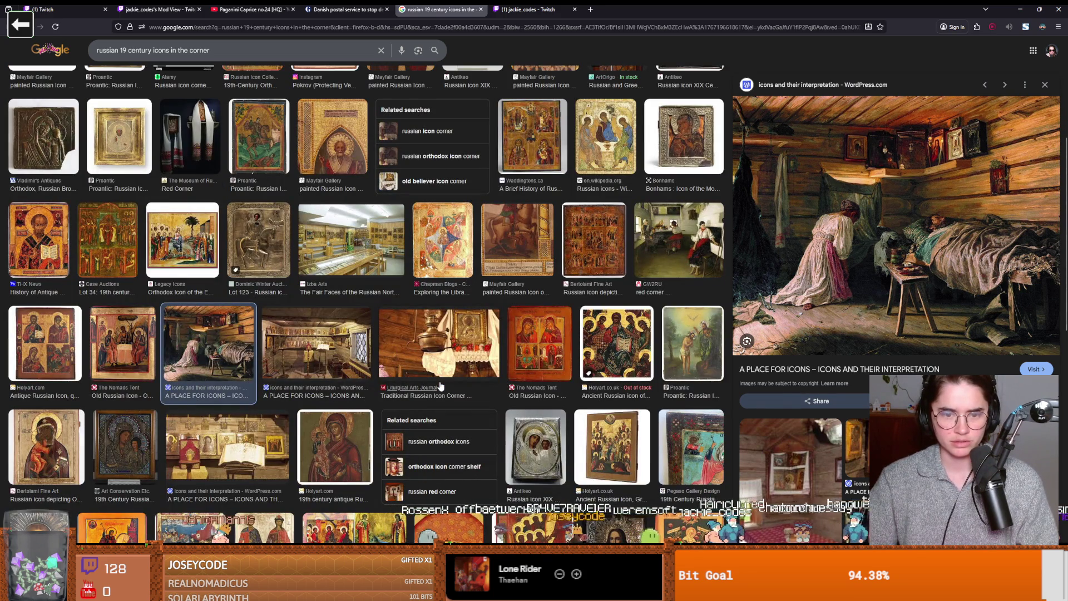
scroll(440, 385, "down", 3)
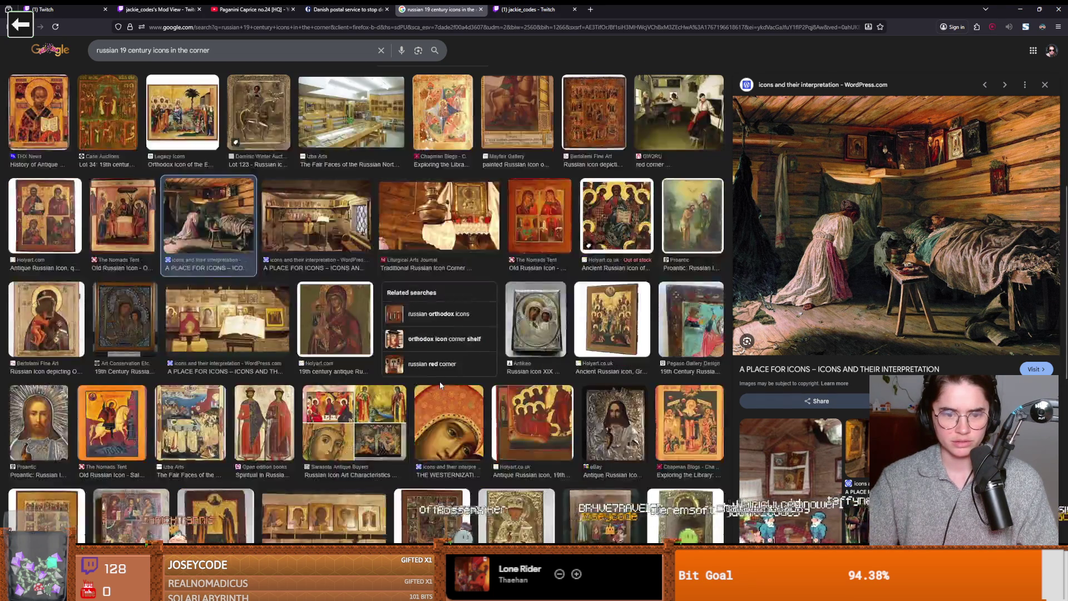
scroll(440, 385, "down", 1)
scroll(440, 386, "down", 1)
scroll(440, 385, "down", 1)
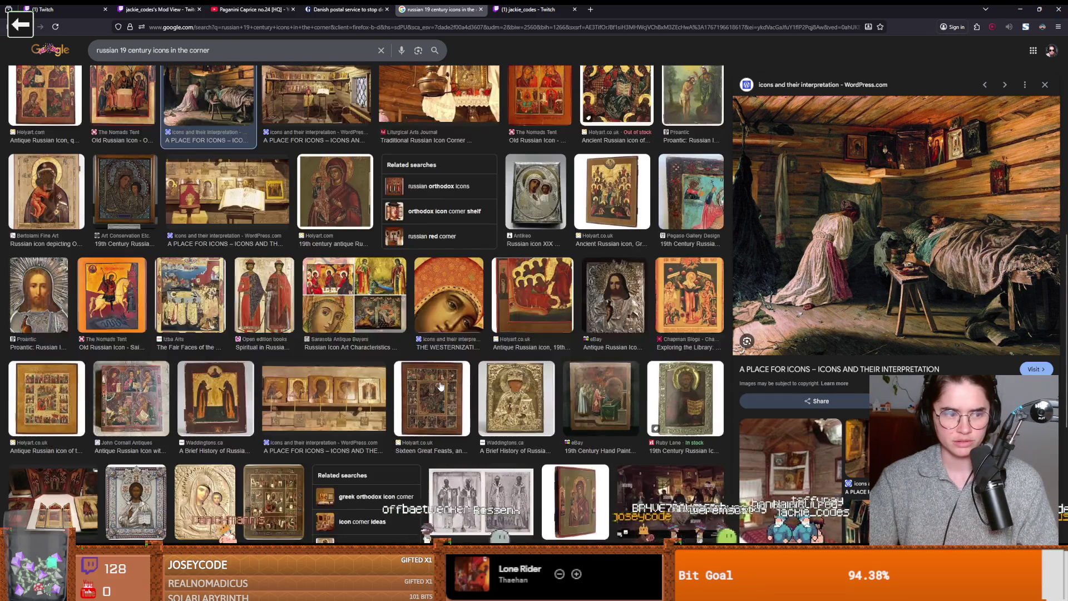
scroll(441, 385, "up", 10)
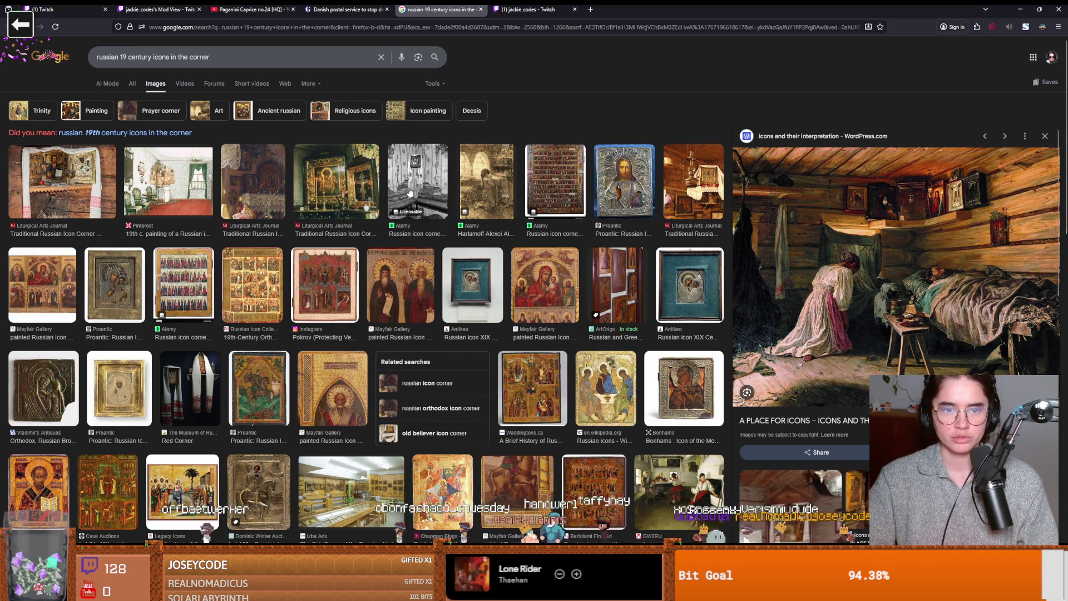
- Preview the golden icon corner image and the 19th-century icon corner painting, then return to Godot
left_click(339, 184)
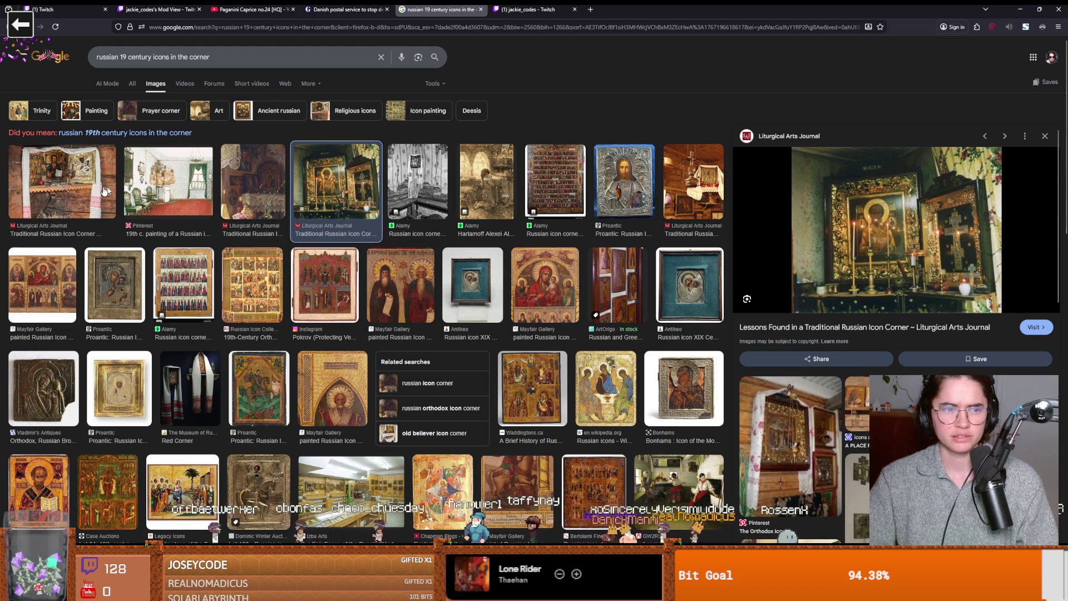
left_click(76, 191)
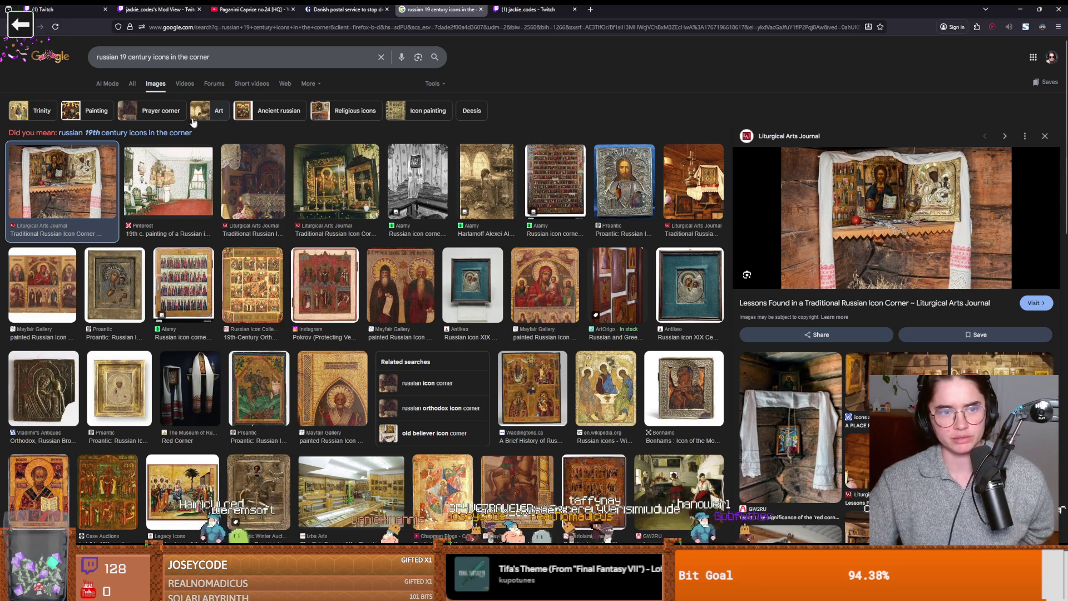
left_click(158, 191)
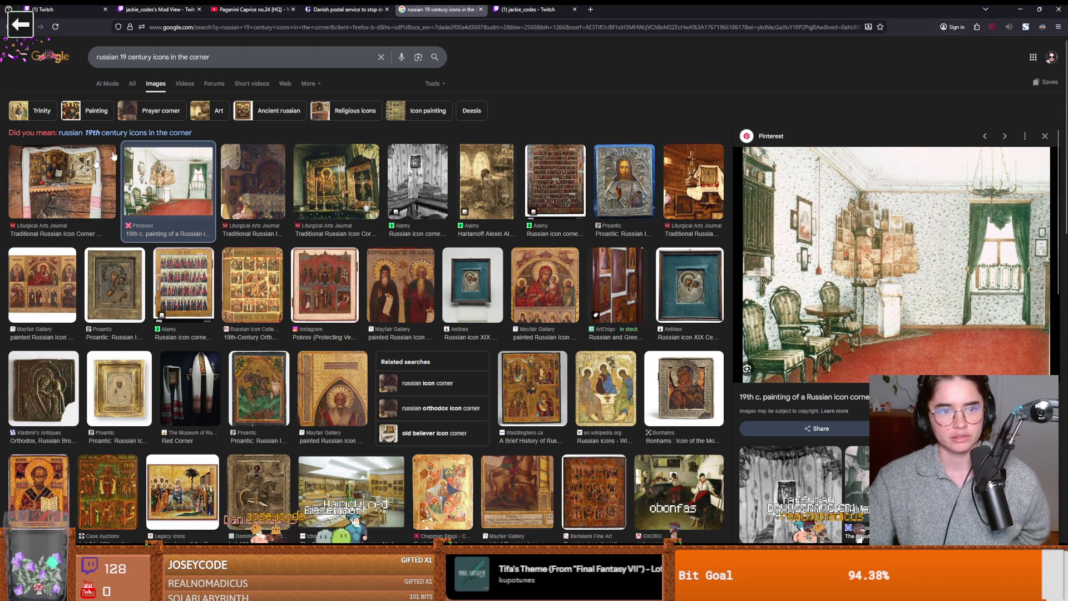
key("alt+Tab")
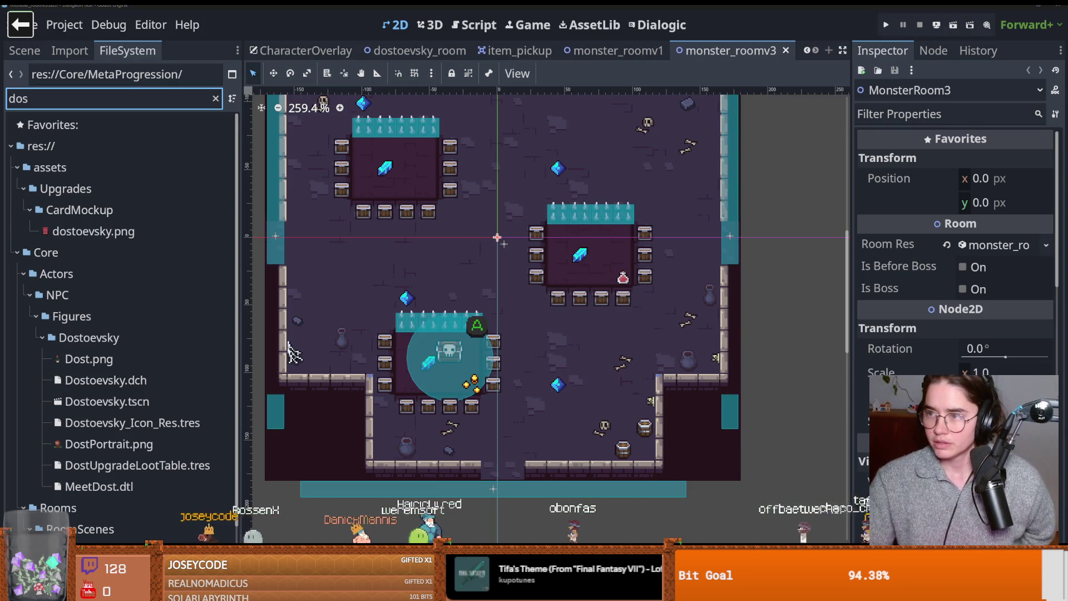
- Preview the third Google Images result for 18th-century Russian icon corners
key("alt+Tab")
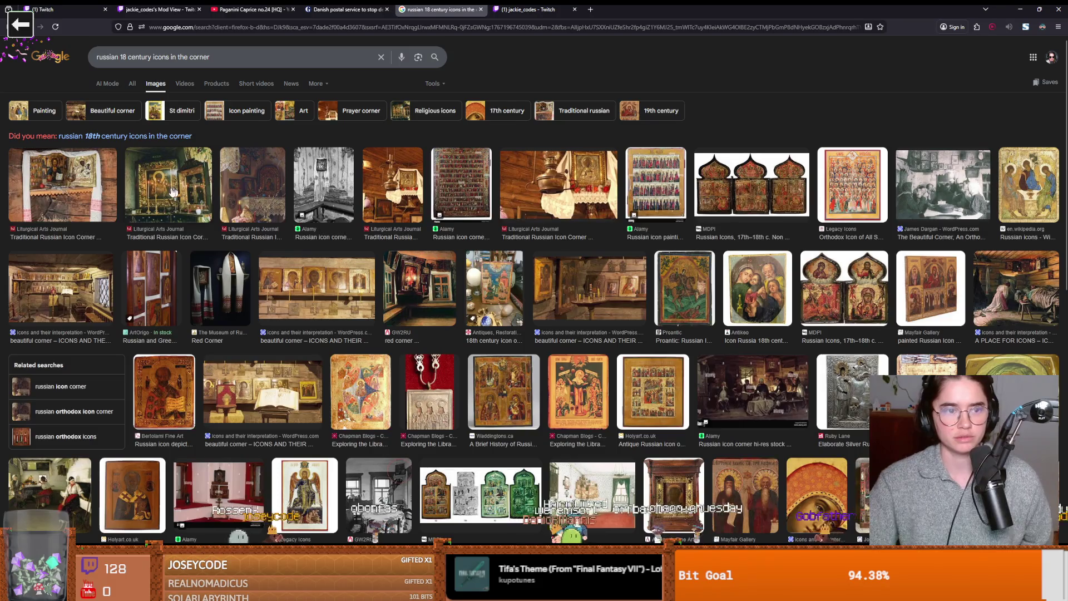
left_click(231, 191)
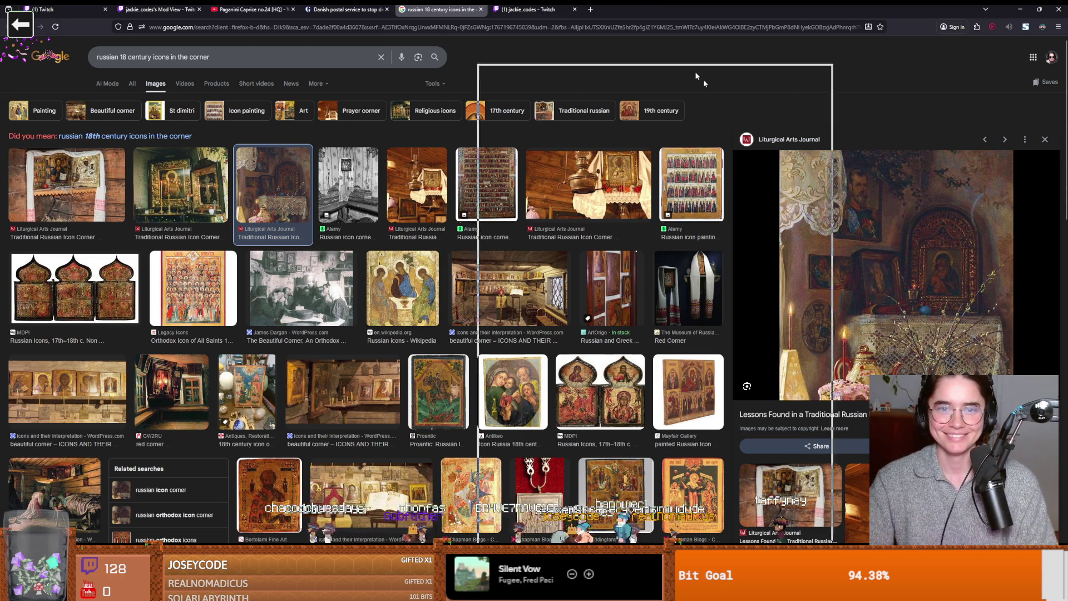
key("alt+Tab")
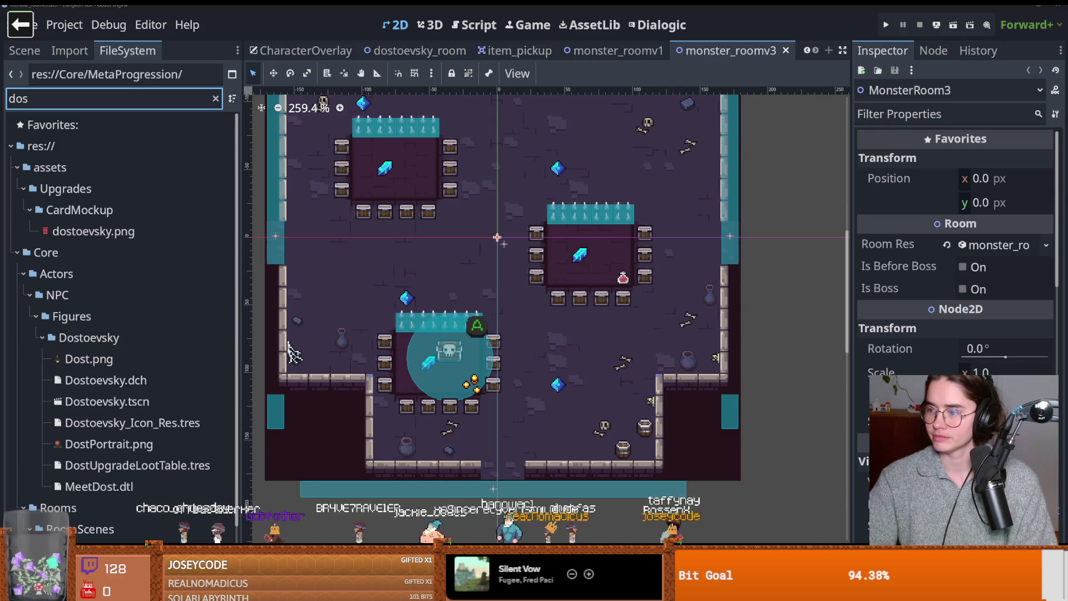
- Study the doxologia.ro home icon-corner photo, then save the monster_roomv3 scene
key("alt+Tab")
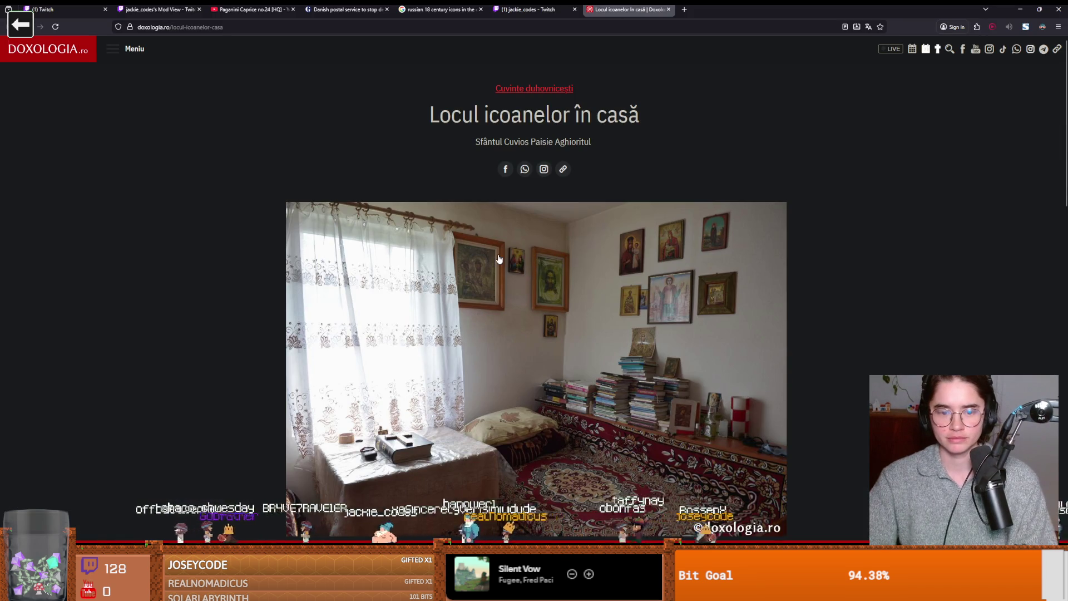
scroll(500, 259, "down", 2)
scroll(500, 259, "up", 1)
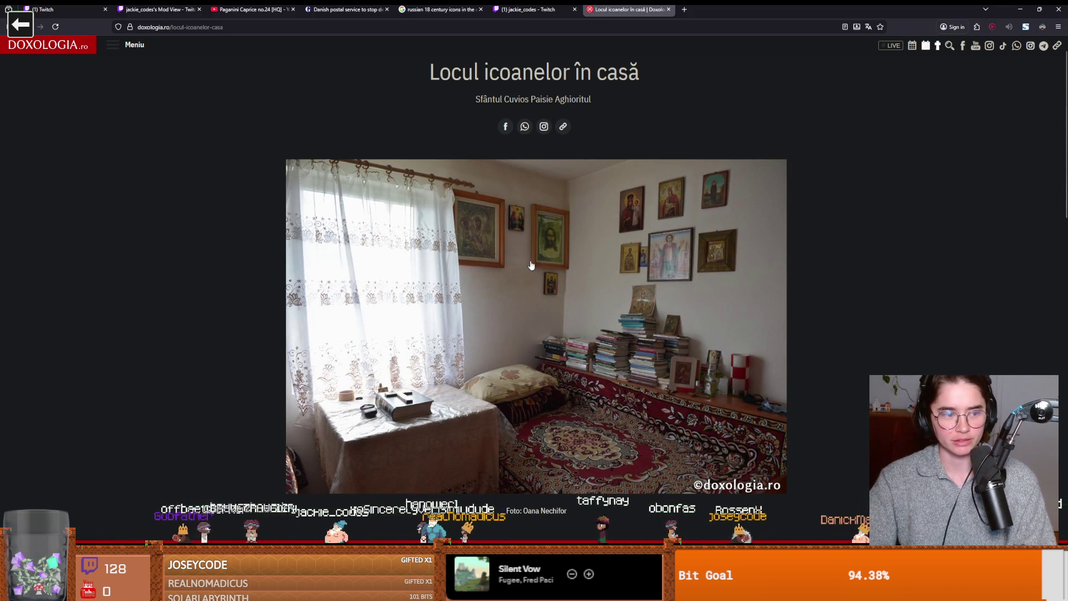
scroll(491, 255, "down", 1)
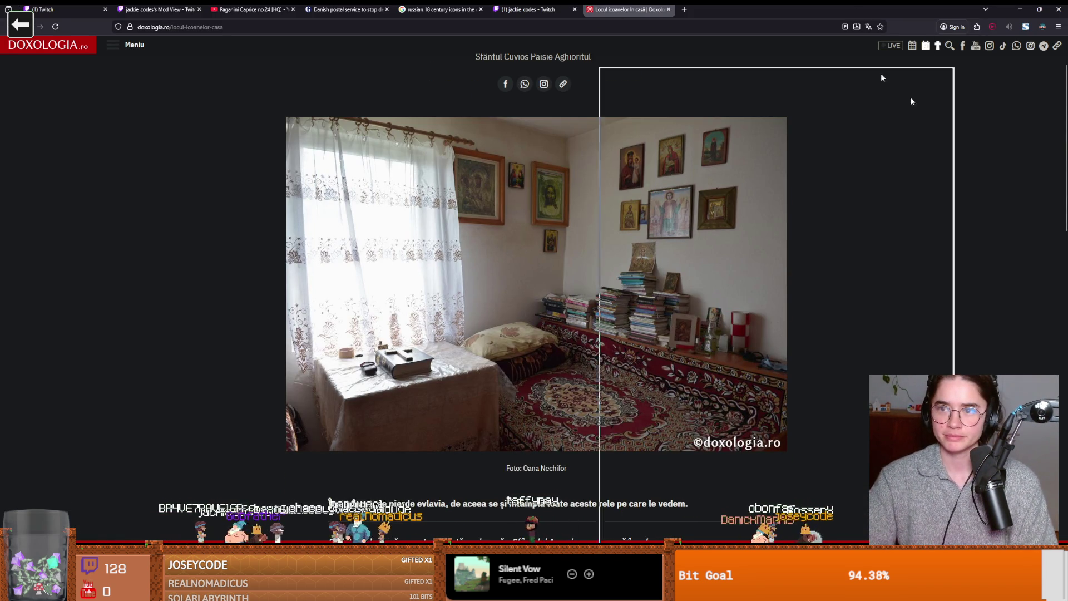
scroll(428, 261, "up", 1)
key("ctrl+s")
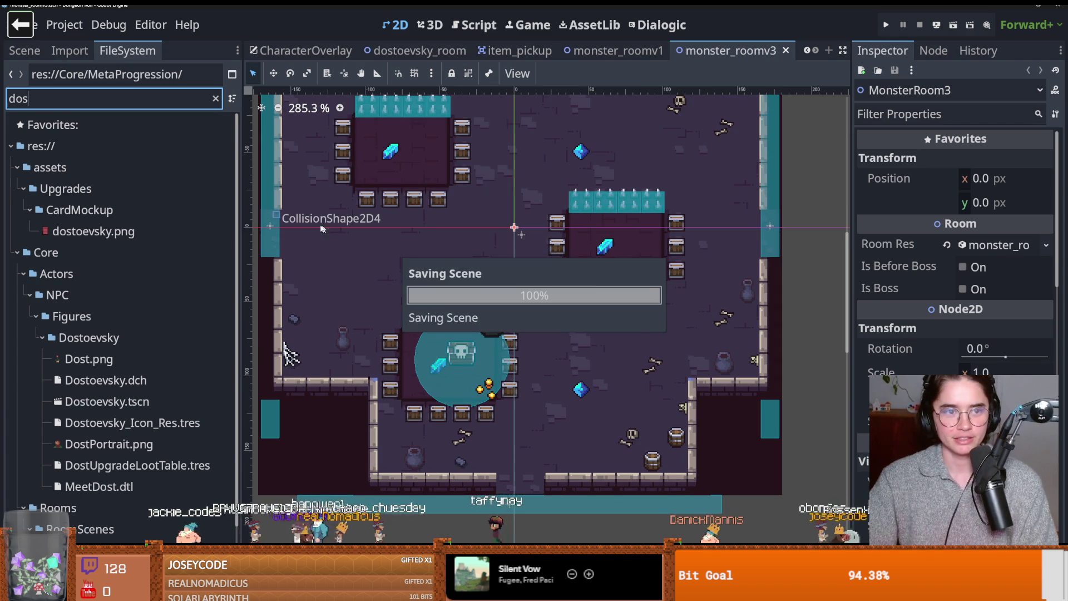
- Open the dostoevsky_room scene from the FileSystem dock
scroll(115, 445, "down", 2)
double_click(128, 537)
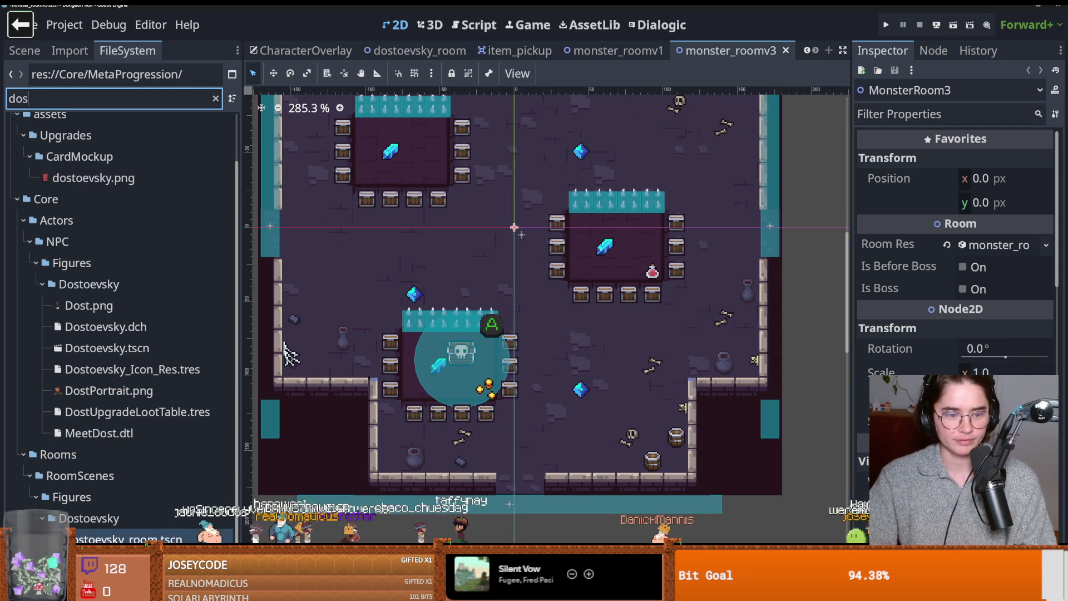
scroll(339, 192, "up", 5)
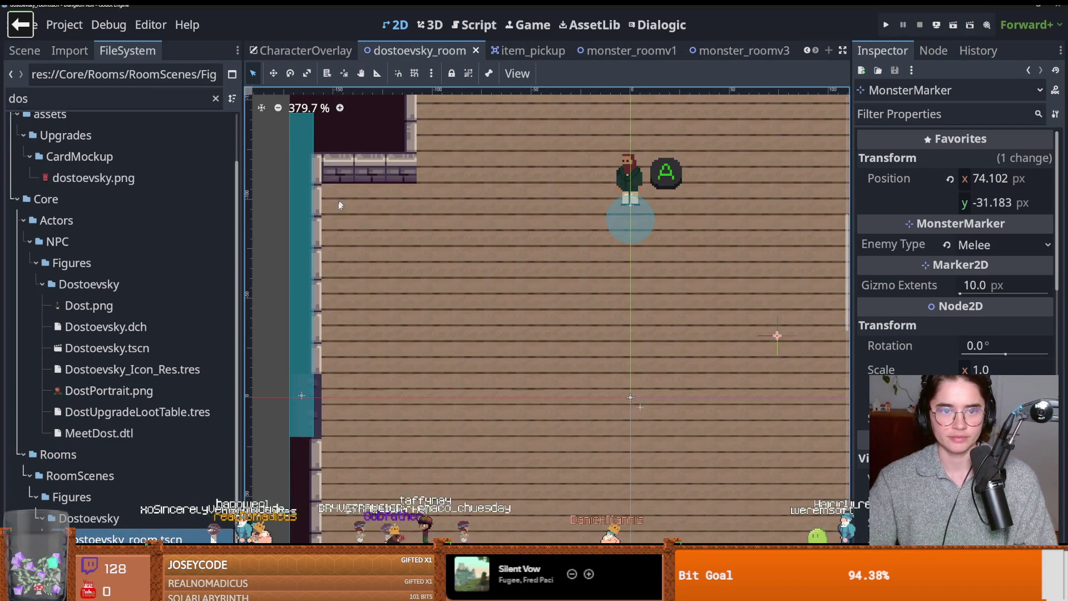
scroll(403, 215, "up", 3)
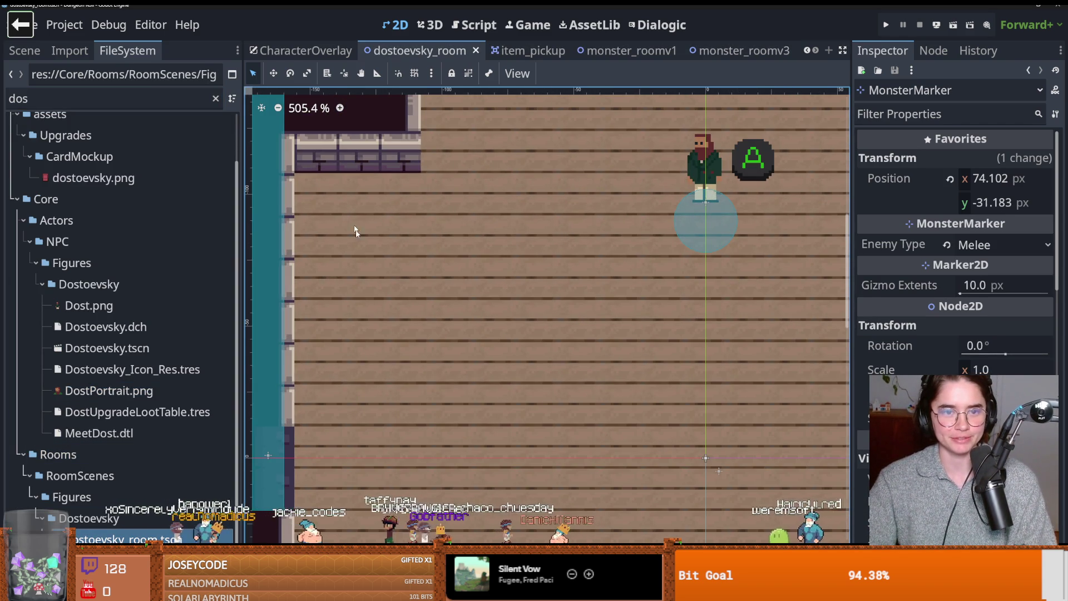
scroll(398, 206, "up", 1)
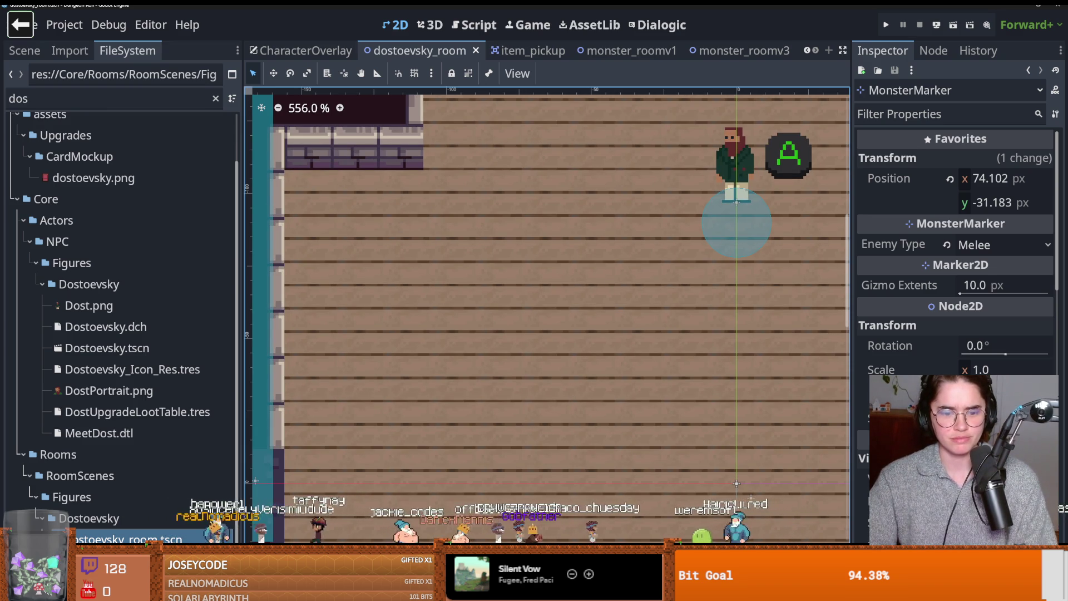
- Filter the FileSystem by 'dungeon' and preview Dungeon_Tileset.png
left_click(82, 100)
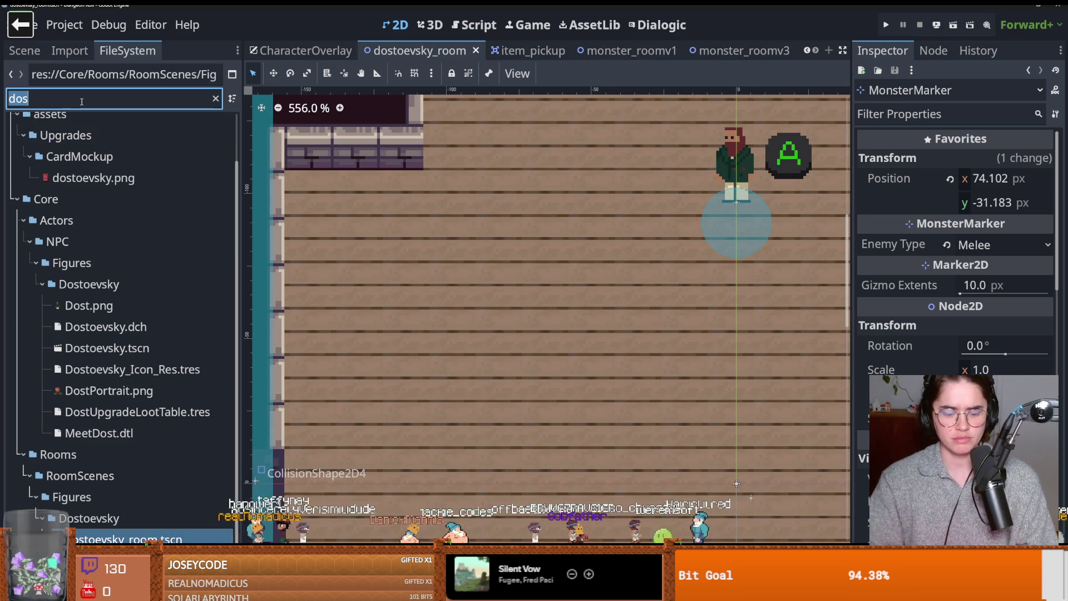
type("dungeon")
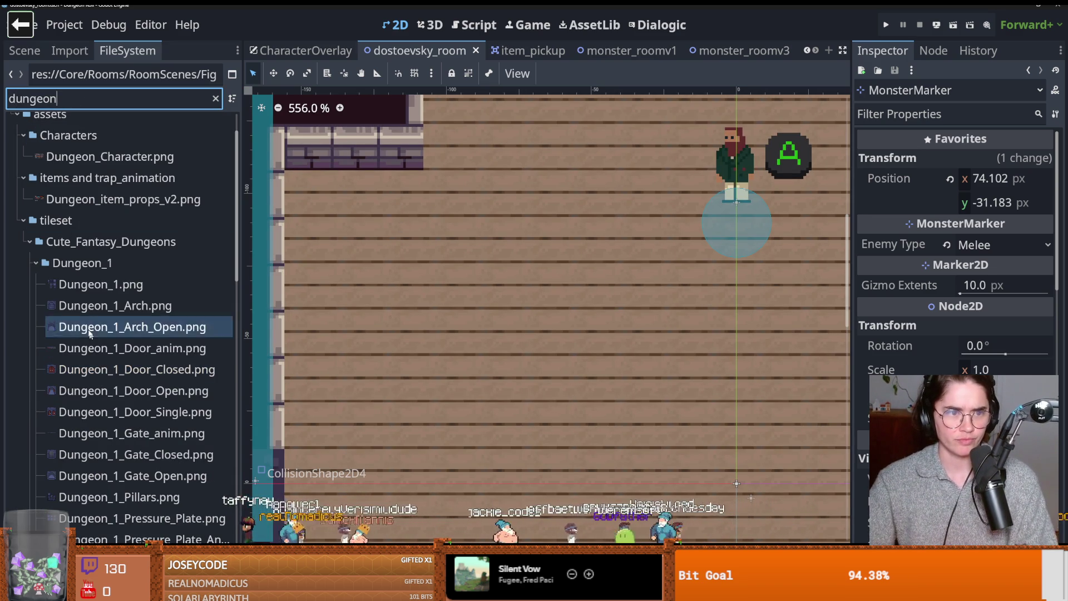
scroll(110, 334, "down", 6)
scroll(111, 388, "down", 8)
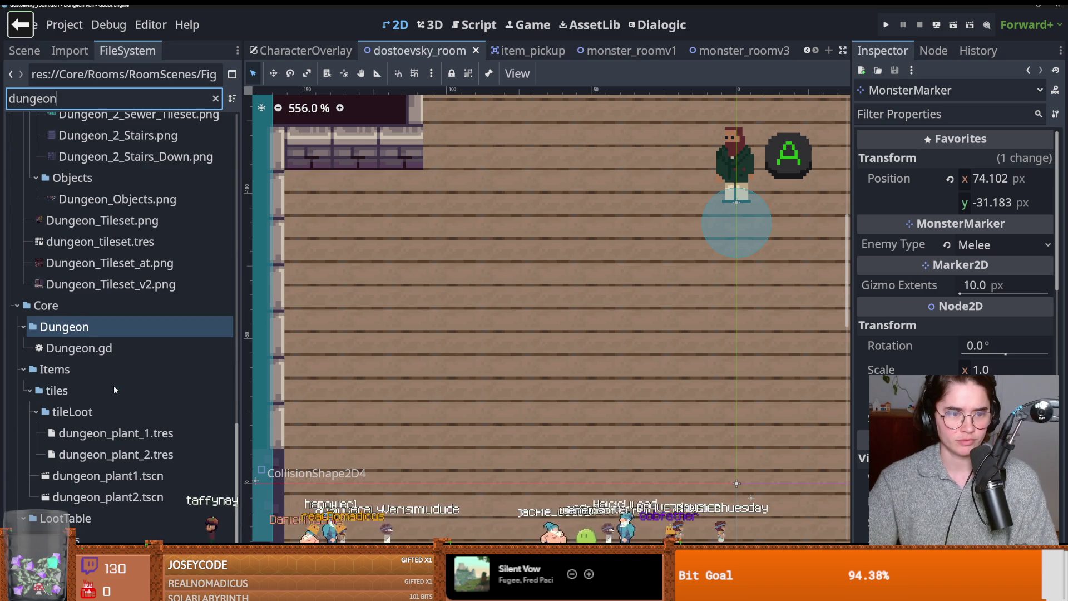
scroll(115, 385, "up", 5)
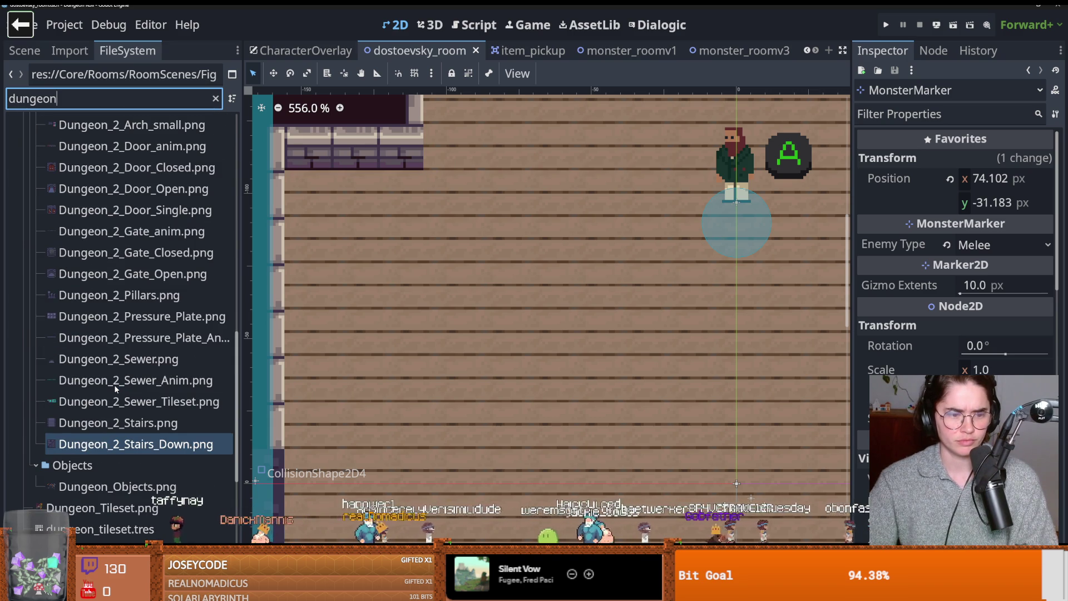
left_click(123, 508)
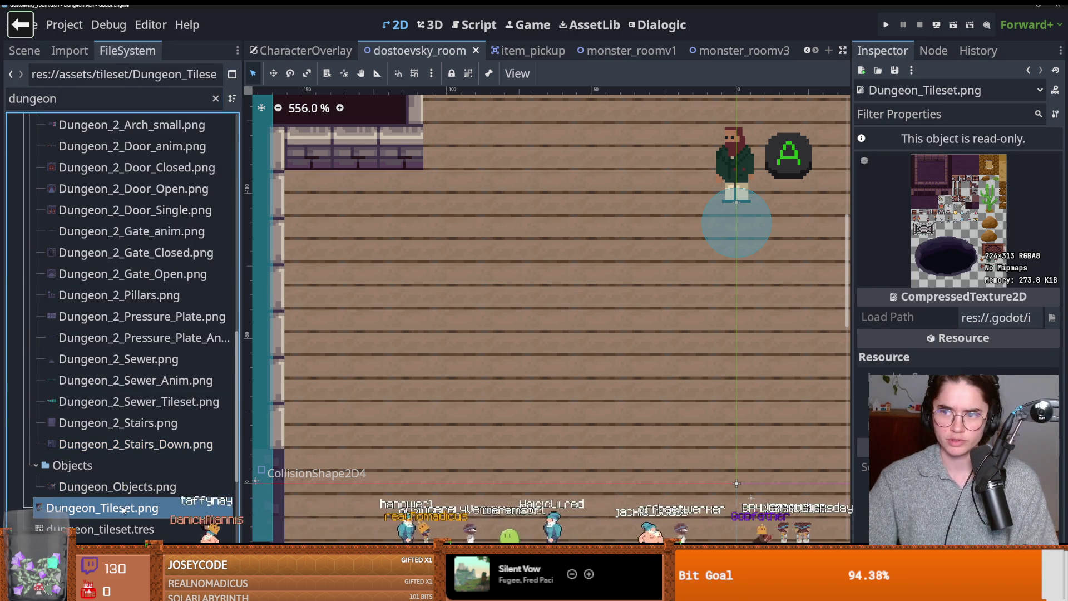
mouse_move(123, 508)
- Preview the Dungeon_Tileset_at.png and Dungeon_Tileset_v2.png textures
scroll(357, 401, "down", 4)
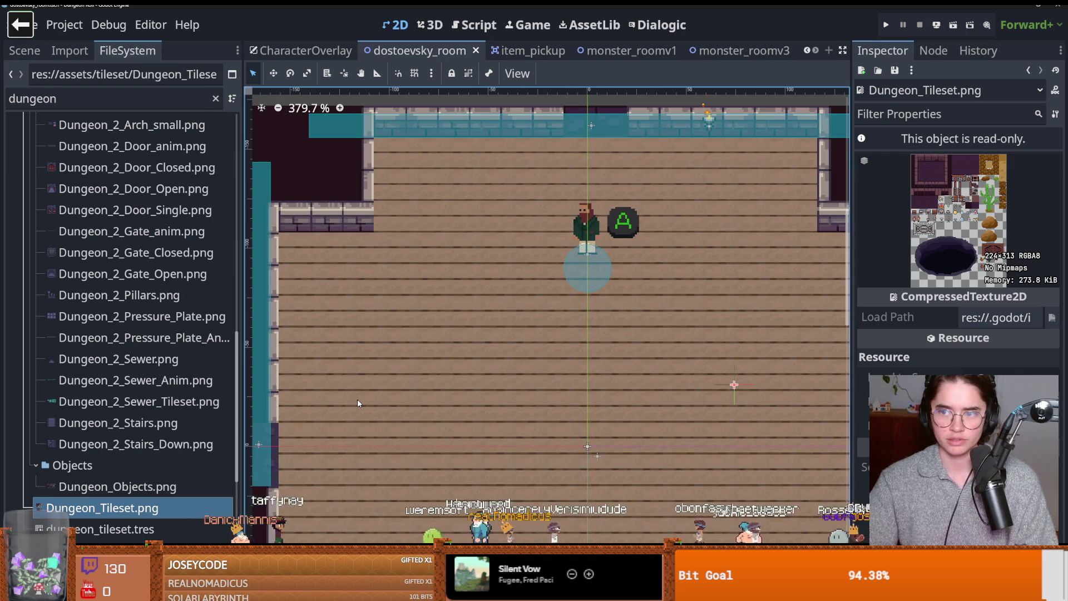
scroll(112, 390, "down", 3)
left_click(109, 435)
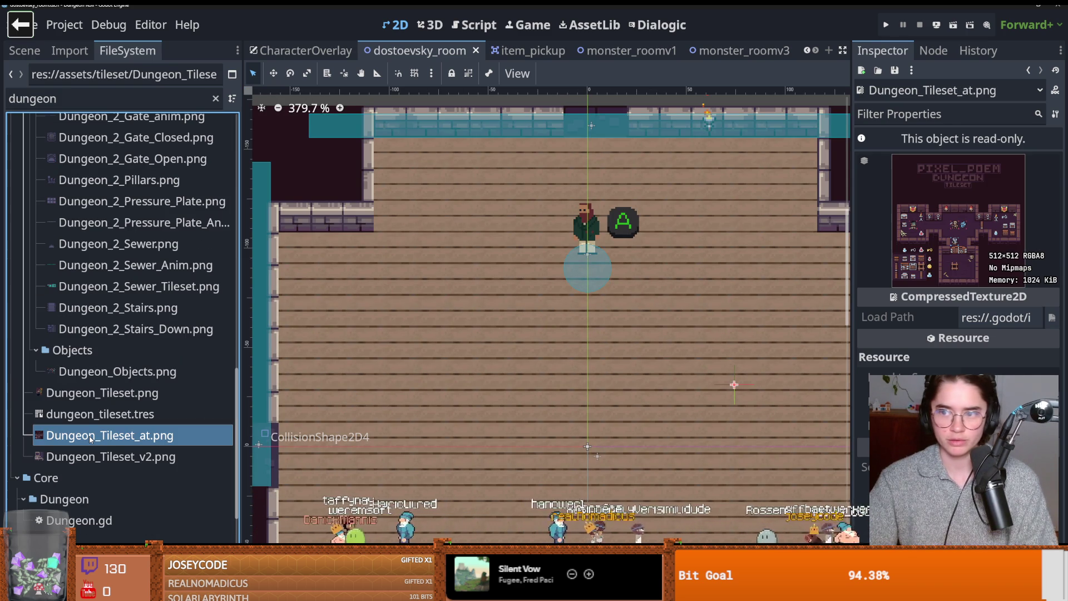
left_click(93, 456)
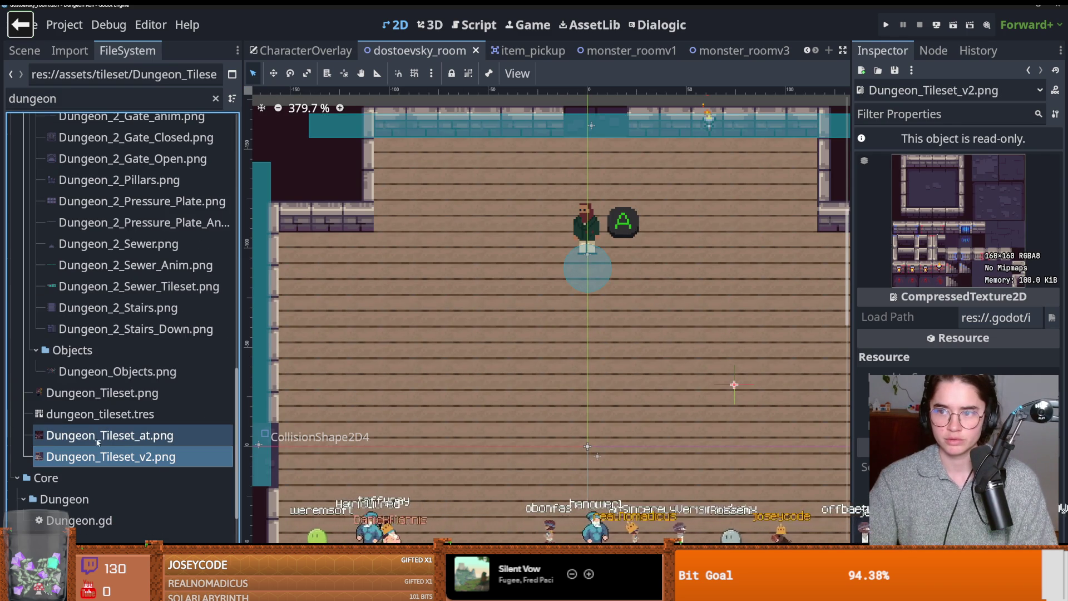
scroll(414, 356, "down", 2)
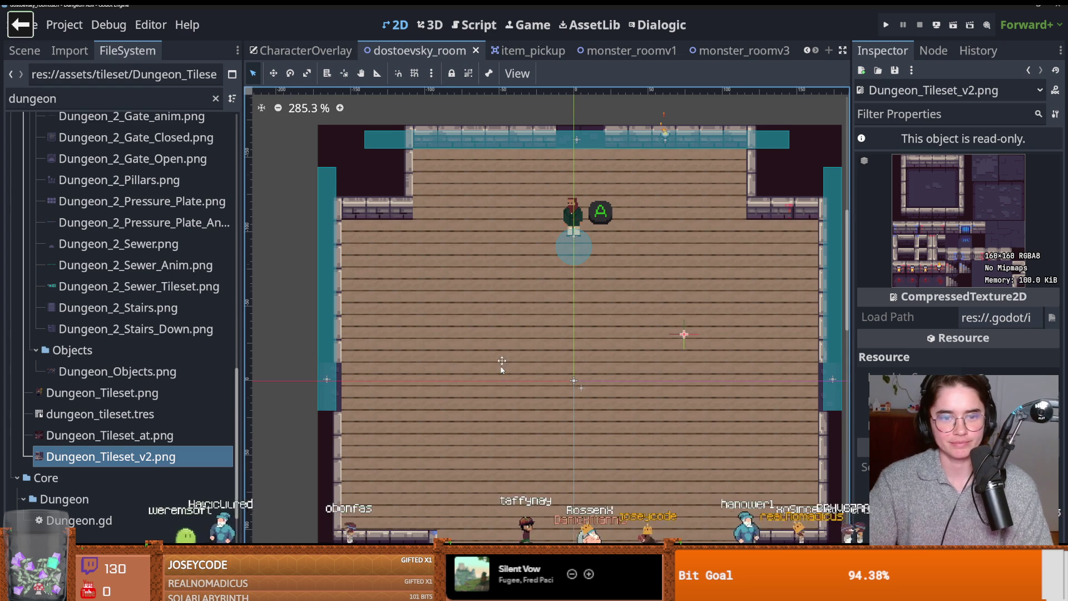
scroll(451, 370, "down", 2)
scroll(344, 327, "down", 1)
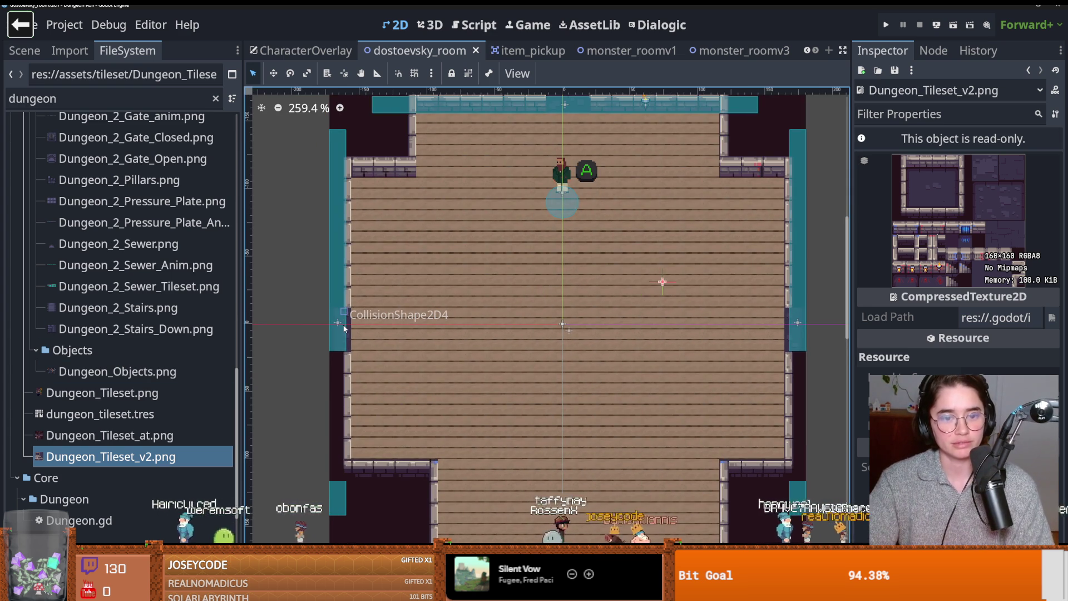
- Nudge CollisionShape2D4 to x -166.5, save, and show the Scene tree
left_click(345, 324)
left_click_drag(347, 325, 345, 325)
key("ctrl+s")
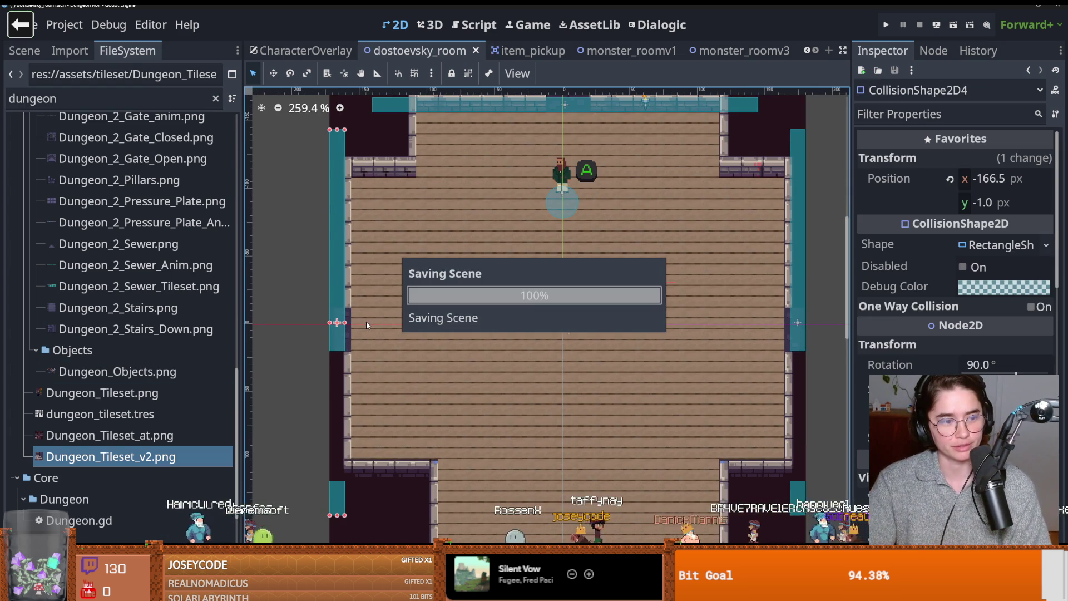
left_click(23, 51)
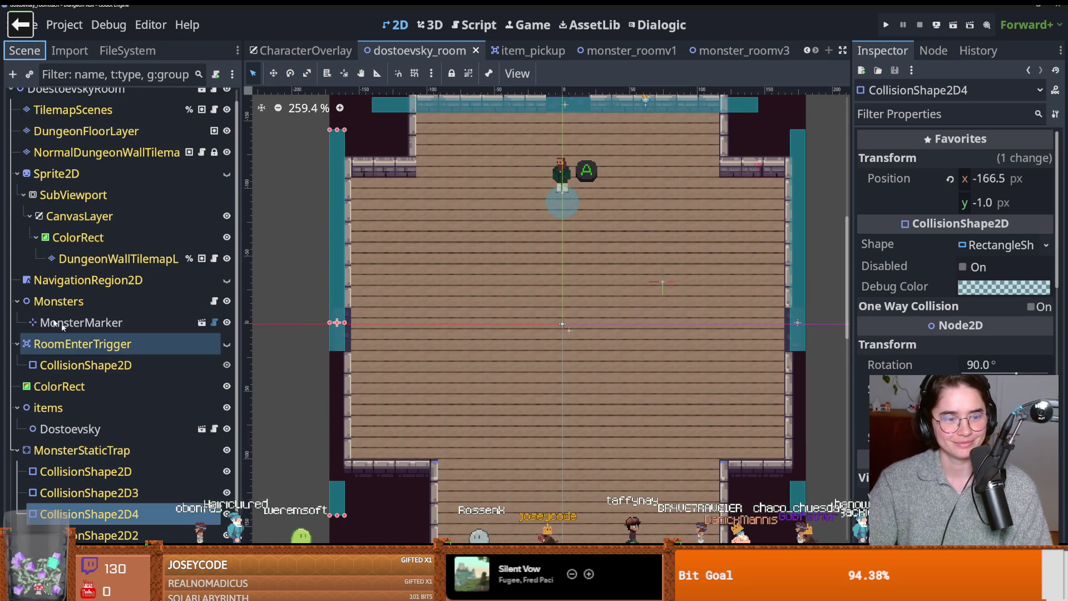
- Hide the DungeonFloorLayer and pick wall_2 terrain on the wall tilemap layer
scroll(70, 334, "up", 1)
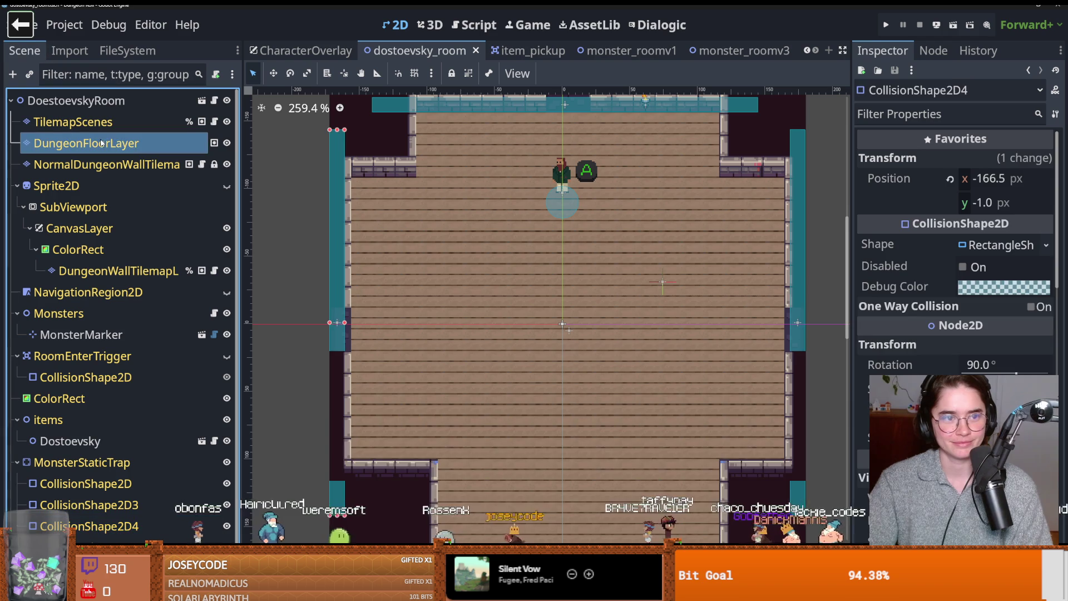
left_click(102, 143)
left_click(226, 143)
left_click(226, 143)
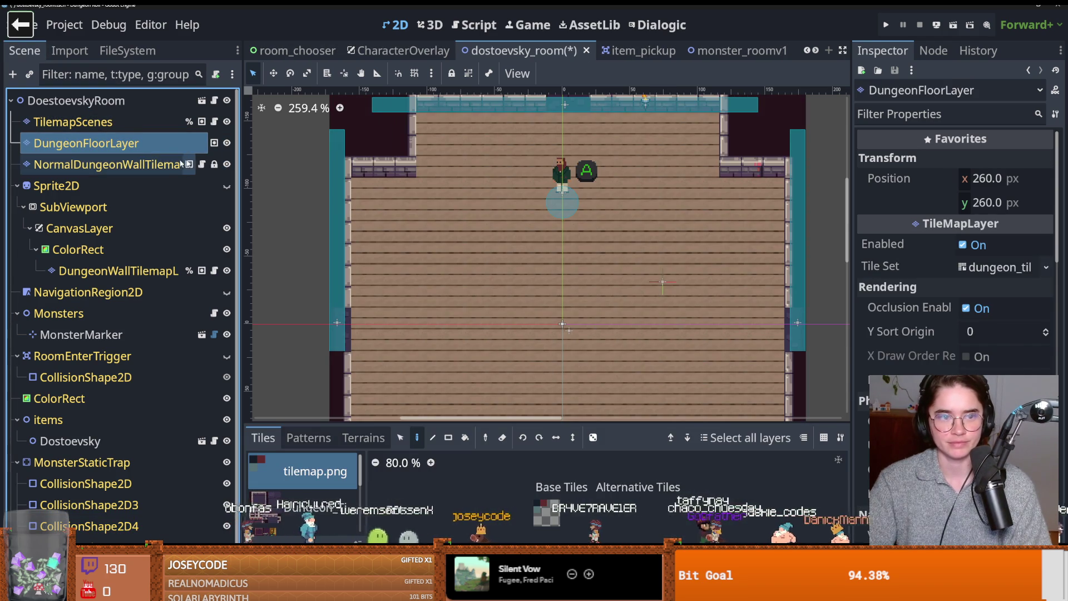
left_click(106, 164)
left_click(362, 438)
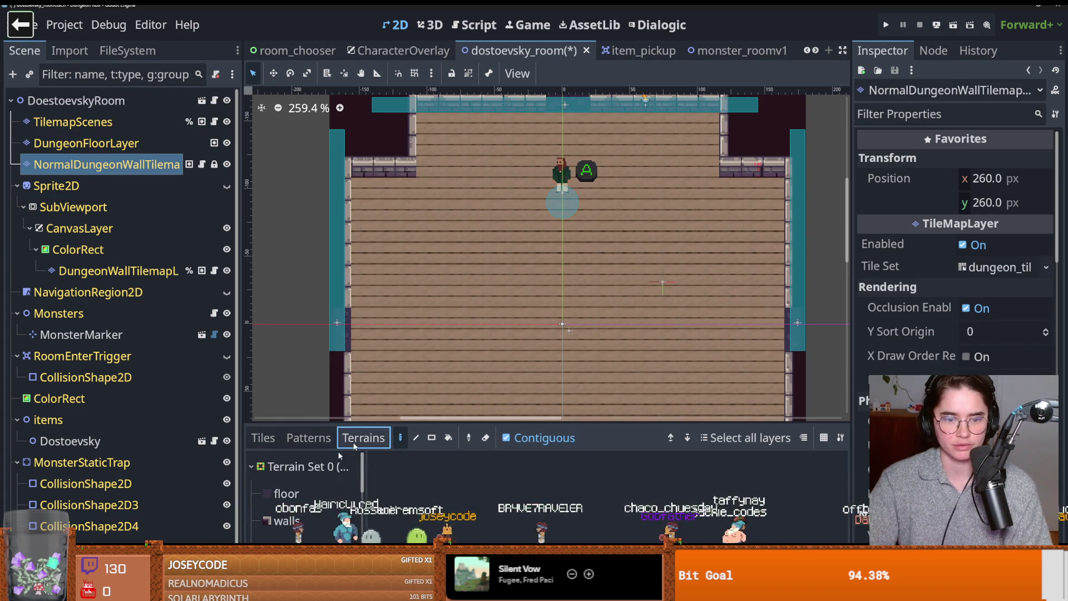
left_click(302, 511)
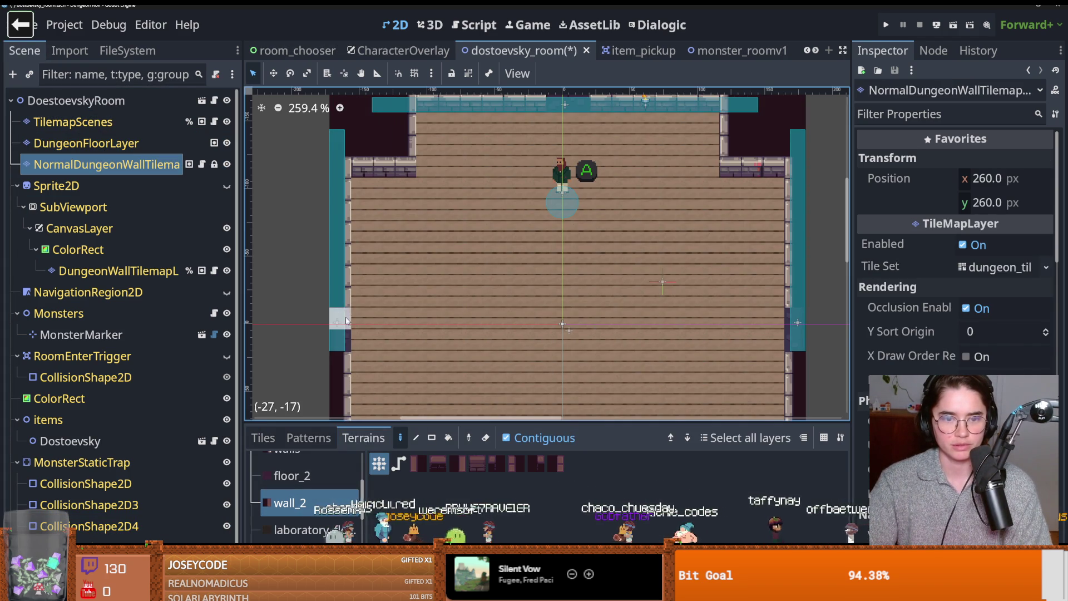
- Paint the top-left wall row with wall_2 in Path mode
left_click_drag(344, 175, 406, 167)
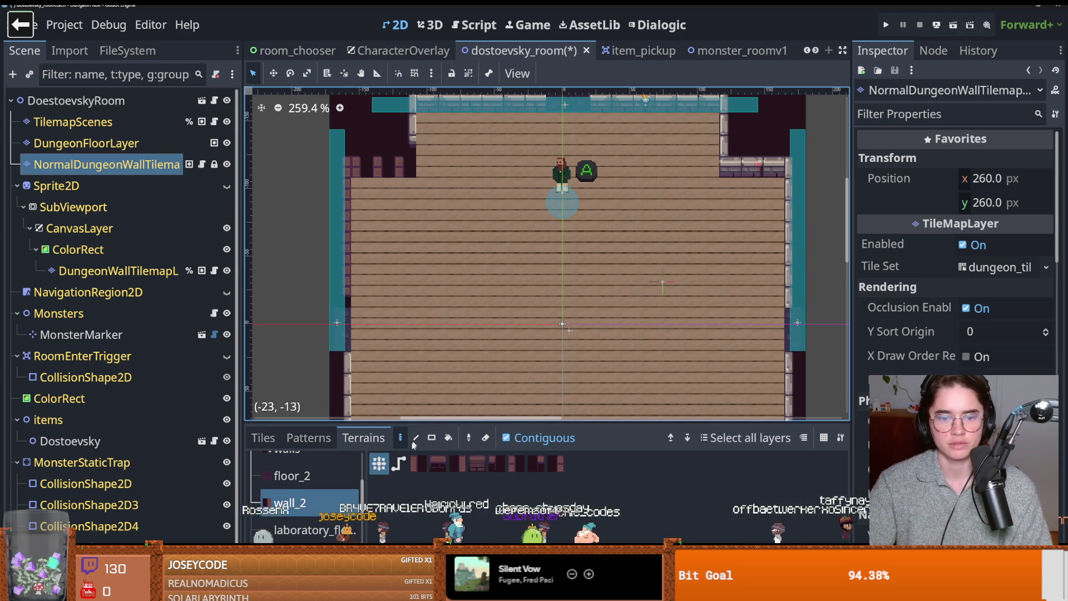
key("ctrl+z")
left_click(399, 464)
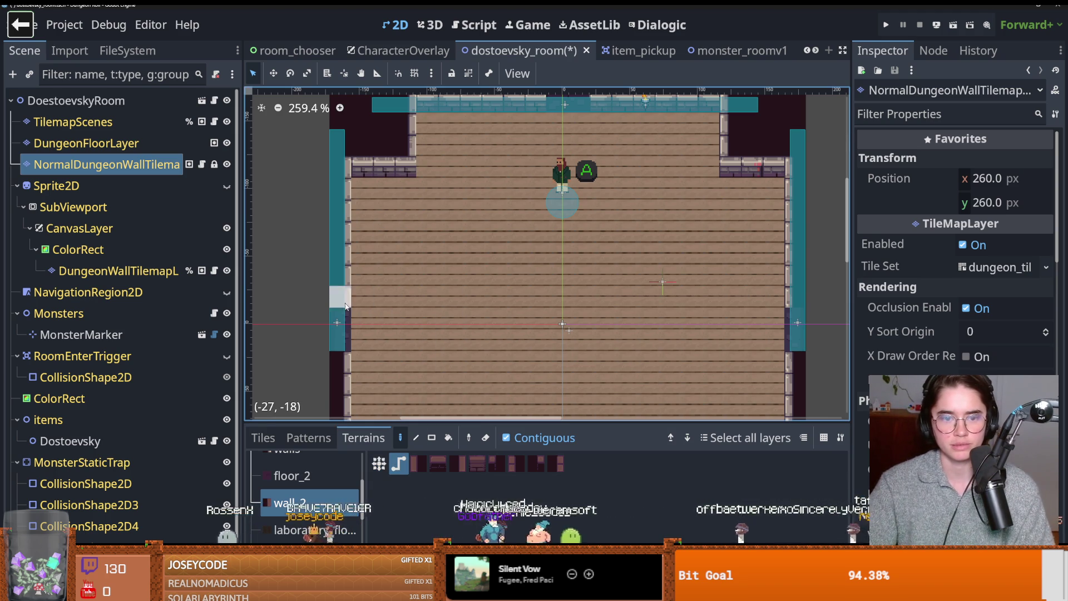
left_click(353, 166)
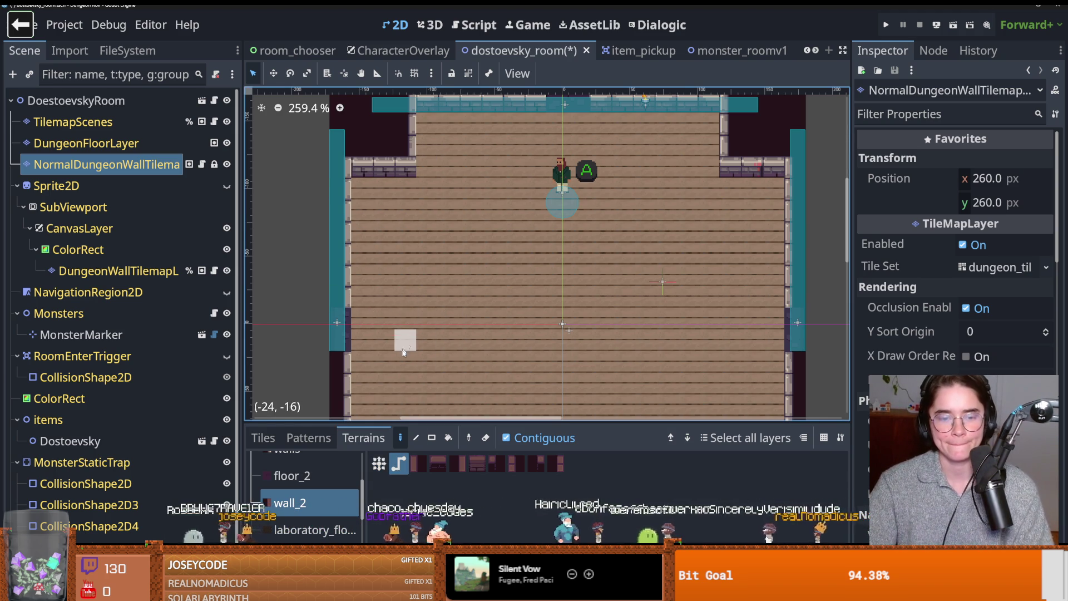
- Paint the left wall column with the last dark wall tile
scroll(395, 362, "up", 3)
left_click(555, 463)
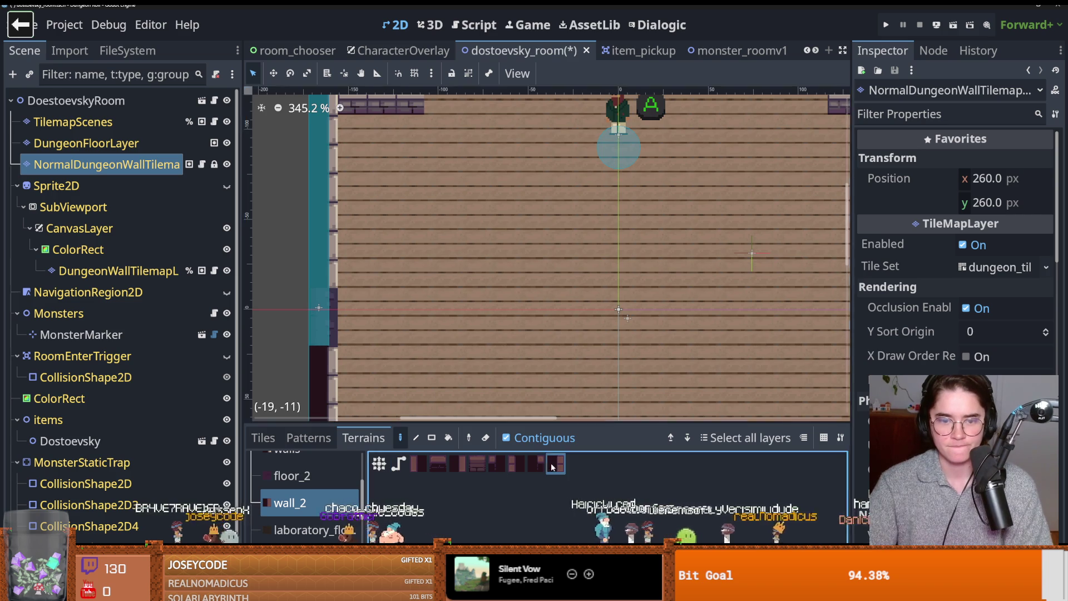
left_click_drag(340, 281, 323, 153)
scroll(323, 161, "up", 3)
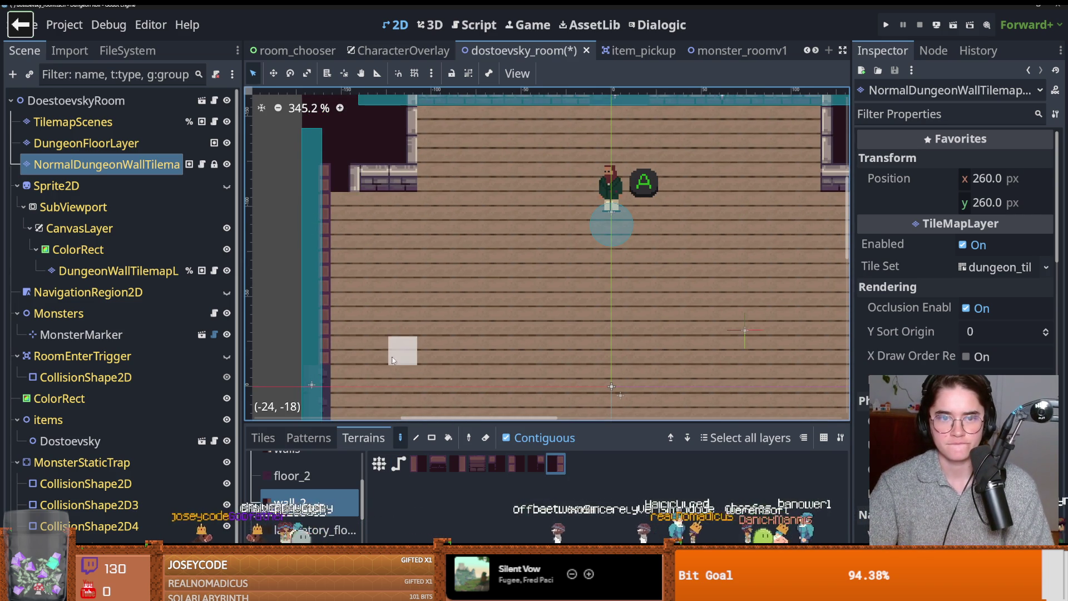
left_click(325, 237)
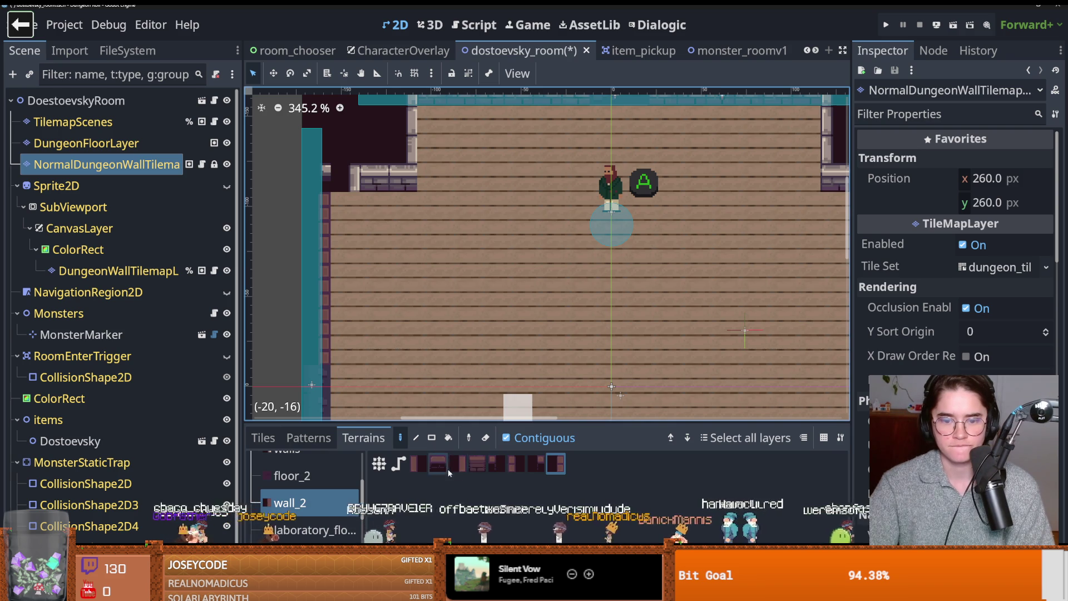
- Repaint two top-row wall cells with a different brick tile
left_click(478, 465)
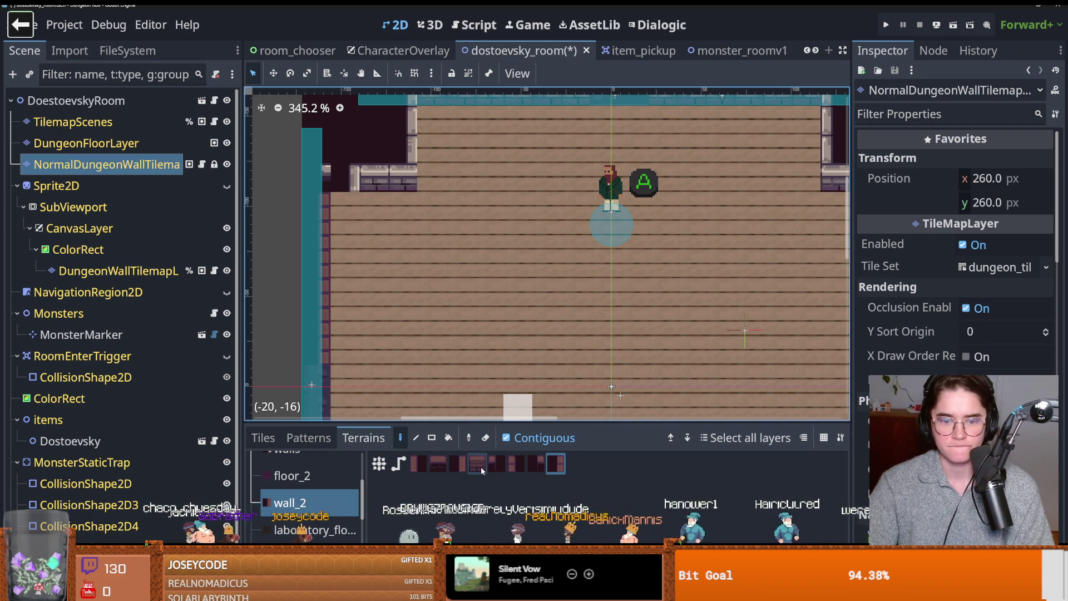
left_click(345, 182)
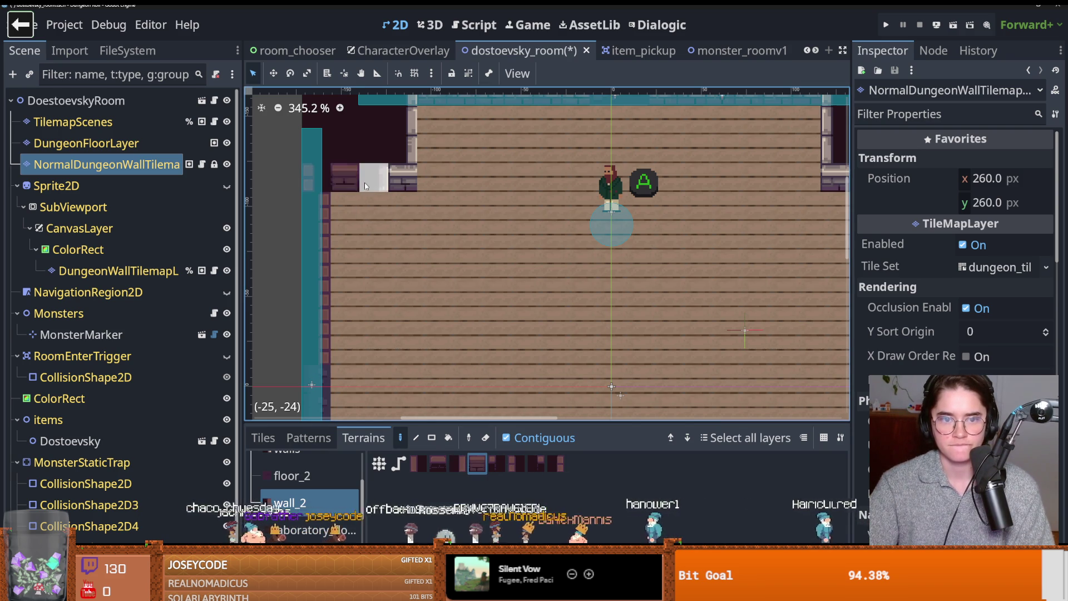
left_click(385, 186)
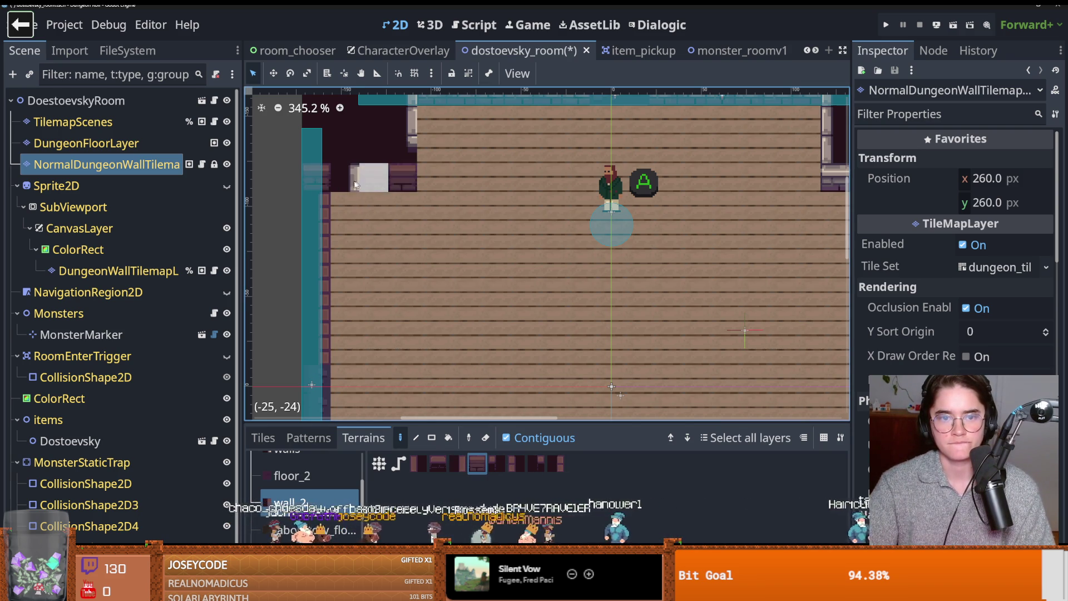
scroll(400, 262, "up", 2)
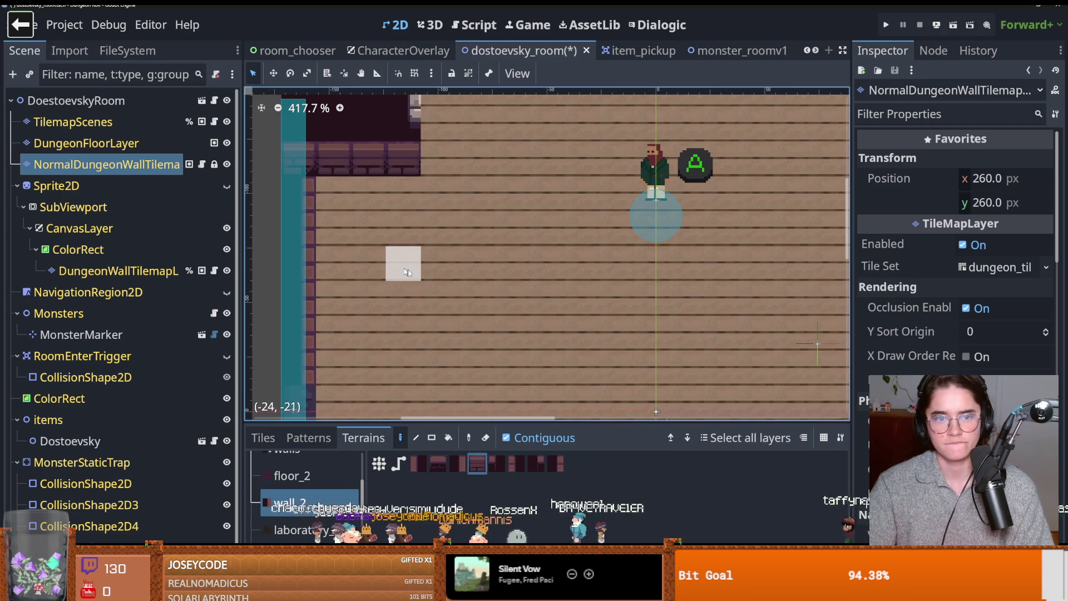
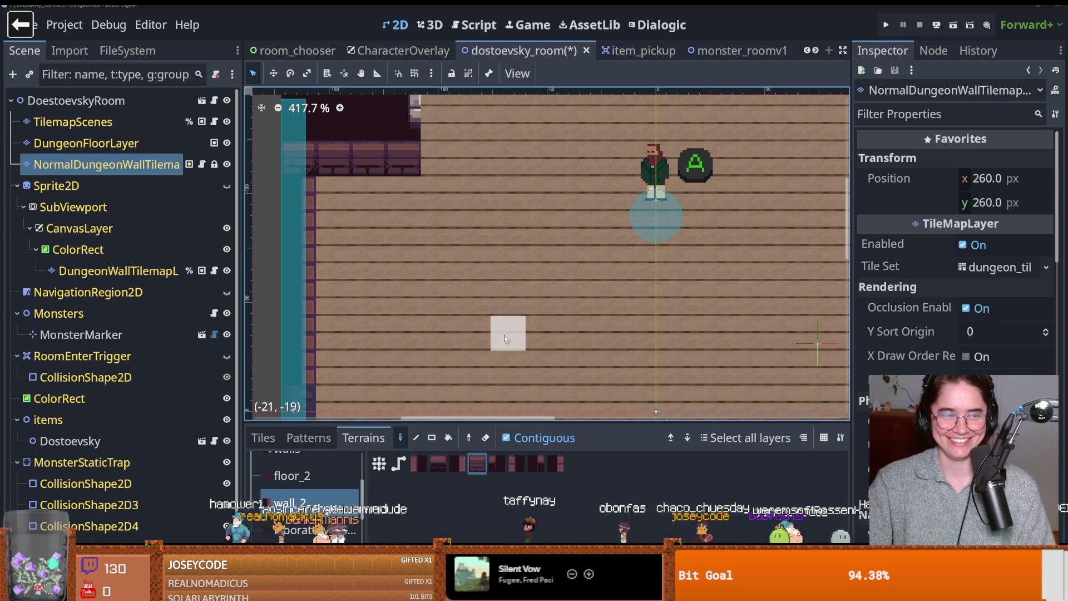
- Paint wall_2 terrain down the room's left wall column
left_click(455, 464)
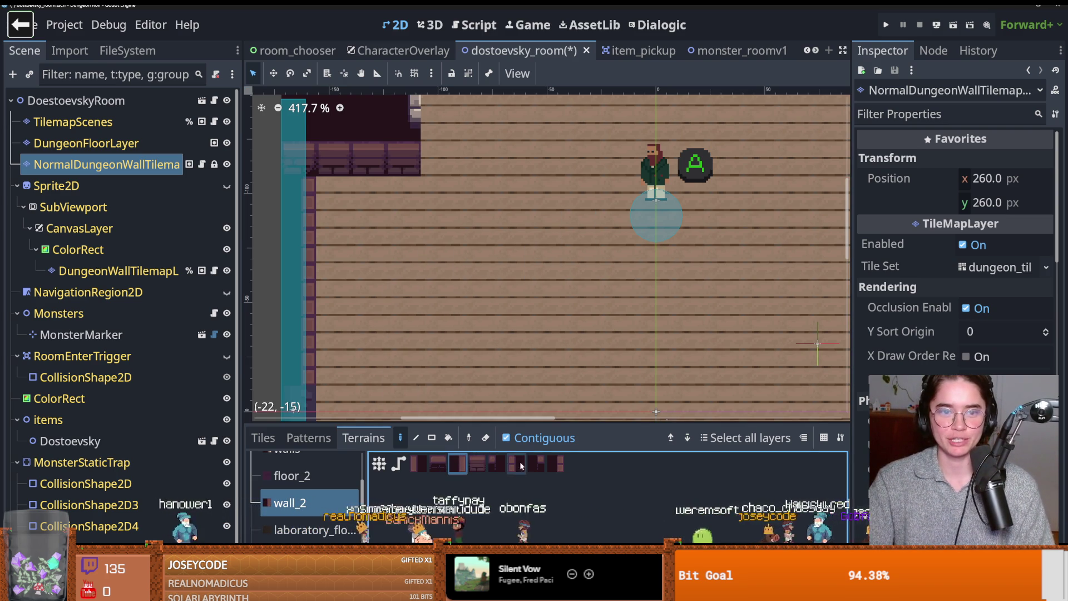
left_click_drag(425, 223, 398, 361)
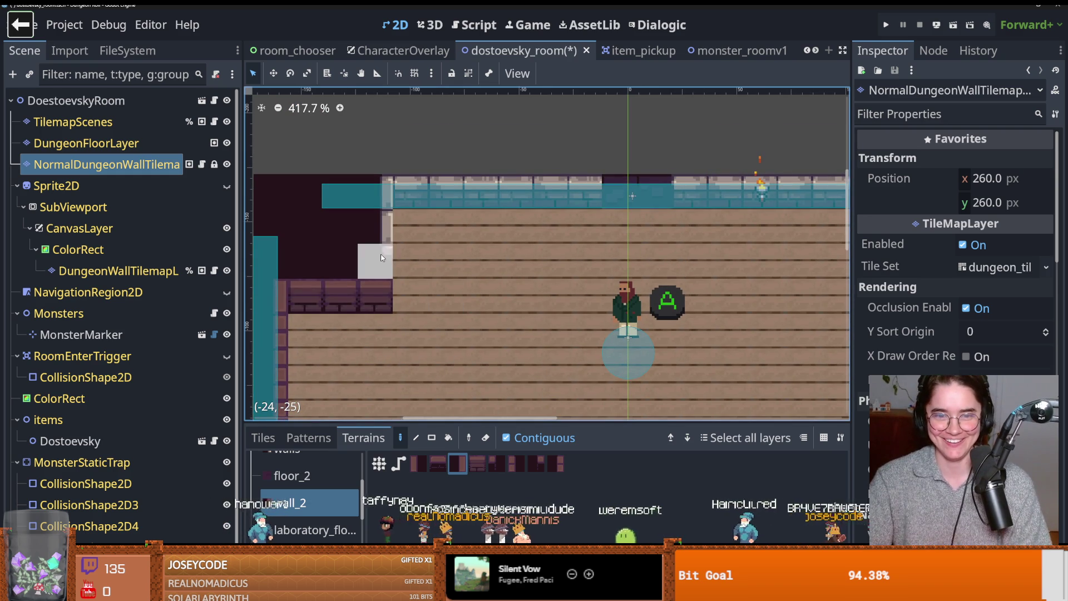
left_click_drag(387, 263, 382, 203)
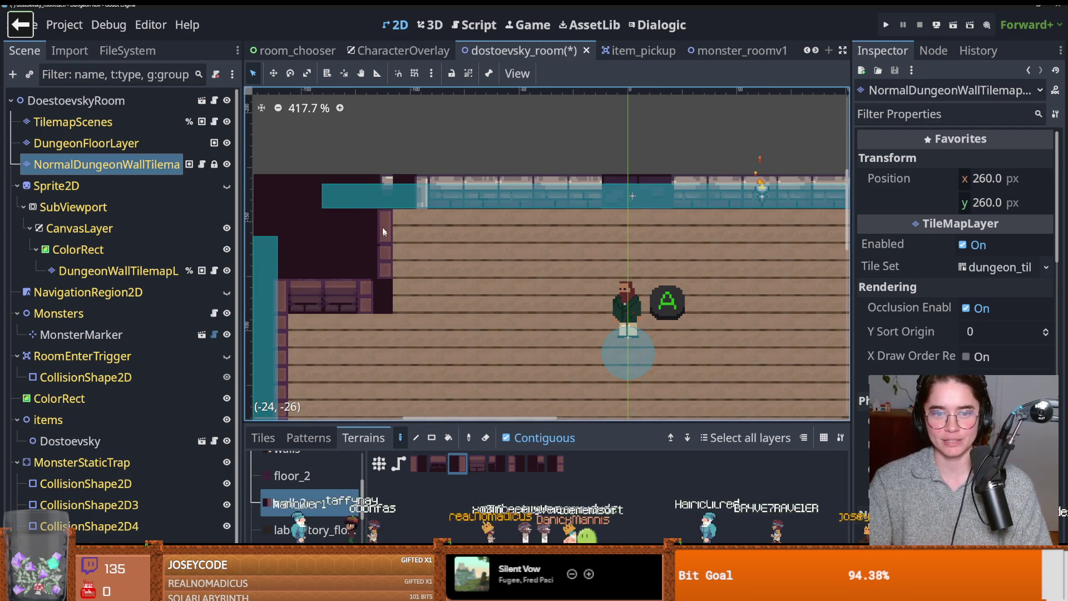
- Paint another wall_2 terrain piece along the top wall row
left_click(476, 464)
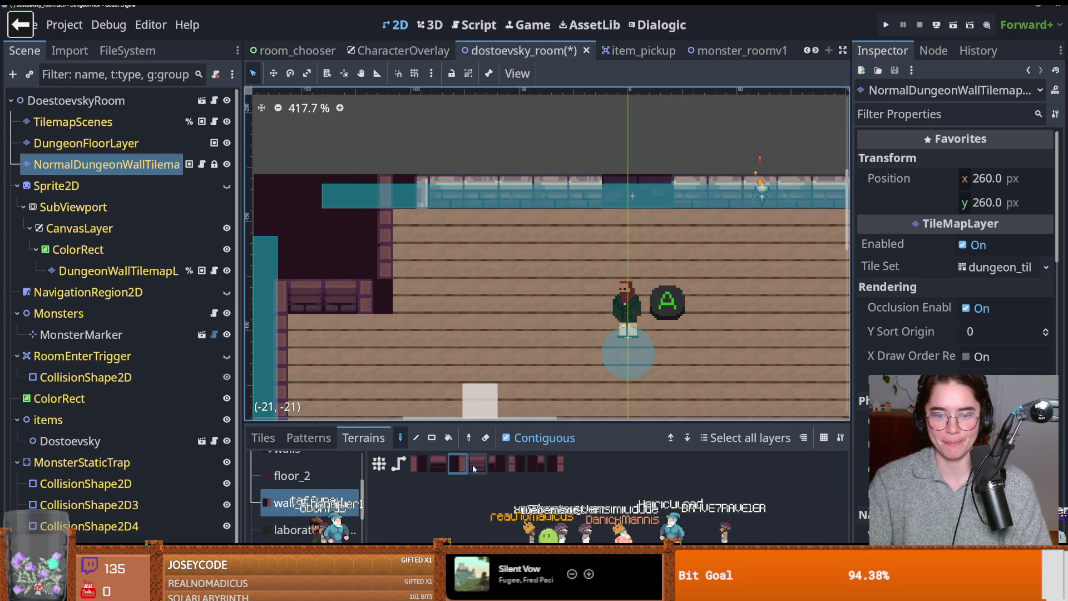
left_click_drag(440, 200, 569, 189)
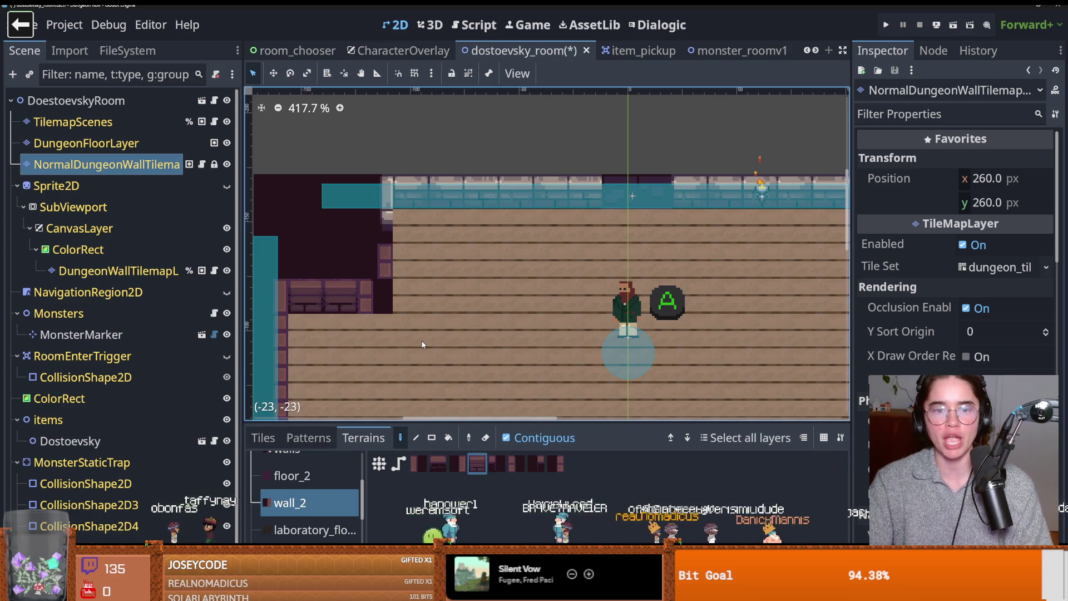
left_click(264, 437)
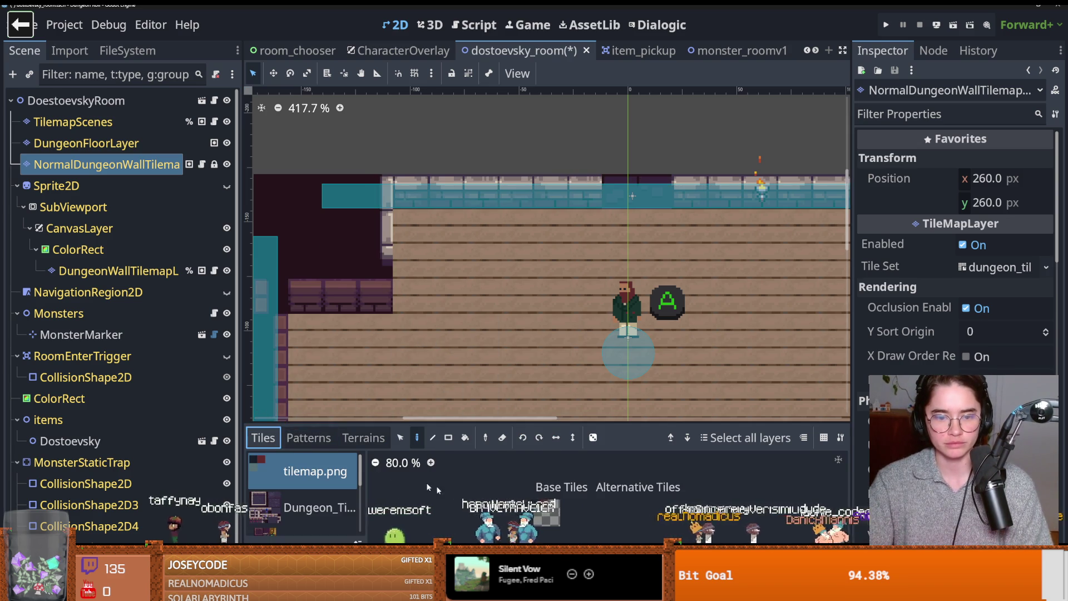
- Repaint the left wall column and lower-left corner with dark brick tiles from the Dungeon atlas
left_click(328, 499)
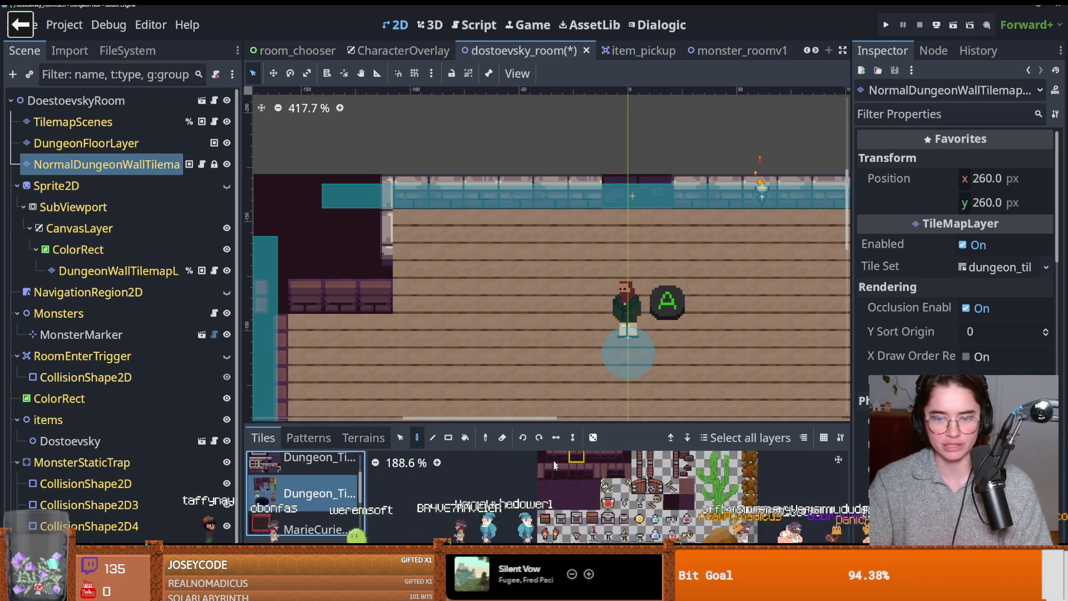
scroll(544, 474, "up", 2)
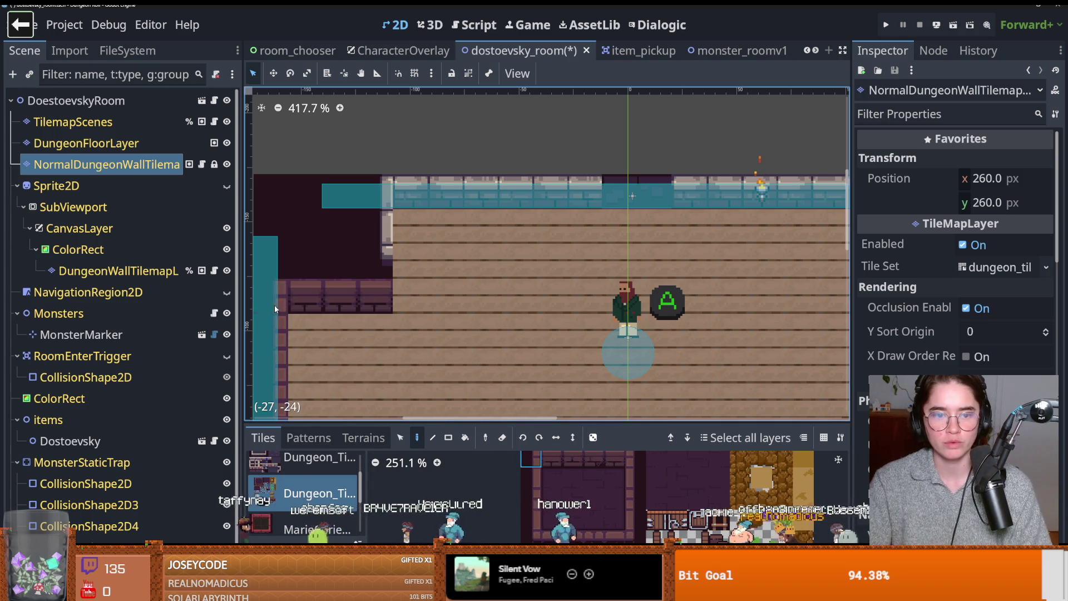
left_click_drag(384, 276, 381, 207)
scroll(410, 315, "down", 1)
scroll(473, 299, "down", 1)
scroll(472, 299, "down", 2)
left_click_drag(439, 166, 429, 282)
left_click(439, 296)
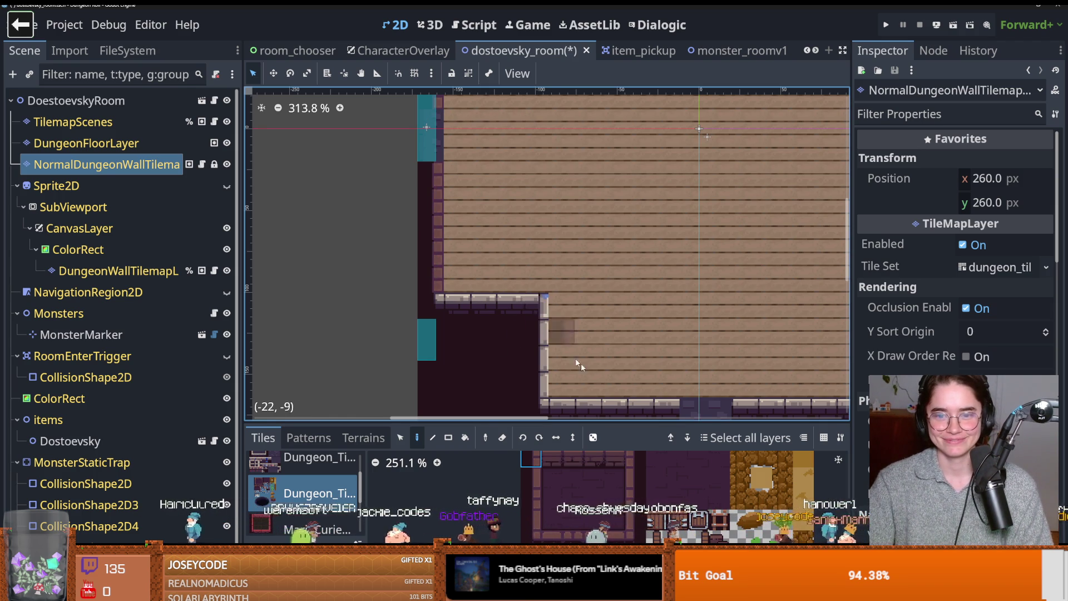
- Add an end-cap tile at the wall corner and repaint the light wall column dark purple
scroll(576, 298, "down", 1)
scroll(575, 301, "up", 2)
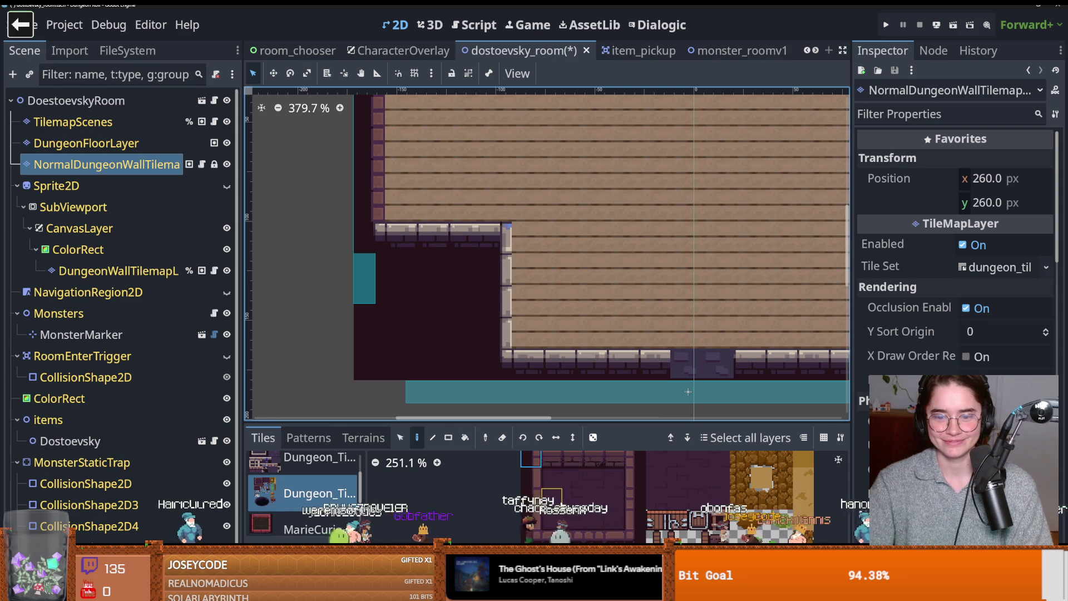
scroll(559, 483, "down", 1)
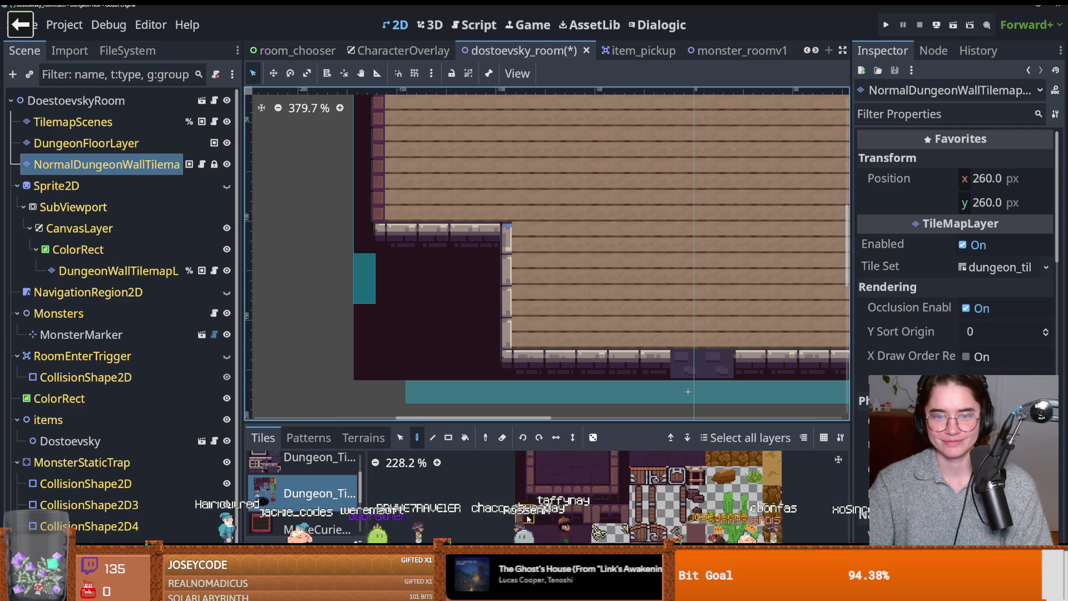
left_click(495, 238)
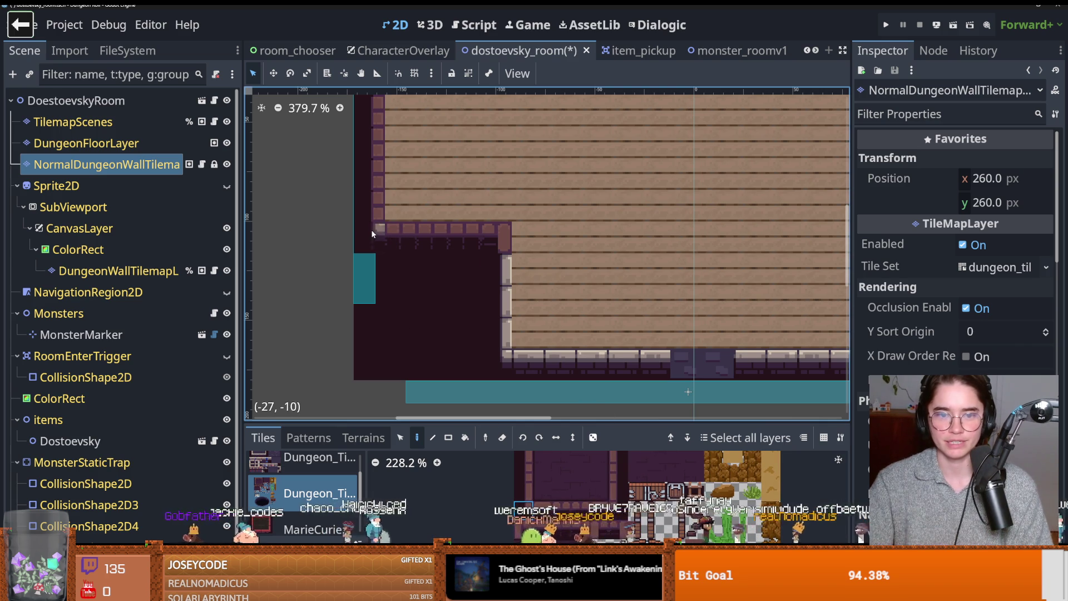
scroll(509, 334, "down", 2)
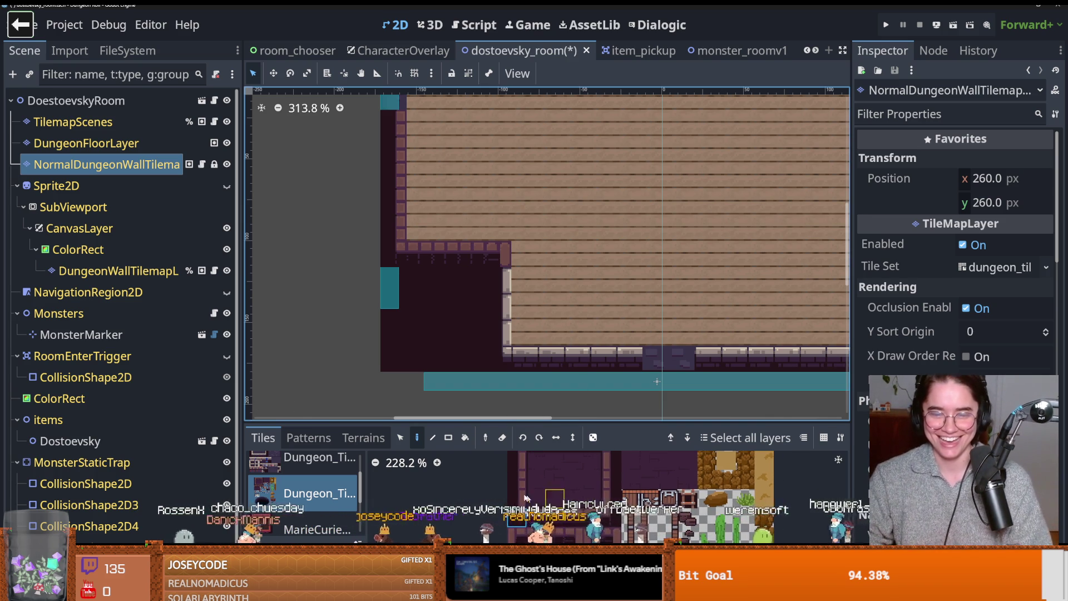
left_click(517, 478)
left_click_drag(517, 334, 517, 279)
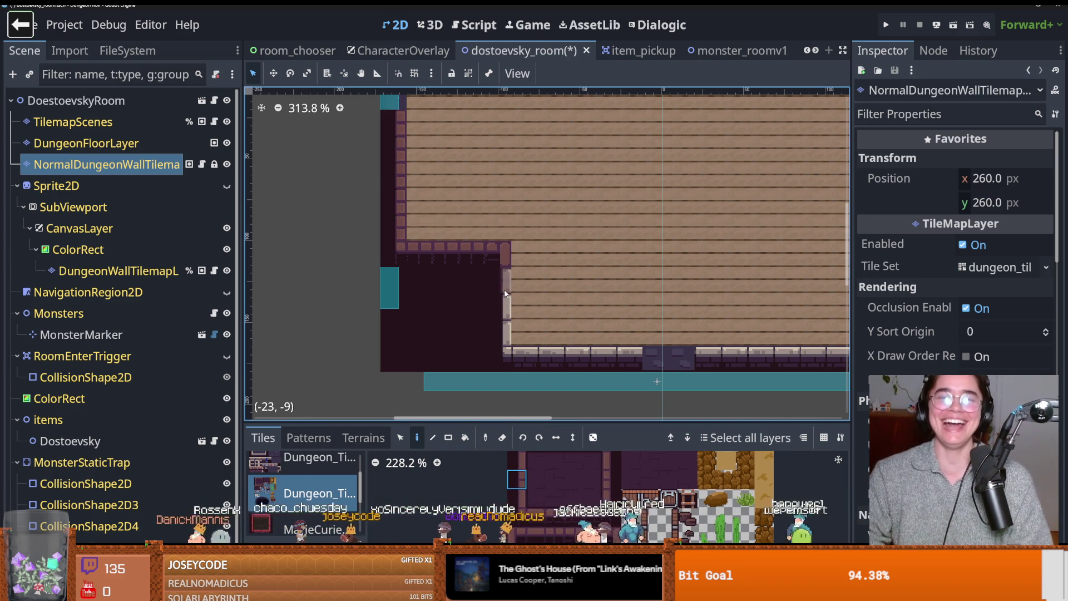
- Repaint the light bottom-wall and top-wall tiles with dark bricks
left_click(839, 459)
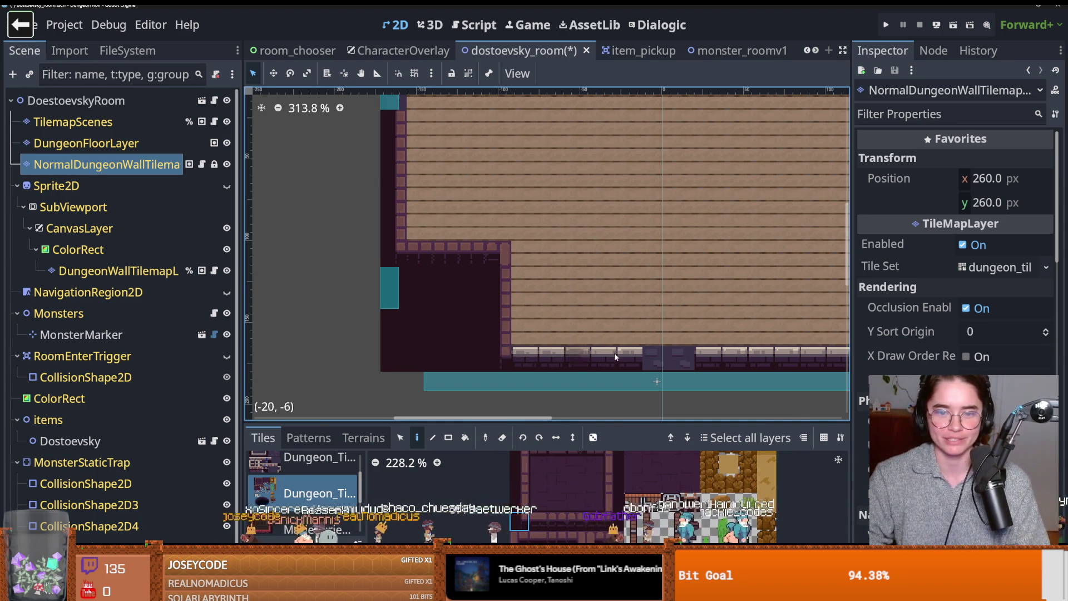
left_click_drag(502, 353, 398, 306)
left_click(538, 522)
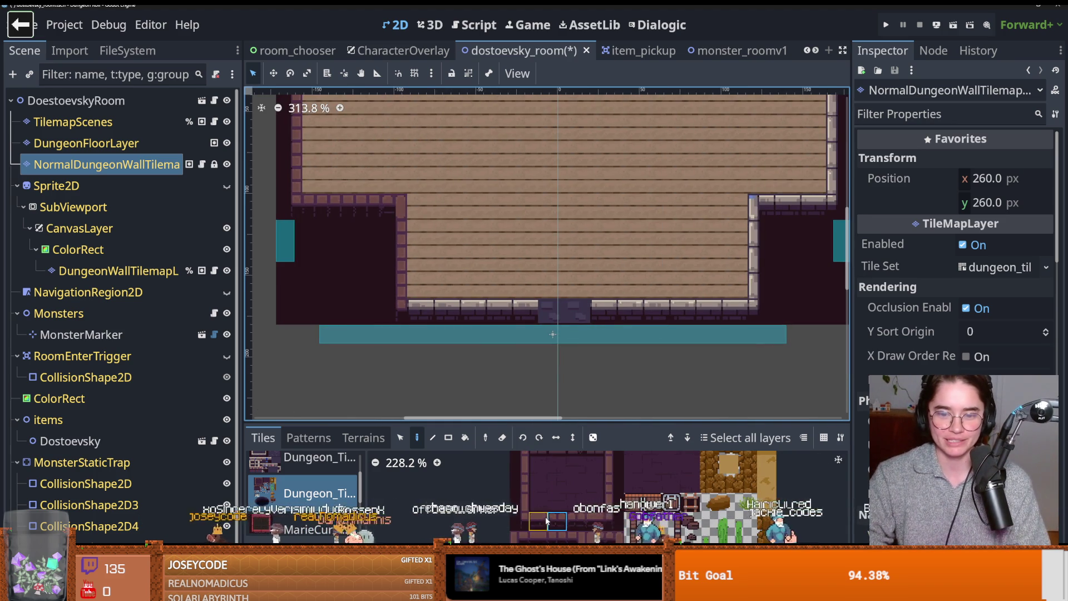
left_click_drag(421, 312, 526, 316)
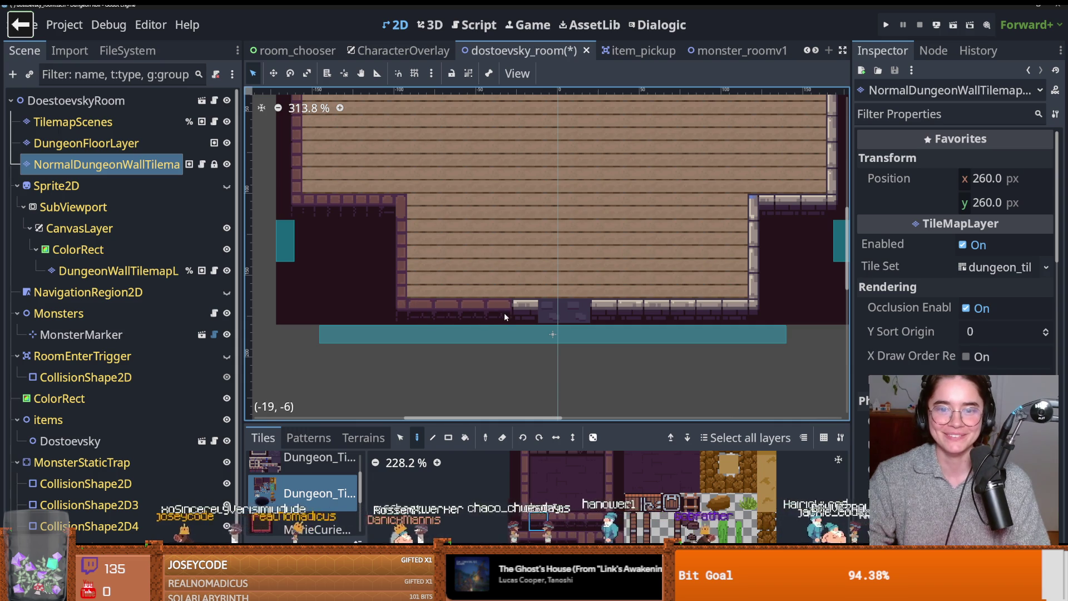
scroll(445, 260, "down", 1)
scroll(429, 298, "up", 5)
scroll(467, 228, "up", 1)
scroll(375, 154, "right", 1)
left_click_drag(424, 149, 631, 152)
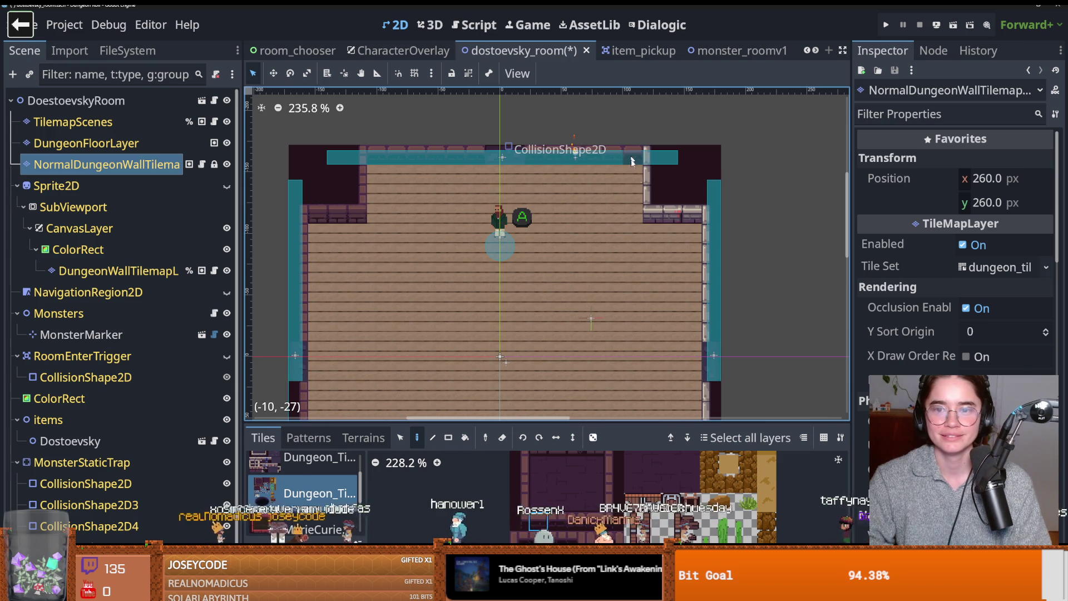
left_click(683, 217)
scroll(687, 243, "up", 1)
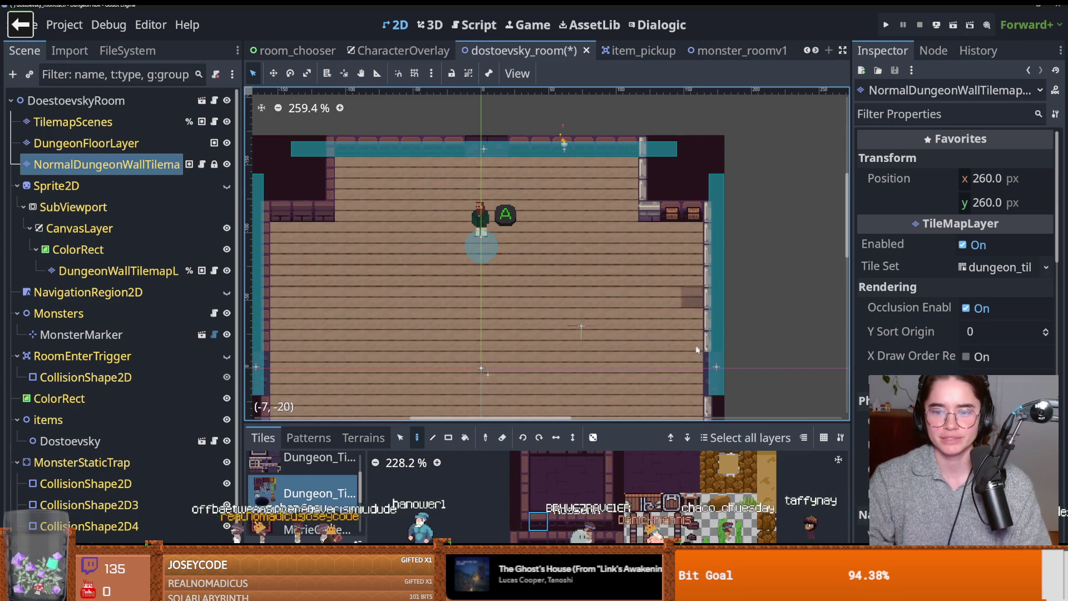
left_click(673, 216)
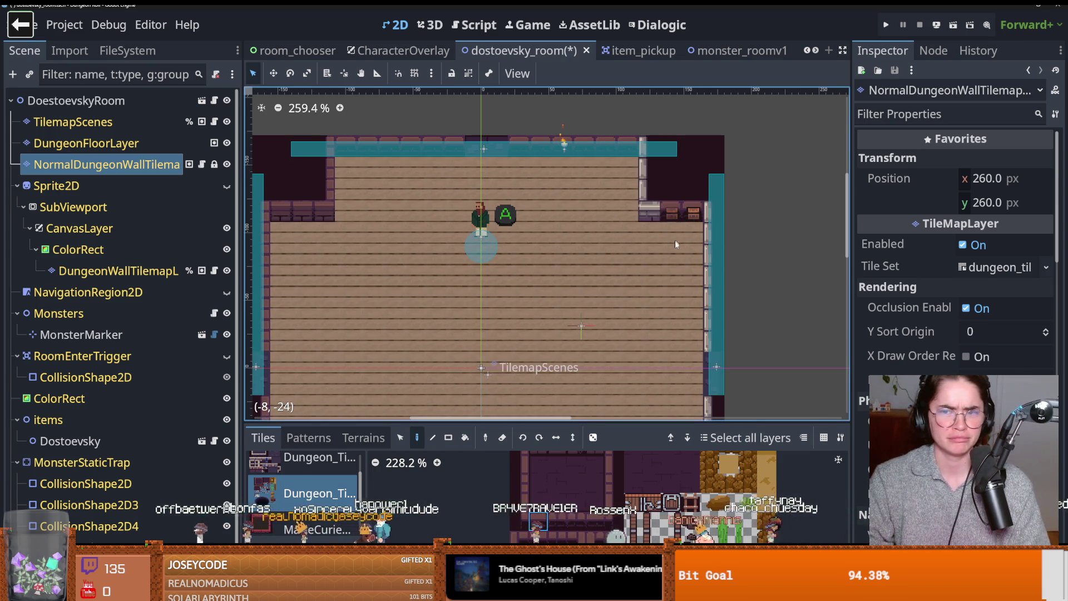
scroll(671, 216, "up", 3)
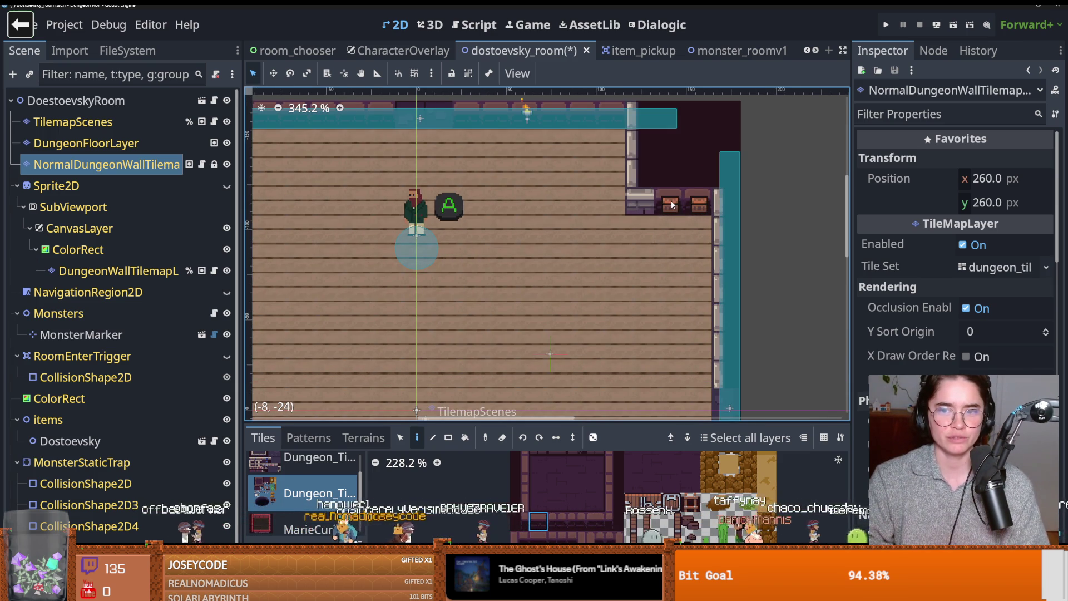
left_click(72, 122)
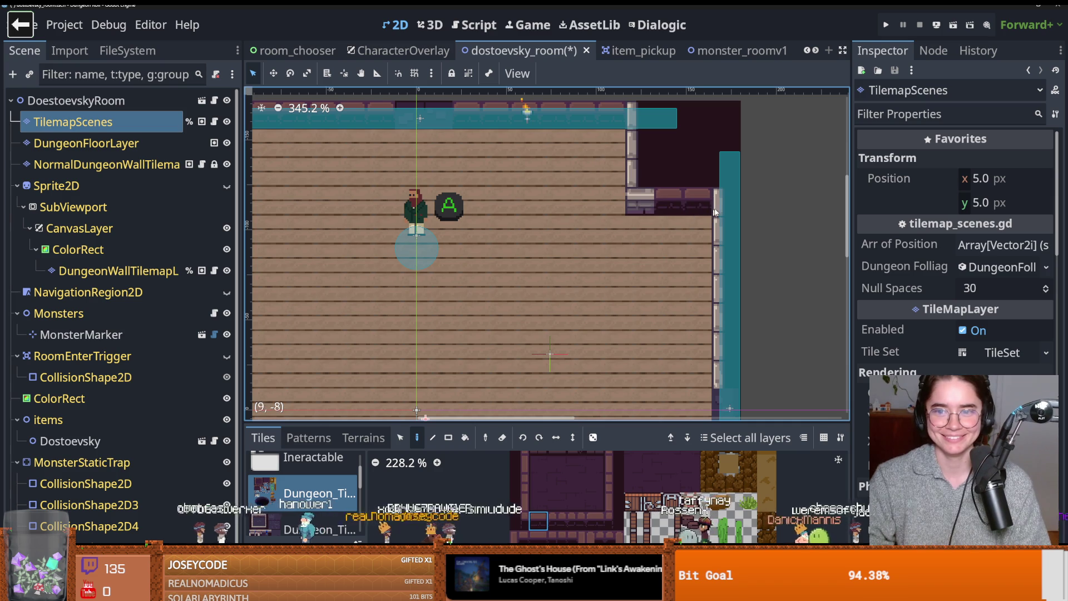
left_click(117, 163)
mouse_move(506, 370)
left_mouse_down()
mouse_move(460, 280)
mouse_move(460, 199)
mouse_move(444, 183)
left_mouse_up()
scroll(460, 279, "down", 1)
scroll(461, 199, "down", 2)
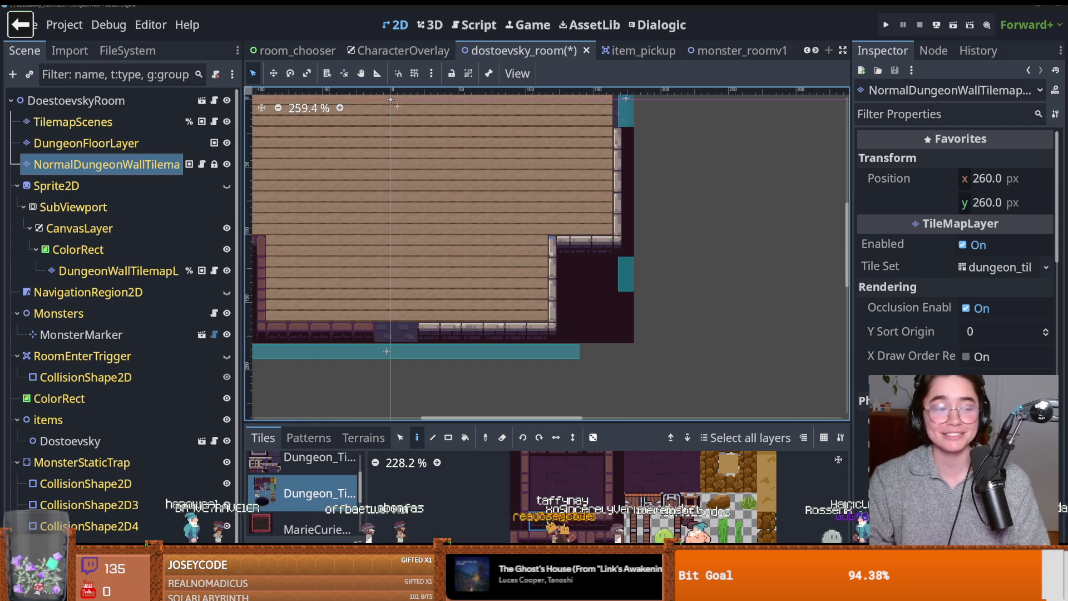
left_click_drag(480, 352, 563, 355)
left_click_drag(506, 330, 595, 336)
left_click(612, 338)
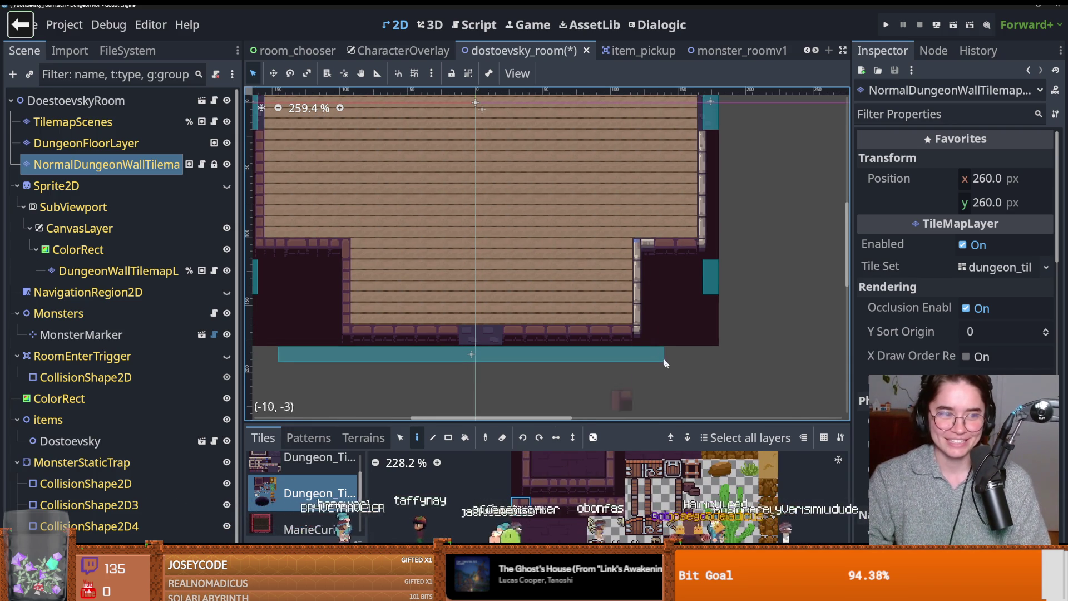
scroll(649, 384, "left", 2)
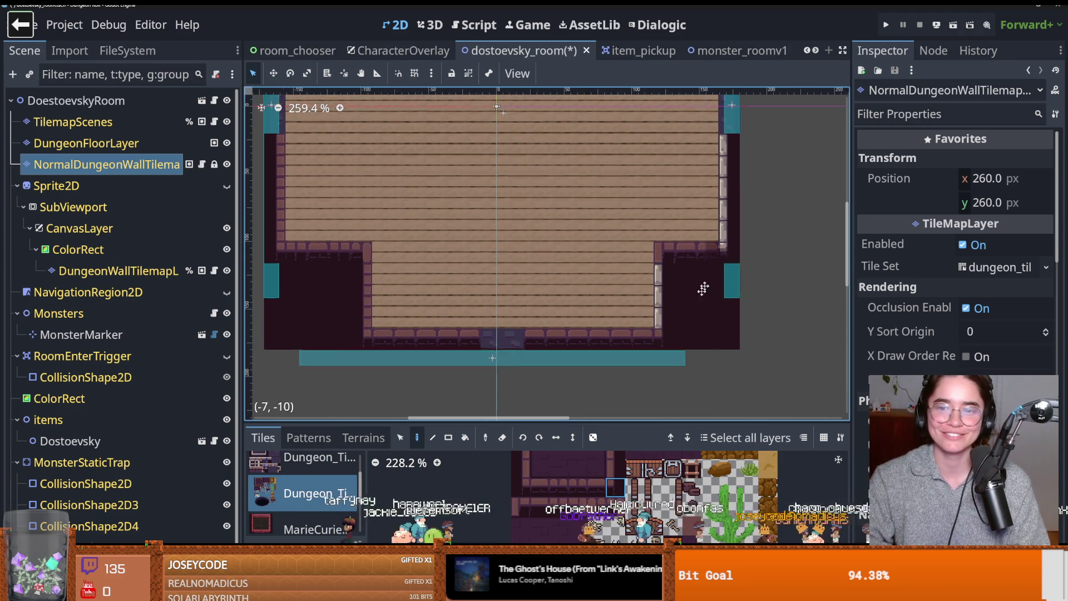
scroll(704, 290, "down", 10)
scroll(690, 334, "right", 4)
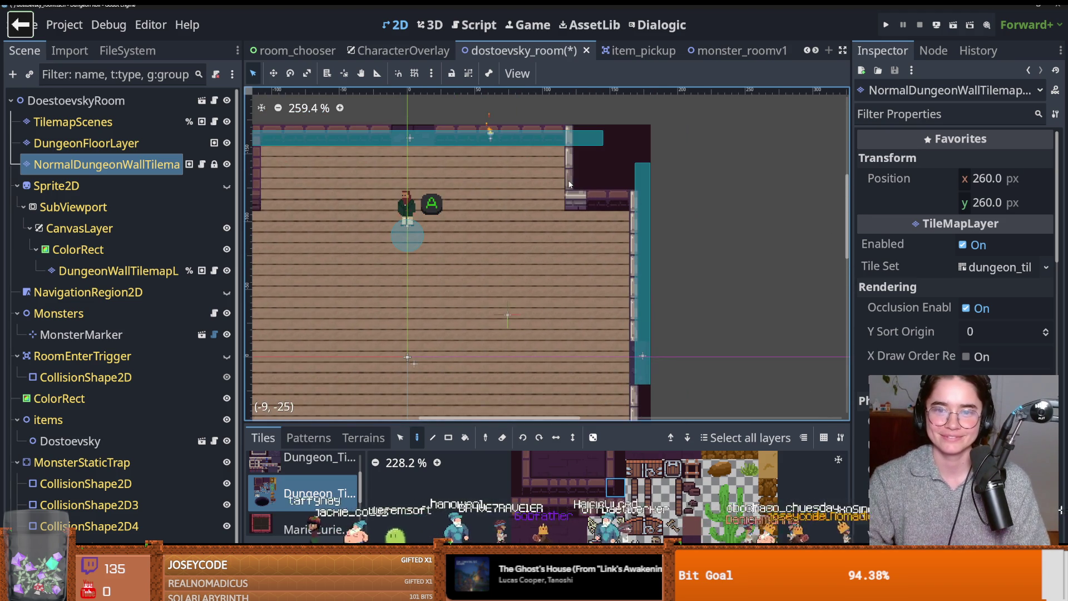
left_click(548, 490)
scroll(573, 286, "down", 2)
scroll(573, 286, "down", 5)
scroll(573, 287, "left", 1)
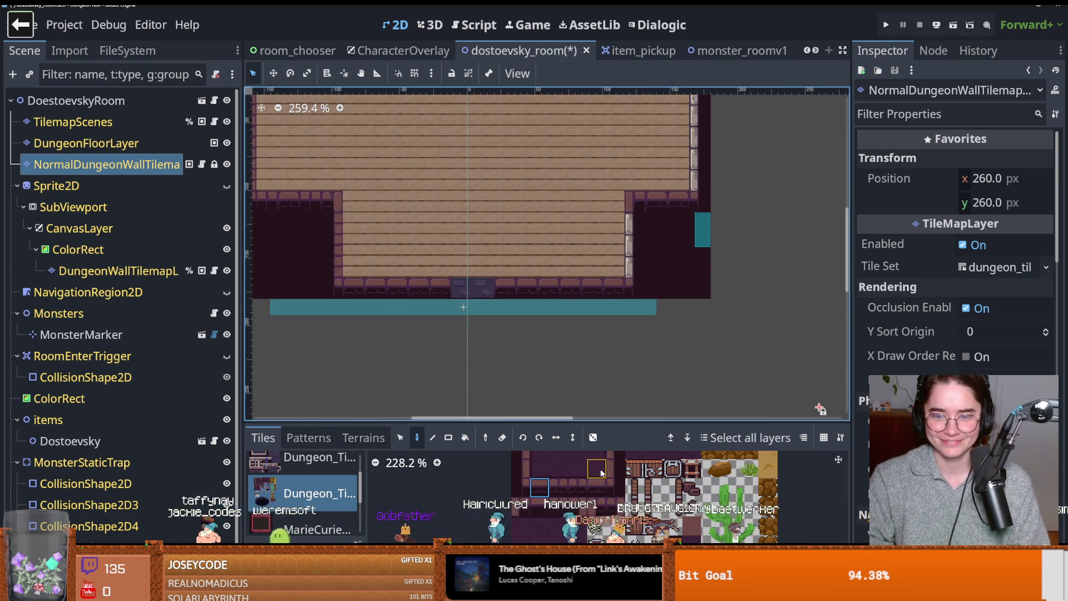
left_click(612, 468)
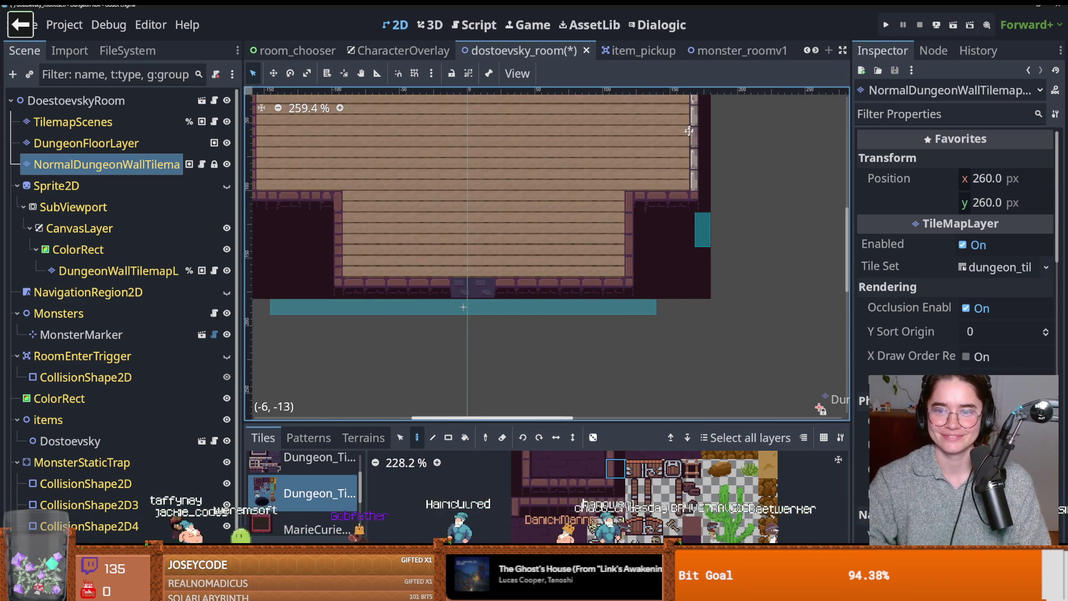
scroll(631, 234, "up", 4)
scroll(631, 234, "right", 1)
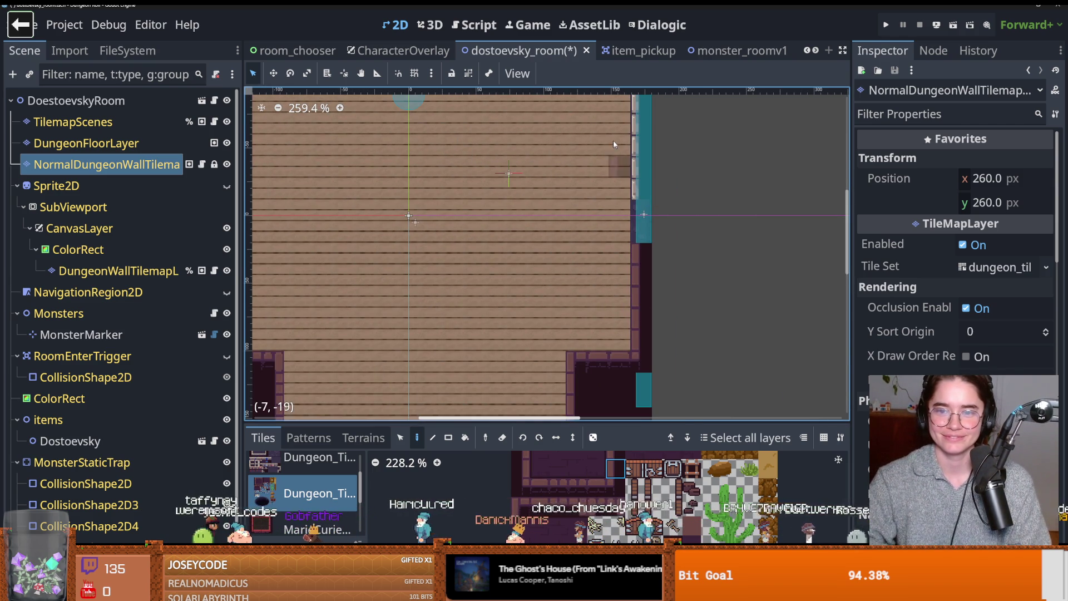
scroll(638, 270, "up", 4)
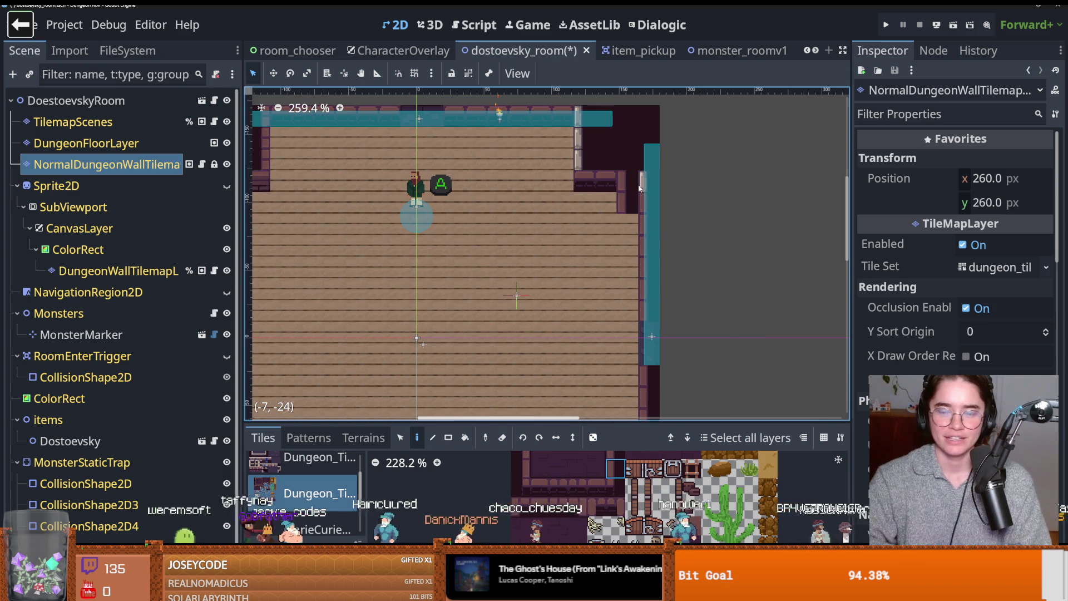
left_click(648, 220)
left_click_drag(646, 196, 646, 301)
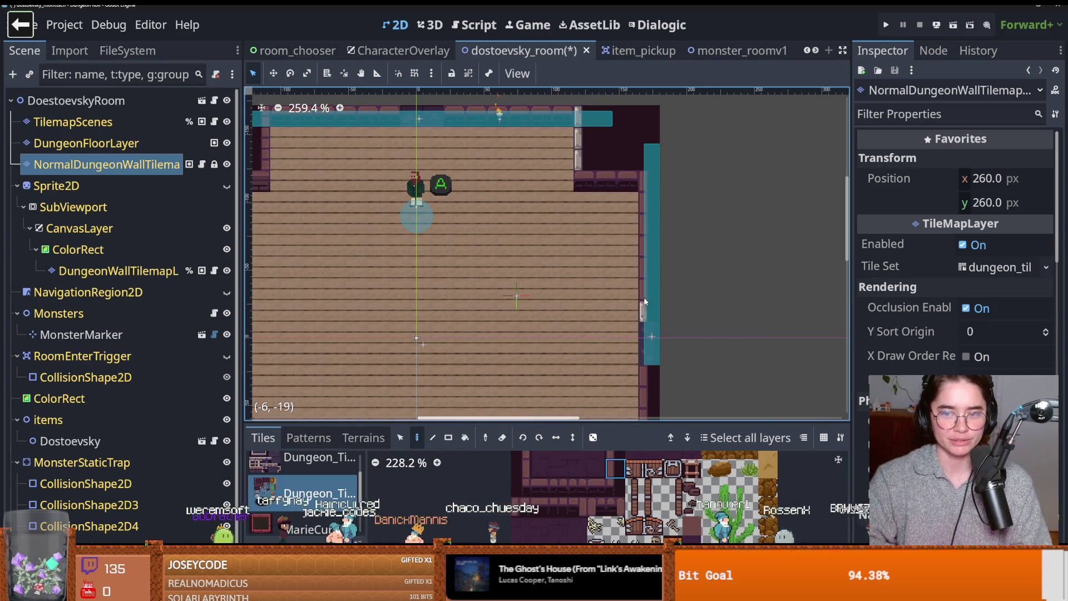
scroll(593, 177, "left", 1)
left_click_drag(607, 169, 607, 119)
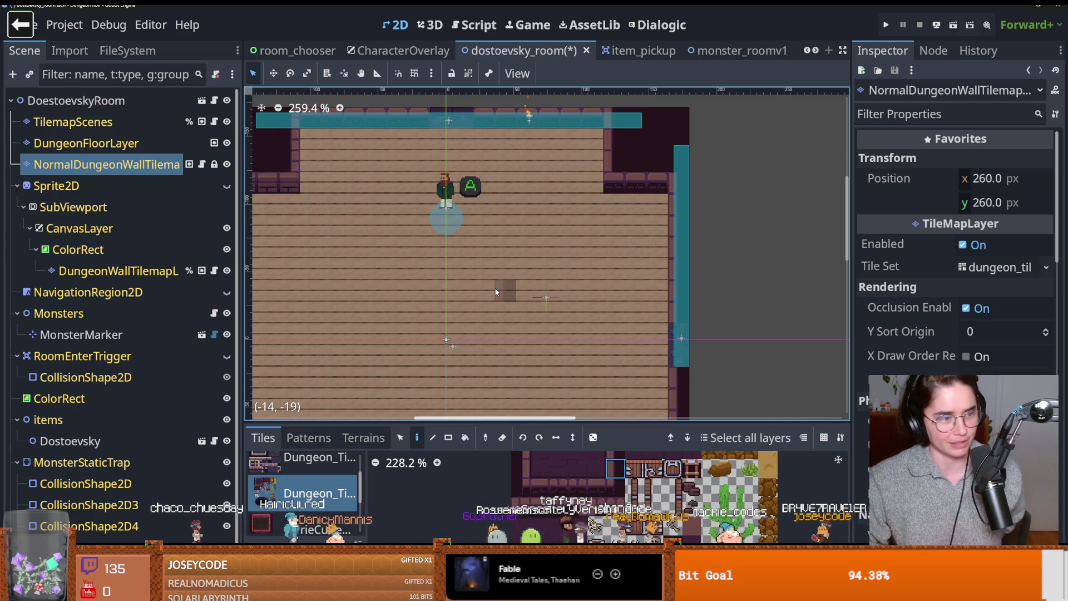
key("shift+f")
scroll(578, 268, "down", 1)
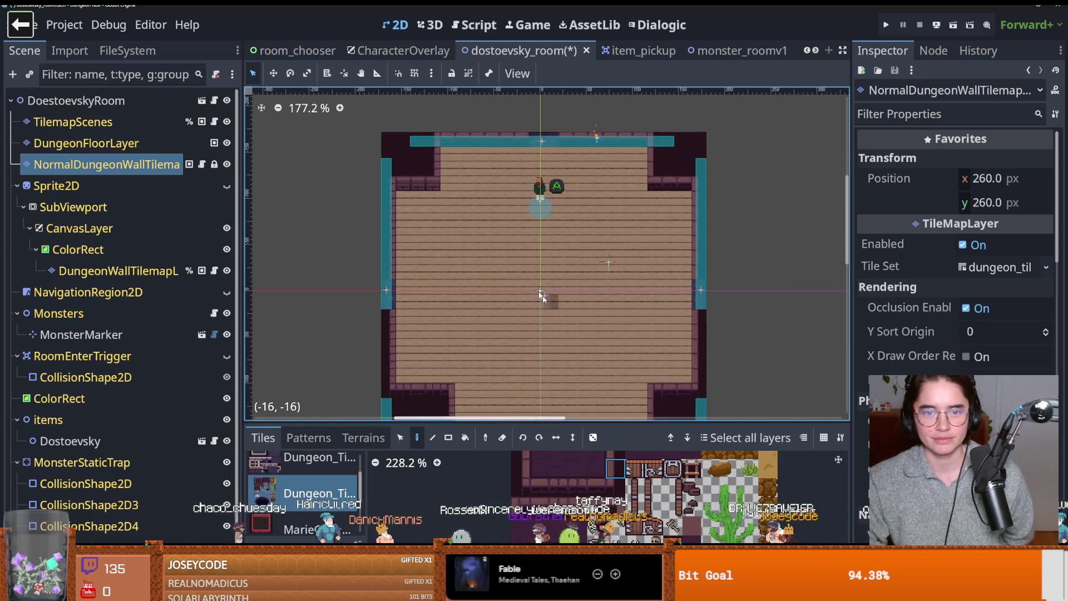
scroll(535, 262, "up", 2)
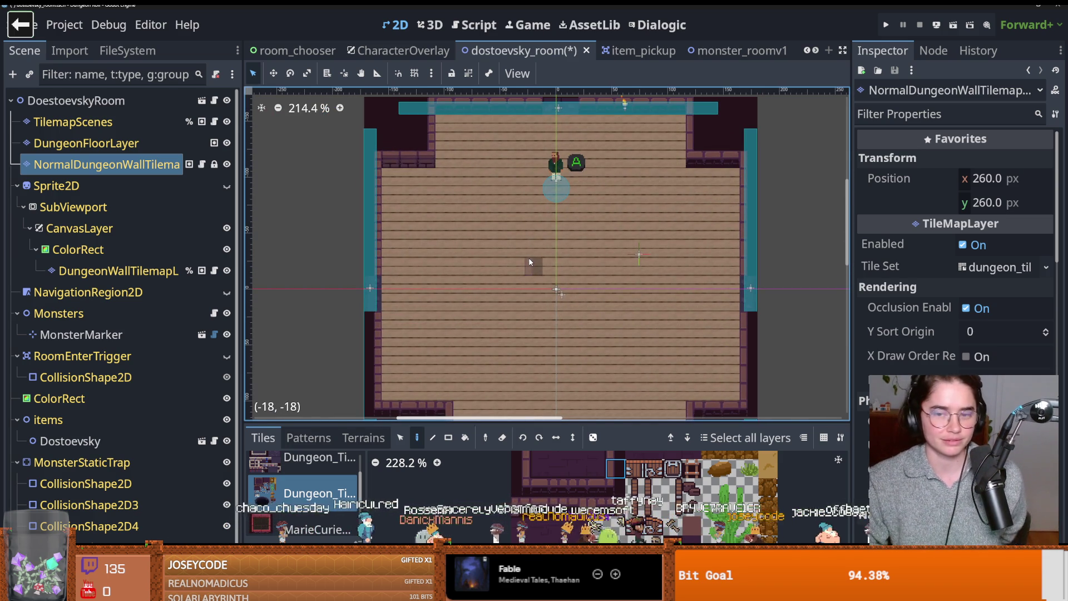
scroll(562, 267, "down", 3)
scroll(543, 292, "up", 4)
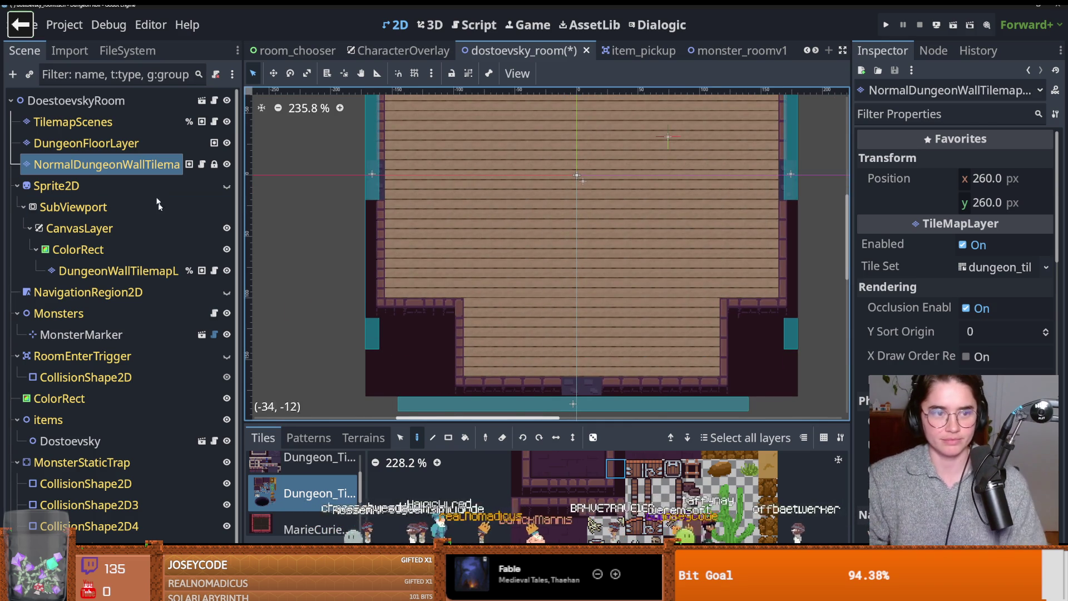
left_click(106, 144)
left_click(121, 128)
- Select DungeonFloorLayer and browse its Terrains, Patterns and Tiles options
left_click(89, 144)
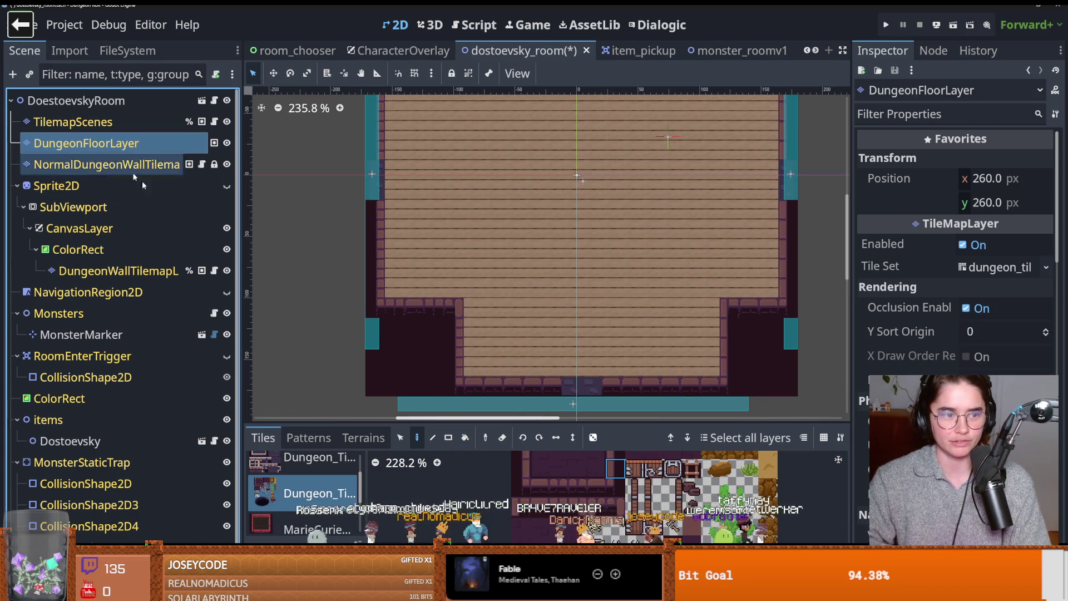
left_click_drag(425, 313, 421, 186)
scroll(421, 185, "down", 1)
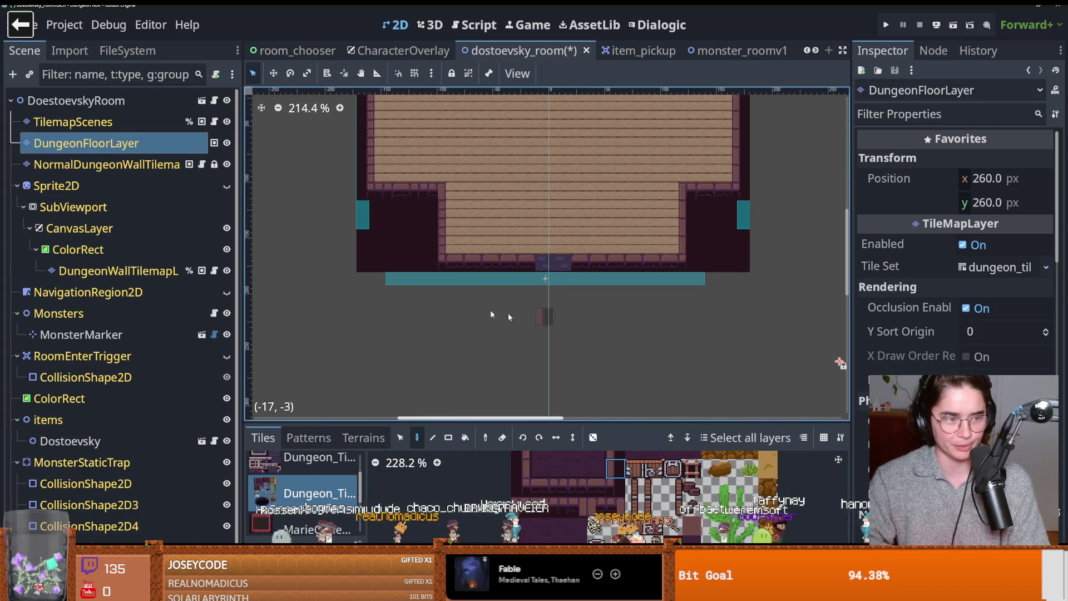
scroll(536, 302, "up", 1)
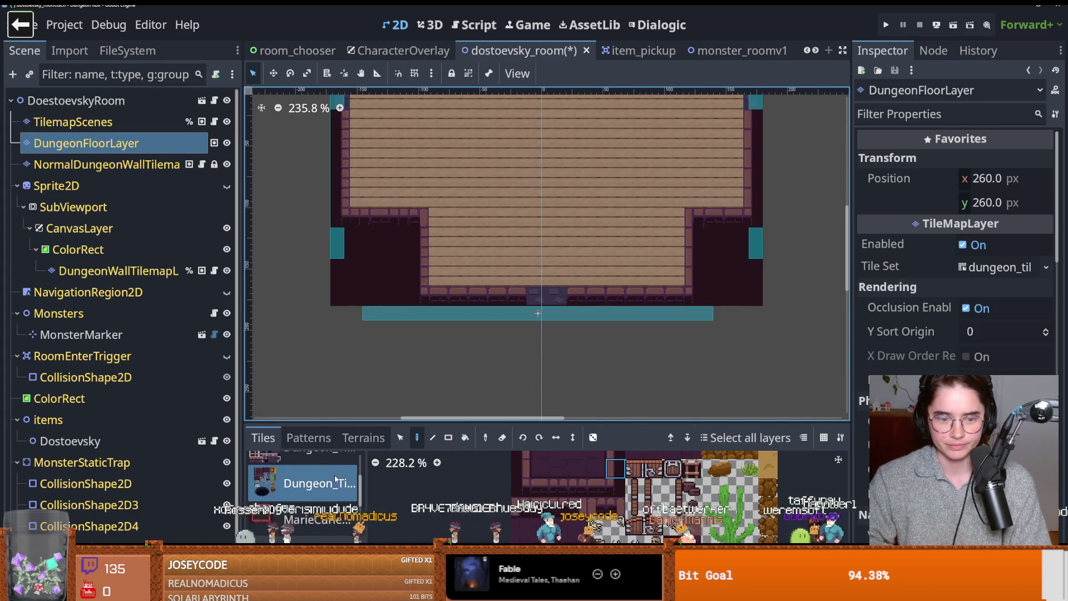
left_click(348, 443)
scroll(305, 488, "up", 2)
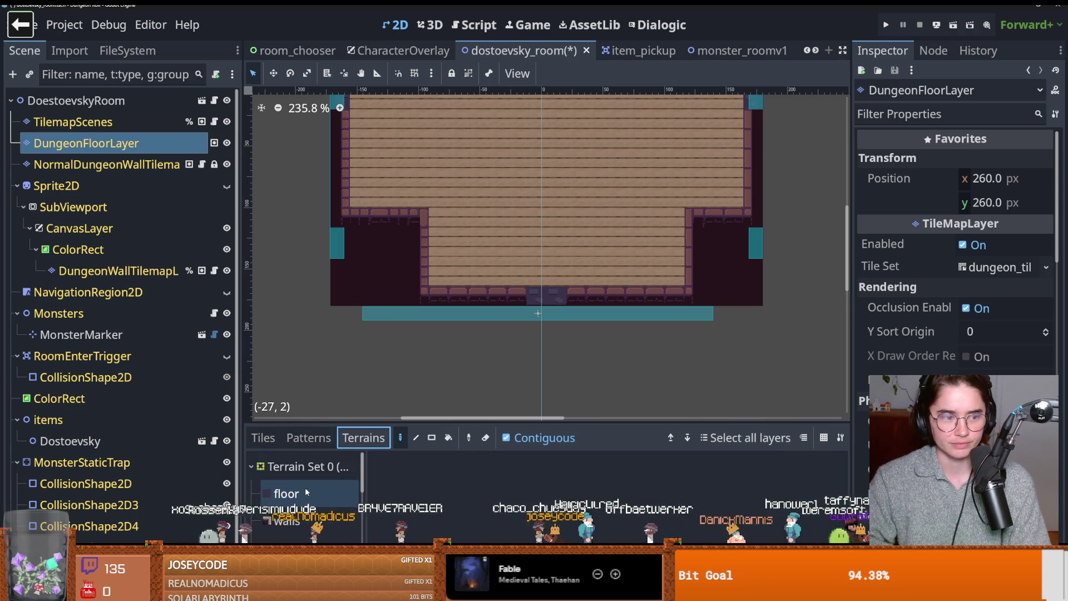
scroll(304, 487, "down", 4)
left_click(307, 484)
scroll(307, 486, "down", 2)
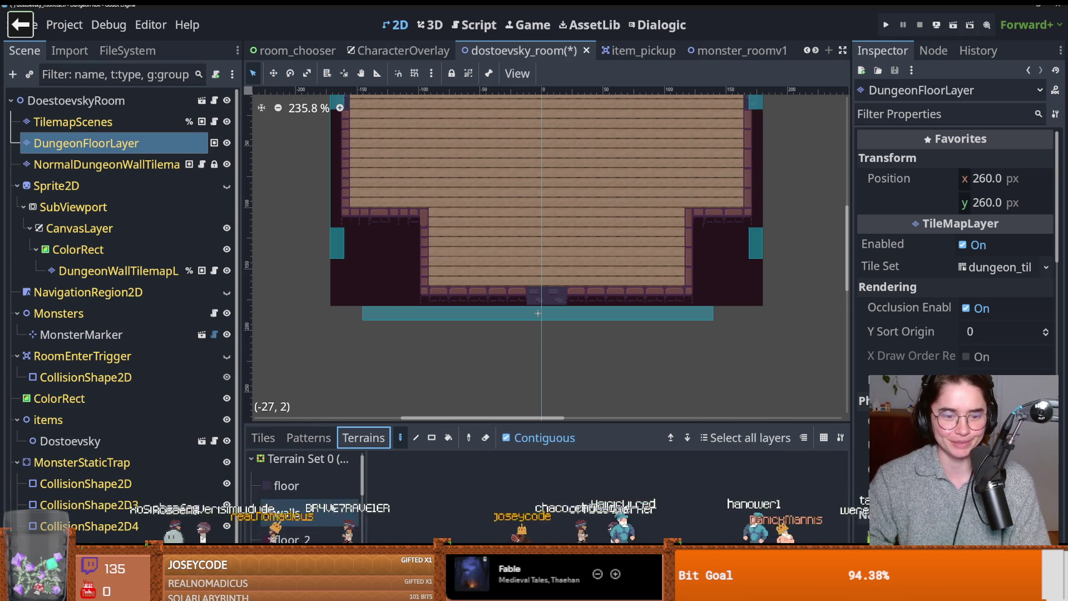
left_click(289, 439)
left_click(267, 439)
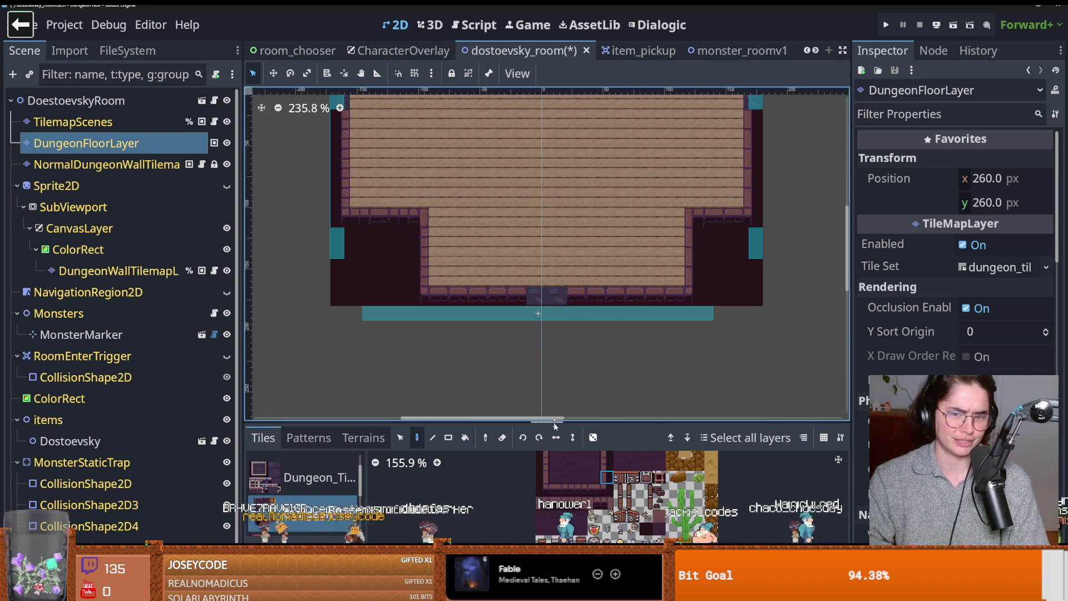
- Resize the tile palette and view the tiles in jerusalem.png
left_click_drag(556, 415, 571, 339)
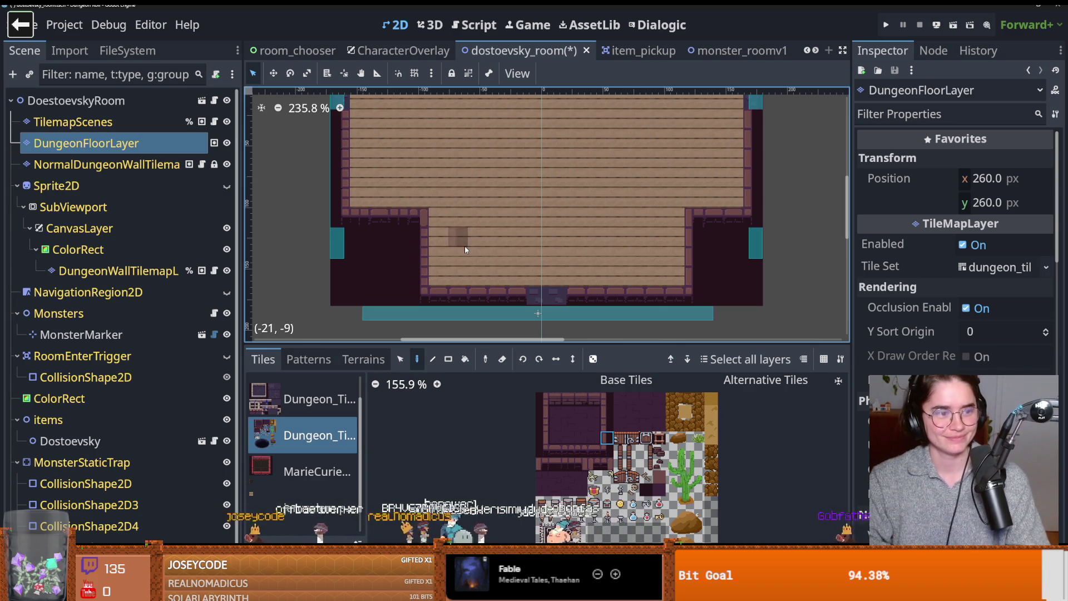
scroll(487, 270, "down", 2)
scroll(486, 274, "up", 3)
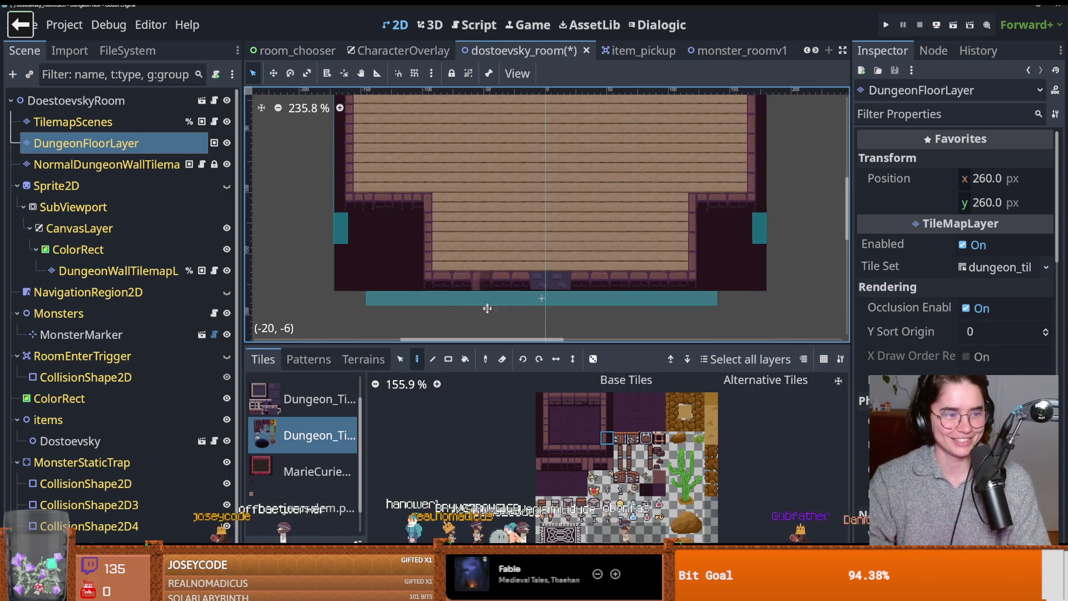
left_click_drag(622, 343, 622, 160)
scroll(655, 442, "up", 5)
scroll(575, 413, "up", 2)
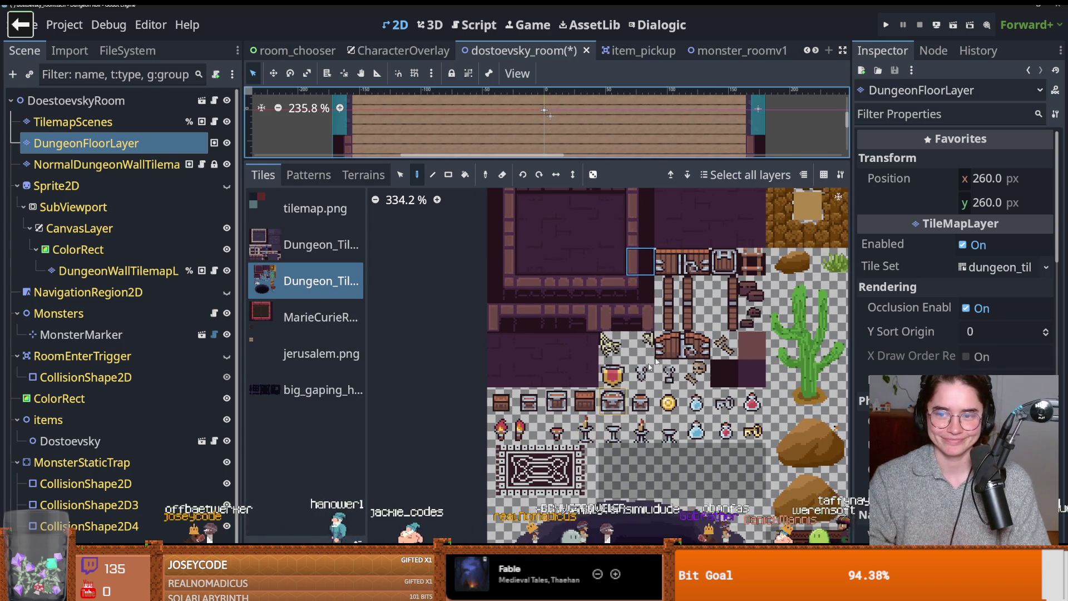
scroll(575, 413, "up", 1)
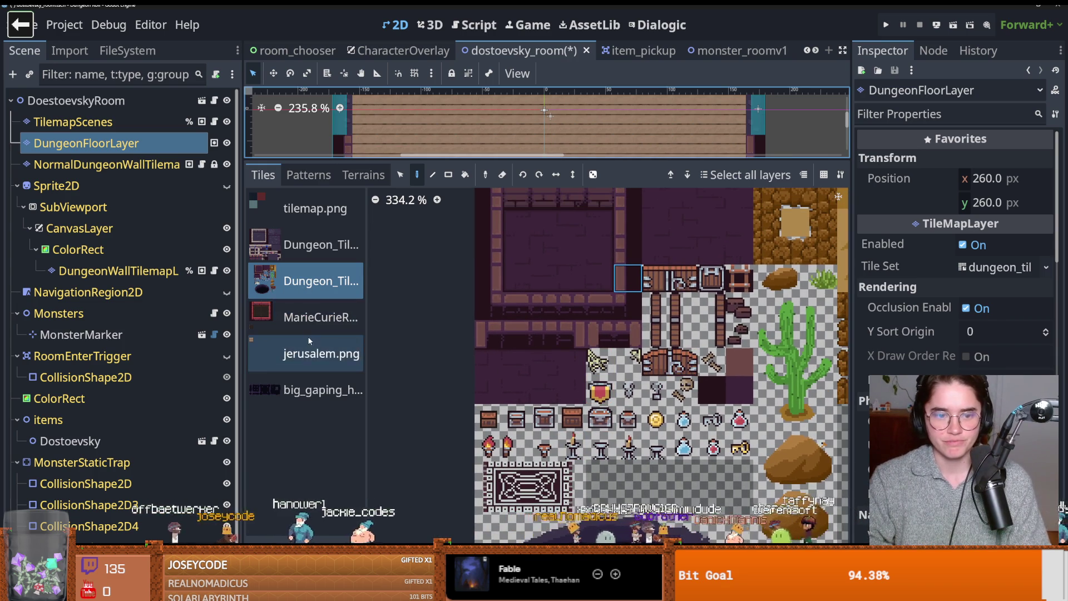
left_click(309, 350)
left_click_drag(567, 158, 566, 440)
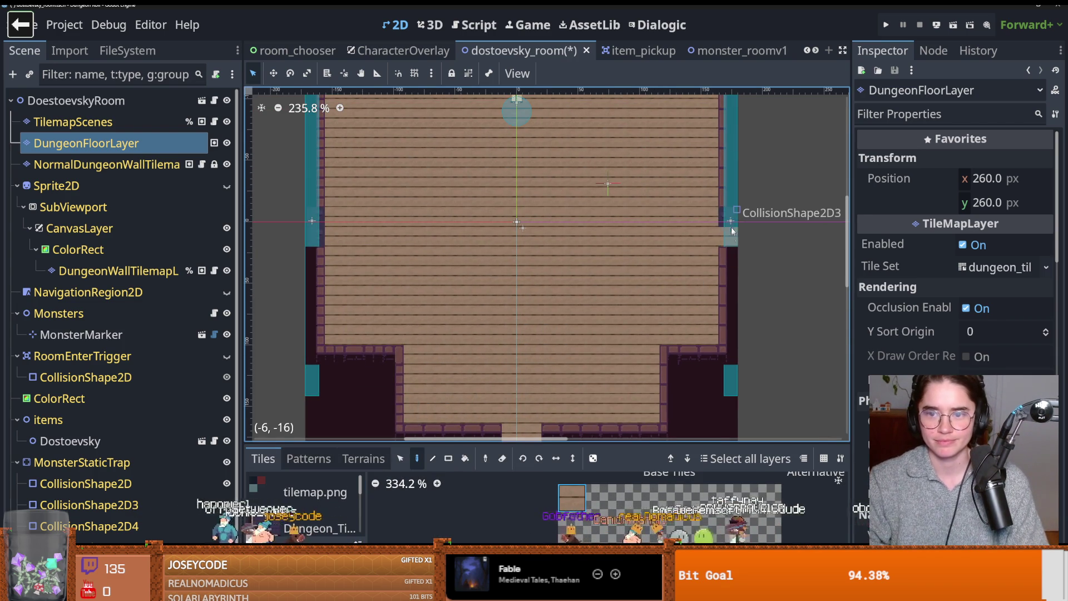
scroll(410, 228, "left", 3)
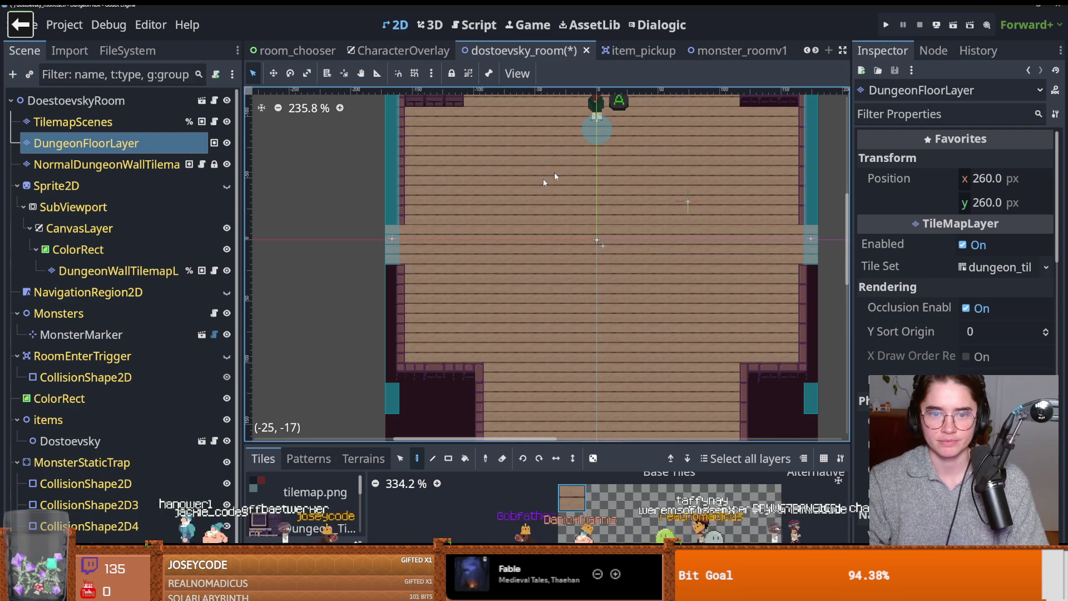
scroll(543, 168, "up", 5)
scroll(543, 168, "right", 2)
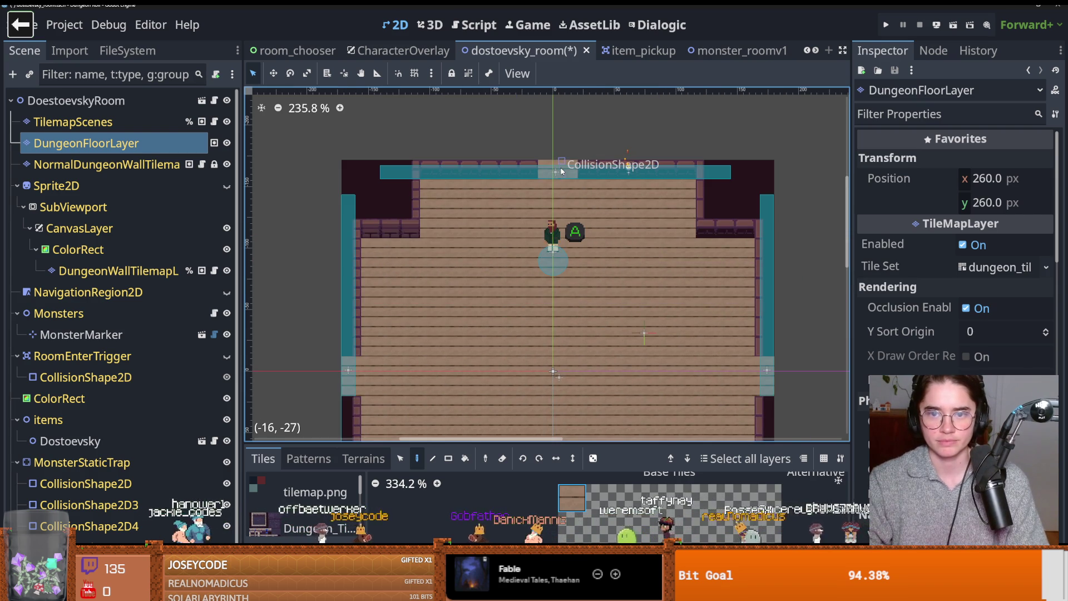
scroll(556, 178, "down", 3)
scroll(545, 267, "up", 2)
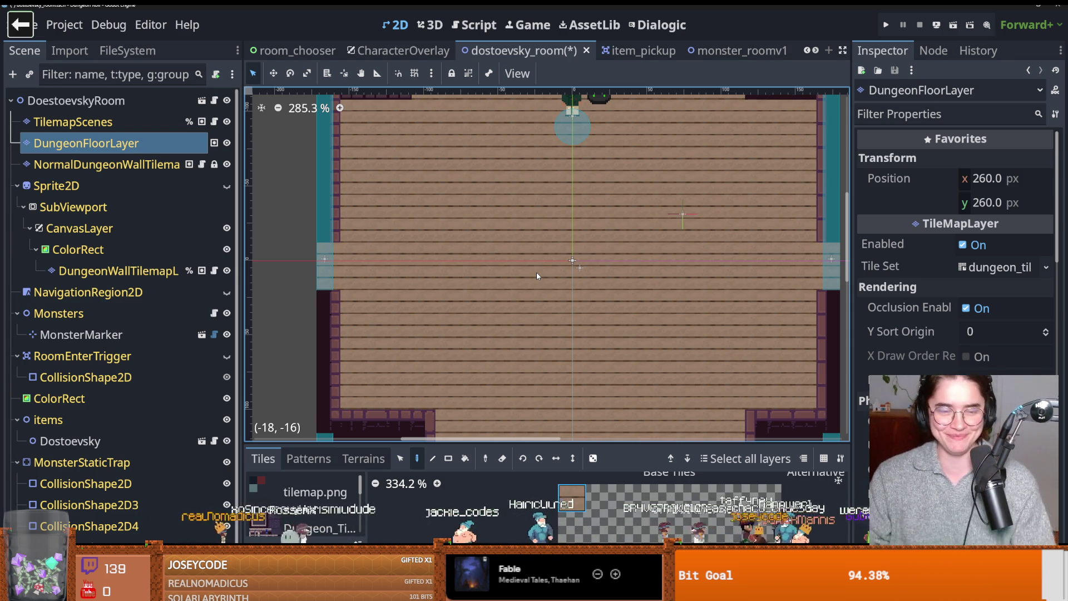
- Collapse and hide the Sprite2D node, saving the dostoevsky_room scene with Ctrl+S
left_click_drag(537, 272, 518, 358)
key("ctrl+s")
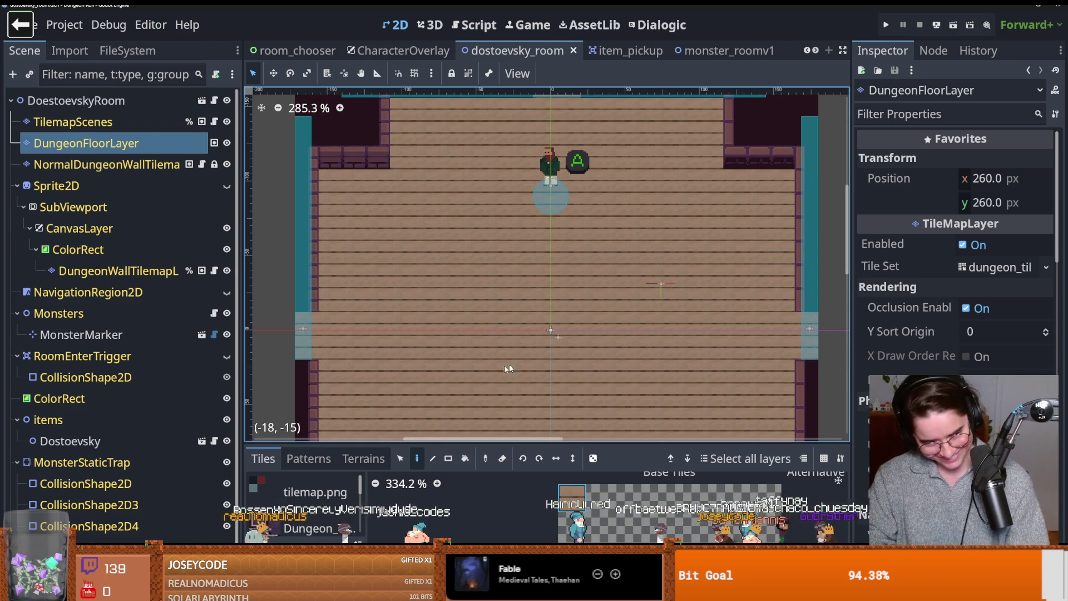
mouse_move(245, 348)
left_mouse_down()
mouse_move(229, 344)
mouse_move(267, 337)
left_mouse_up()
left_click(17, 185)
key("ctrl+s")
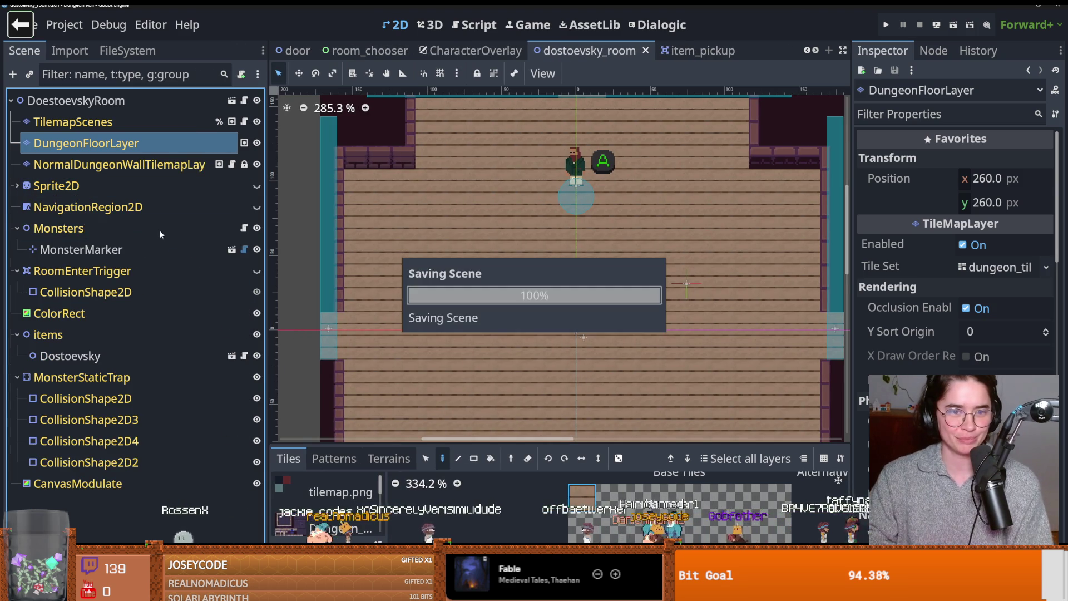
left_click(256, 186)
scroll(449, 275, "down", 3)
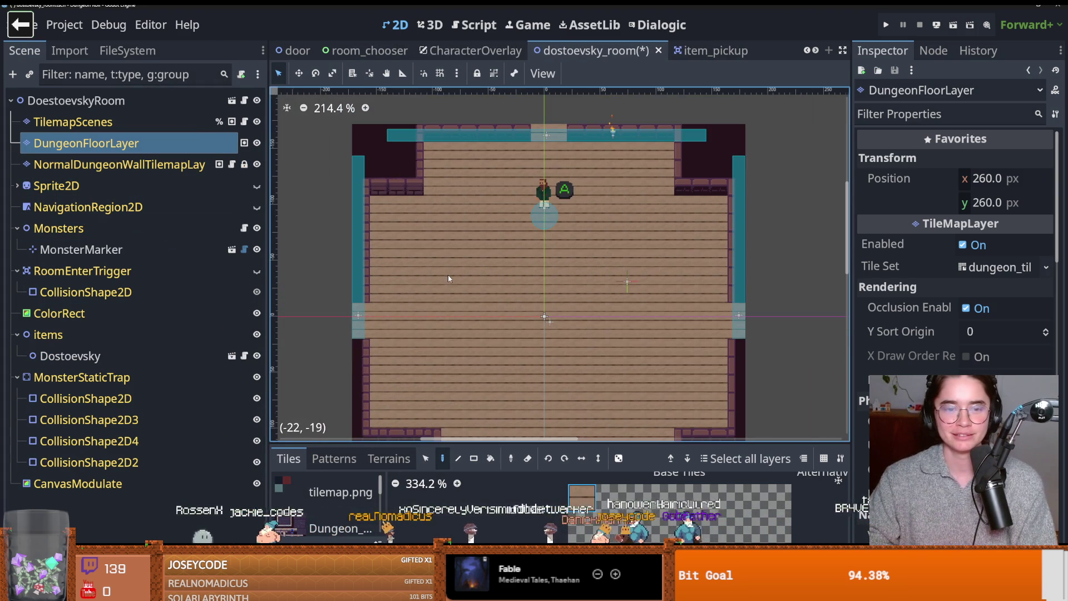
scroll(426, 279, "left", 2)
key("ctrl+s")
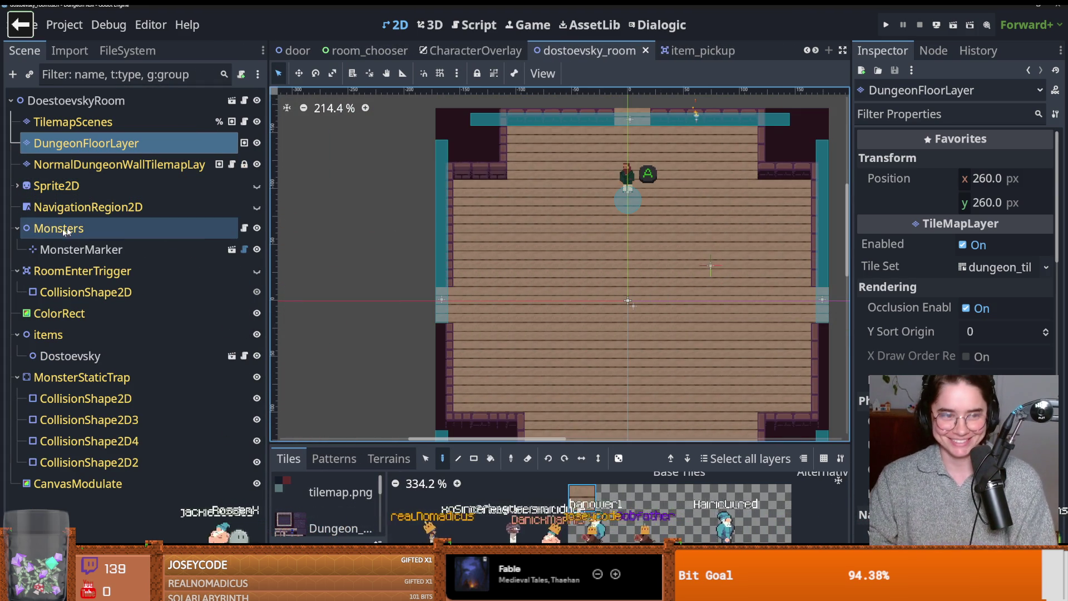
scroll(434, 245, "right", 3)
scroll(448, 225, "down", 1)
scroll(429, 217, "left", 1)
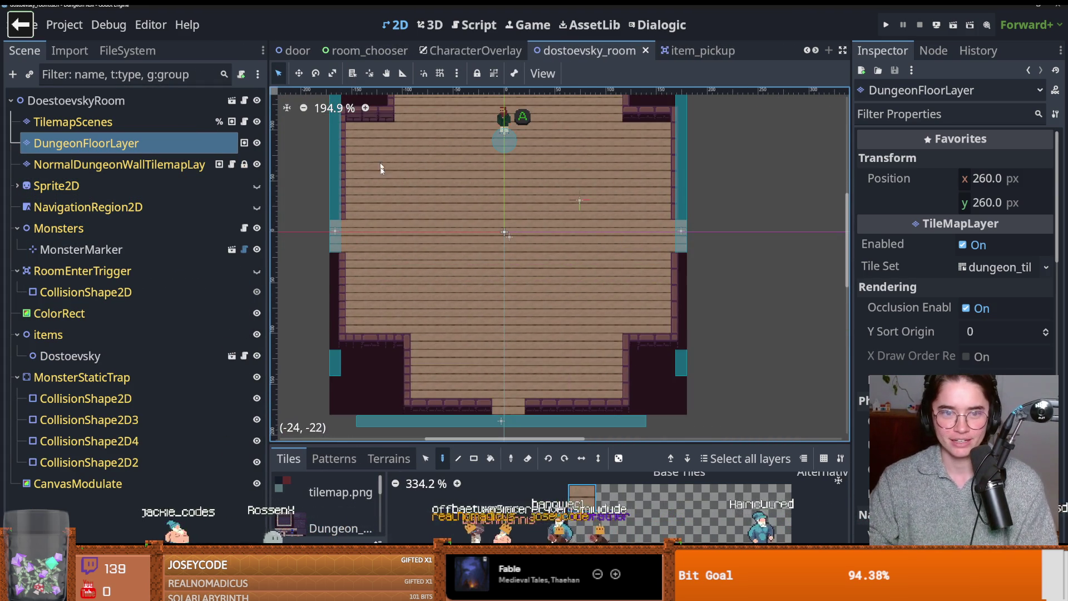
scroll(410, 210, "up", 1)
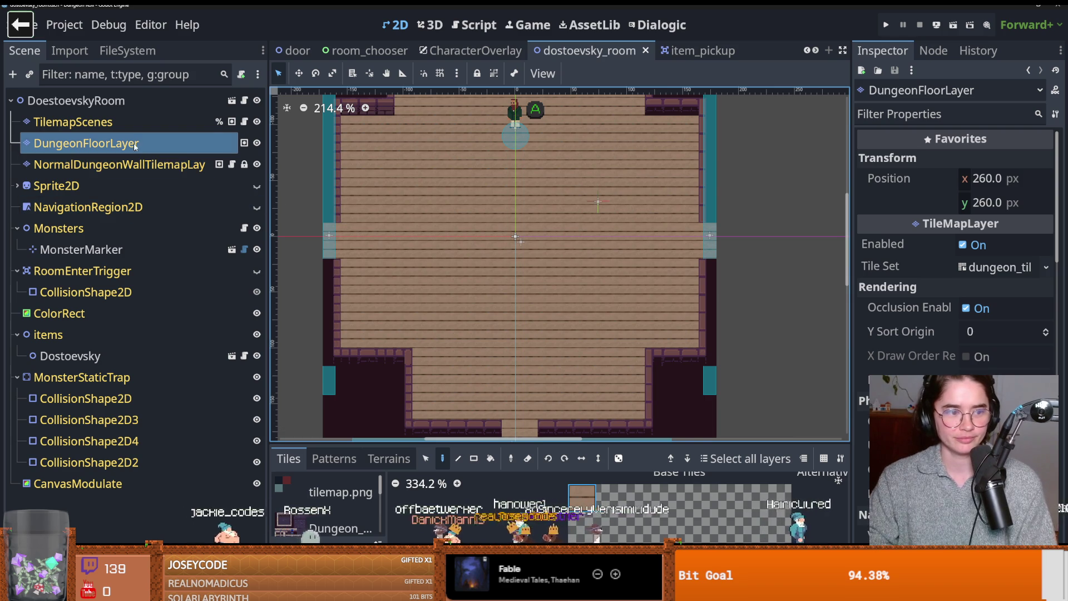
left_click(135, 122)
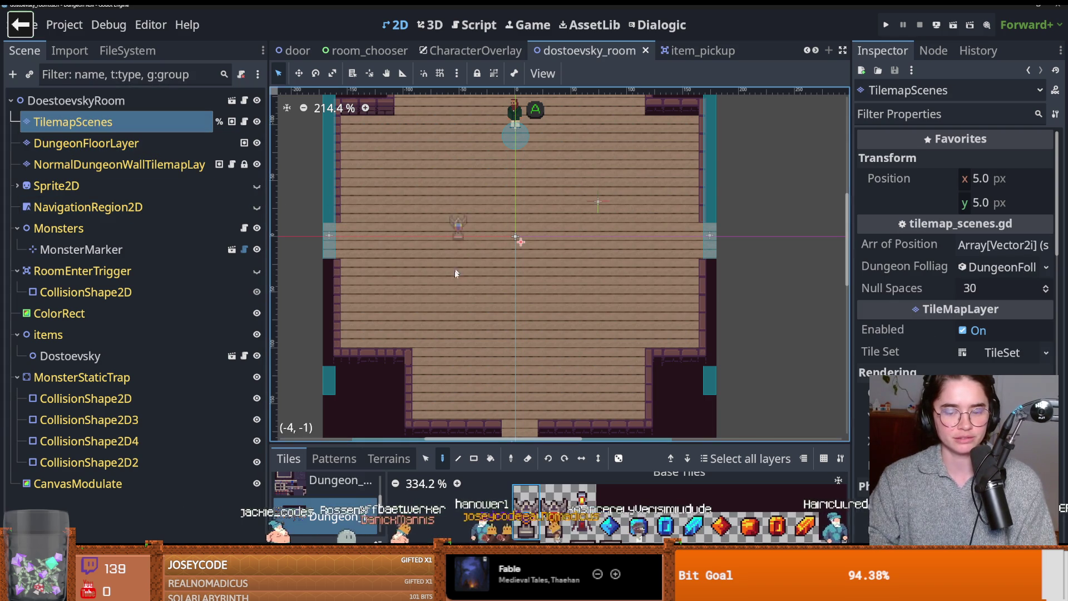
- Enlarge the palette and show the Decorative scene tiles: torch, flag, dungeon plants, mushroom_1
left_click_drag(511, 443, 515, 283)
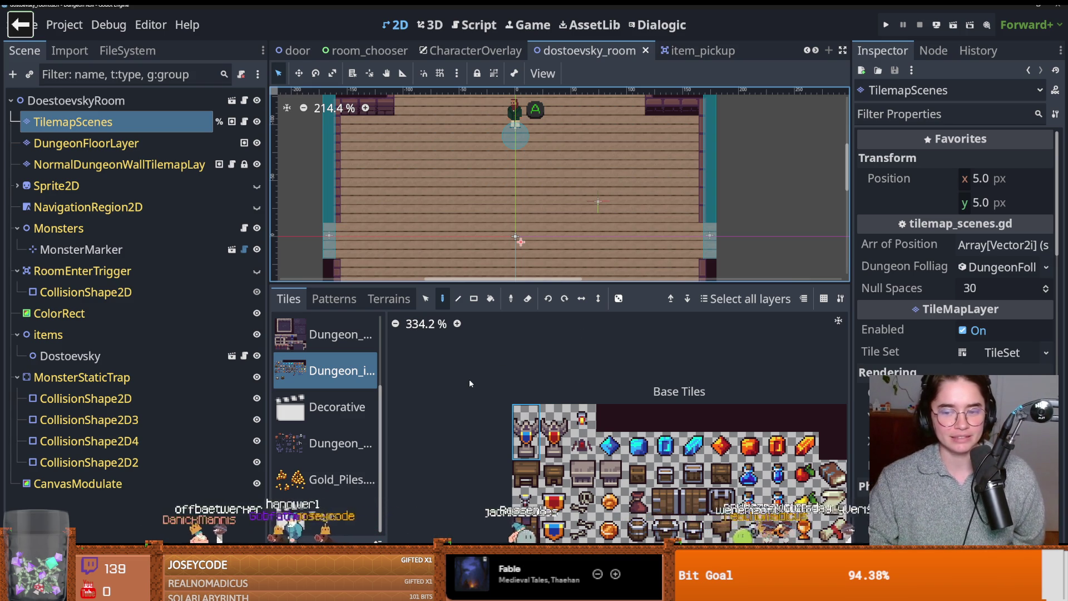
scroll(469, 383, "down", 1, "ctrl")
scroll(534, 423, "down", 4)
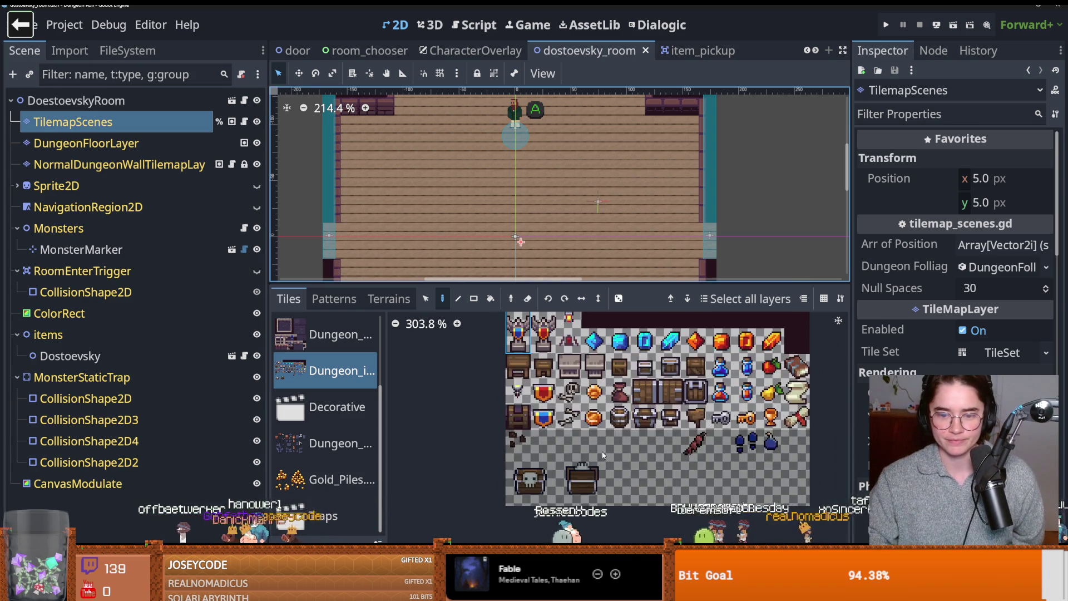
scroll(603, 455, "up", 1, "ctrl")
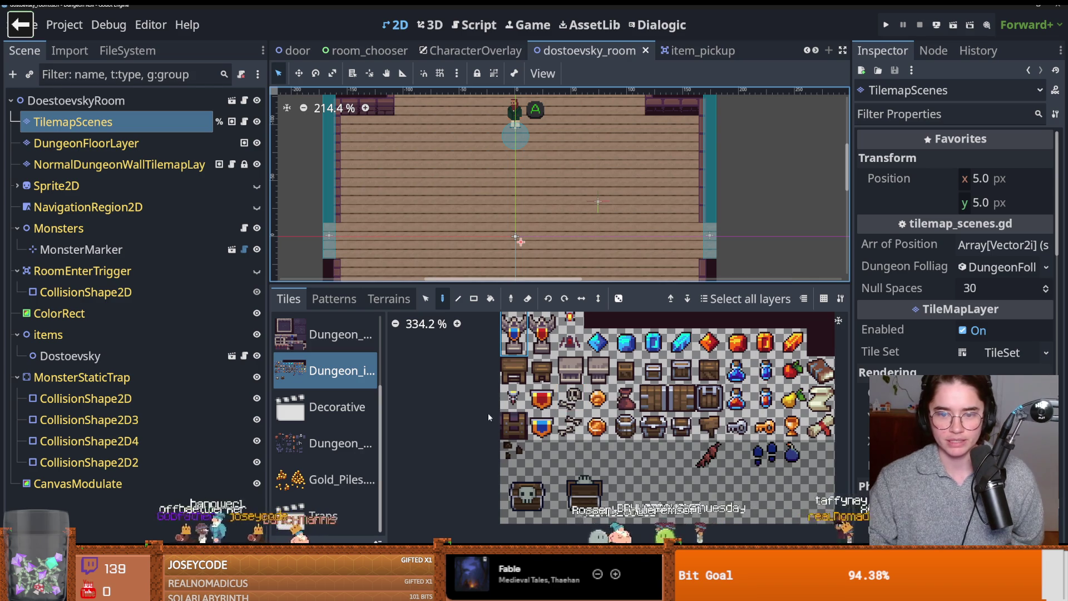
scroll(489, 417, "down", 1, "ctrl")
scroll(528, 434, "up", 1, "ctrl")
scroll(556, 445, "up", 2)
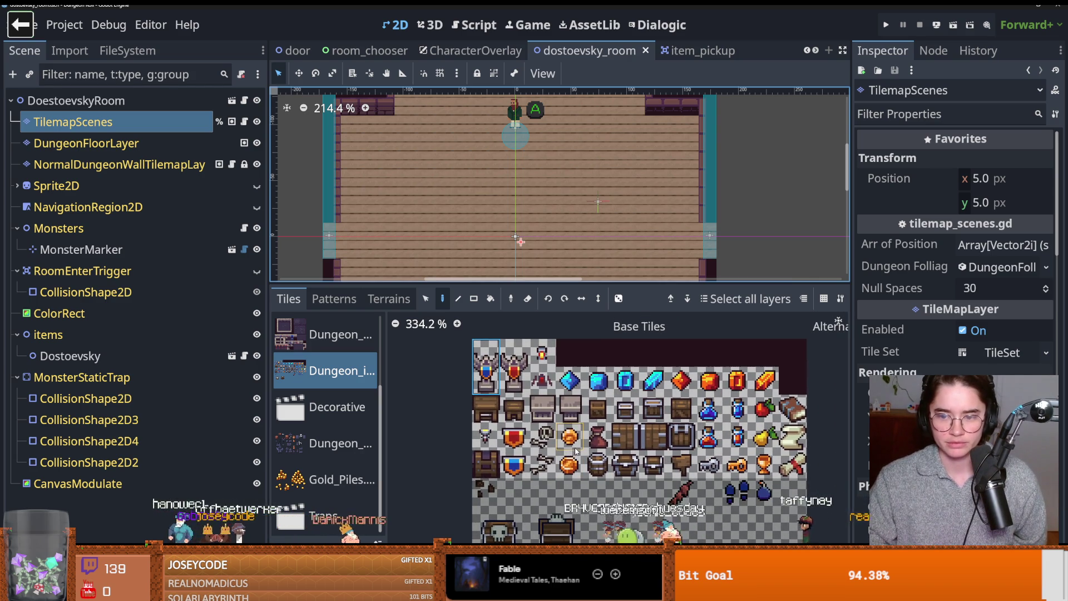
left_click(327, 429)
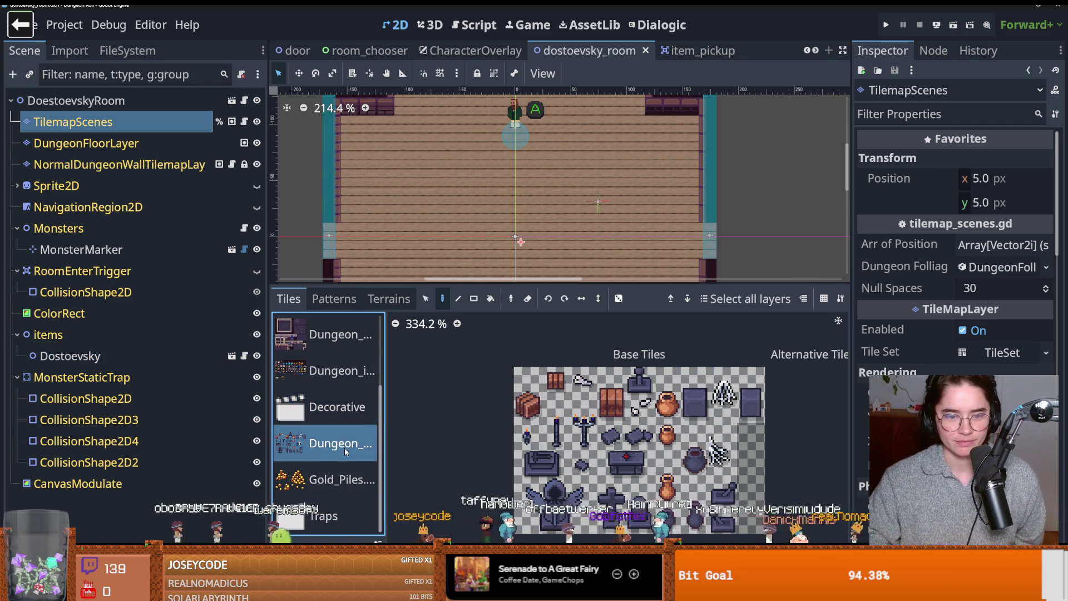
scroll(341, 450, "up", 1)
left_click(327, 411)
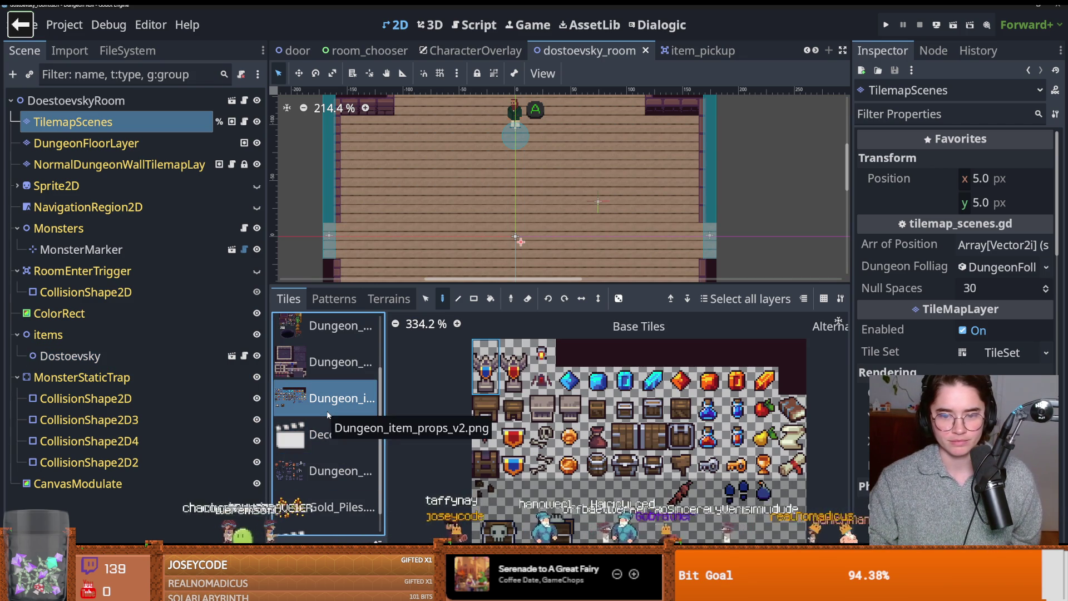
scroll(336, 414, "up", 1)
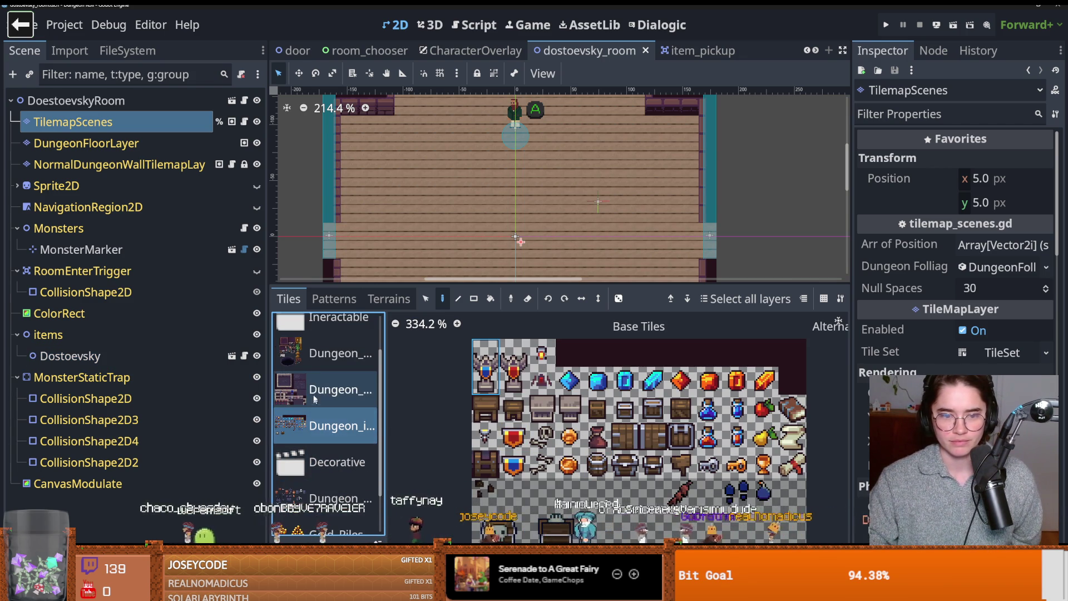
scroll(322, 389, "down", 1)
left_click(334, 434)
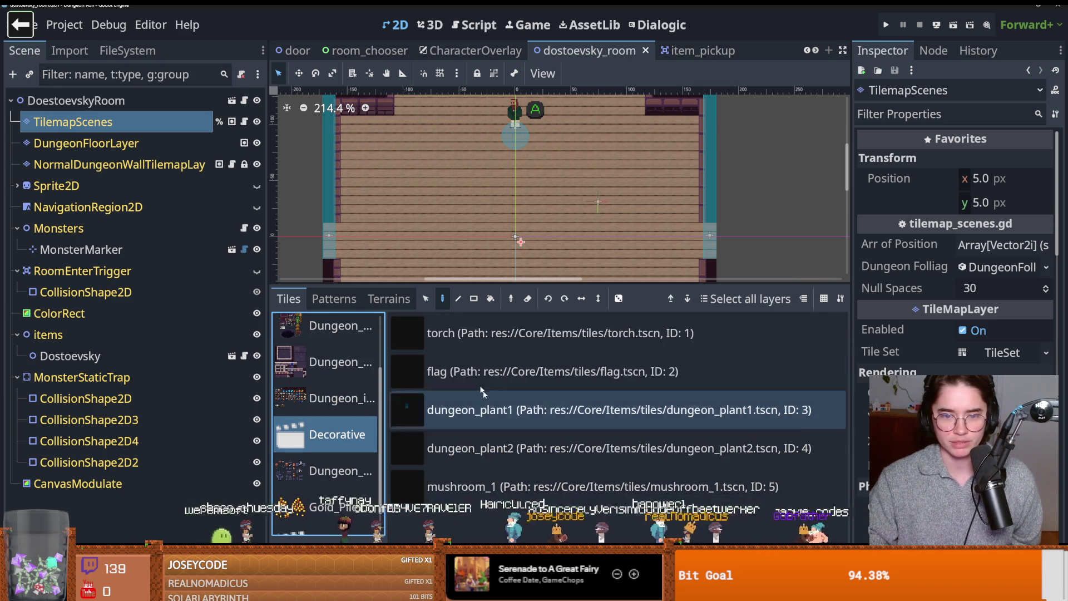
- Place a table from the Ineractable set on the room floor
scroll(350, 392, "up", 2)
left_click(334, 344)
scroll(477, 413, "down", 2)
left_click(484, 390)
scroll(442, 178, "up", 2)
left_click(442, 148)
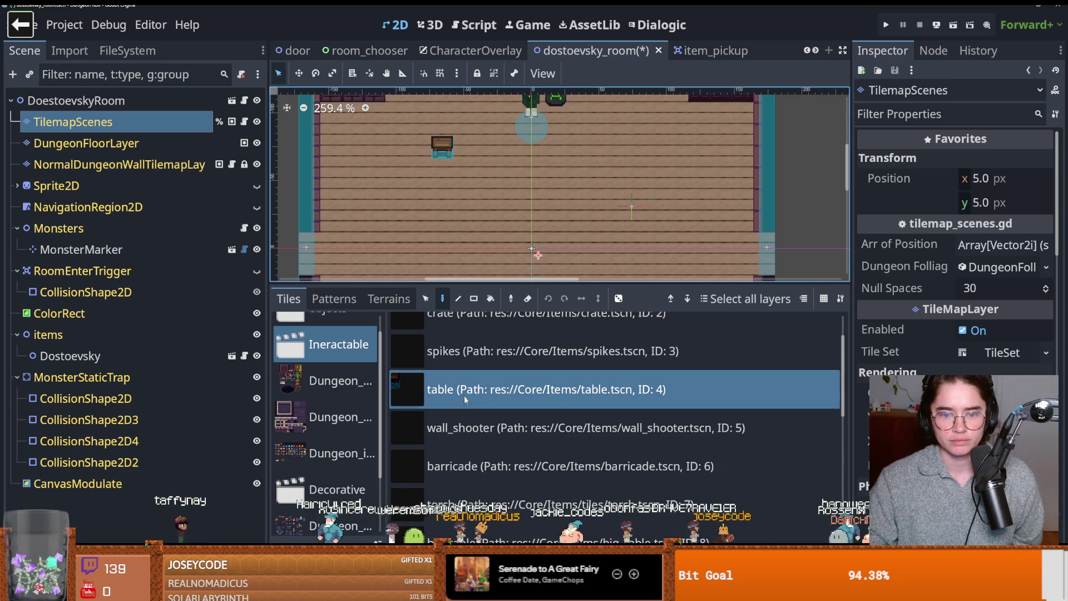
- Place a torch on the room's top wall
scroll(475, 446, "down", 1)
left_click(475, 476)
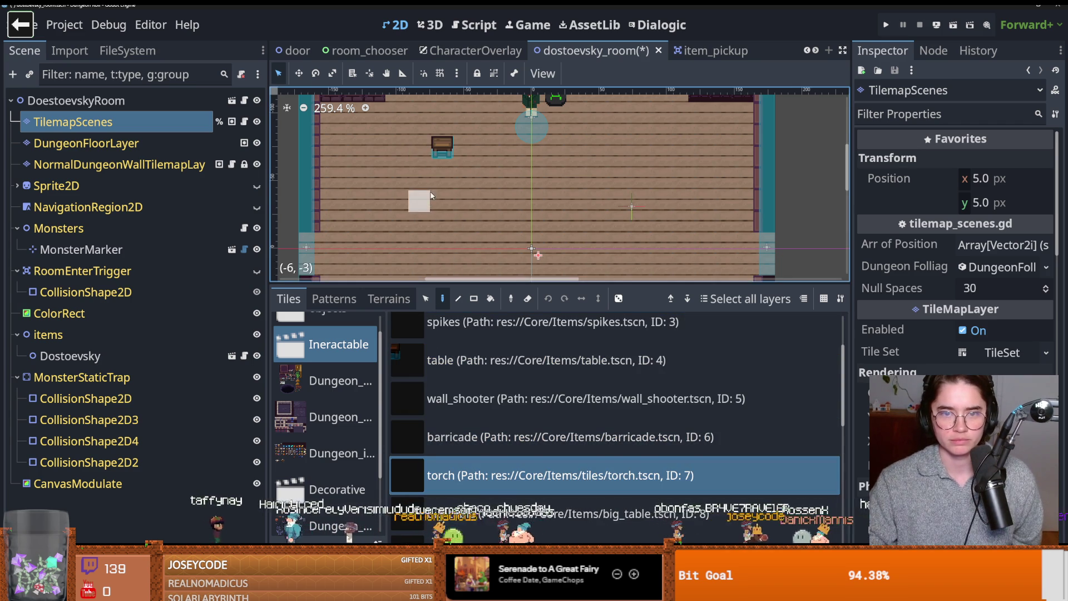
scroll(366, 131, "up", 2)
scroll(373, 139, "up", 2)
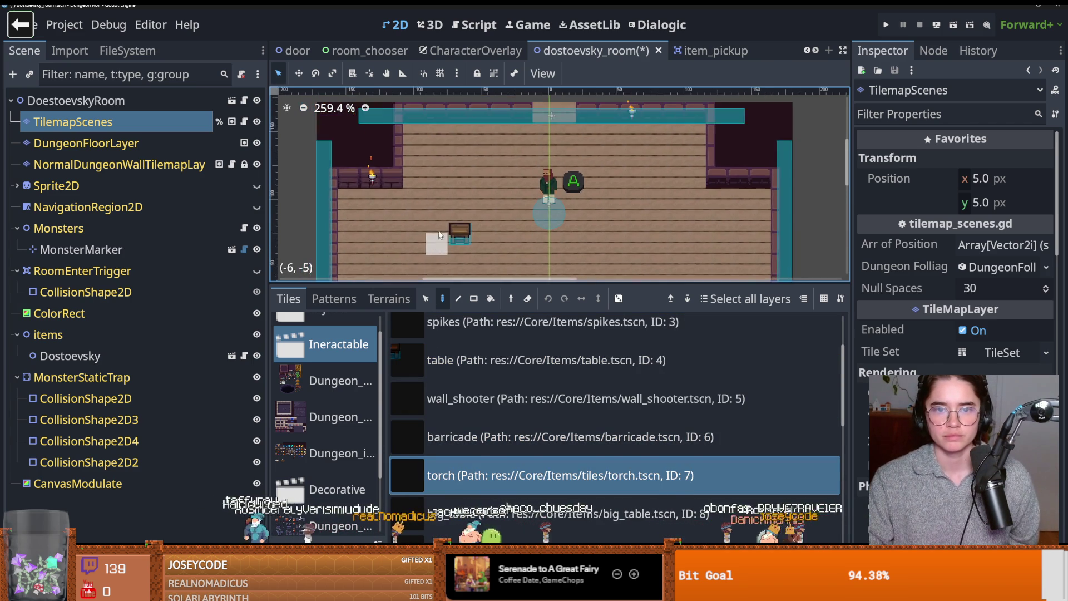
scroll(390, 156, "down", 1)
left_click(449, 125)
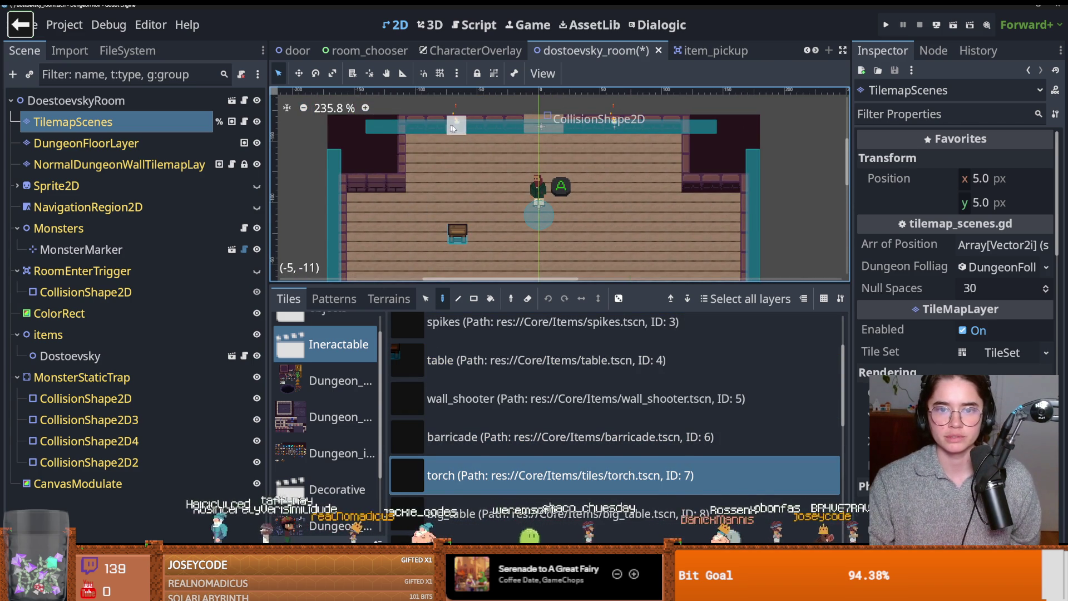
scroll(472, 125, "down", 2)
scroll(539, 167, "down", 3)
scroll(538, 167, "up", 1)
left_click(221, 172)
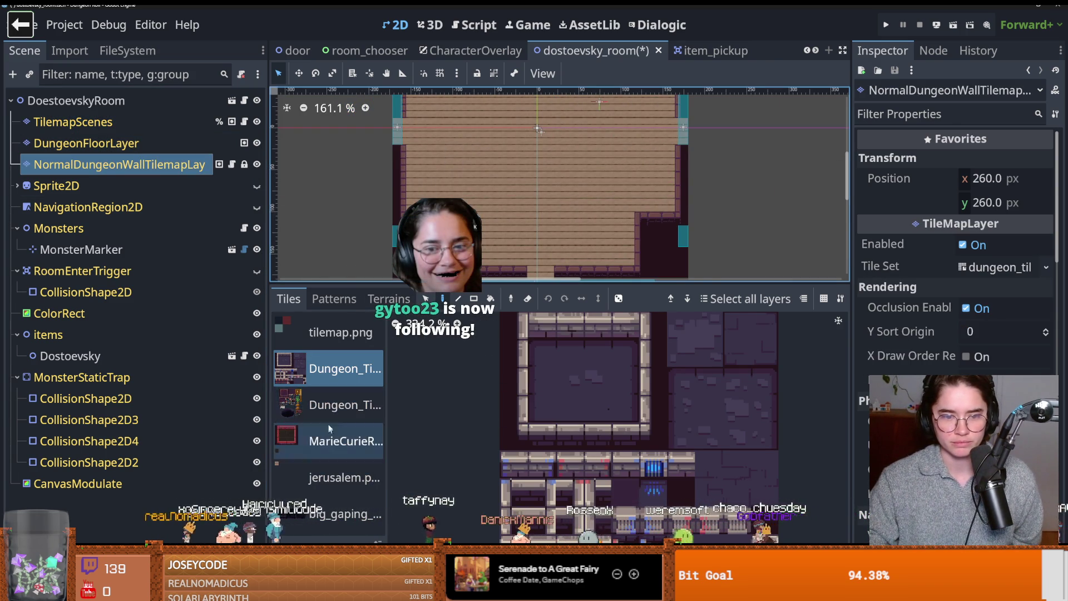
- Paint a trial row of wall tiles from the second dungeon atlas, then erase it
left_click(329, 419)
scroll(537, 382, "down", 3)
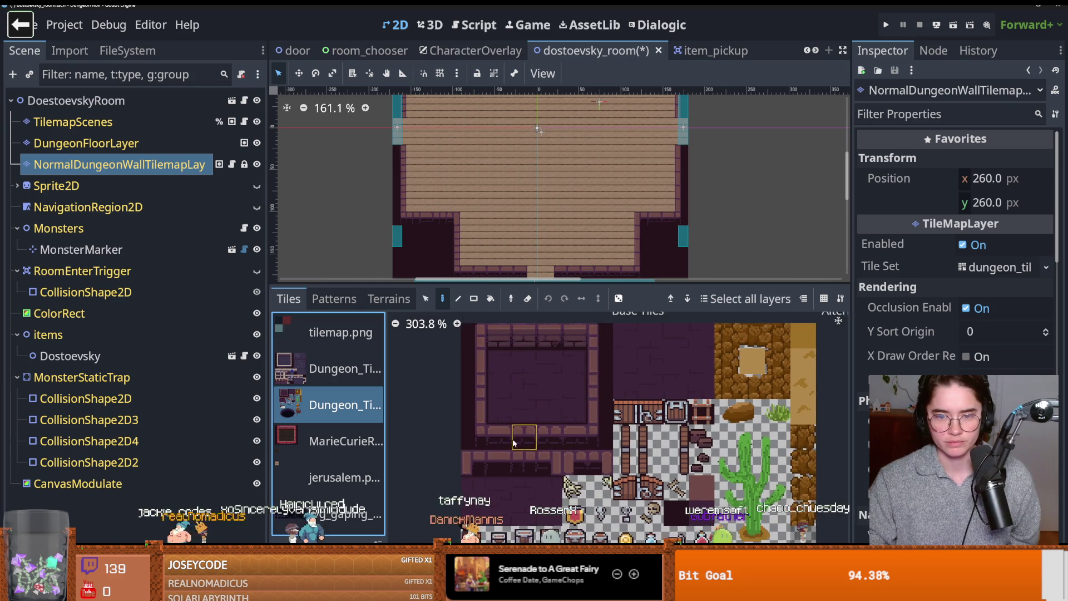
left_click(531, 440)
scroll(391, 176, "up", 2)
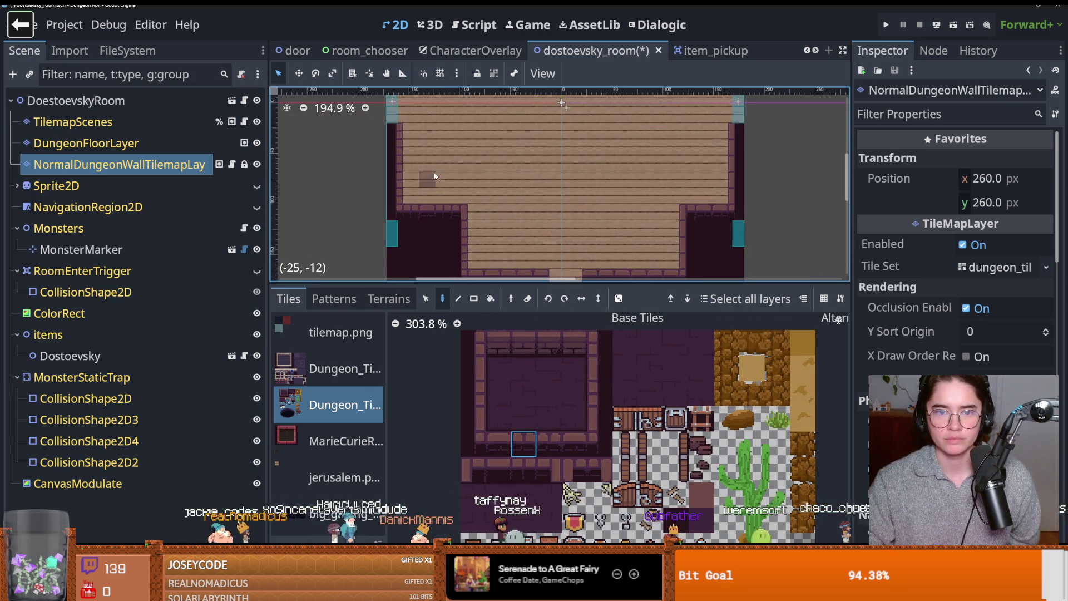
left_click_drag(375, 172, 512, 172)
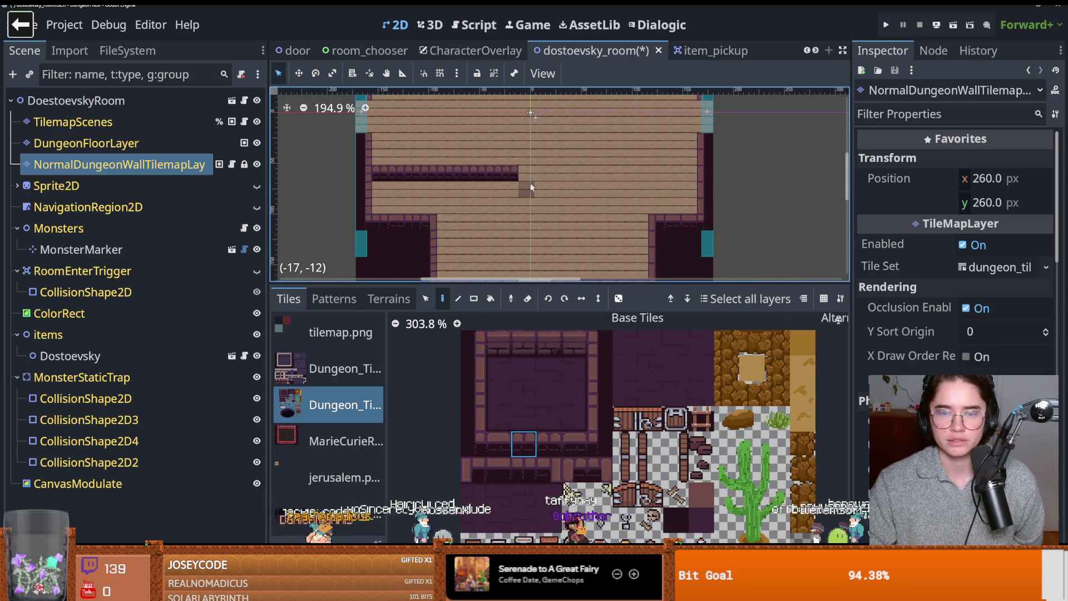
right_click(490, 174)
- Return to editing the TilemapScenes layer
scroll(467, 215, "down", 2)
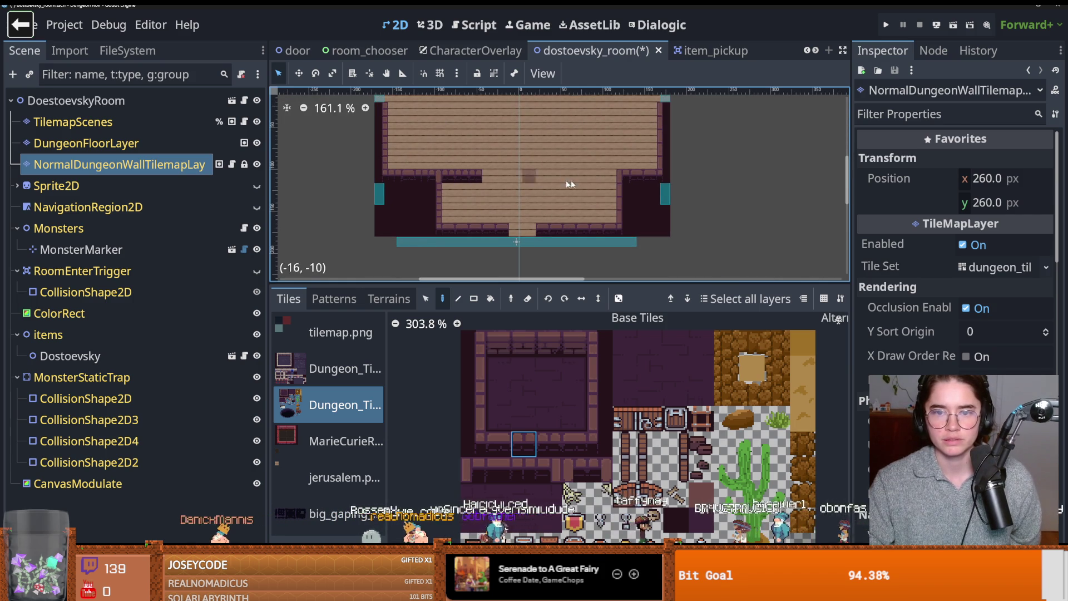
scroll(412, 165, "up", 5)
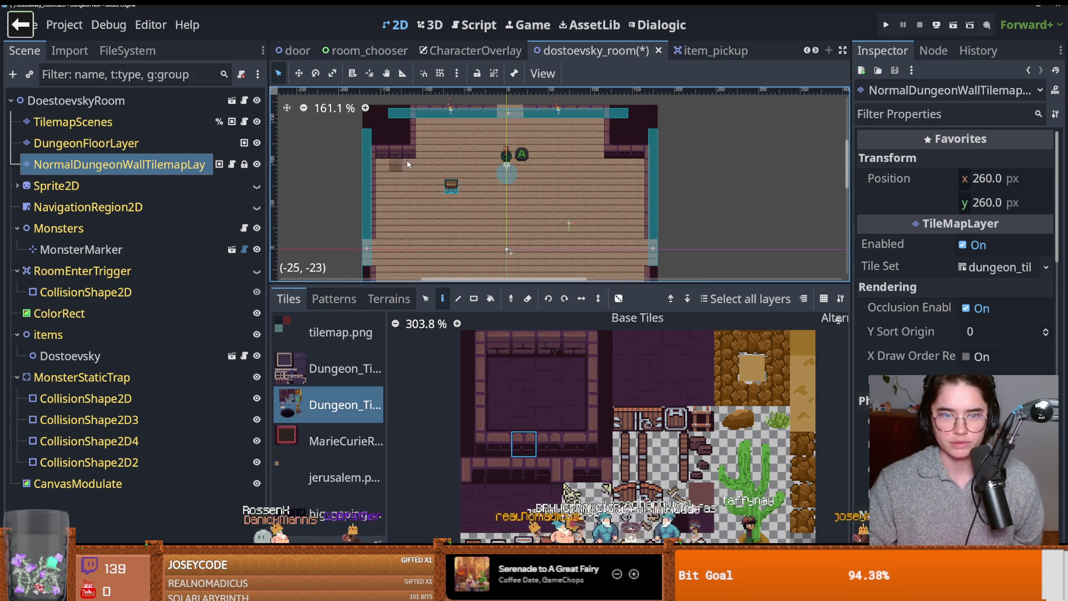
scroll(401, 267, "down", 5)
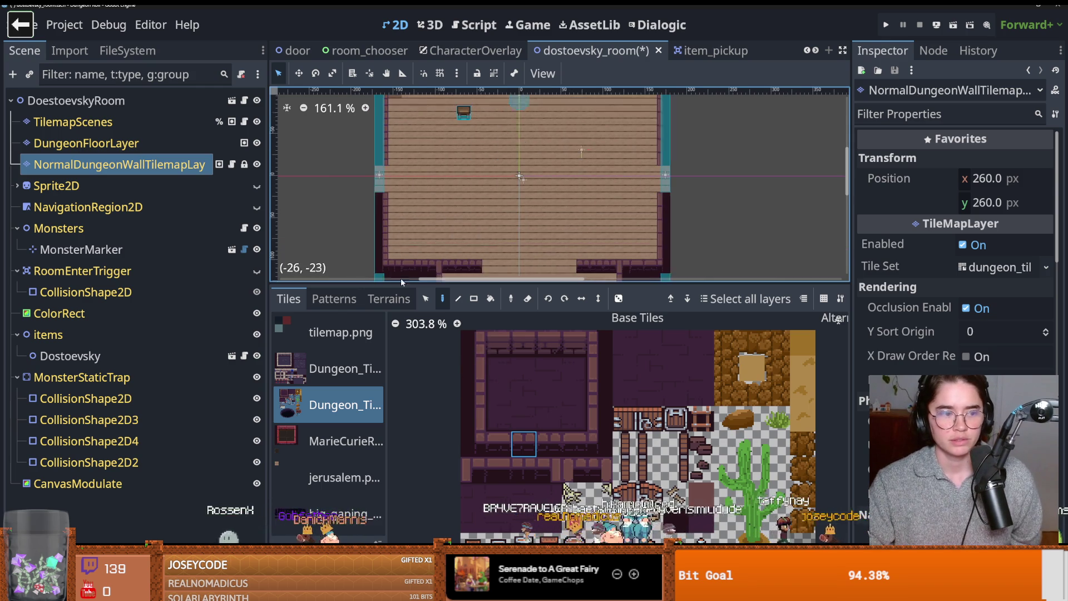
scroll(557, 422, "down", 2)
scroll(479, 199, "up", 2)
scroll(480, 202, "up", 2)
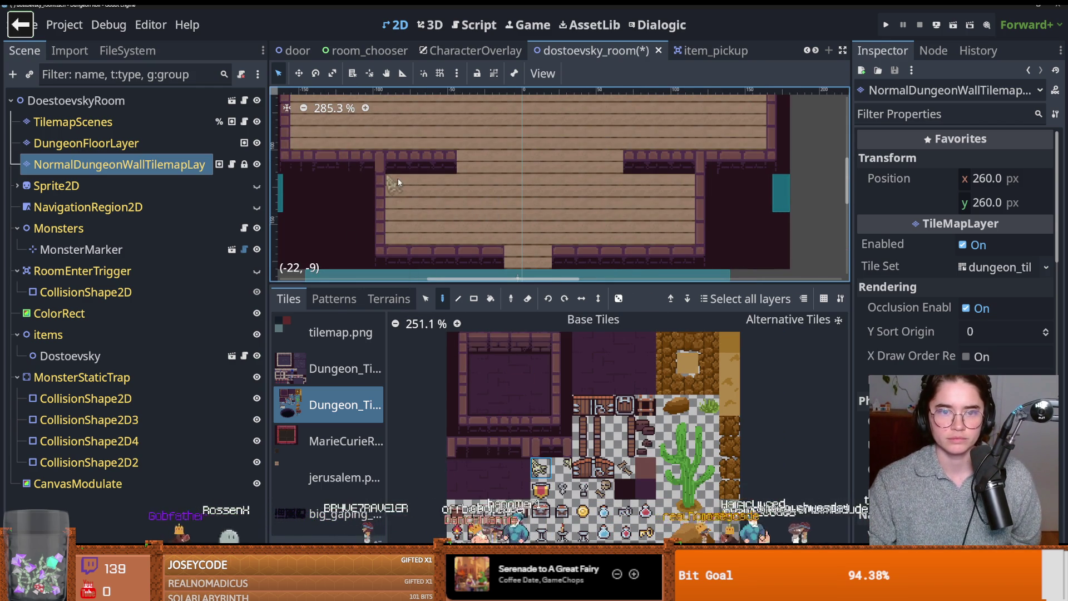
scroll(402, 257, "up", 3)
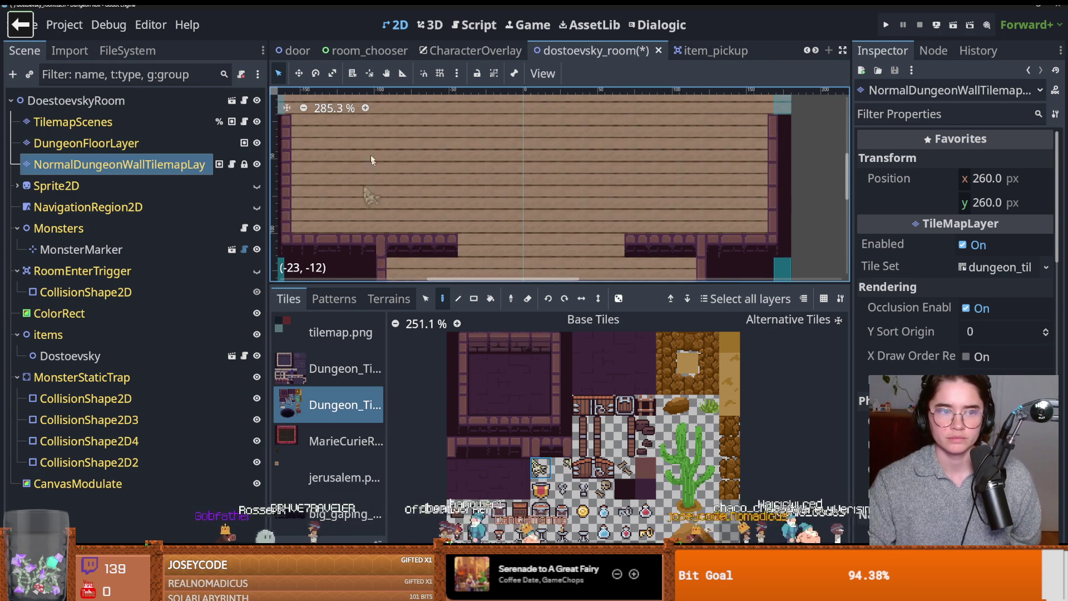
scroll(376, 176, "down", 1)
left_click(73, 122)
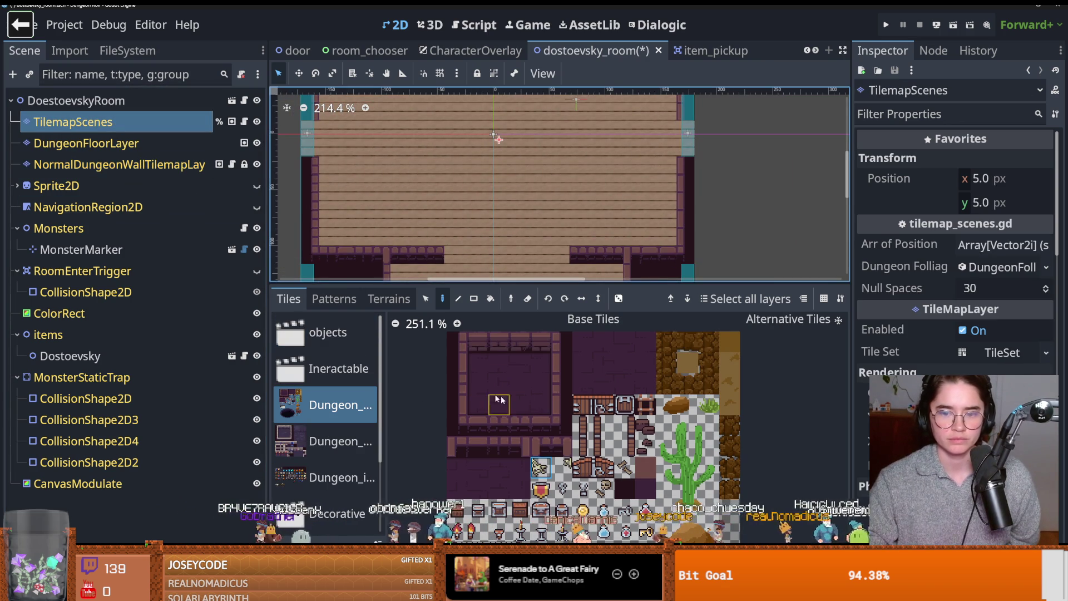
- Place a trial rug on the lower floor, undo it with Ctrl+Z, and select DungeonFloorLayer
scroll(397, 122, "up", 3)
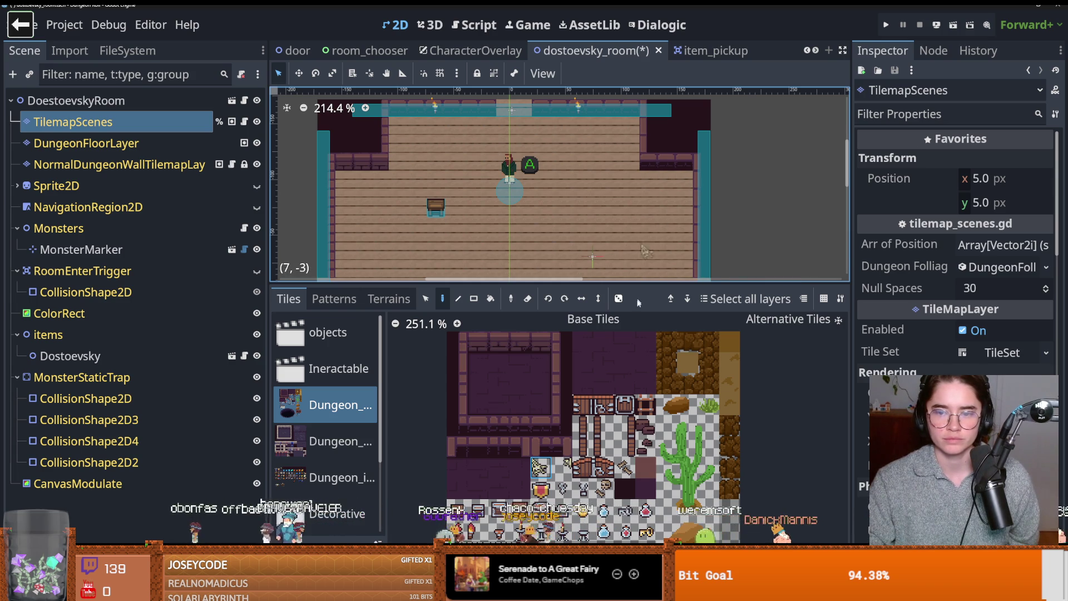
scroll(589, 198, "down", 4)
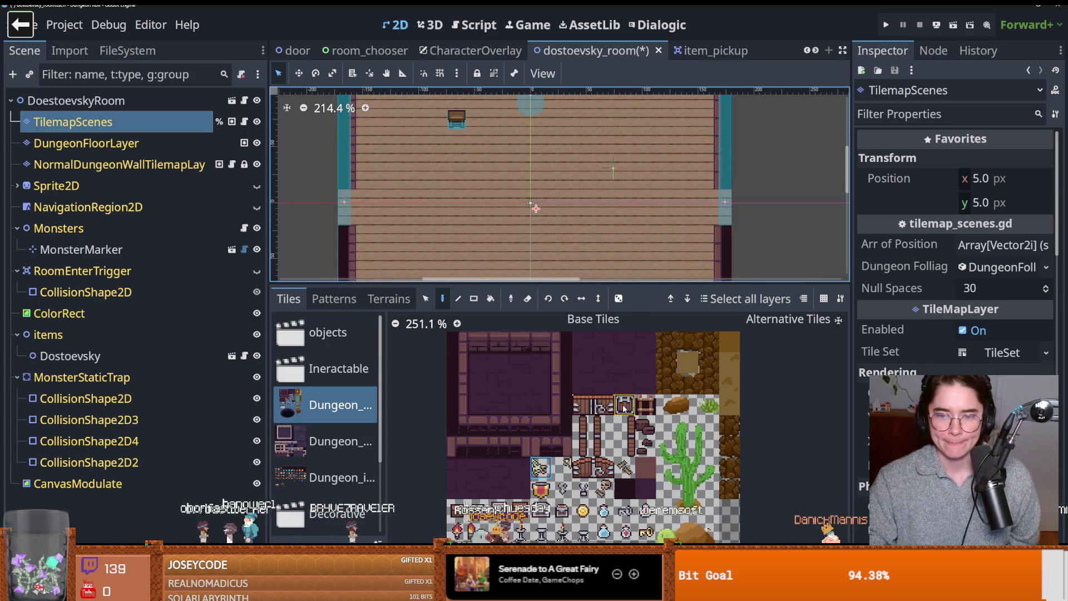
scroll(674, 323, "down", 5)
scroll(587, 412, "down", 1)
left_click(680, 493)
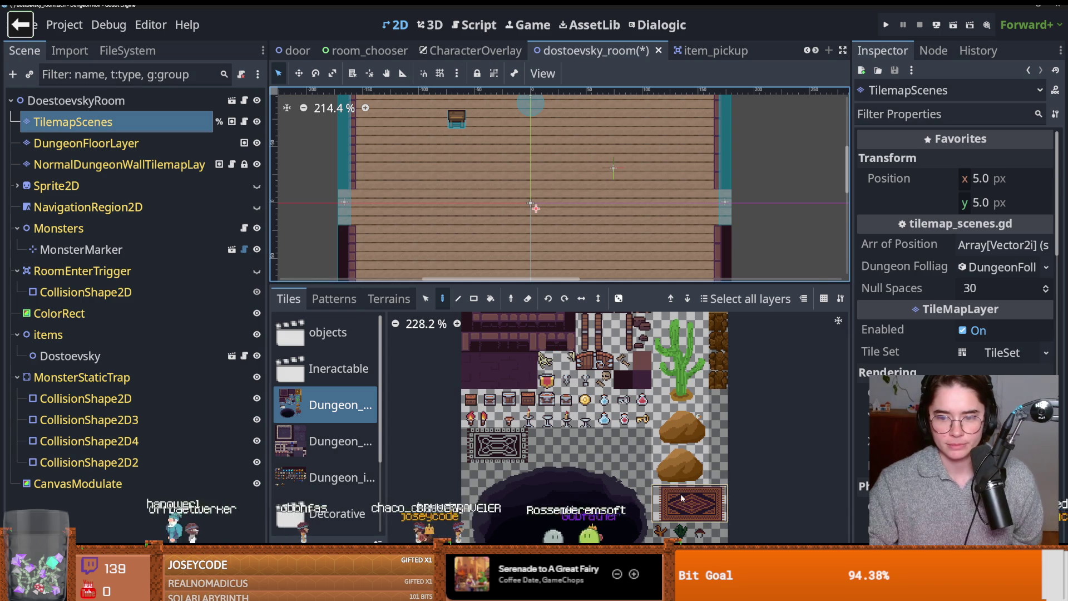
scroll(484, 189, "down", 5)
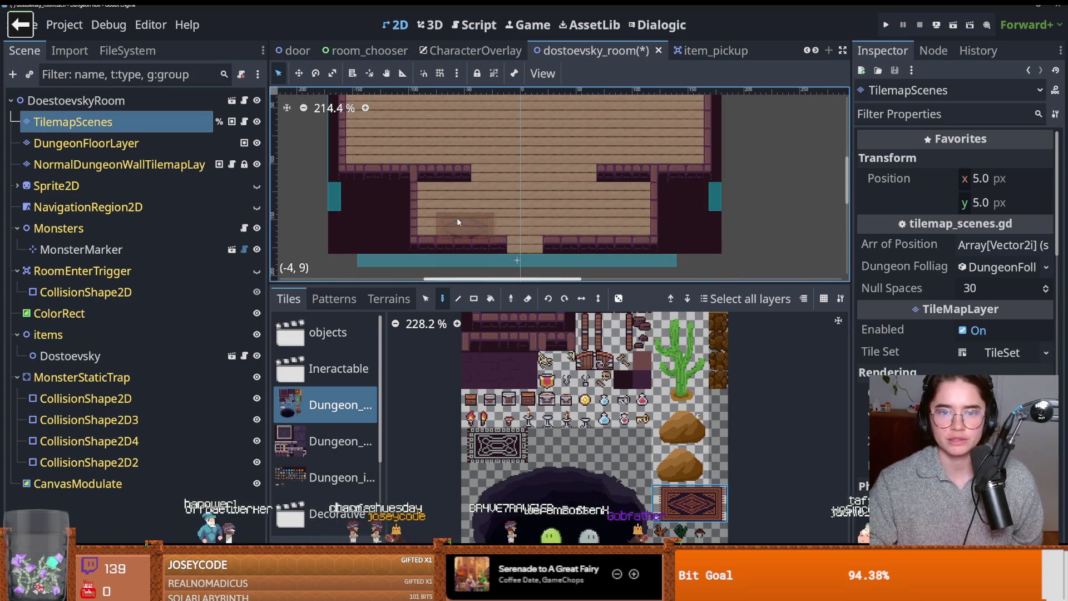
left_click(458, 222)
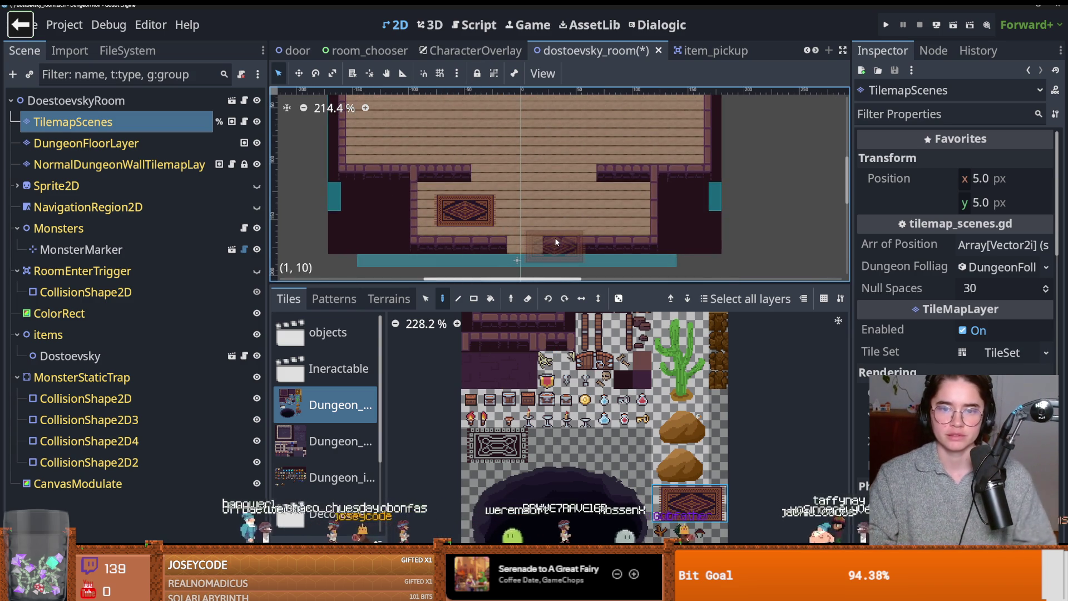
key("ctrl+z")
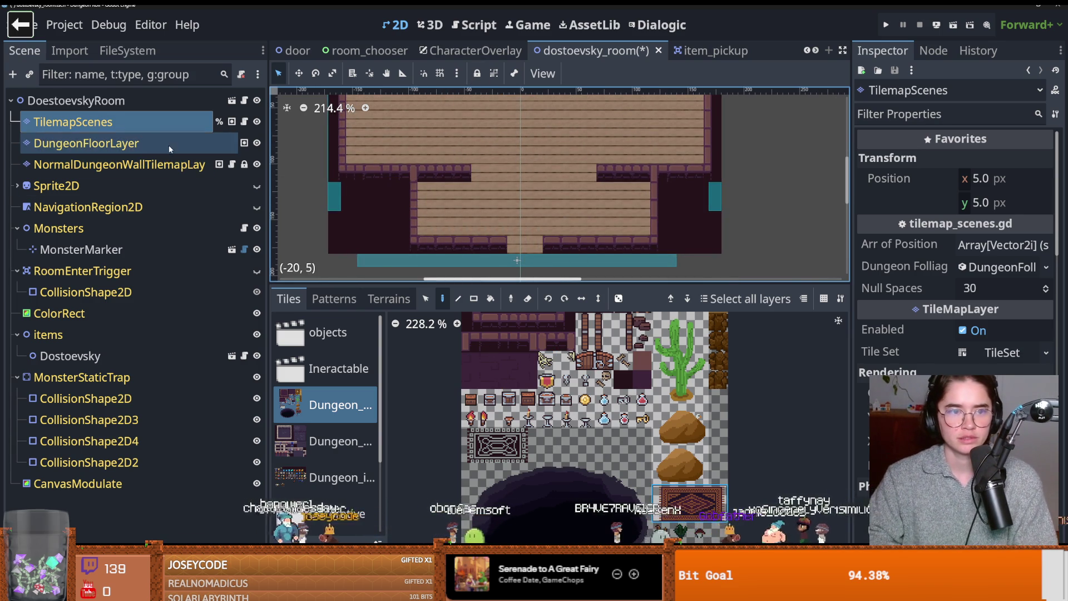
left_click(168, 146)
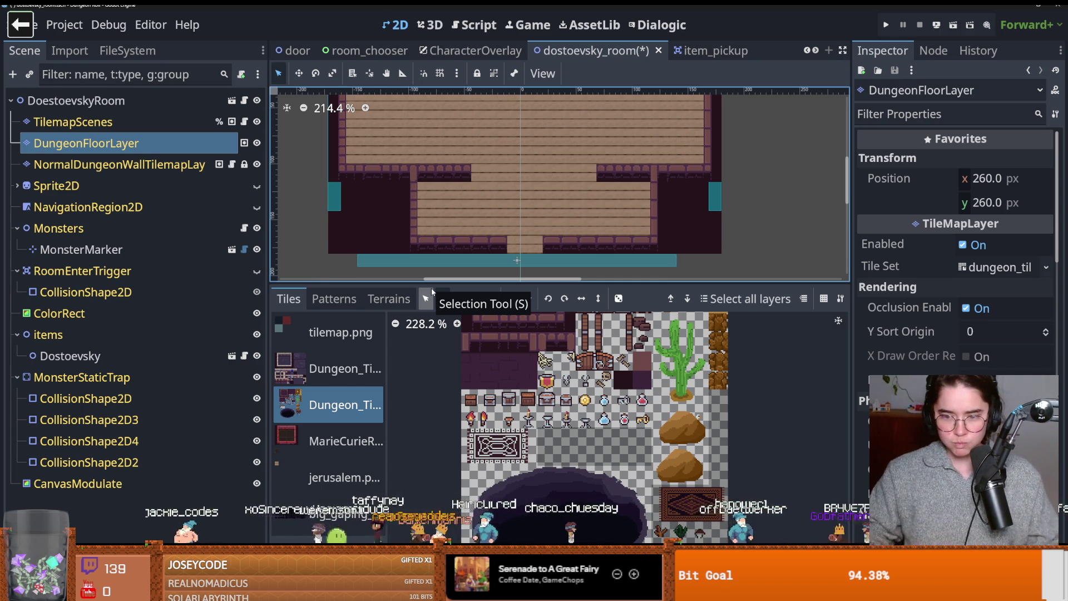
- Return to the TilemapScenes layer and place a big_table from the Interactable set on the room floor
scroll(630, 458, "down", 2)
scroll(630, 458, "up", 1)
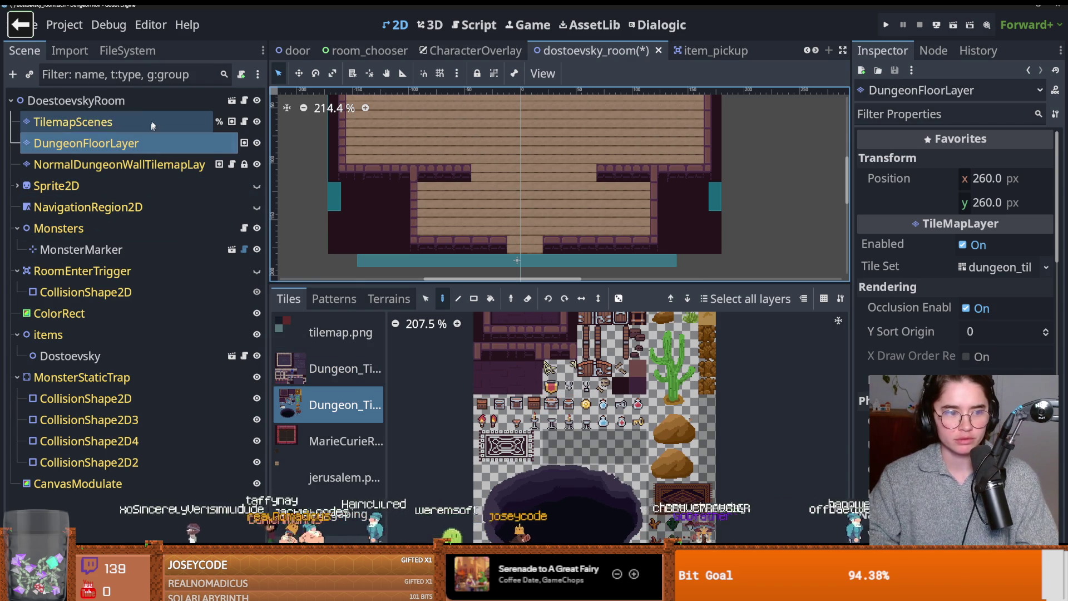
left_click(113, 123)
left_click(337, 368)
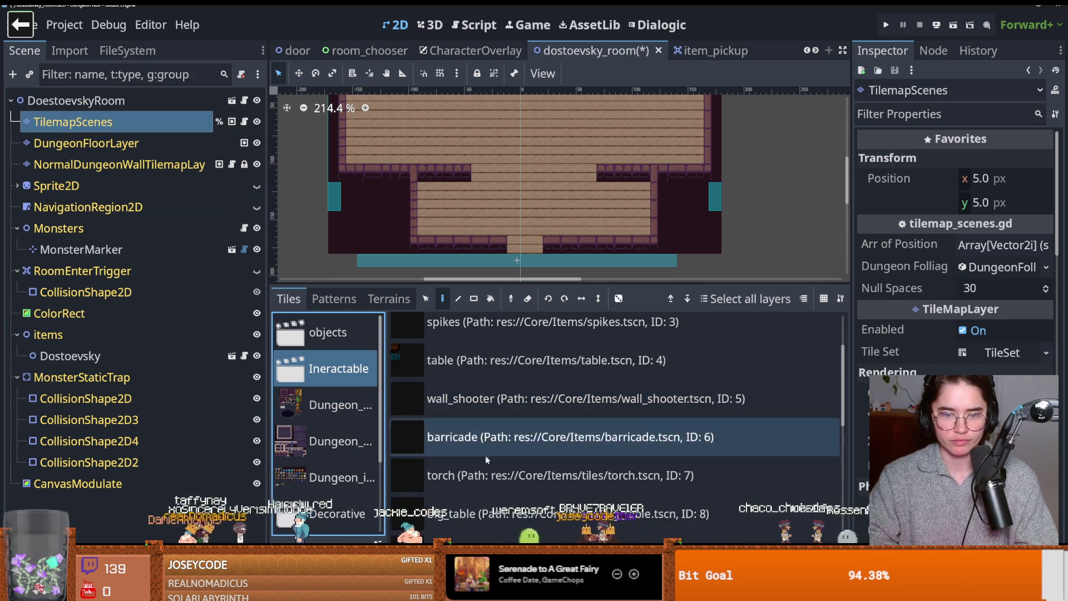
scroll(476, 509, "down", 2)
scroll(475, 509, "up", 1)
left_click(476, 490)
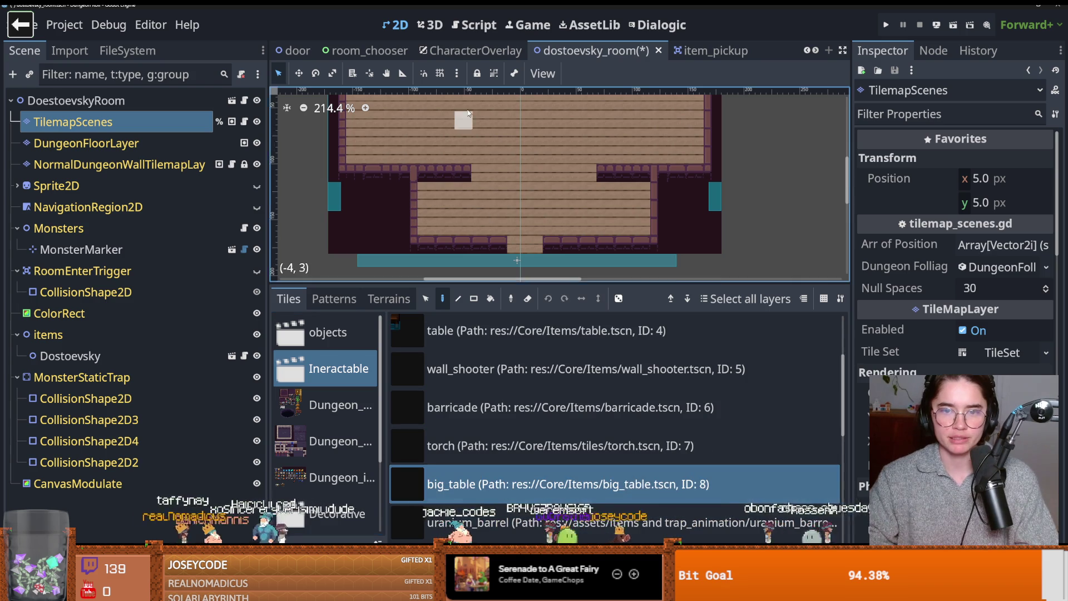
scroll(469, 178, "down", 2)
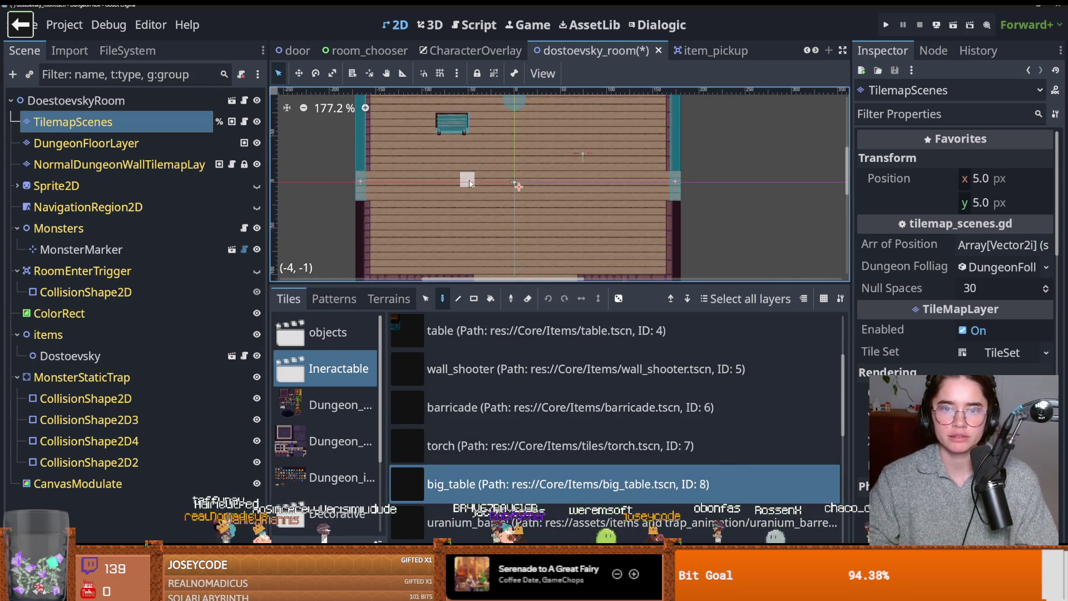
scroll(448, 211, "down", 5)
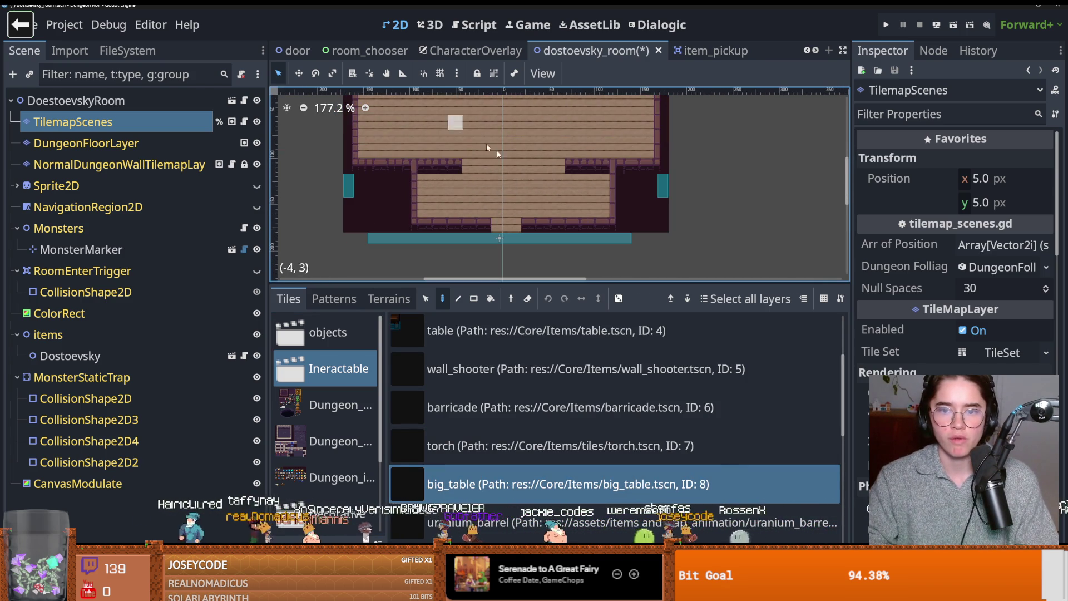
scroll(587, 201, "up", 4)
left_click(585, 189)
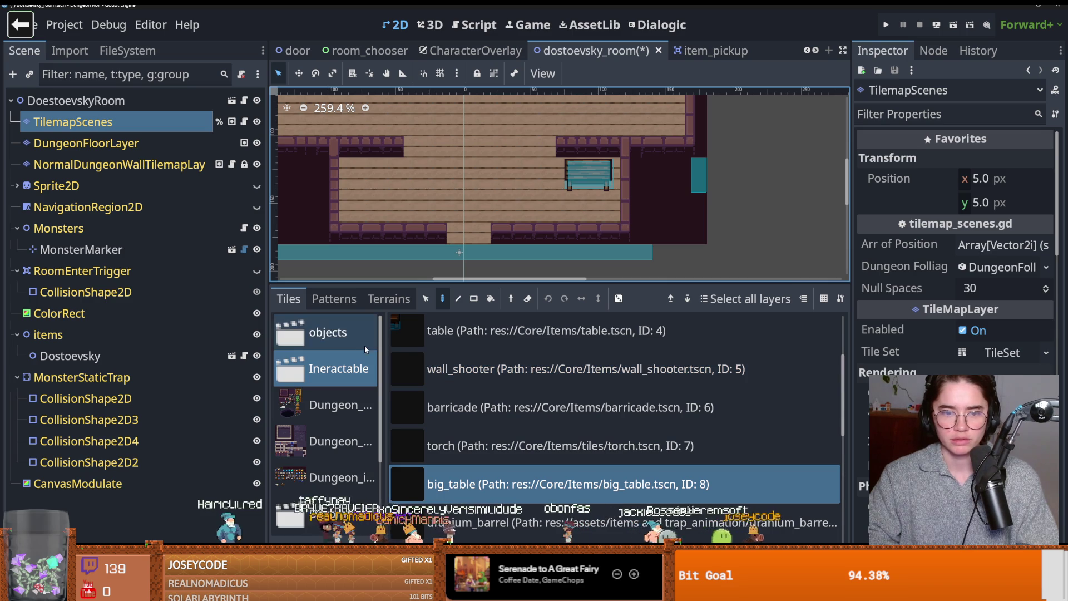
- Place a chair_down beside the big table and a chair_right next to the bench
scroll(462, 411, "down", 2)
left_click(461, 443)
left_click(547, 158)
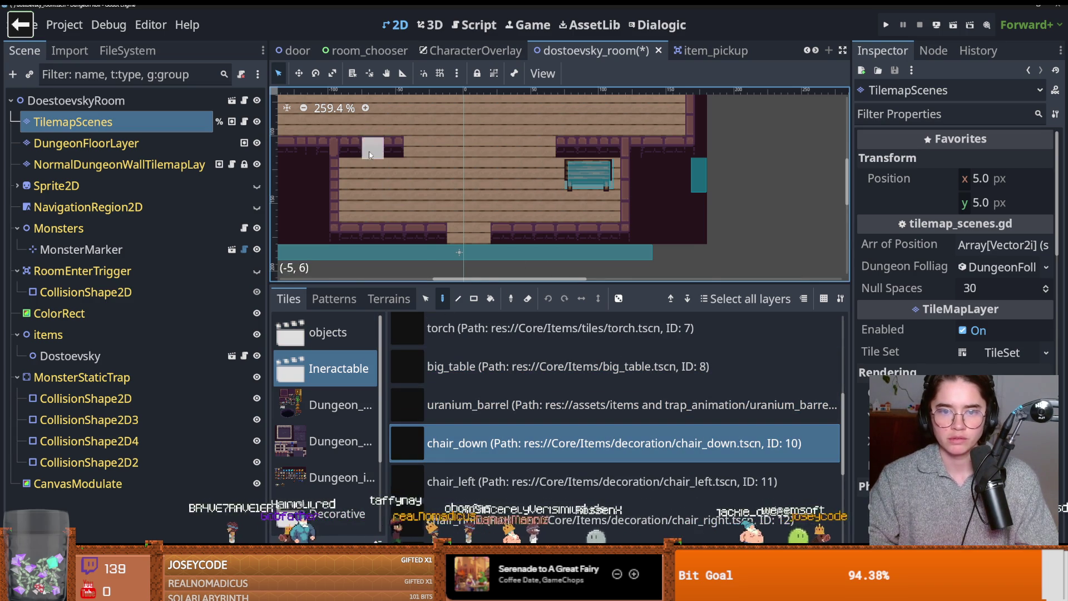
scroll(451, 153, "down", 1)
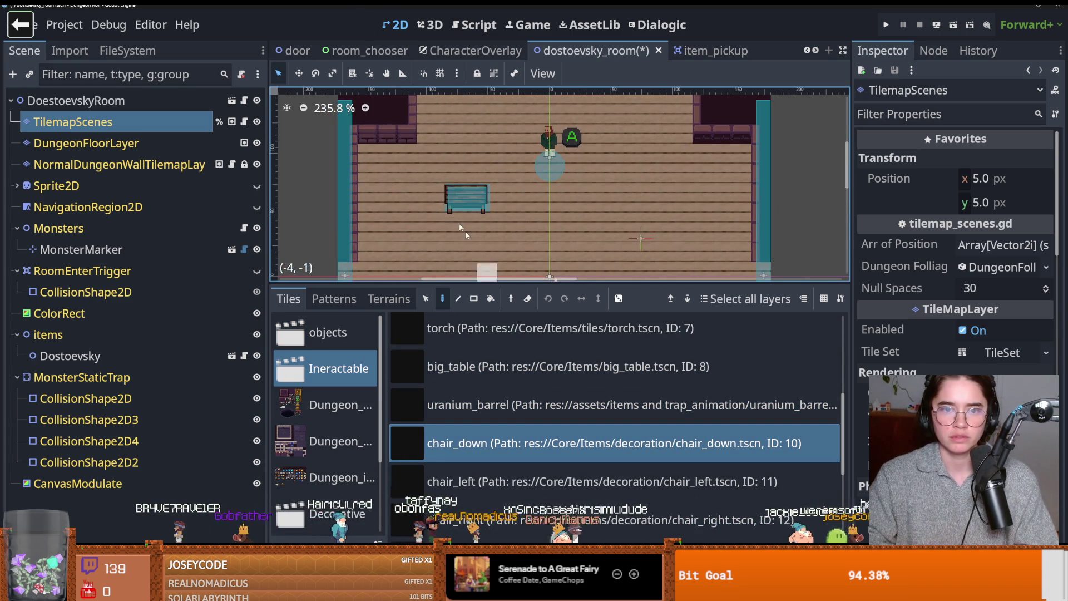
scroll(452, 178, "up", 2)
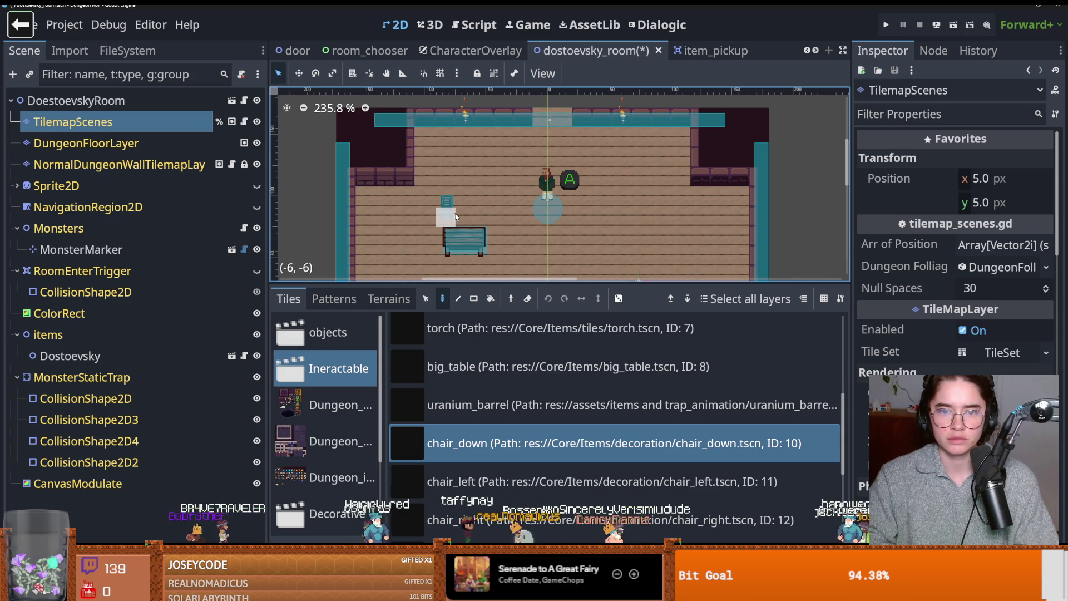
scroll(506, 237, "down", 5)
scroll(585, 256, "right", 2)
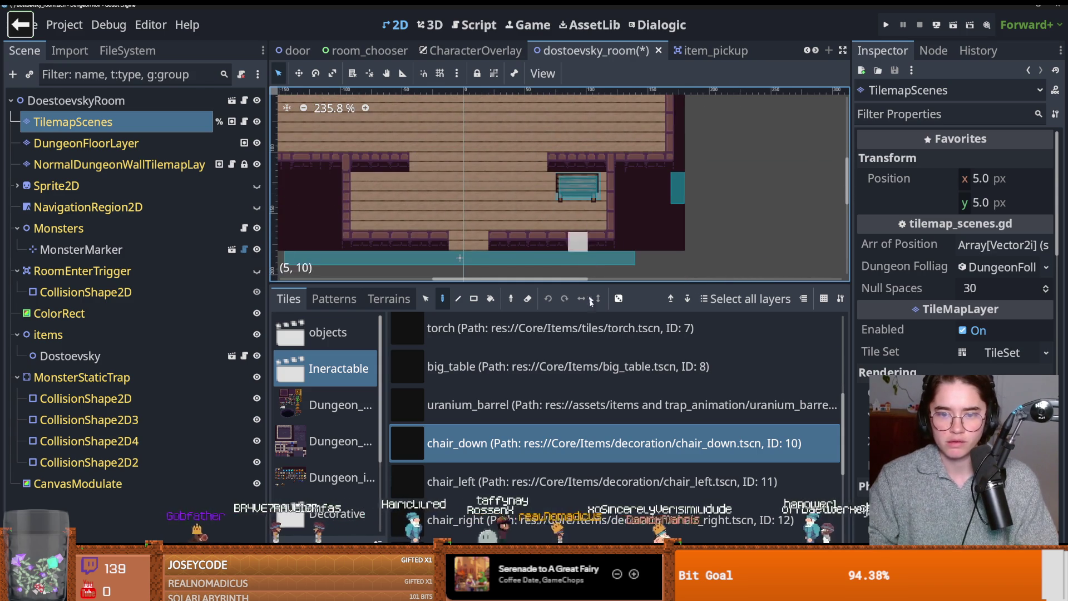
left_click(473, 519)
left_click(540, 172)
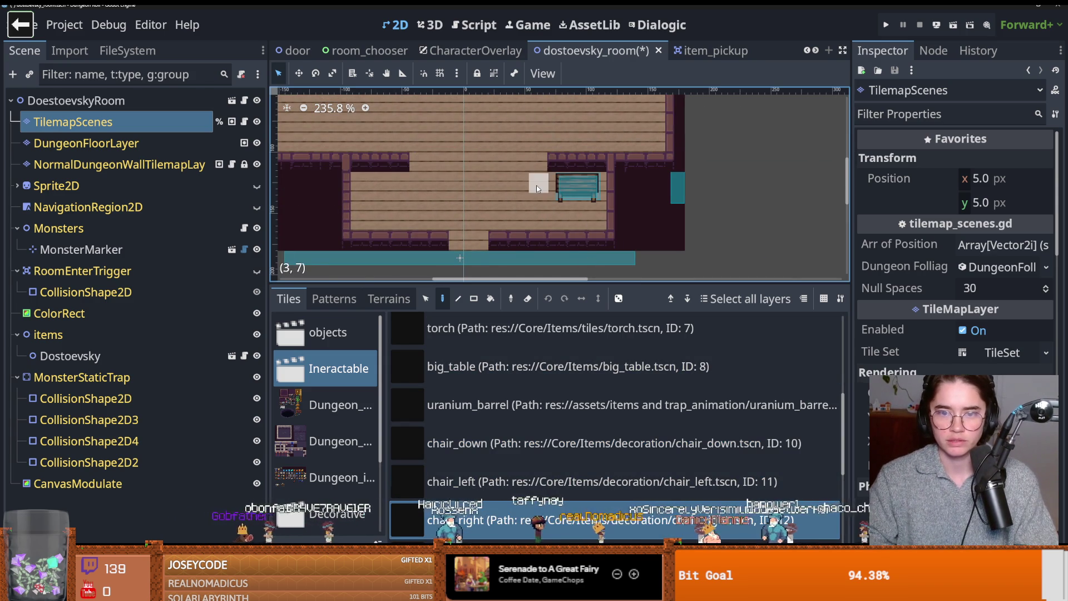
- Select DungeonFloorLayer in the Scene tree for painting
scroll(517, 225, "up", 1)
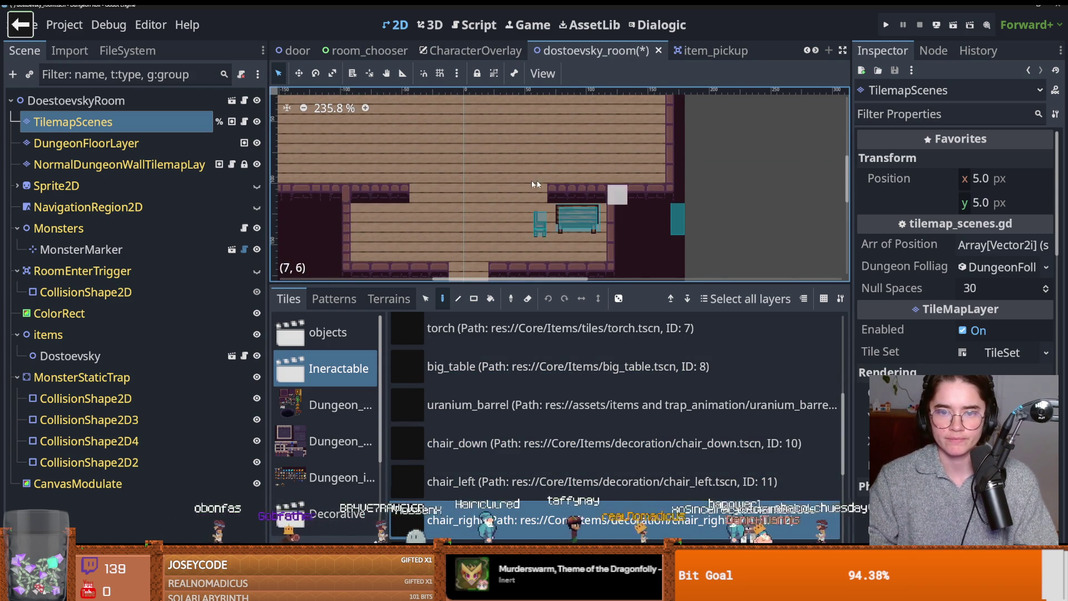
scroll(583, 186, "down", 2)
scroll(489, 183, "down", 1)
left_click(86, 143)
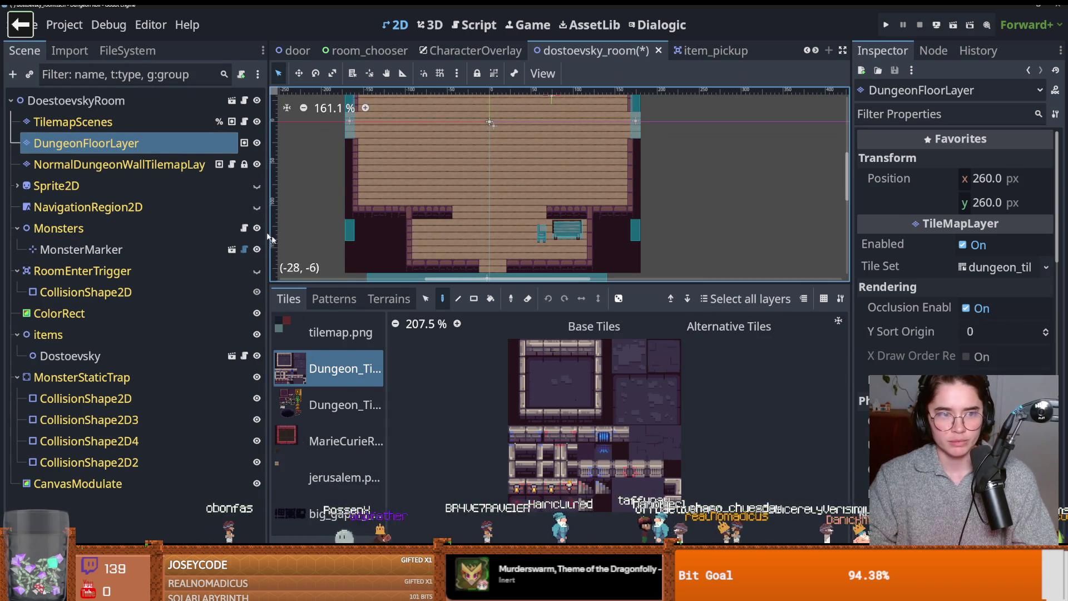
- On the dungeon wall layer, paint the patterned rug from the props tileset under the bench
left_click(137, 163)
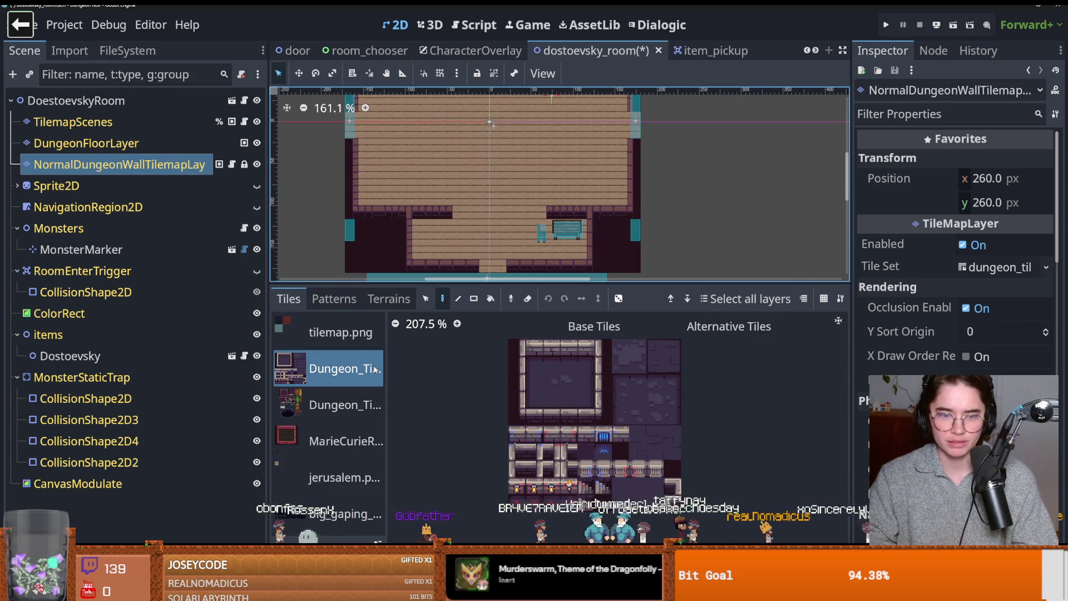
left_click(342, 393)
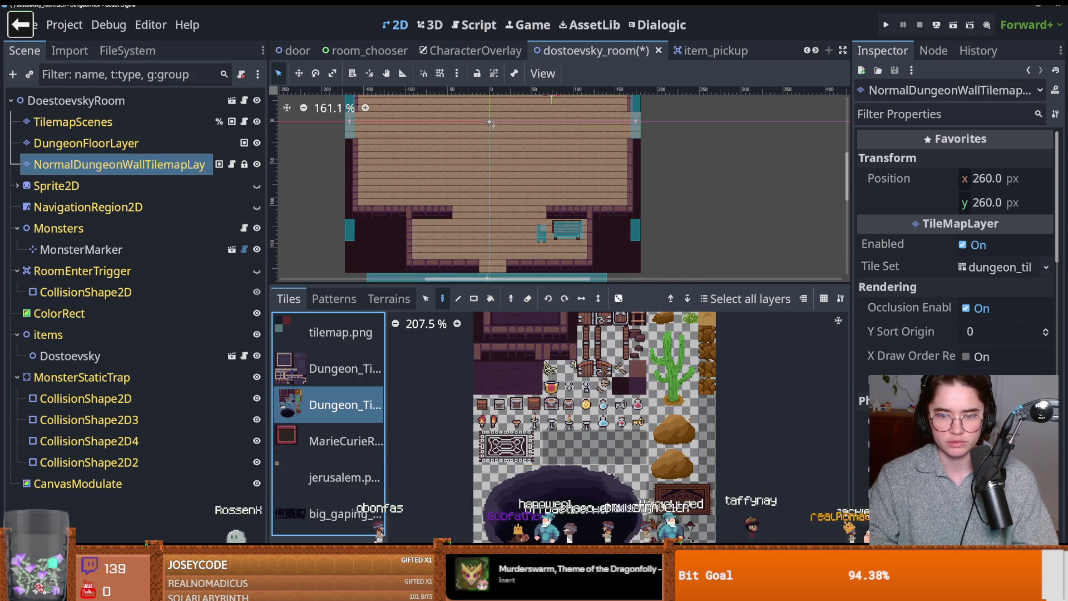
scroll(653, 418, "down", 3)
left_click(477, 378)
left_click(576, 243)
scroll(564, 265, "up", 3)
scroll(644, 251, "down", 4)
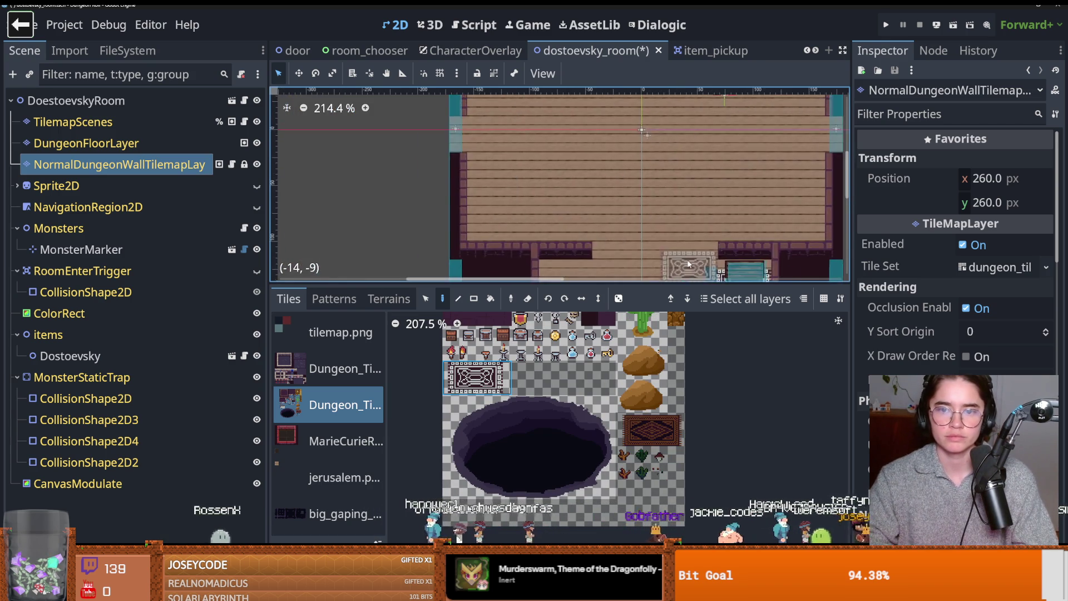
scroll(688, 266, "down", 3)
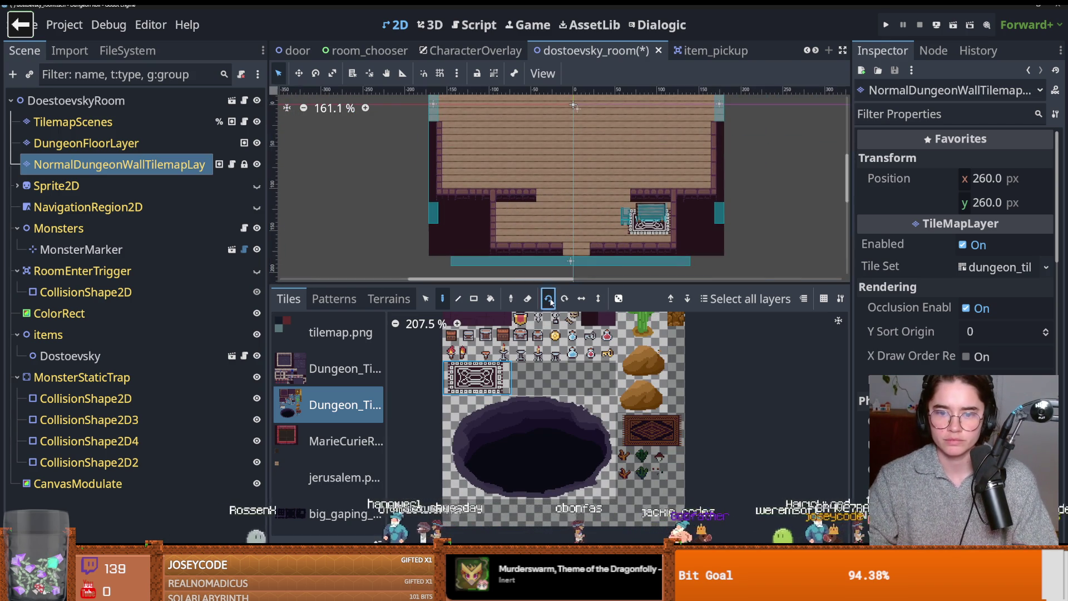
- Rotate the rug to run vertically, restore tile painting, and bring up the PIXEL_ART folder
key("z")
scroll(517, 220, "up", 2)
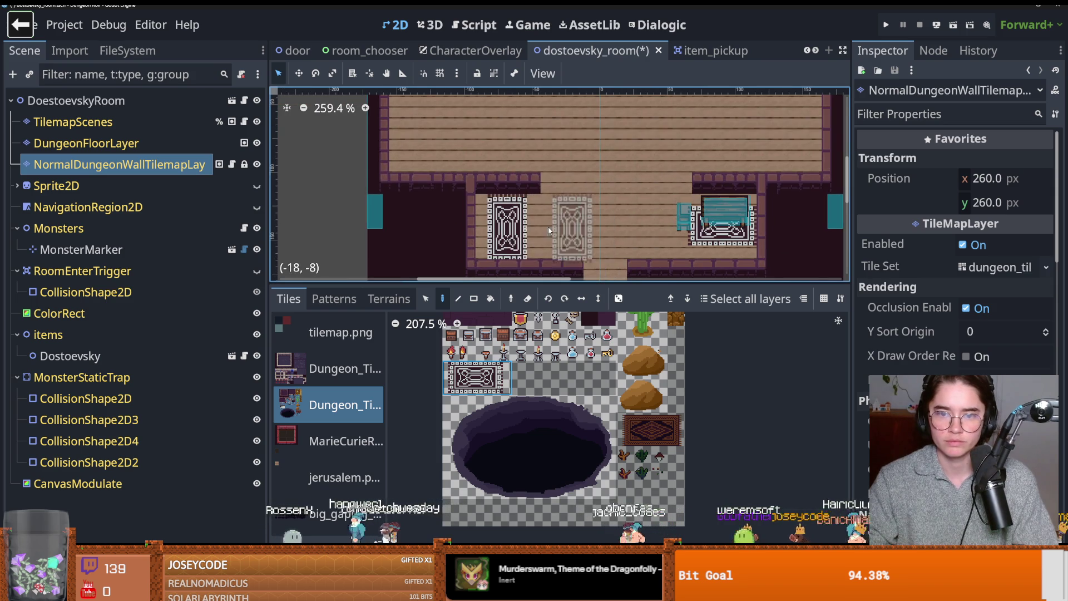
scroll(564, 155, "down", 1)
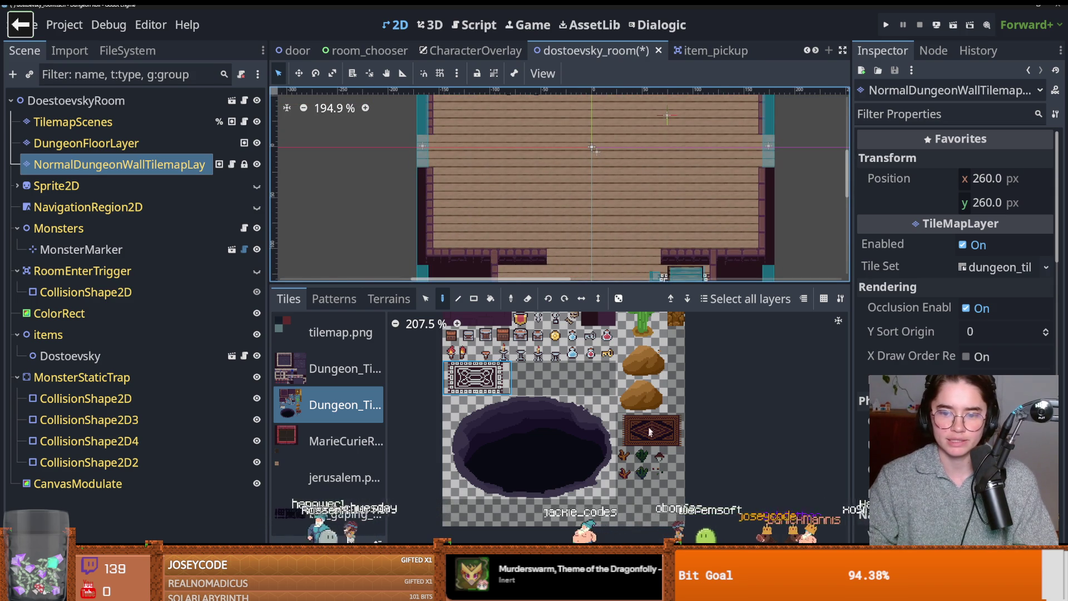
scroll(568, 358, "up", 1)
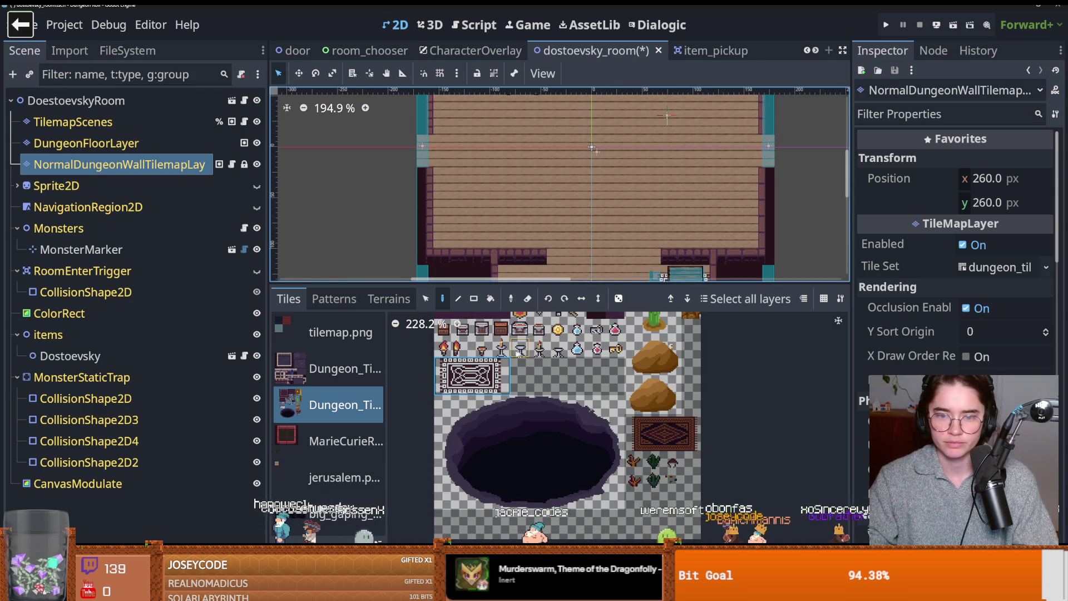
scroll(548, 380, "up", 3)
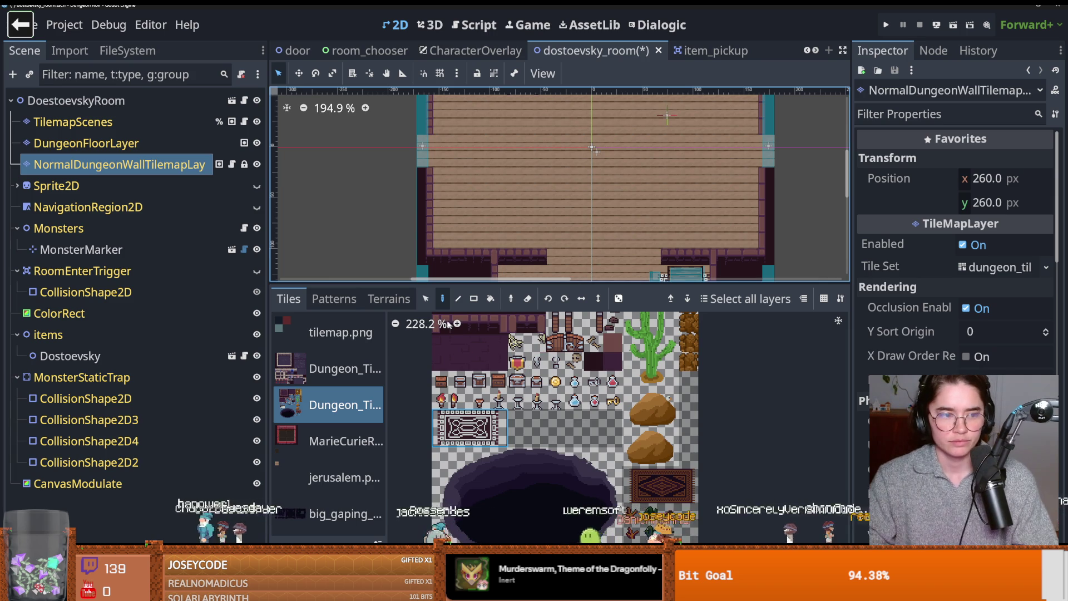
left_click(441, 299)
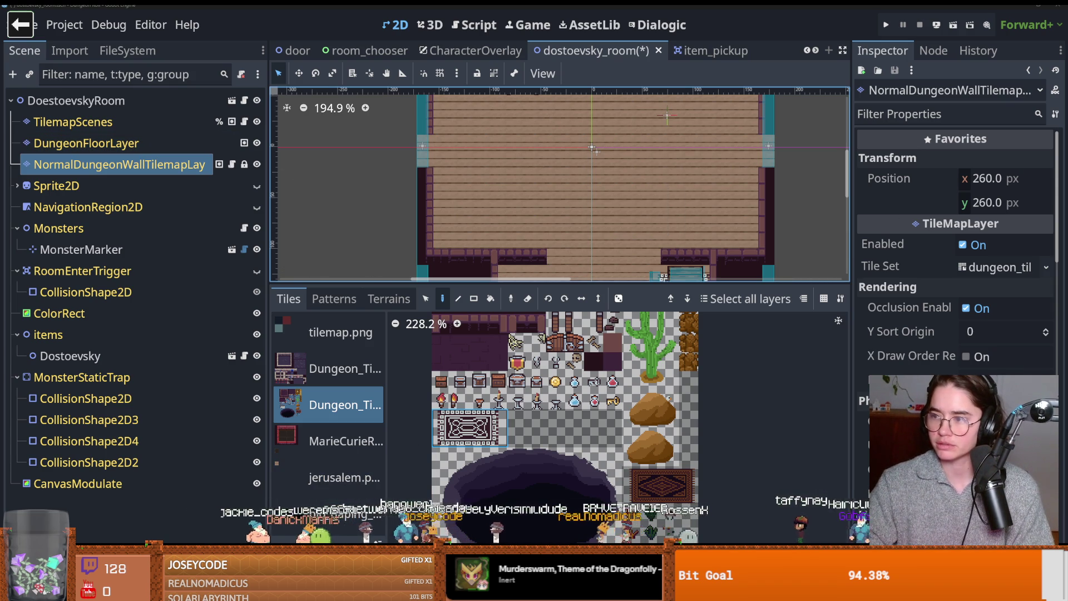
key("alt+Tab")
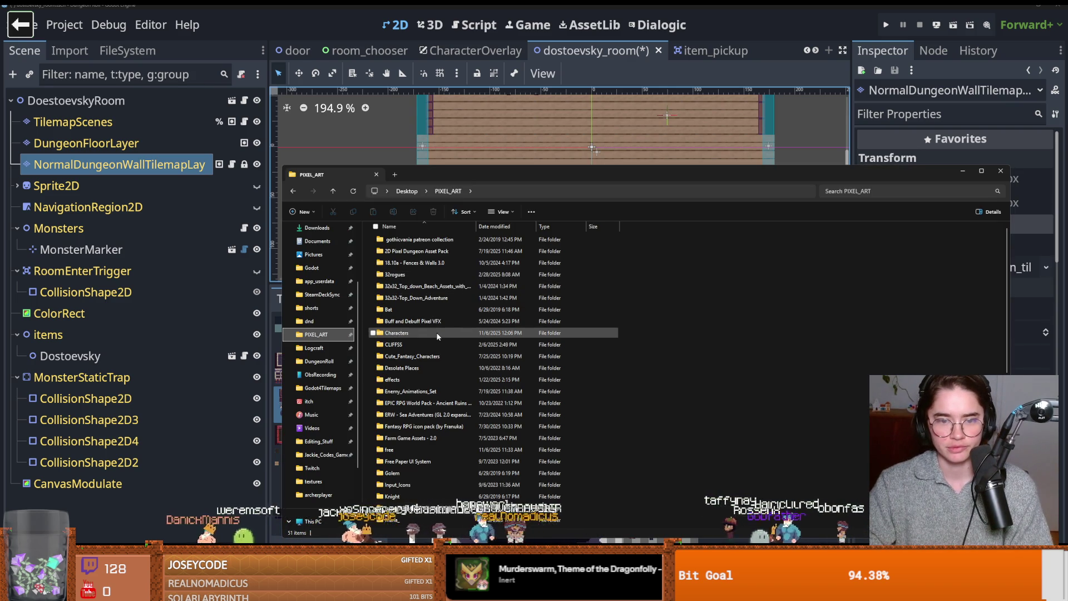
scroll(422, 362, "down", 1)
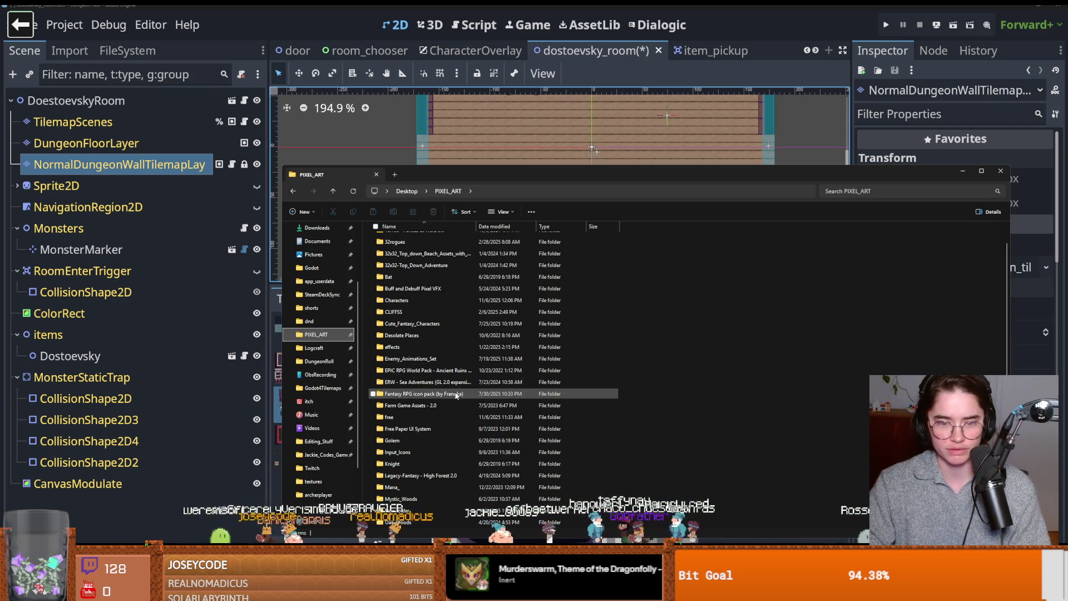
double_click(445, 406)
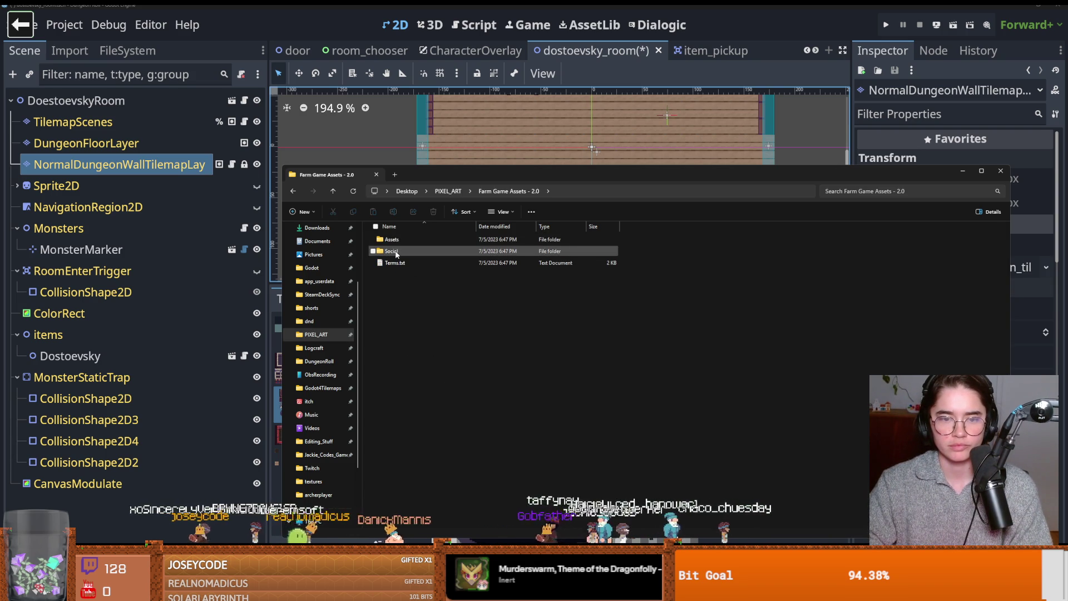
double_click(398, 240)
double_click(418, 240)
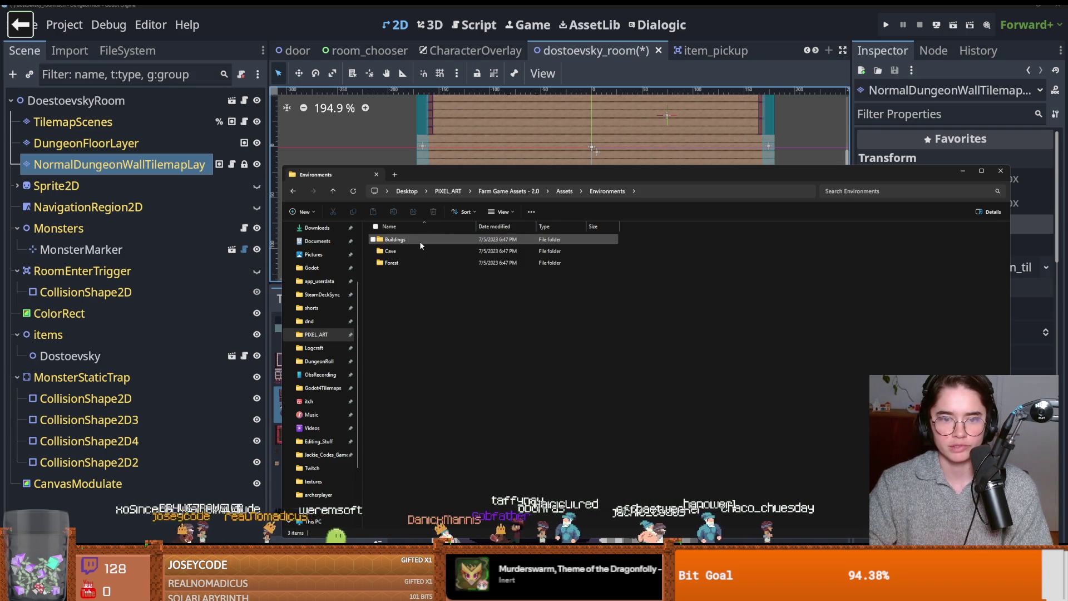
double_click(403, 251)
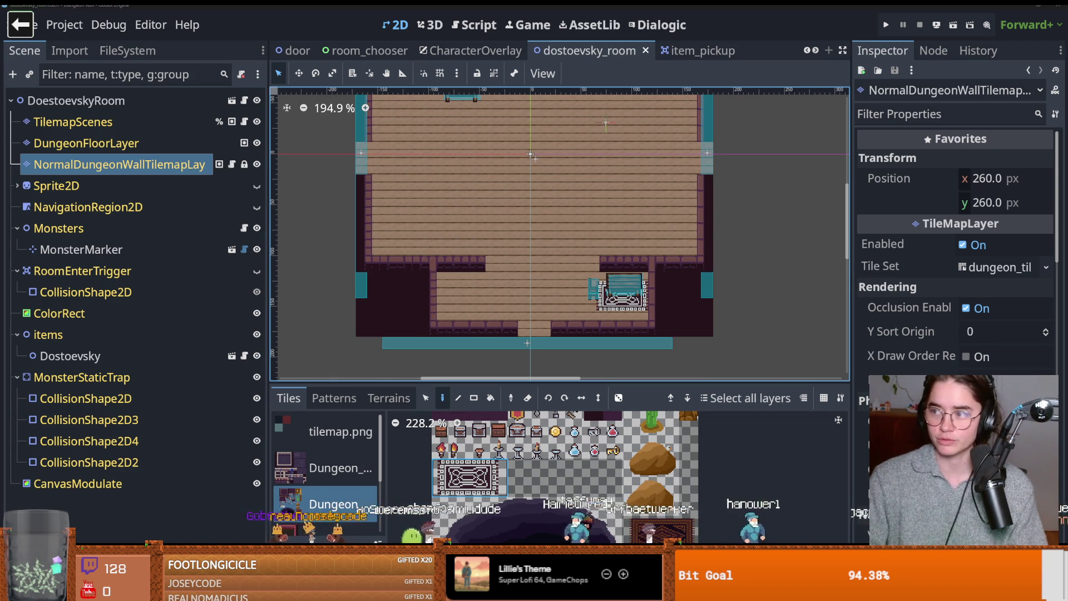
- Browse Oak_Woods > oak_woods_v1.0 > decorations, then return to PIXEL_ART
key("alt+Tab")
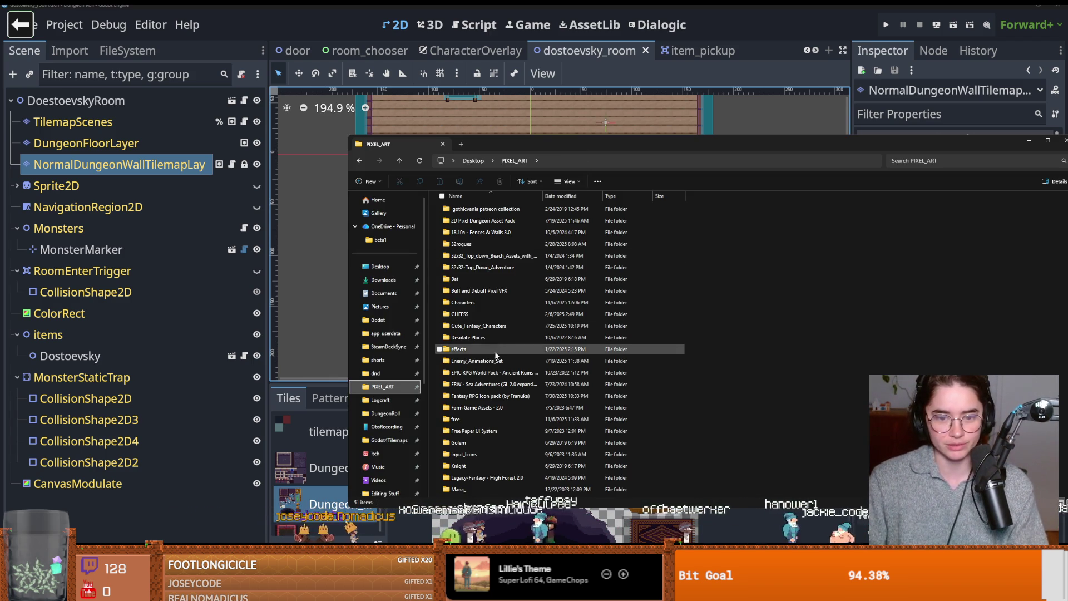
double_click(475, 352)
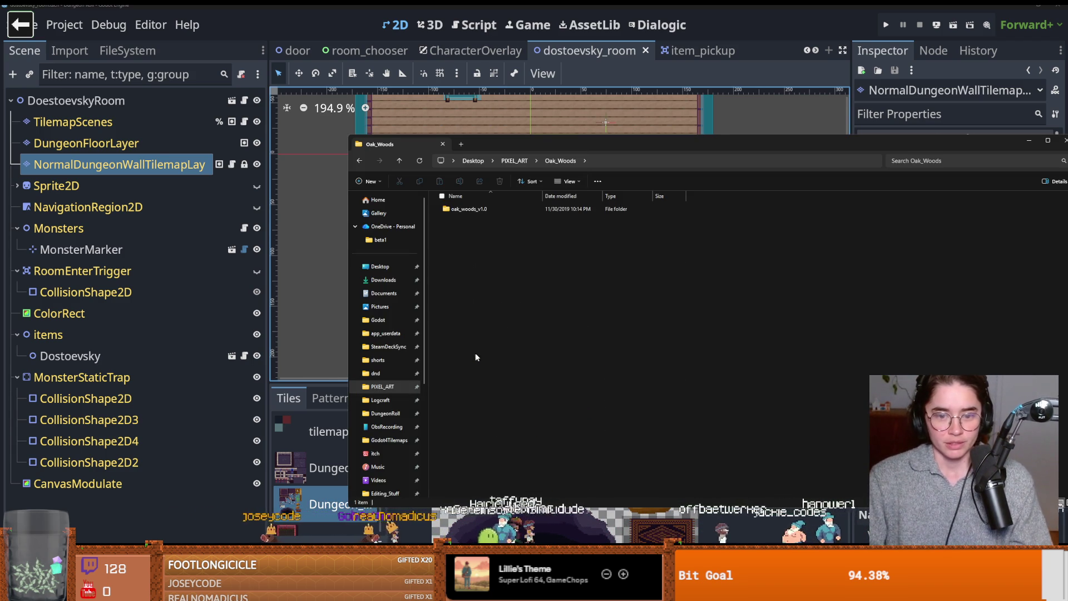
double_click(481, 209)
left_click(473, 234)
double_click(473, 234)
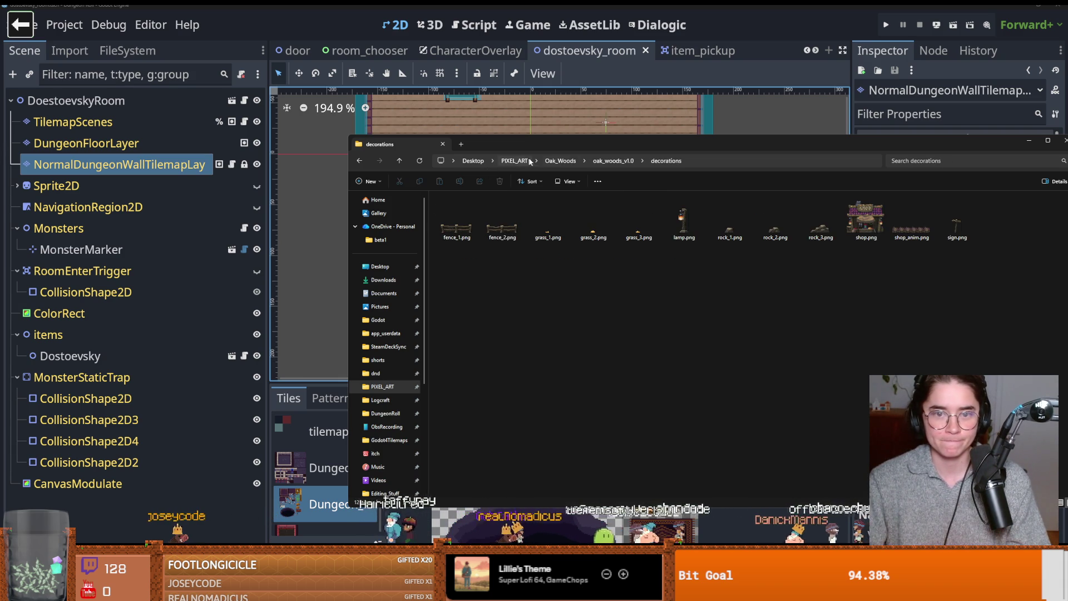
left_click(609, 161)
left_click(560, 161)
left_click(515, 161)
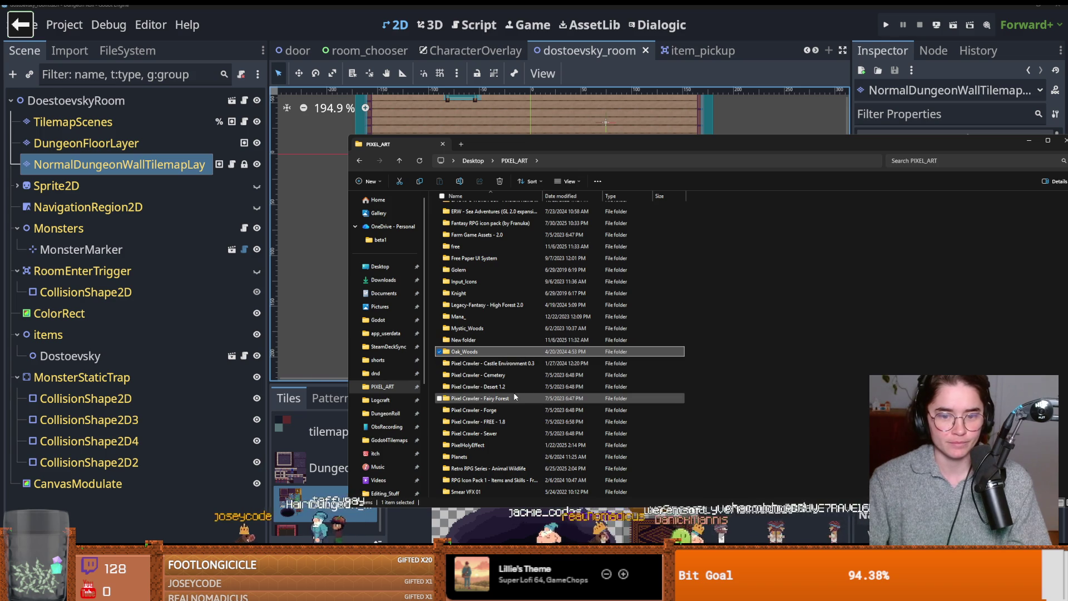
- Look through Super Asset Bundle #2's Adventure Book Bonus folder and return to PIXEL_ART
scroll(487, 437, "down", 1)
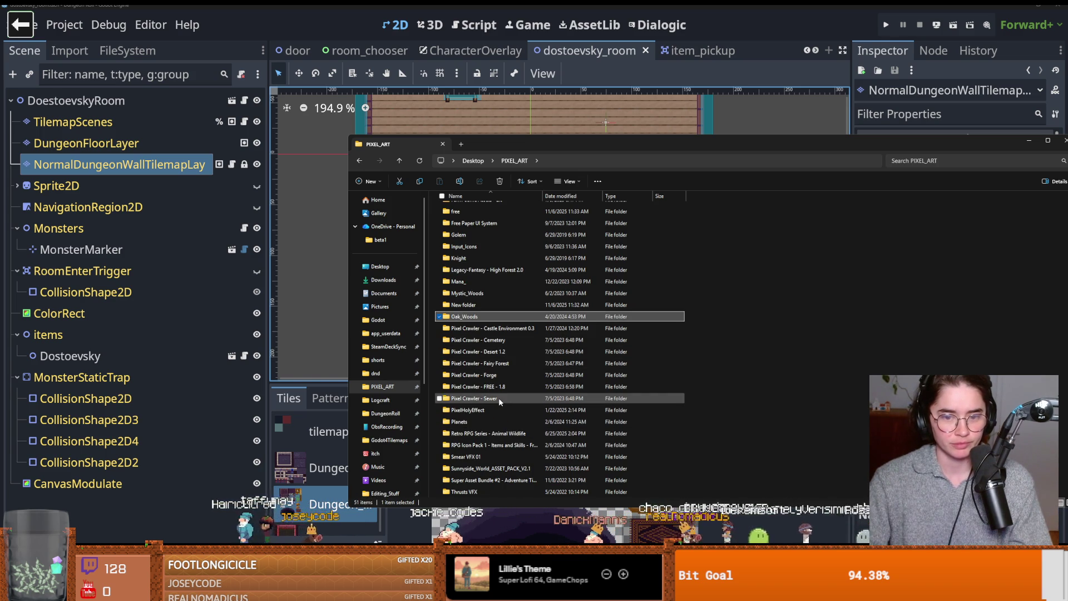
scroll(489, 423, "down", 1)
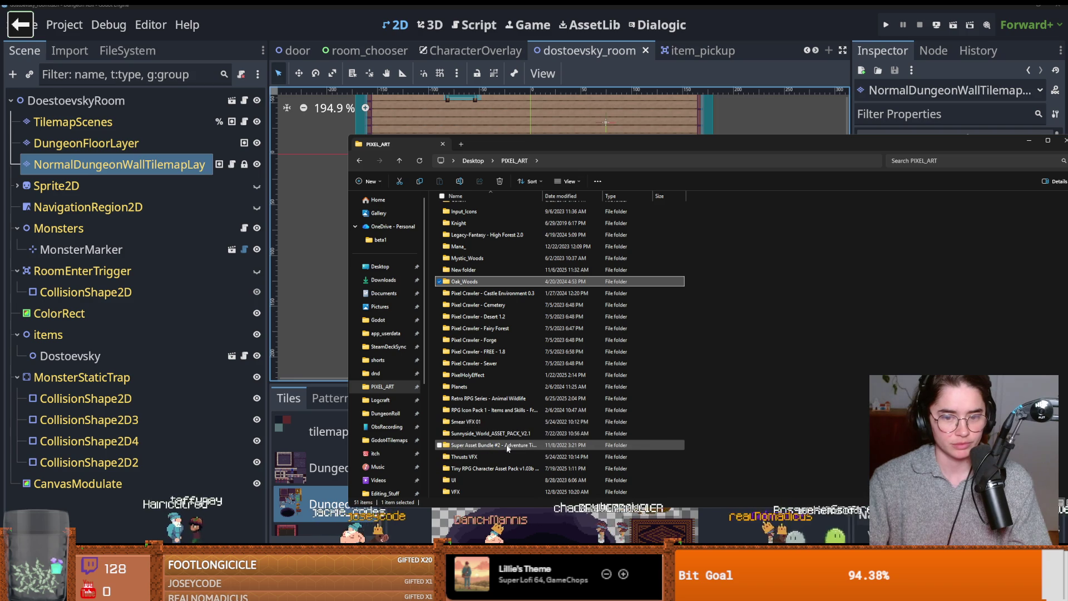
double_click(506, 445)
double_click(482, 209)
left_click(643, 161)
left_click(514, 161)
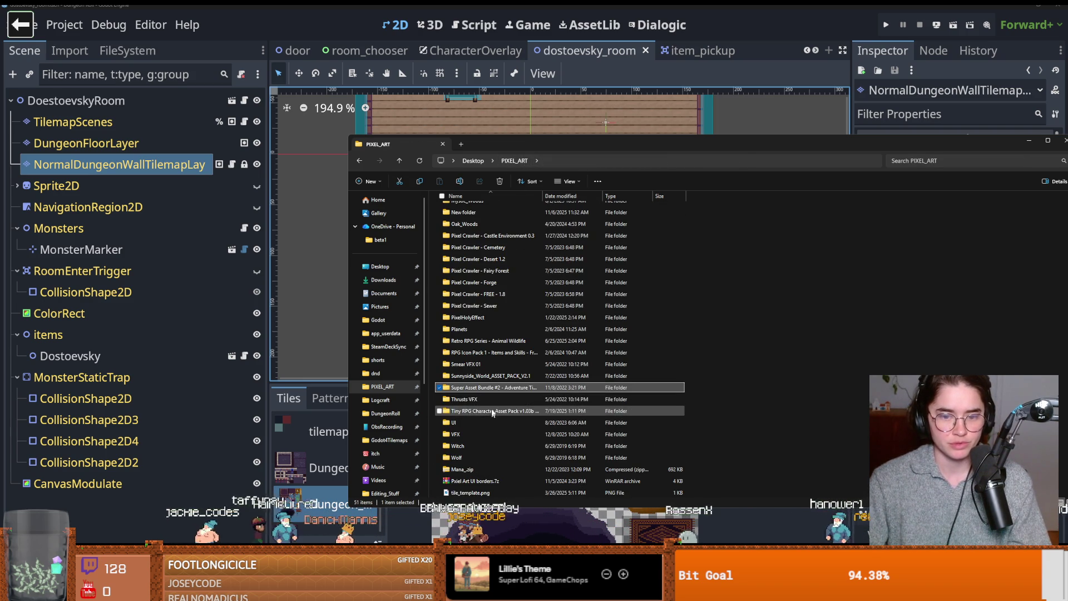
- Open 2D Pixel Dungeon Asset Pack v2.0 down to items and trap_animation, then back up
scroll(477, 445, "up", 5)
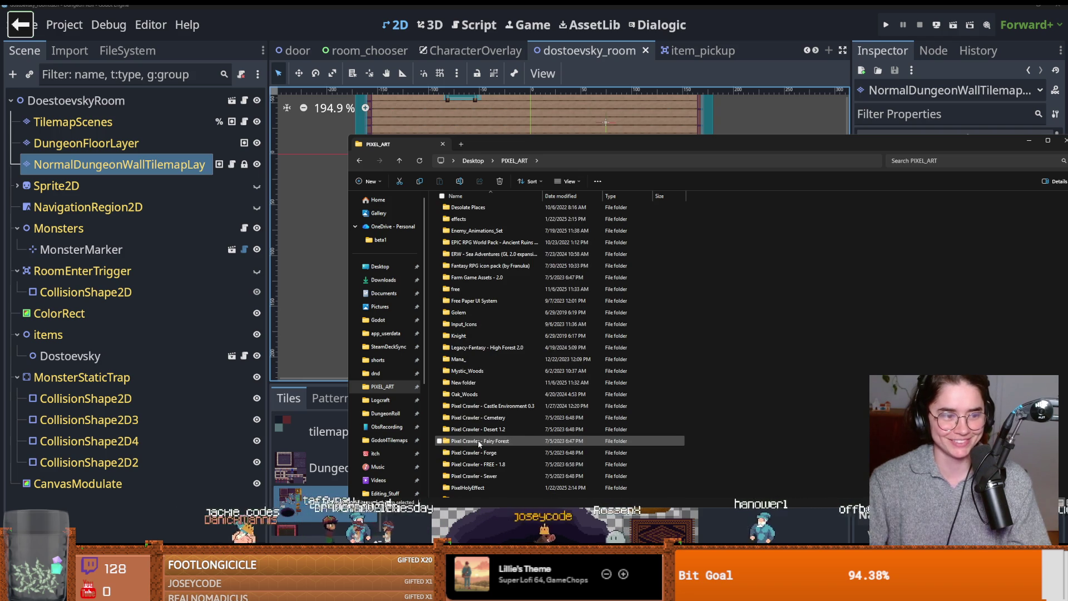
scroll(479, 442, "up", 4)
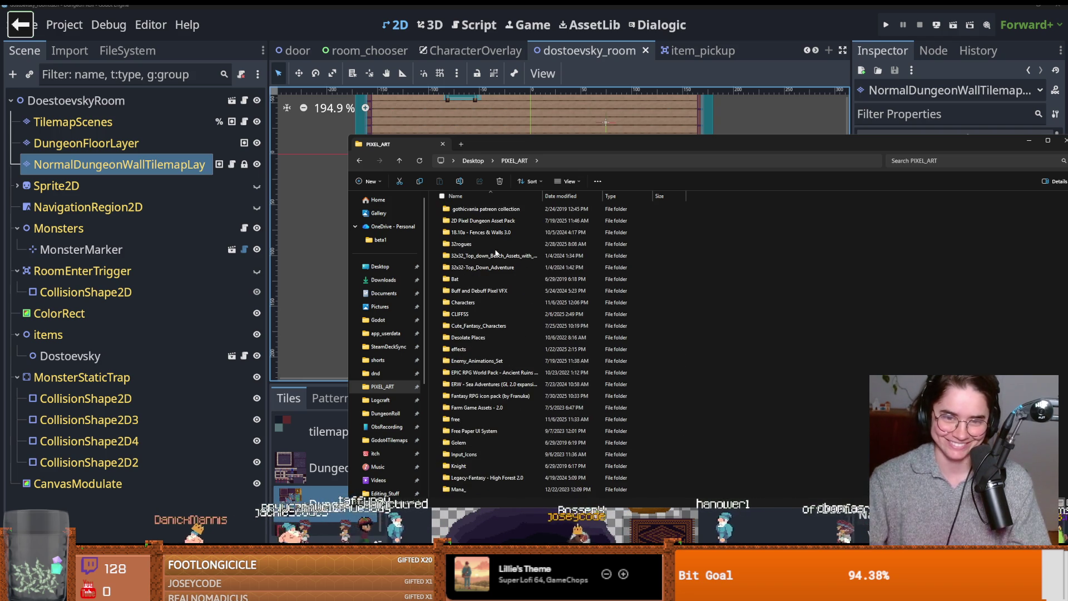
double_click(494, 221)
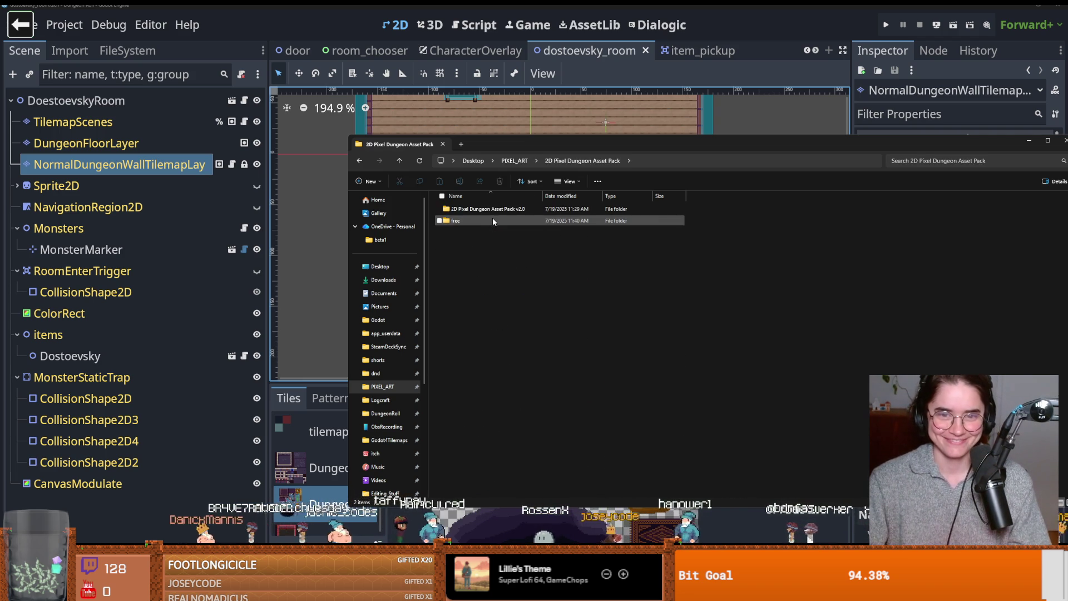
double_click(485, 211)
double_click(480, 210)
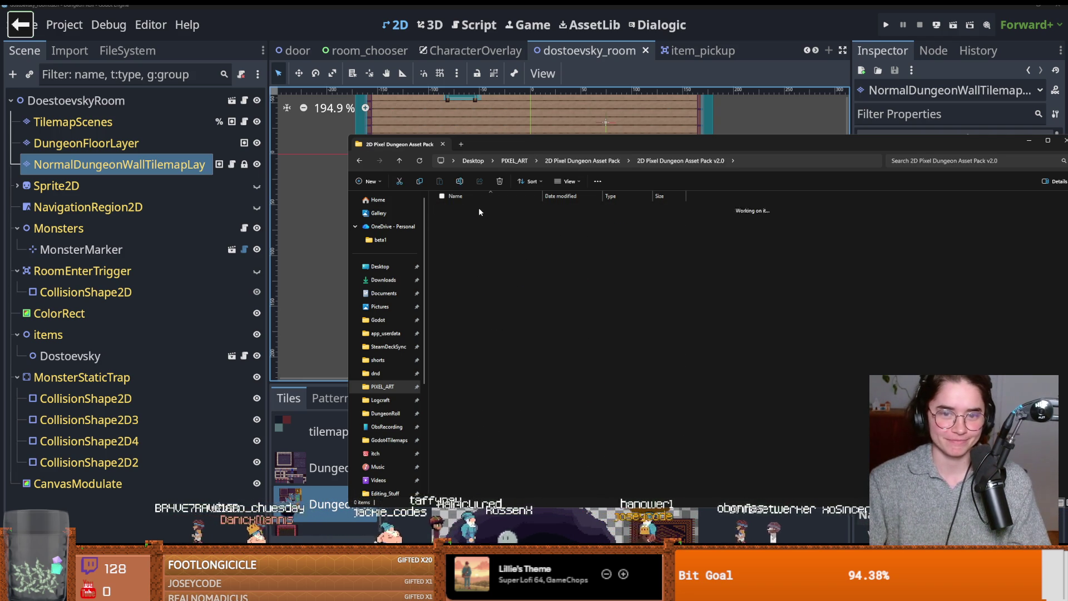
double_click(485, 244)
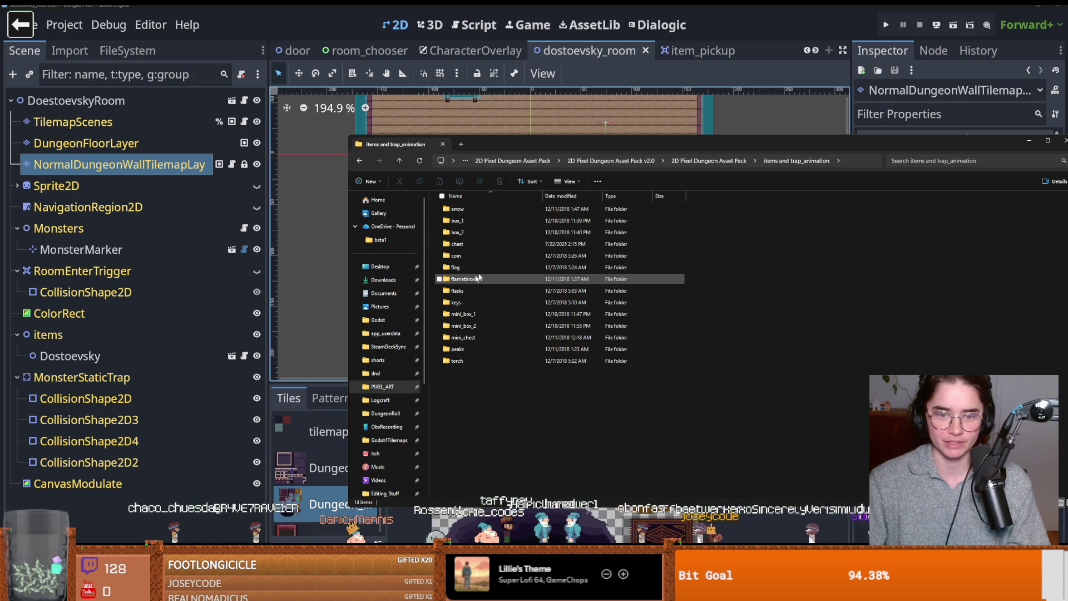
left_click(611, 161)
left_click(558, 162)
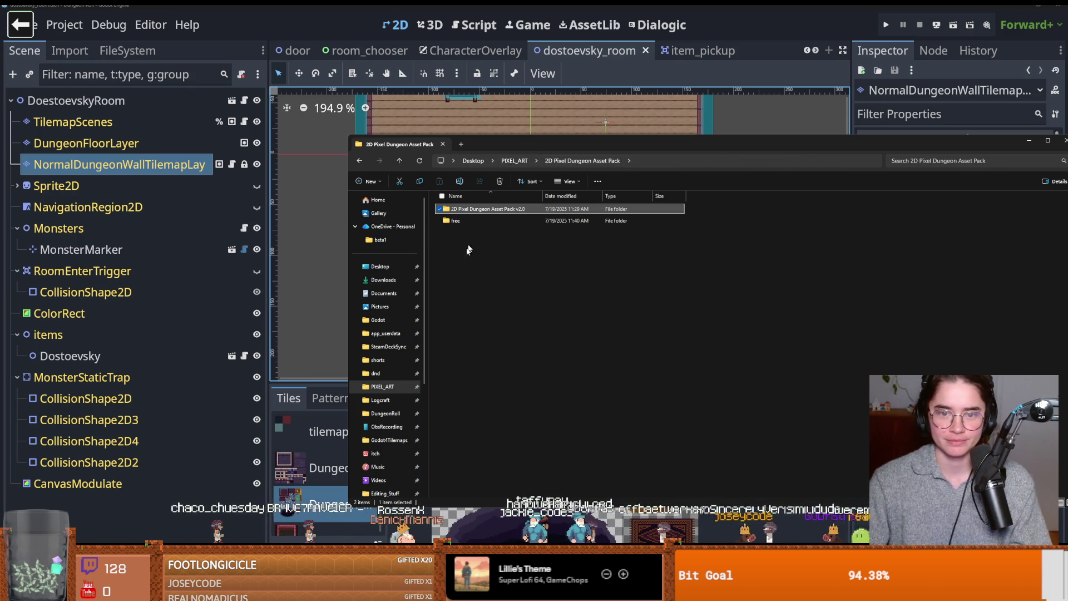
- Peek into the Fantasy RPG icon pack and Farm Game Assets - 2.0 folders in PIXEL_ART
left_click(515, 161)
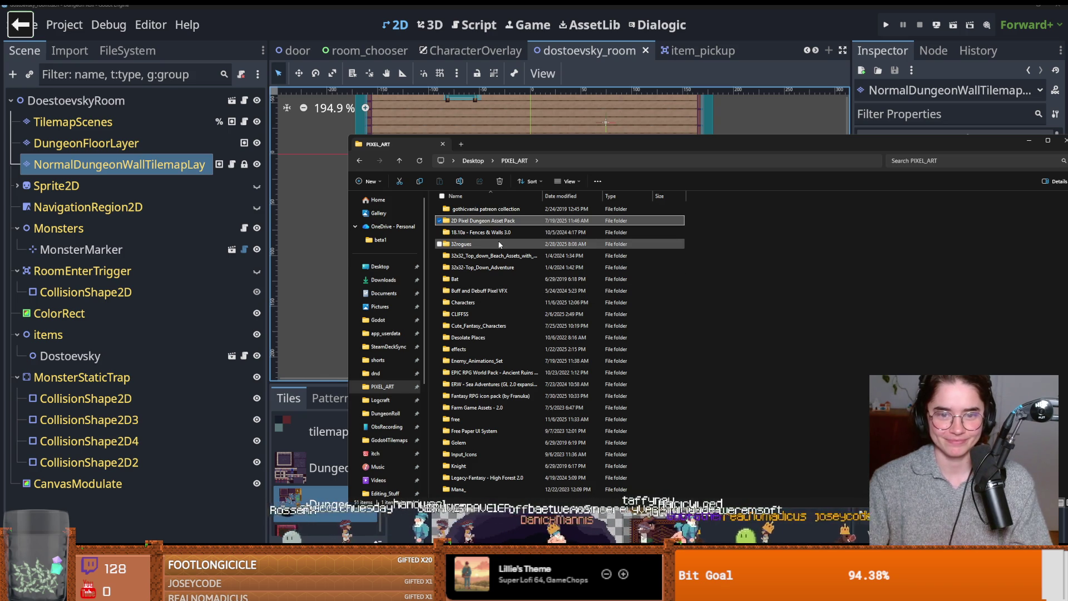
scroll(504, 356, "down", 1)
scroll(512, 362, "down", 1)
double_click(498, 328)
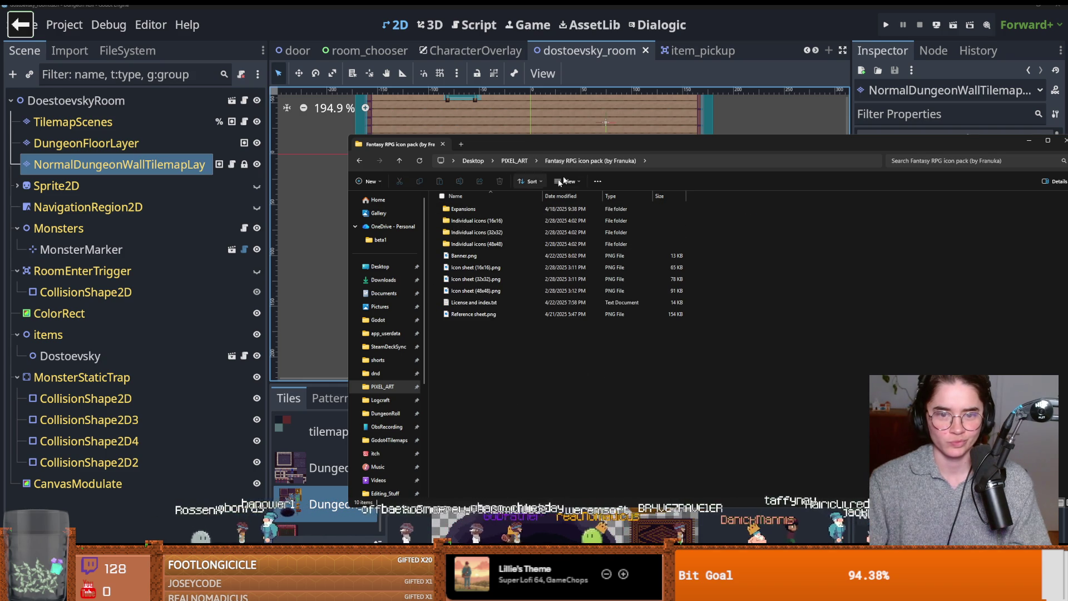
left_click(514, 161)
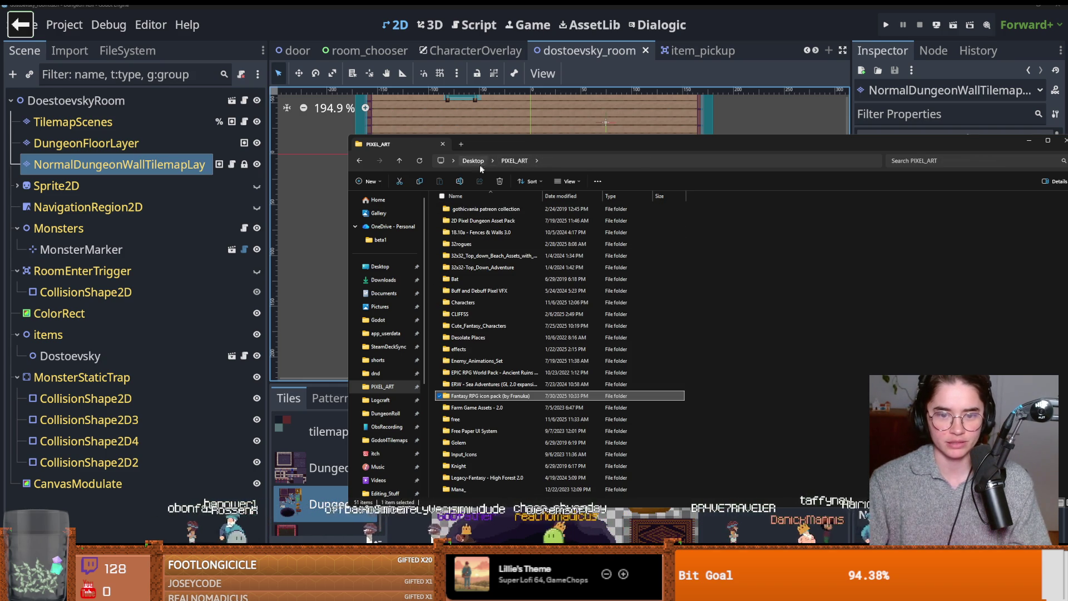
double_click(481, 375)
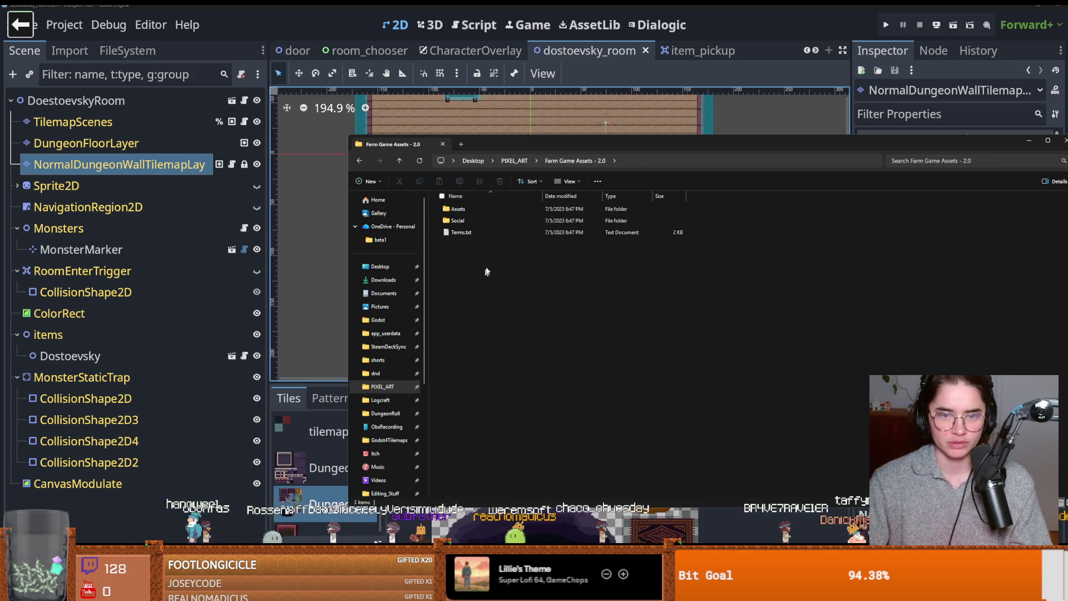
left_click(507, 161)
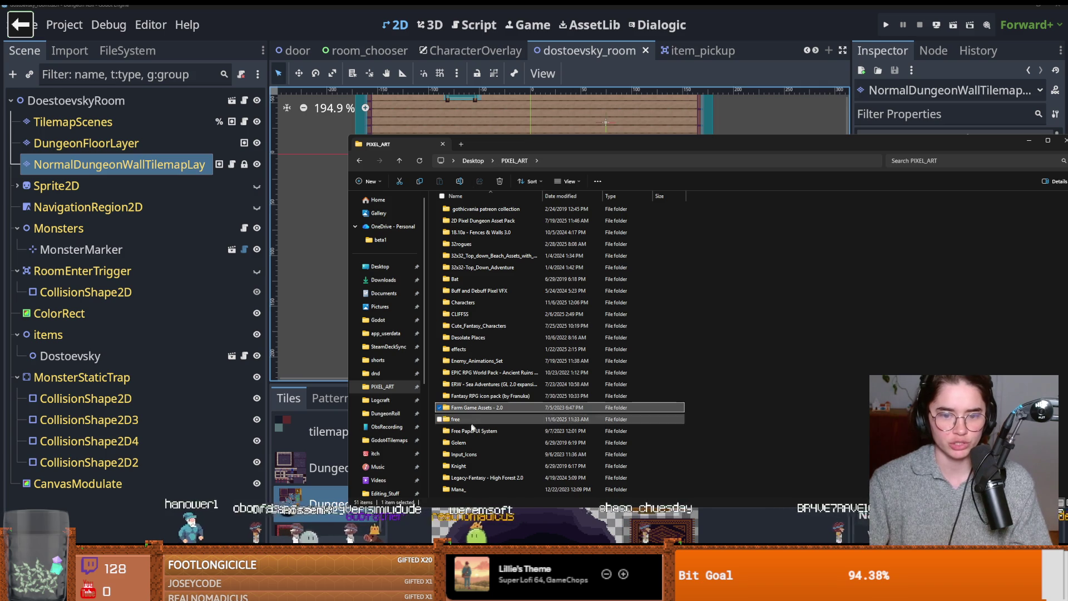
- Open Legacy-Fantasy - High Forest 2.0 > 2.3 > Assets and launch Buildings.aseprite
scroll(473, 418, "down", 2)
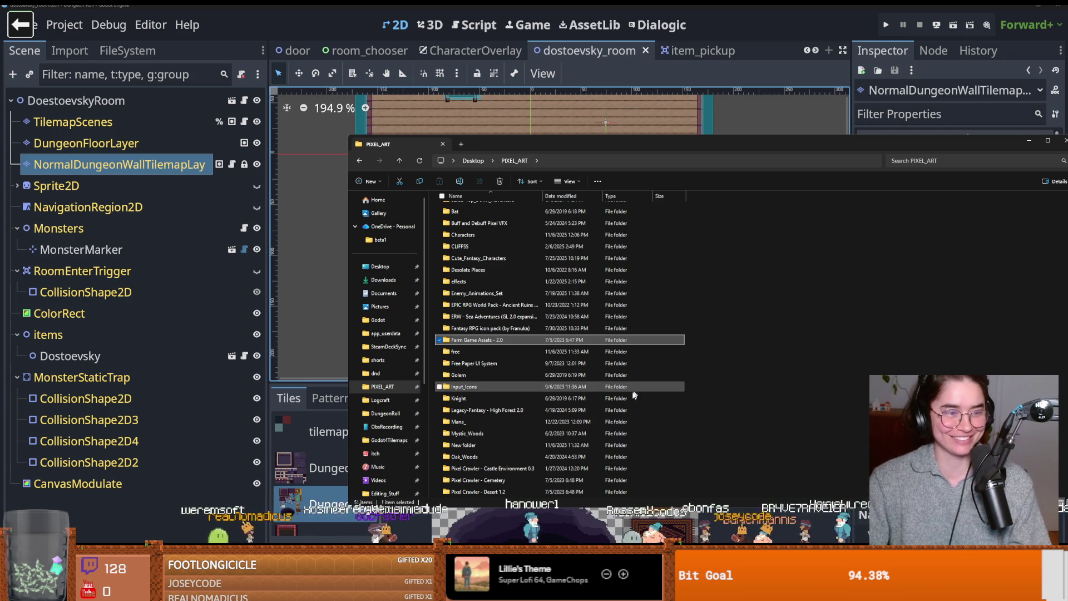
scroll(547, 398, "down", 1)
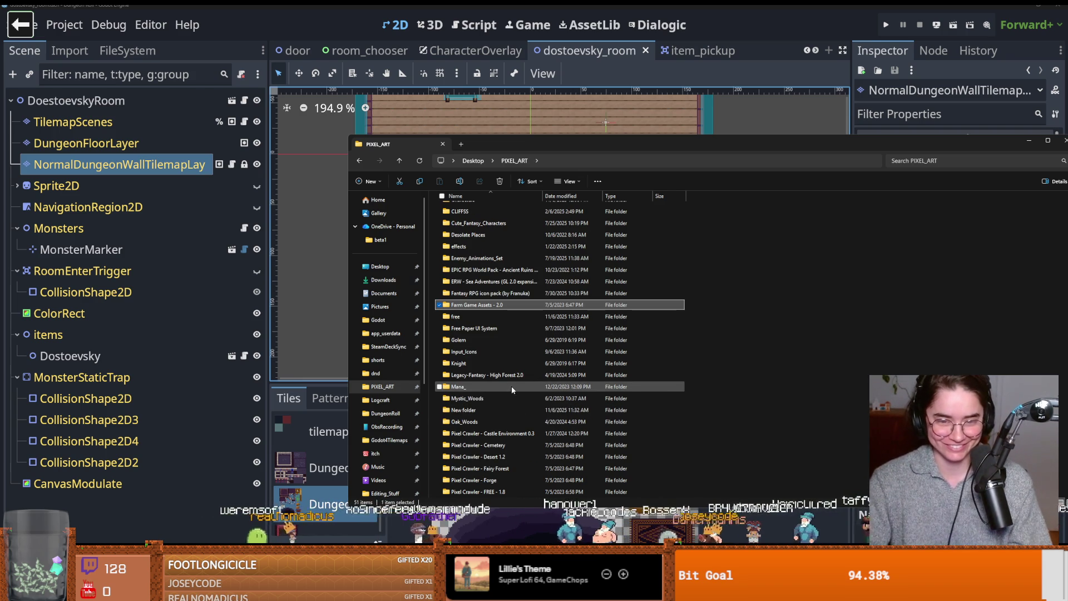
left_click(505, 377)
double_click(504, 376)
double_click(504, 209)
double_click(472, 210)
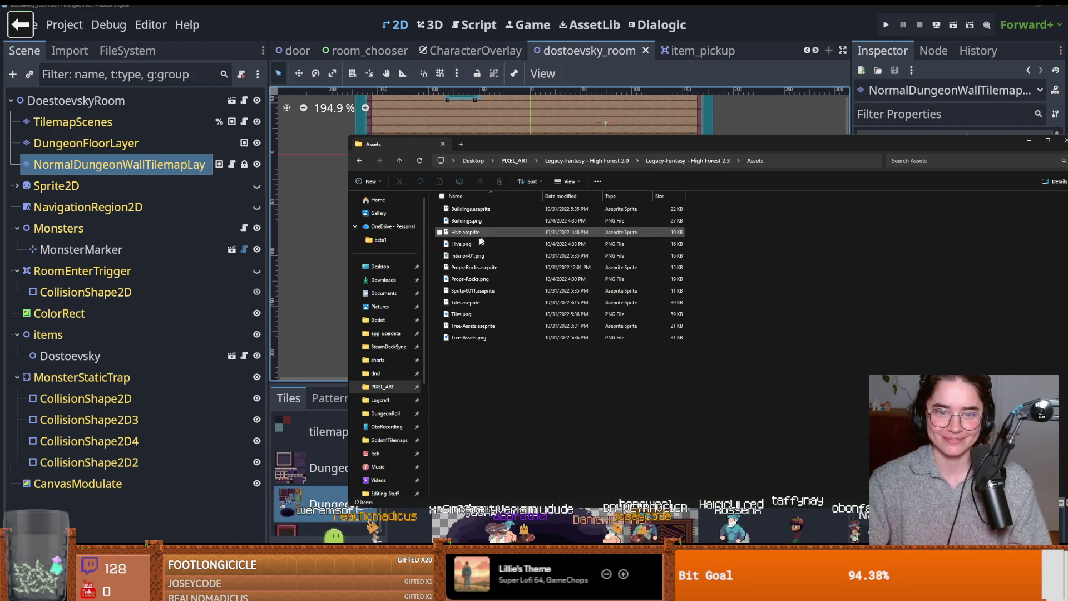
left_click(476, 212)
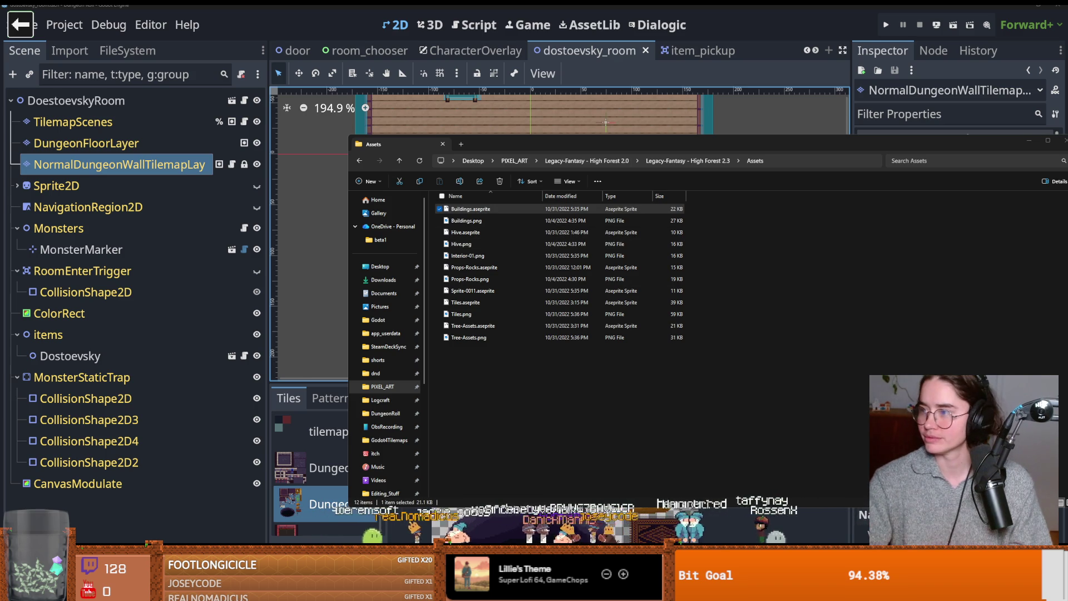
key("Return")
- Zoom around the Buildings sprite sheet to find the barrel tile, then return to the Assets folder
scroll(643, 185, "up", 2)
scroll(557, 222, "down", 2)
scroll(534, 254, "up", 2)
scroll(534, 253, "down", 2)
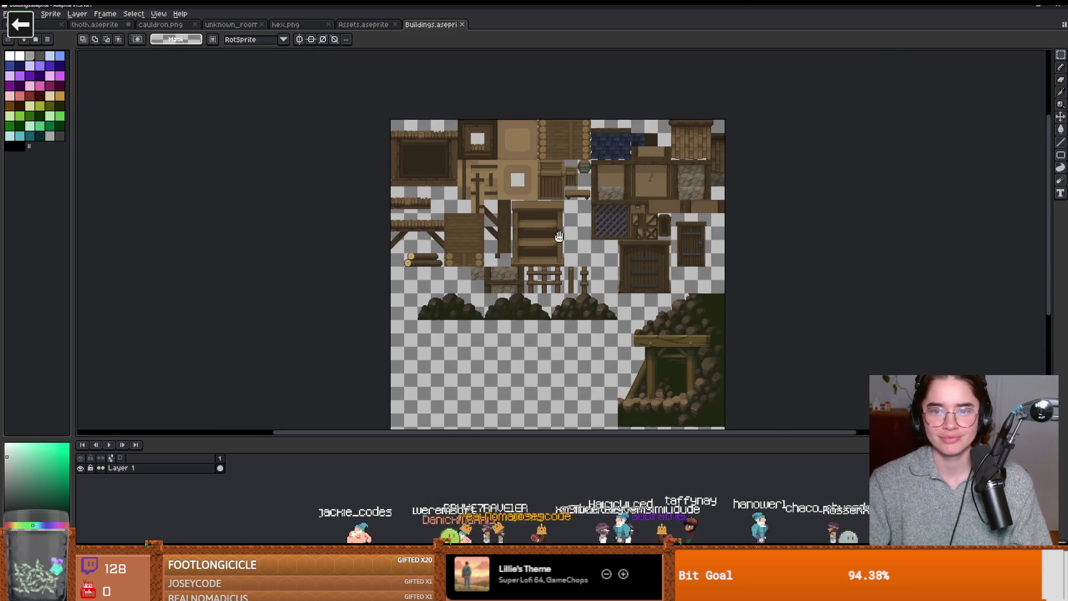
scroll(545, 253, "up", 2)
scroll(651, 255, "up", 1)
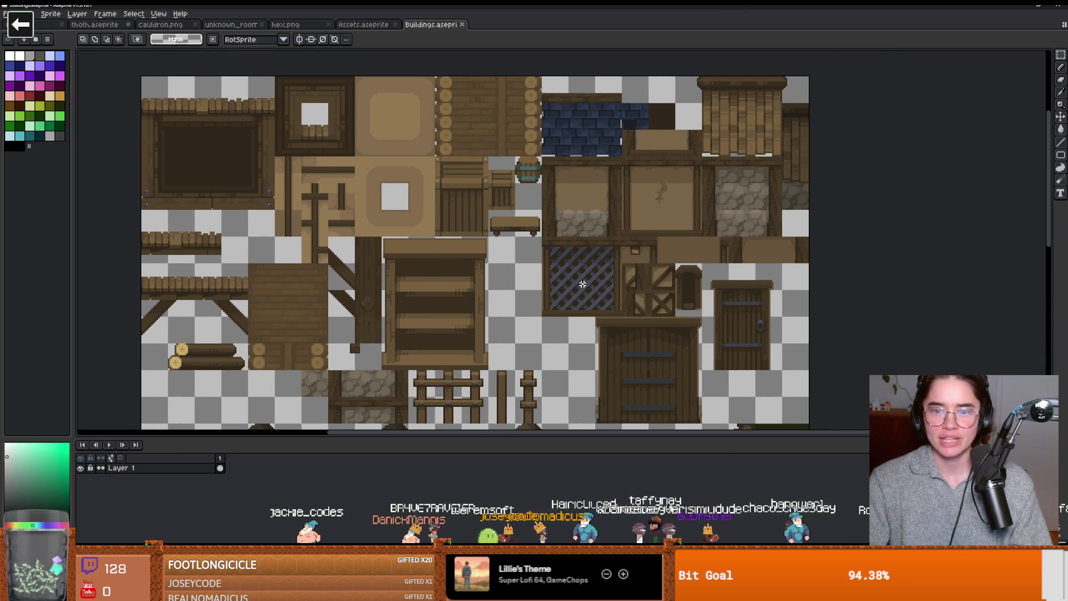
scroll(604, 289, "up", 2)
scroll(683, 262, "down", 1)
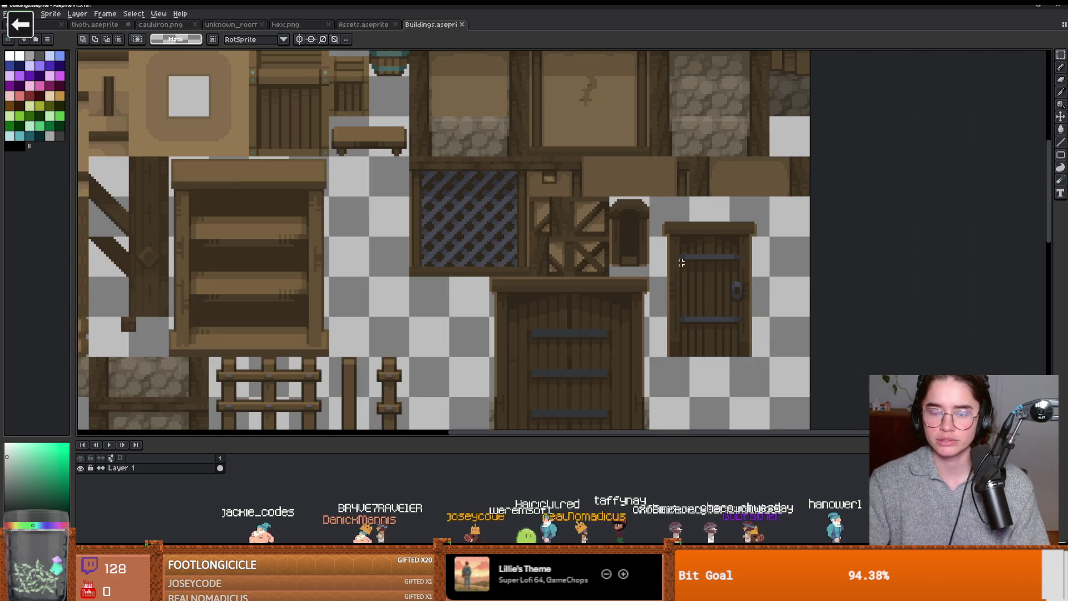
scroll(683, 263, "down", 1)
scroll(642, 264, "down", 1)
scroll(559, 208, "up", 3)
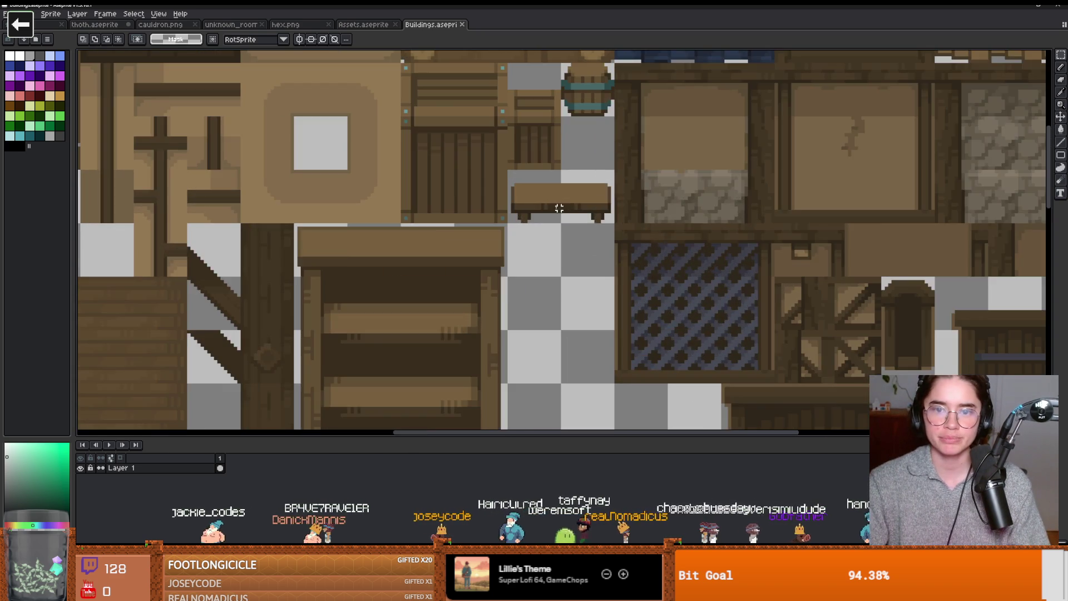
scroll(560, 207, "down", 2)
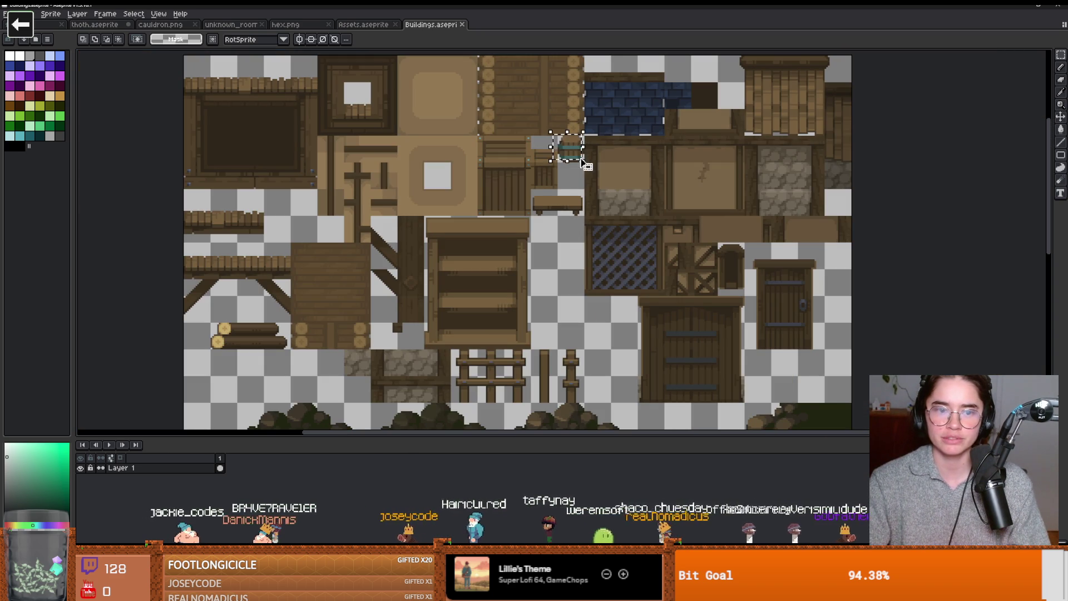
scroll(573, 164, "up", 2)
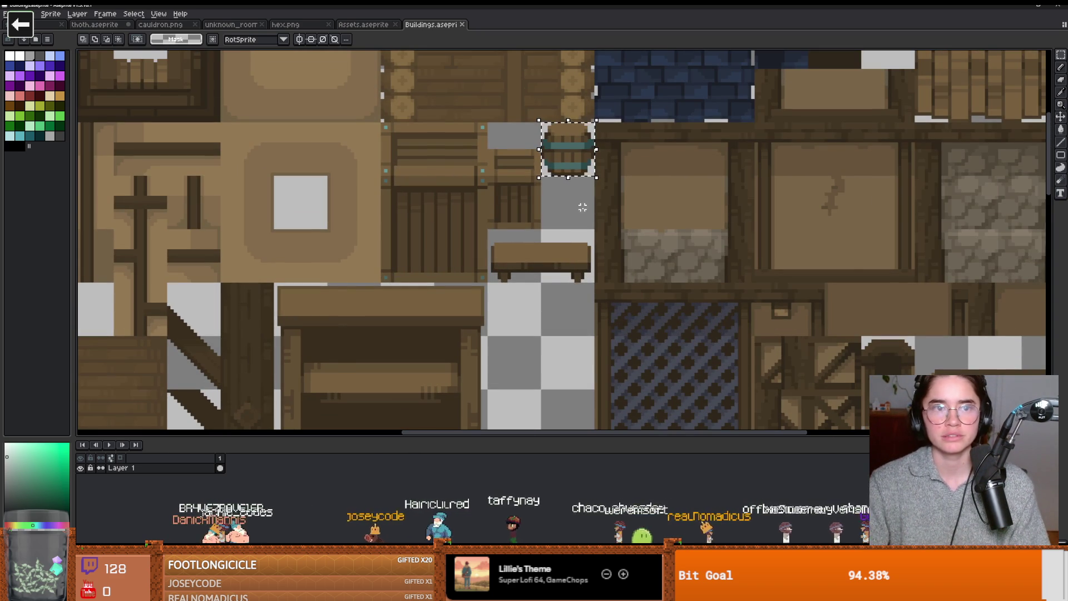
key("alt+Tab")
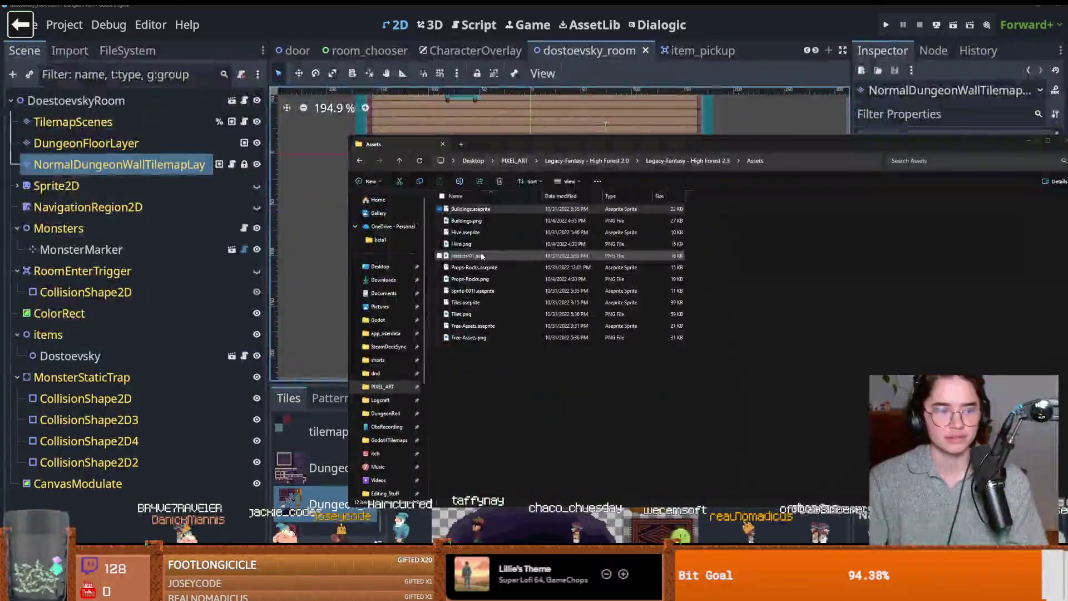
- Move the Explorer window aside and show Godot's FileSystem with the dungeon assets
left_click_drag(558, 145, 542, 228)
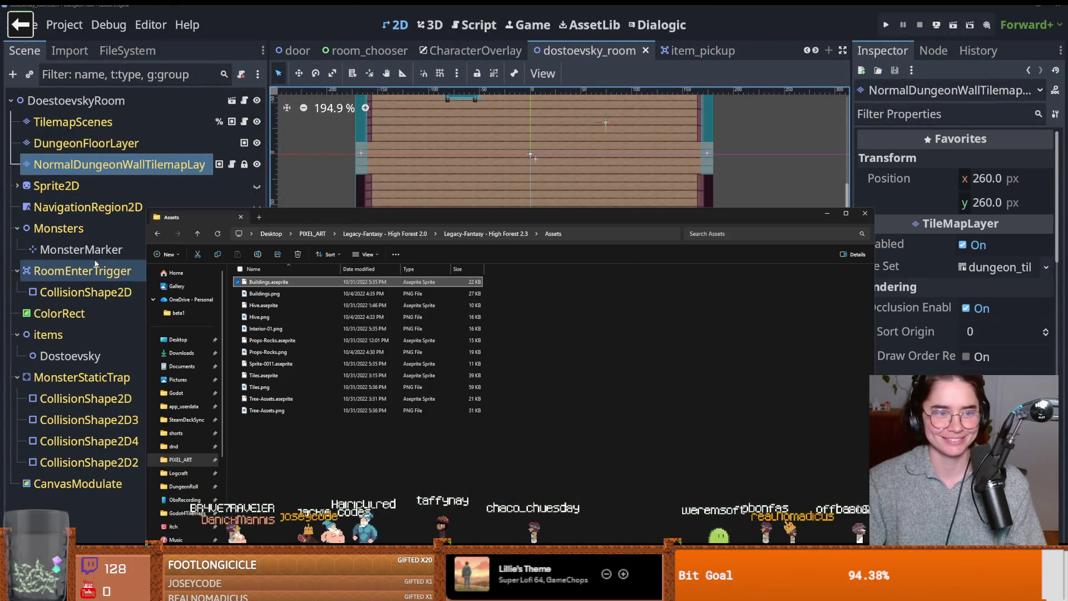
left_click(83, 271)
left_click(127, 51)
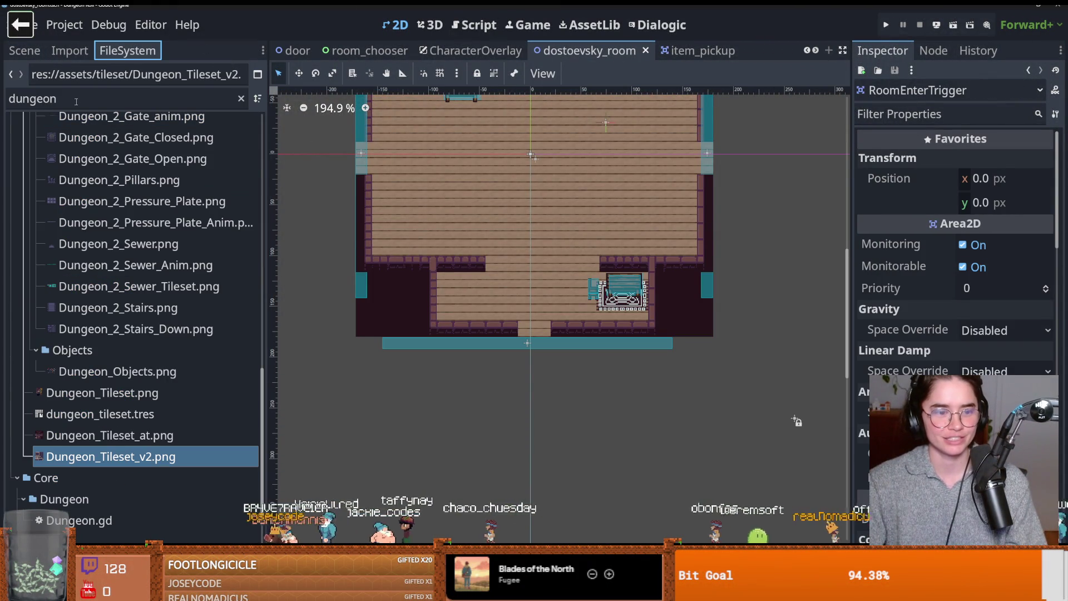
- Preview Dungeon_Tileset_at, Dungeon_Tileset_v2, Dungeon_Objects and Dungeon_Tileset PNGs, revealing Dungeon_Tileset.png in File Manager
left_click(89, 436)
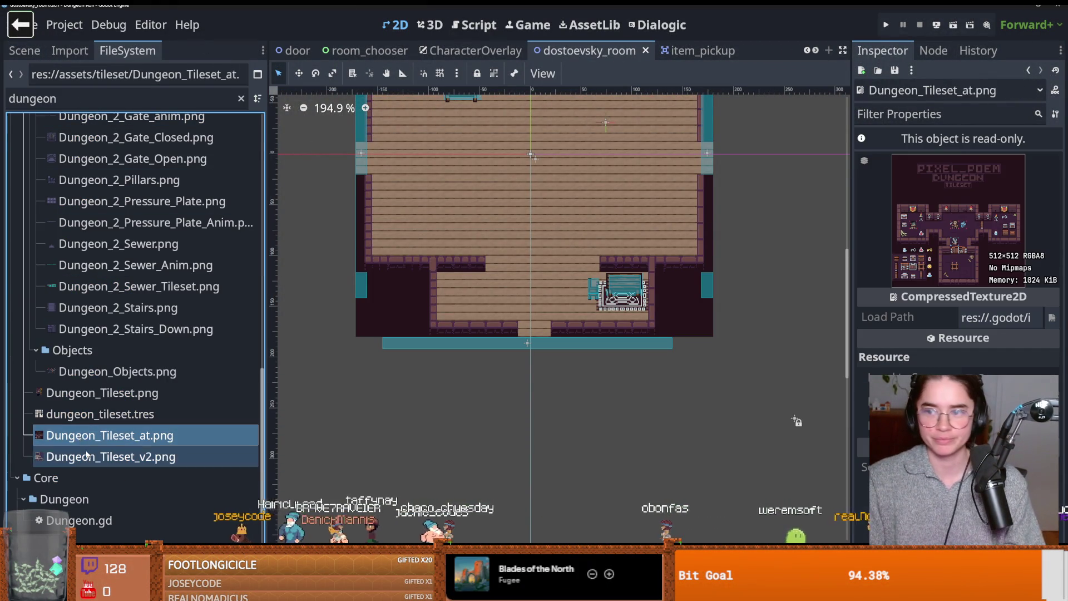
left_click(86, 453)
left_click(104, 378)
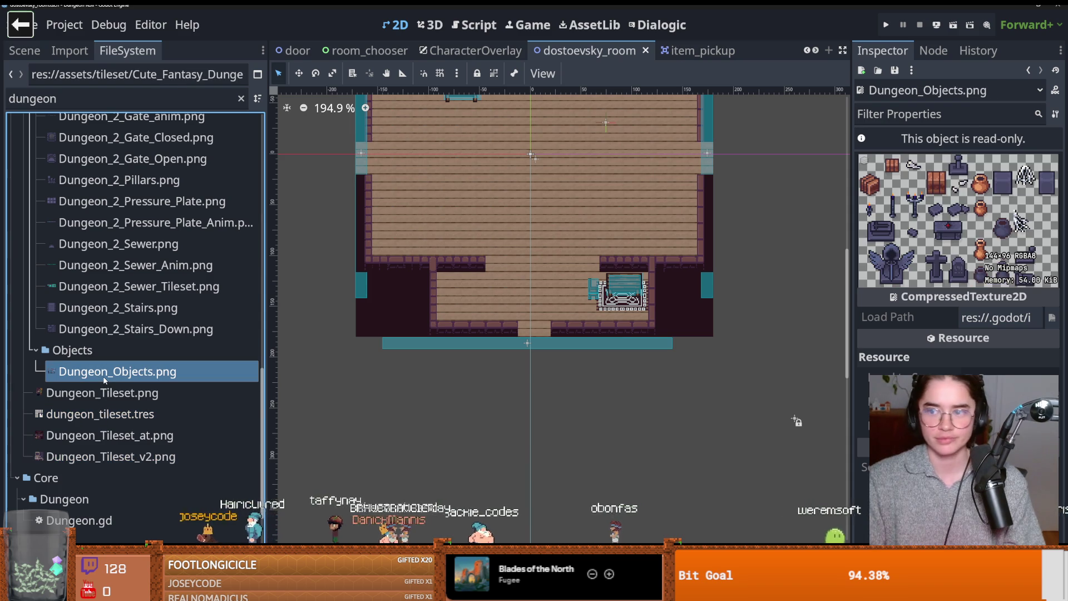
left_click(100, 393)
right_click(104, 392)
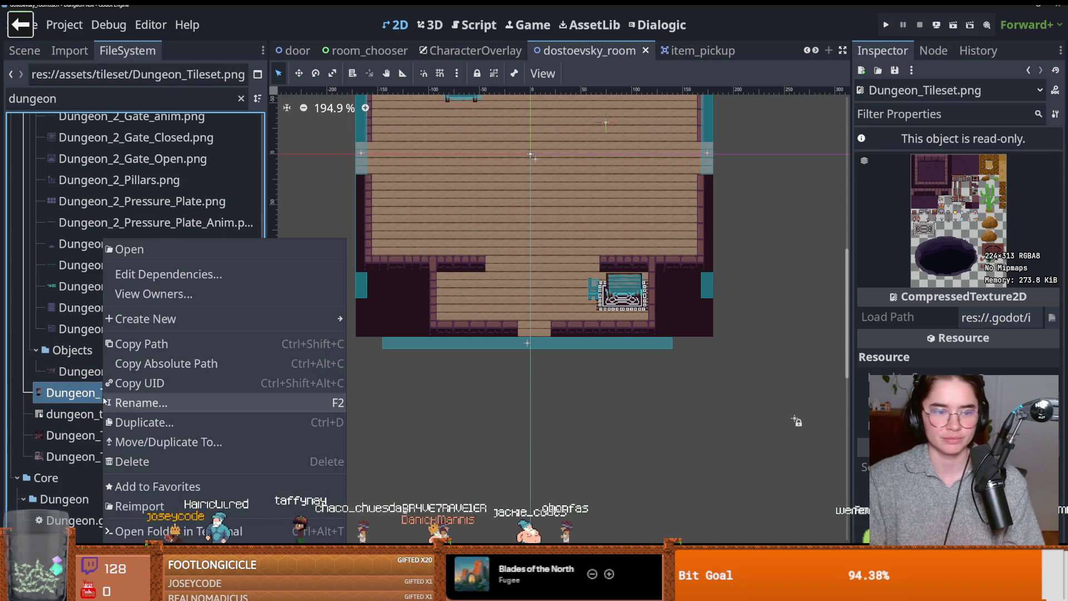
left_click(797, 421)
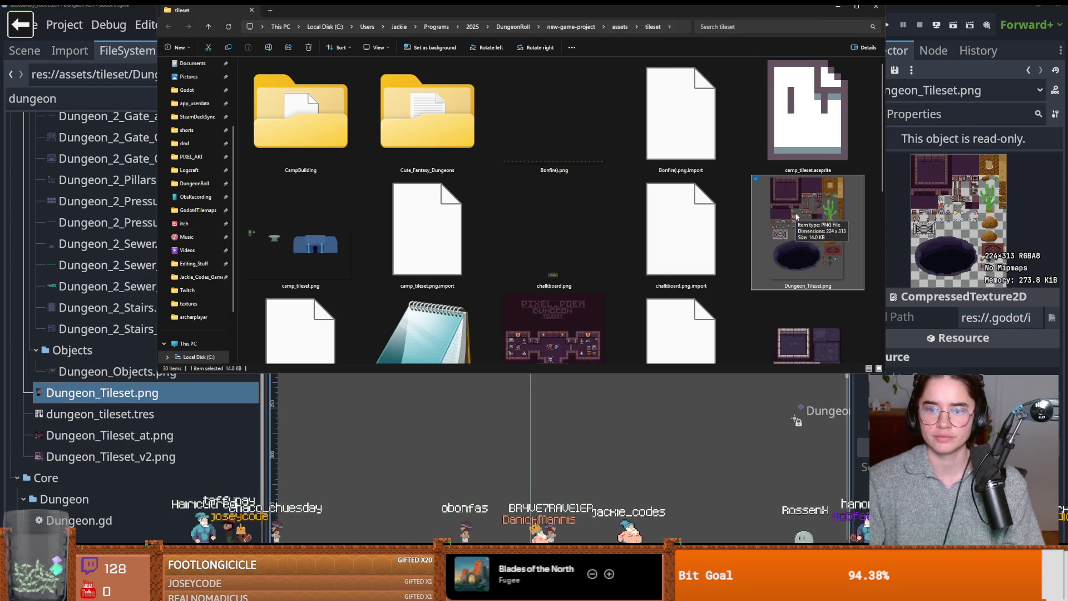
- Open Dungeon_Tileset.png in Aseprite, move the barrel tile beside the cactus, and return to Buildings
scroll(797, 218, "down", 1)
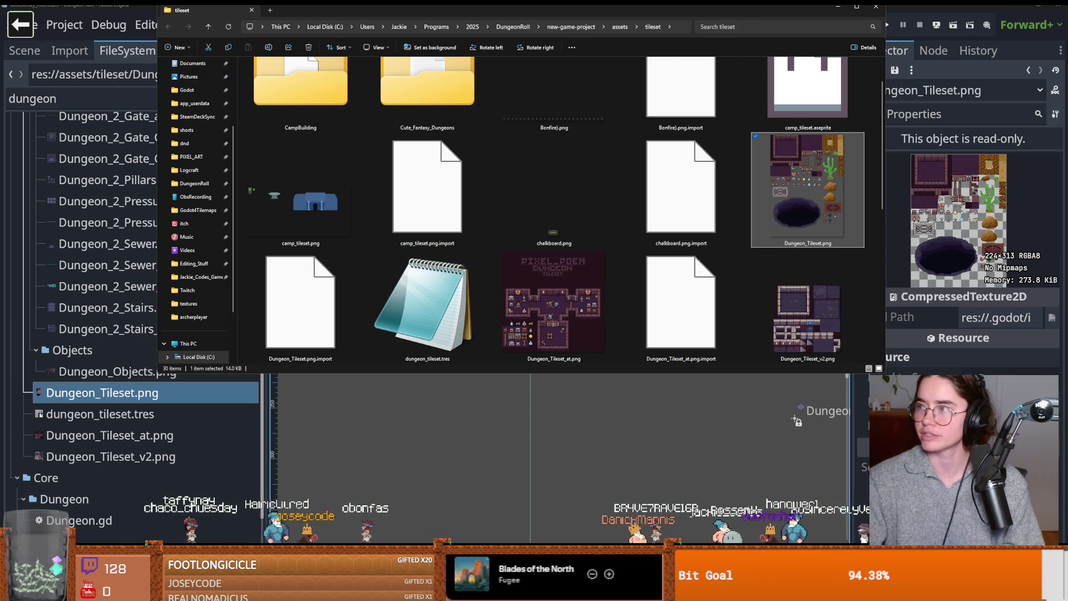
double_click(796, 218)
scroll(600, 240, "up", 3)
mouse_move(955, 236)
left_mouse_down()
mouse_move(757, 167)
mouse_move(787, 161)
left_mouse_up()
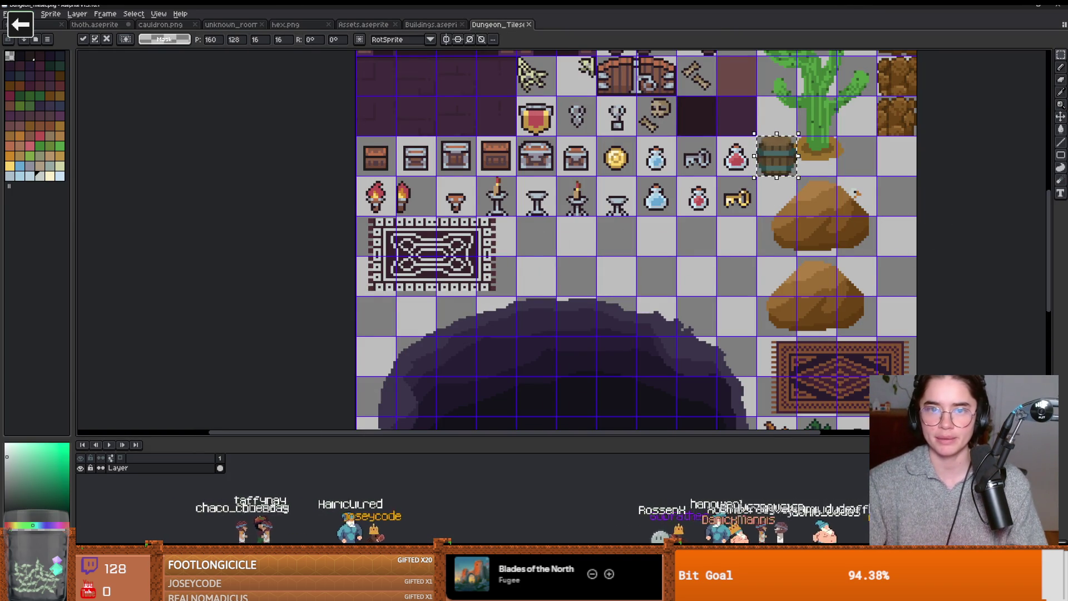
left_click(431, 24)
key("ctrl+v")
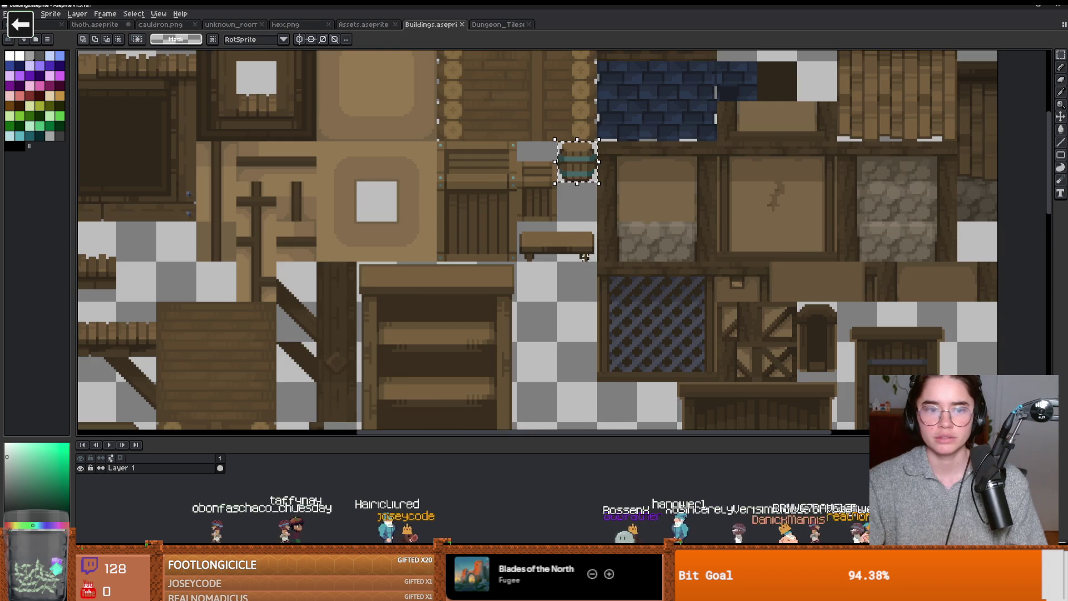
- Marquee-select the small wooden bench tile in Buildings.aseprite, then open Interior-01.png in the image viewer
scroll(584, 258, "down", 2)
scroll(612, 234, "up", 1)
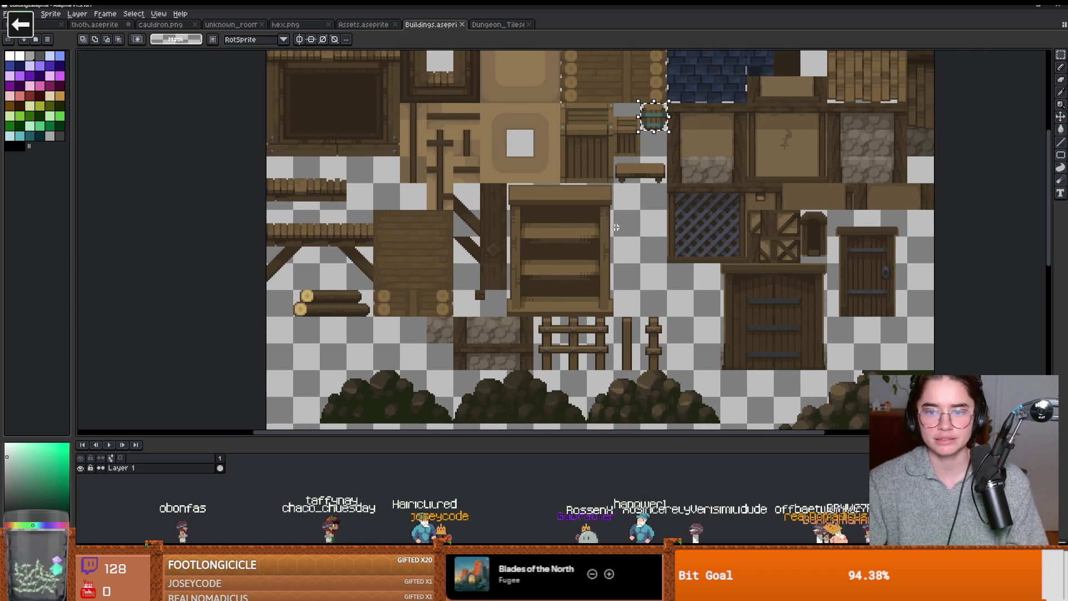
scroll(618, 228, "up", 2)
left_click_drag(611, 193, 646, 204)
scroll(645, 203, "down", 2)
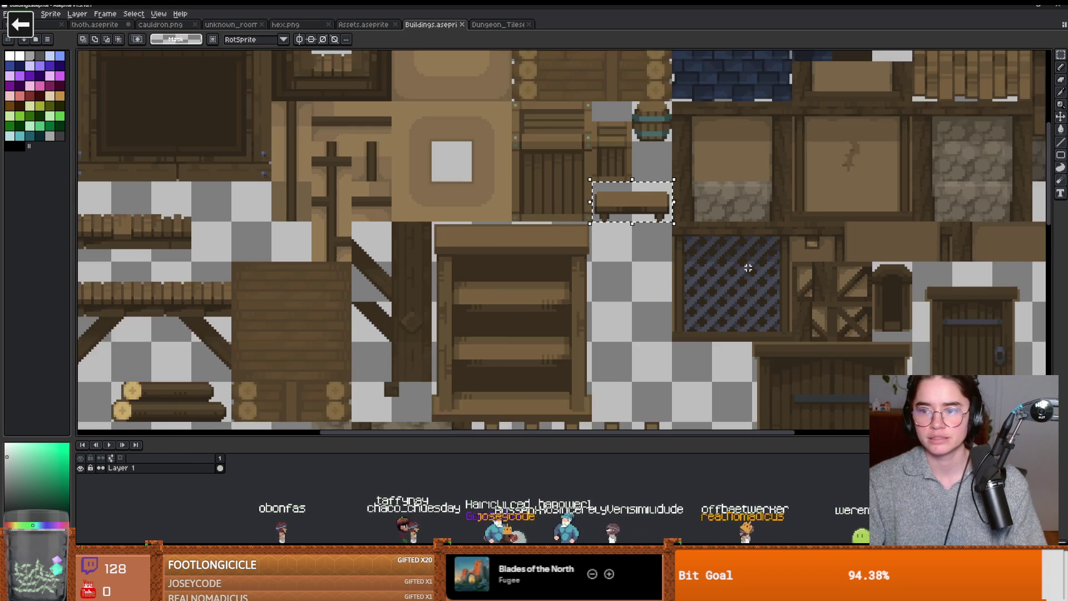
scroll(639, 295, "up", 1)
scroll(723, 261, "down", 1)
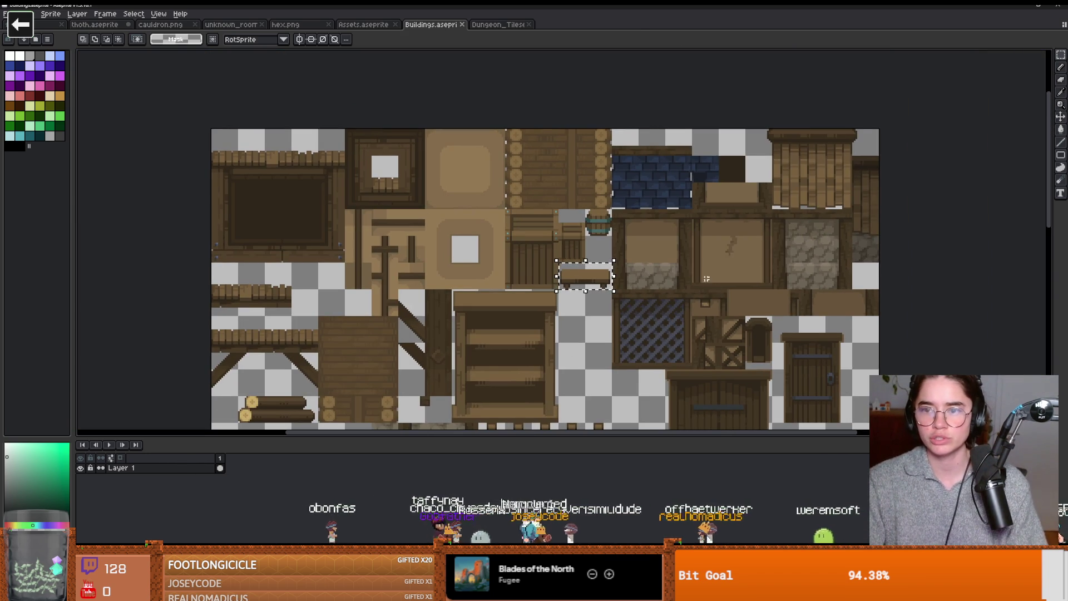
scroll(643, 234, "up", 1)
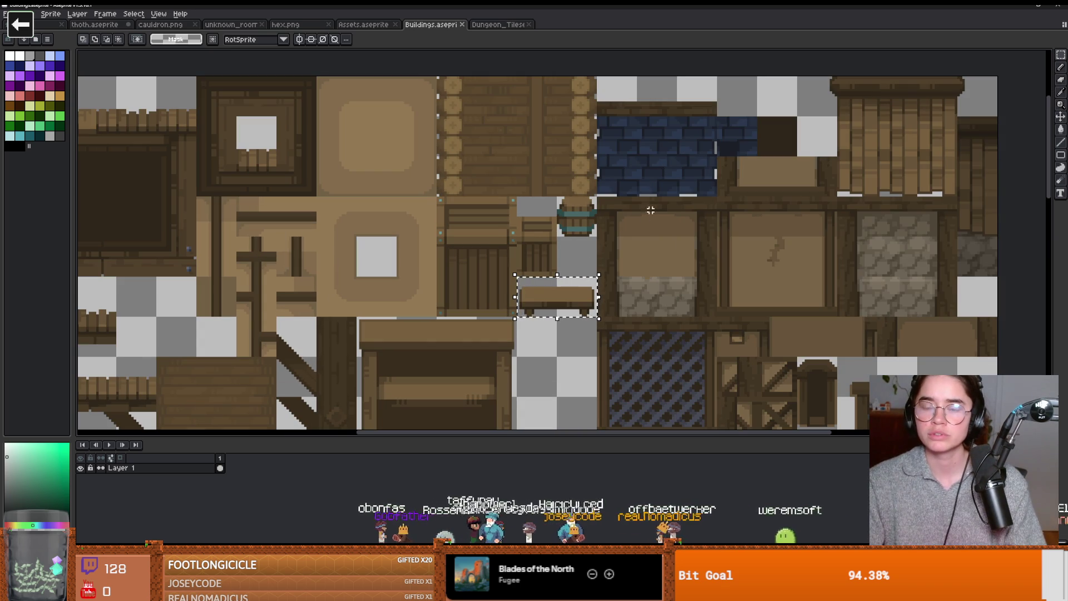
left_click_drag(637, 192, 689, 184)
scroll(582, 217, "down", 1)
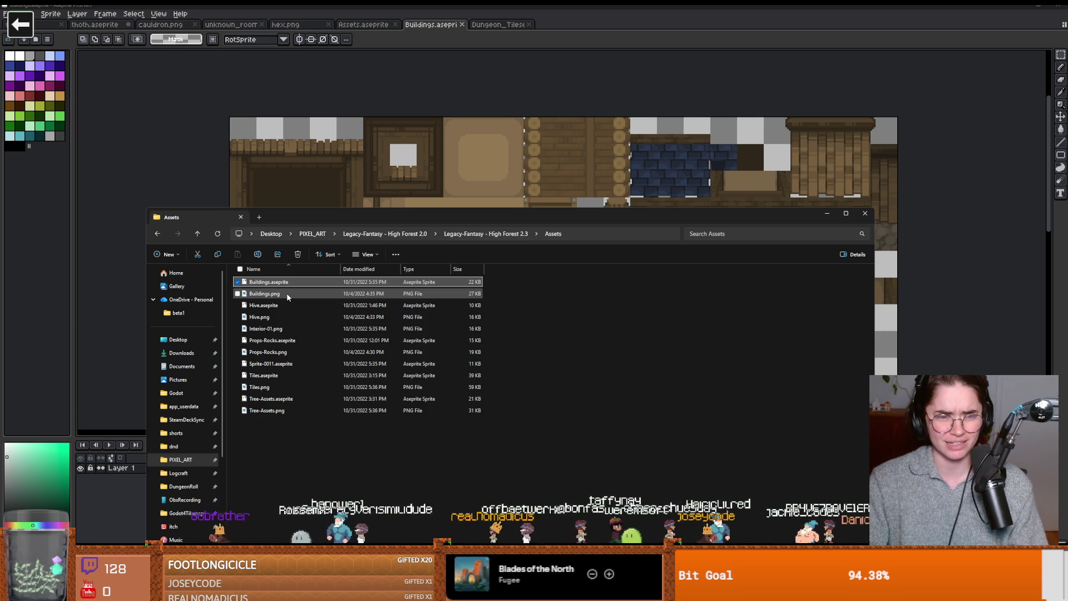
double_click(281, 328)
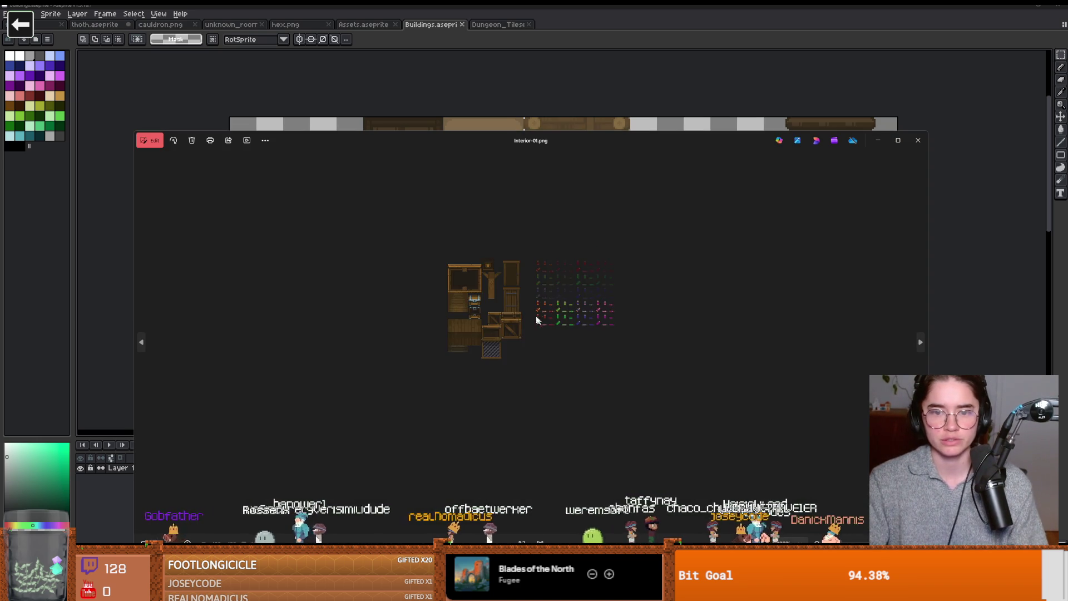
- Zoom over the Interior-01.png sprite sheet in Photos, then close it
scroll(474, 303, "up", 1)
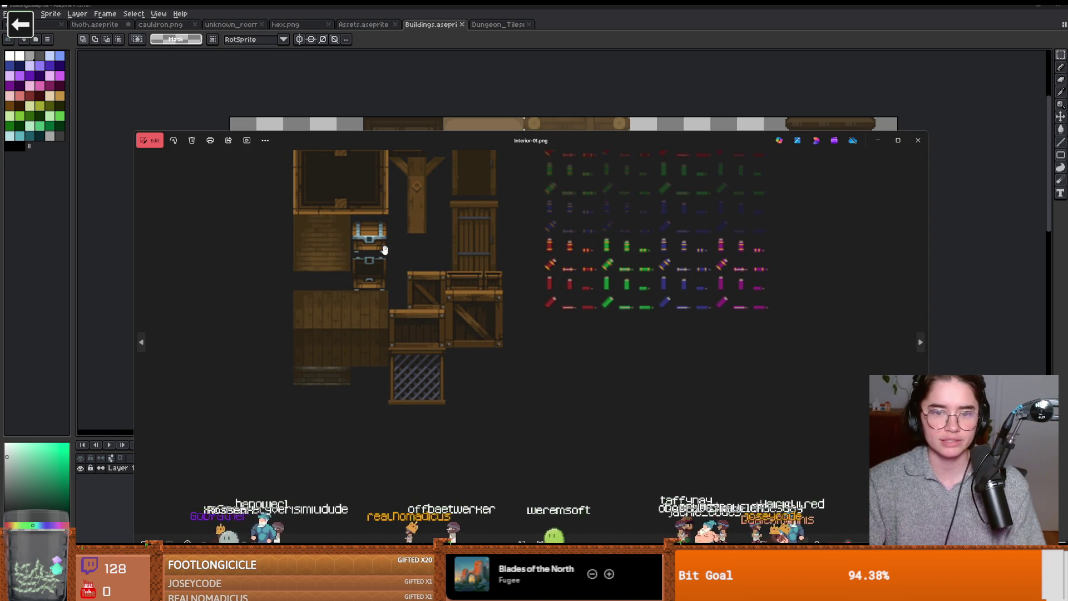
scroll(406, 284, "up", 1)
scroll(428, 301, "up", 1)
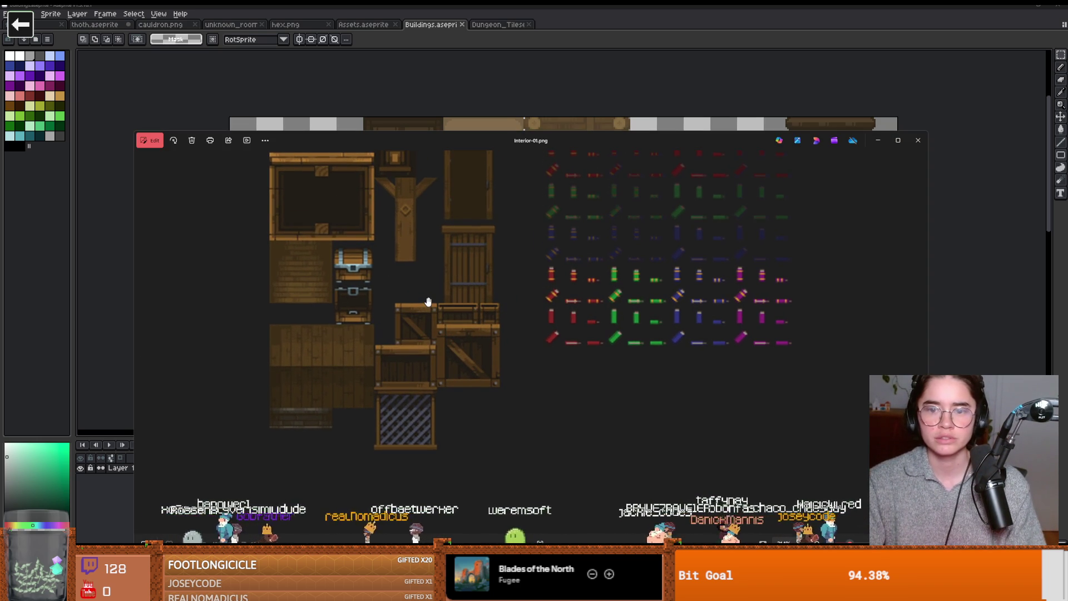
scroll(534, 309, "up", 2)
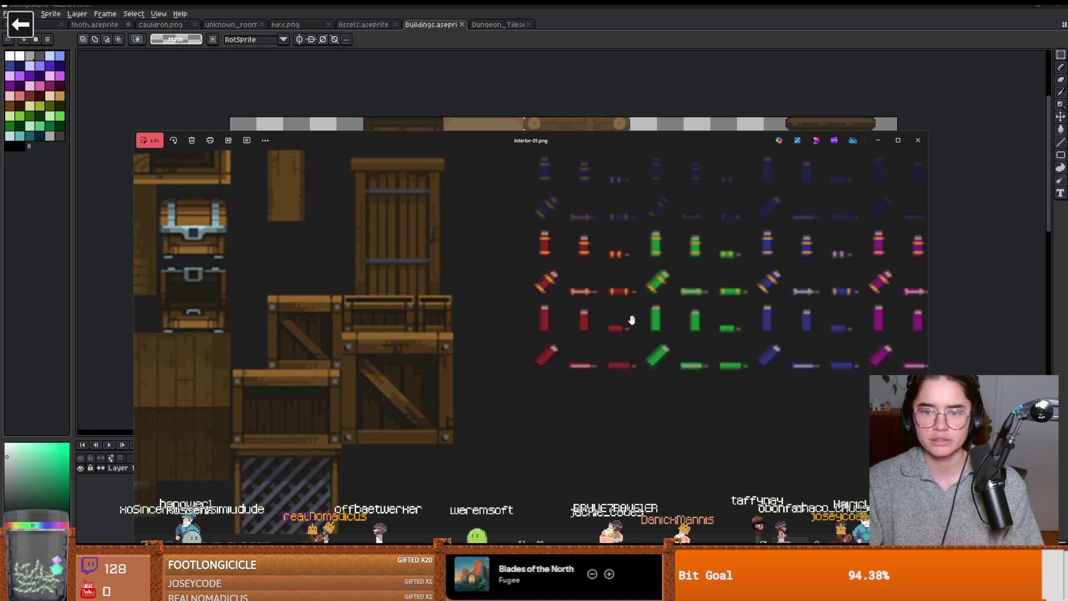
scroll(360, 337, "down", 3)
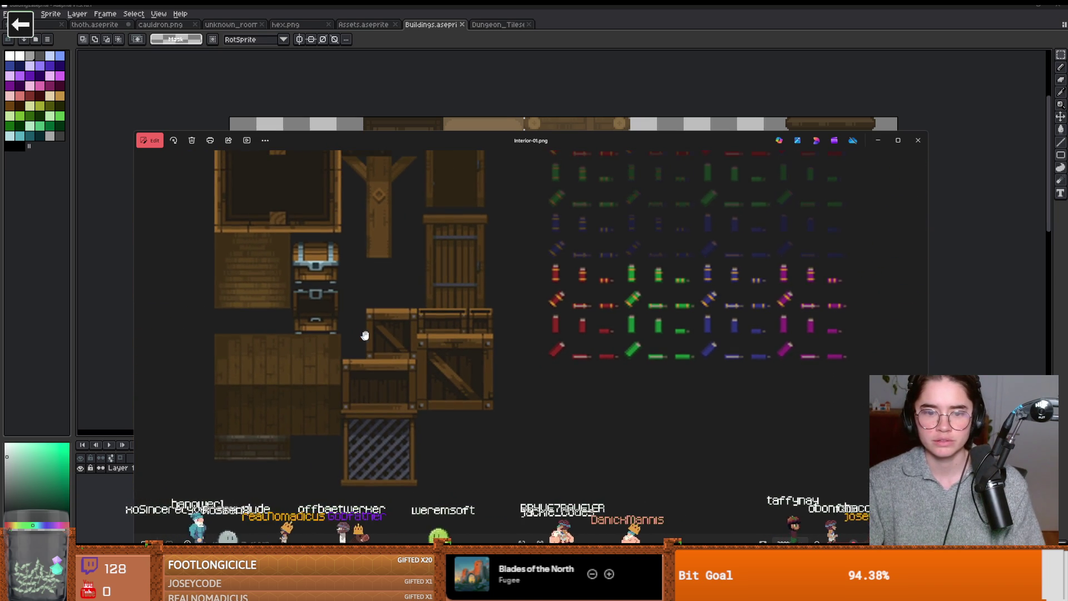
left_click(918, 141)
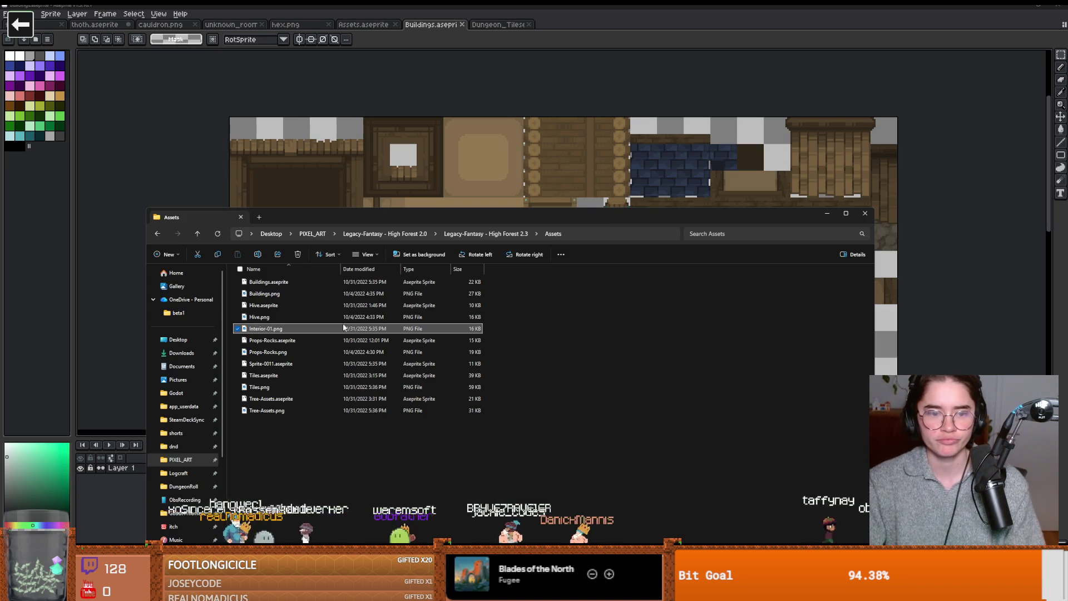
- Inspect Props-Rocks.png in Photos, close it, and open Tiles.aseprite
double_click(348, 352)
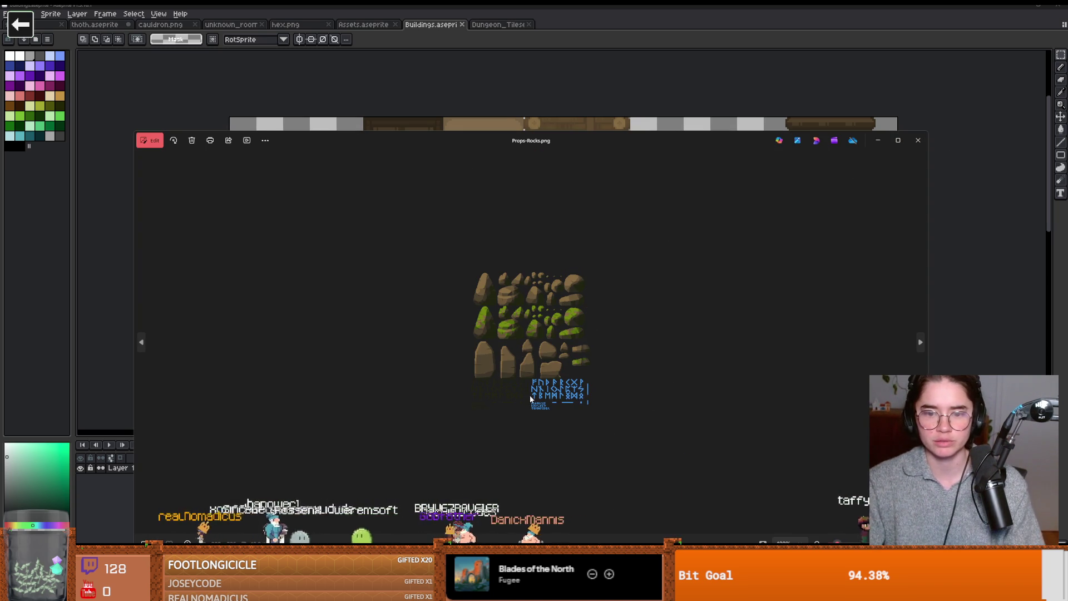
scroll(531, 398, "up", 5)
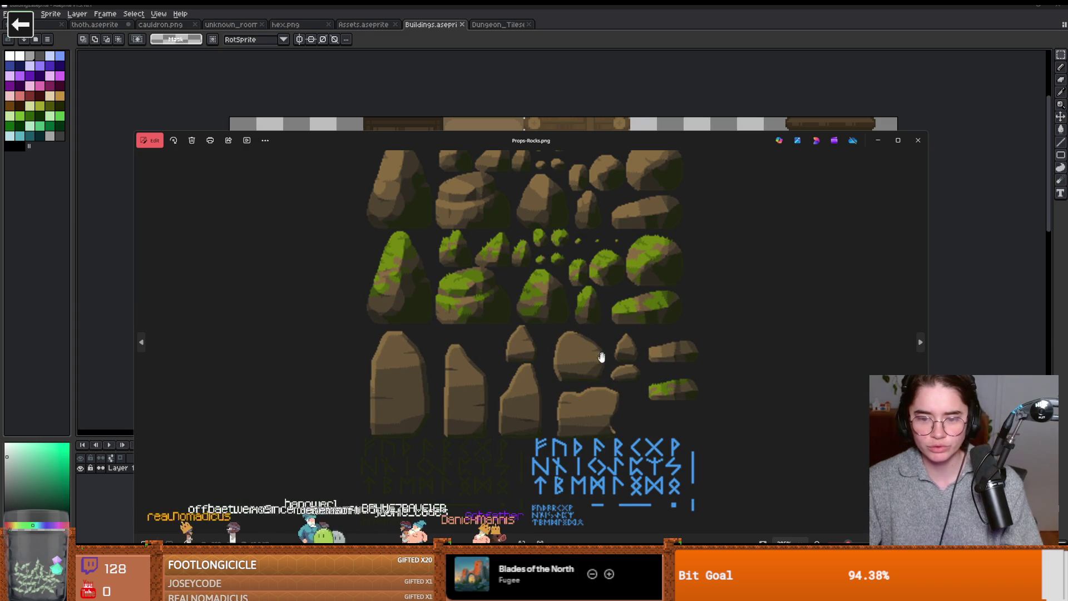
scroll(602, 354, "down", 2)
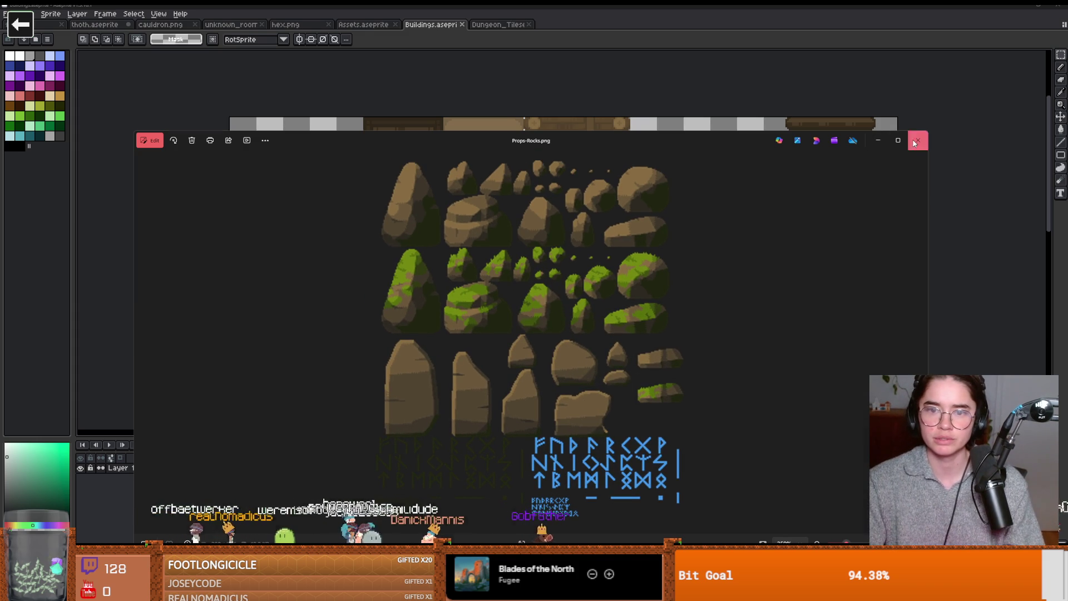
left_click(917, 141)
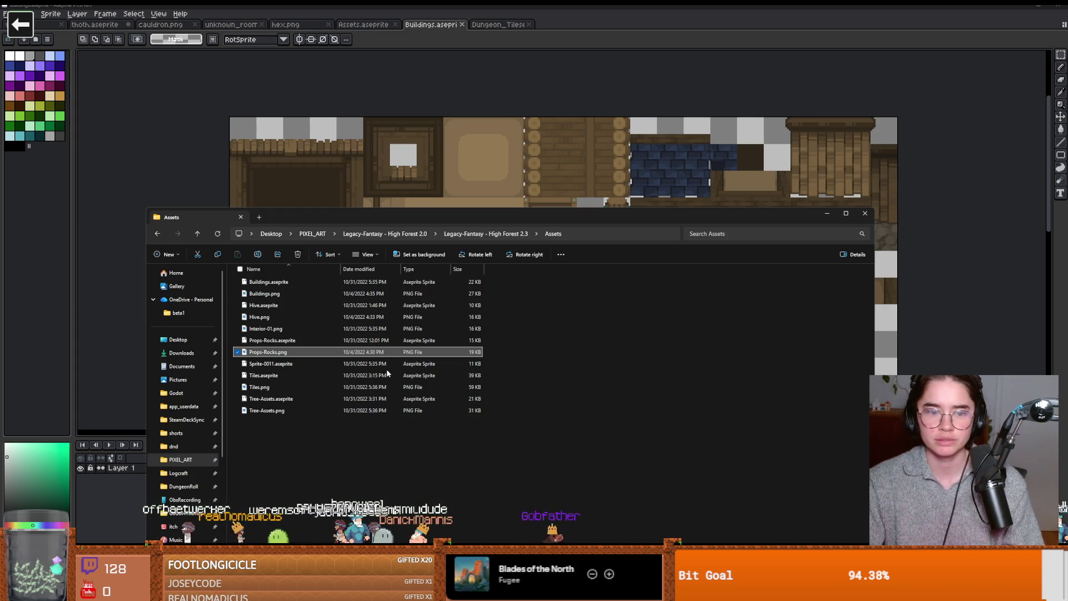
double_click(276, 376)
- Zoom around the Tiles.aseprite props, then shrink Aseprite's window and switch to the Dungeon_Tileset tab
scroll(578, 308, "up", 3)
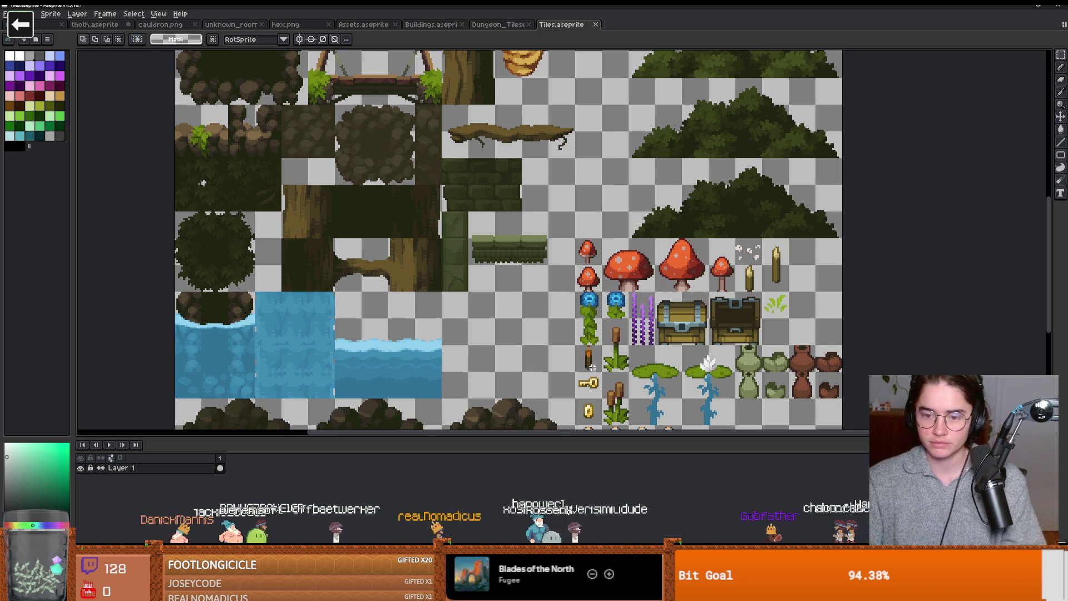
scroll(592, 368, "down", 3)
scroll(644, 289, "up", 5)
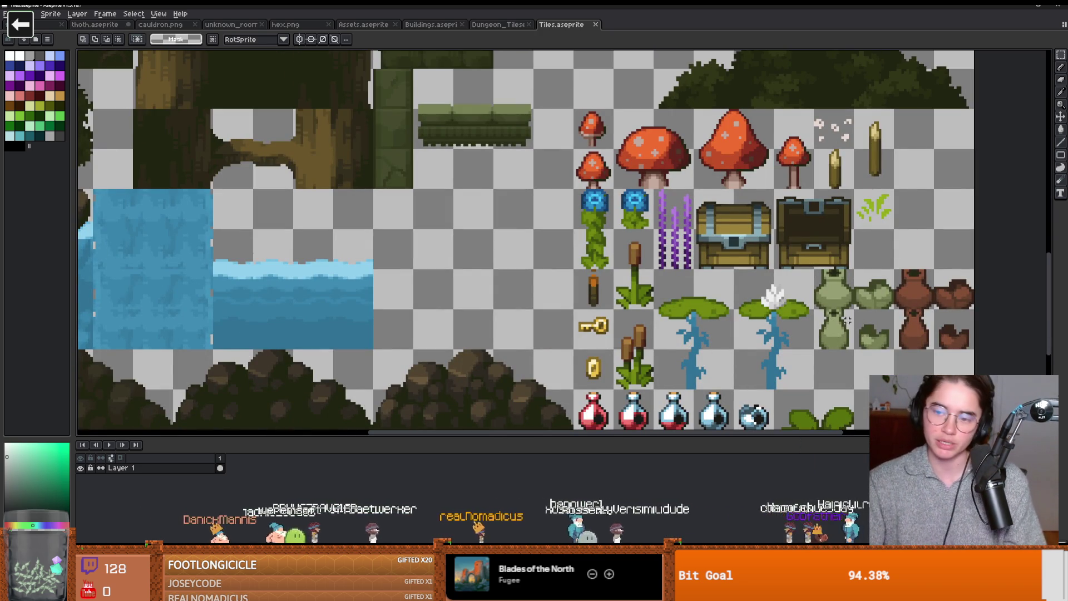
scroll(757, 237, "down", 2)
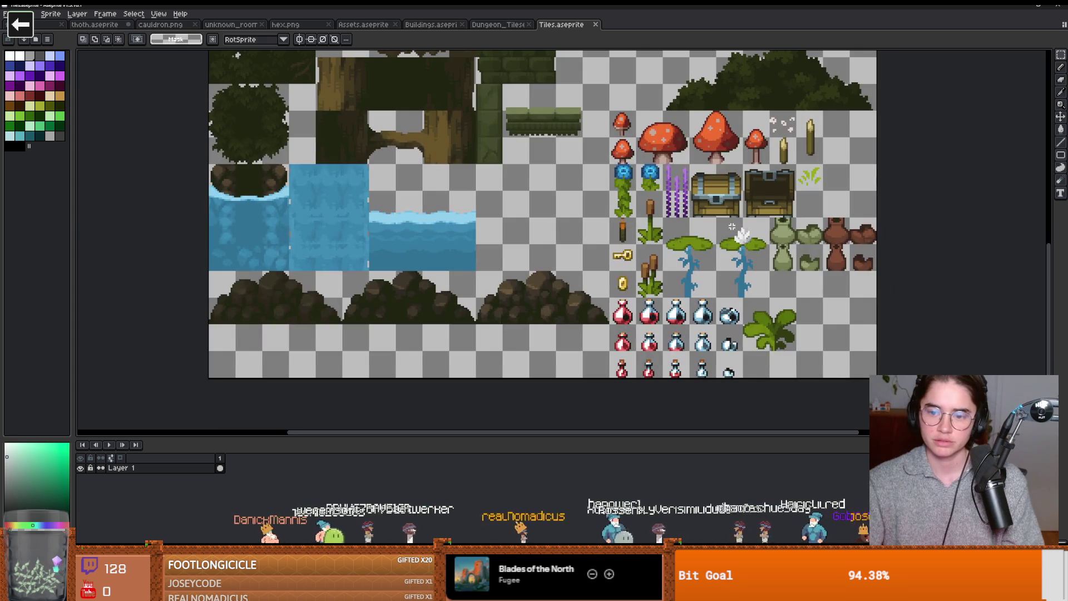
scroll(665, 327, "up", 4)
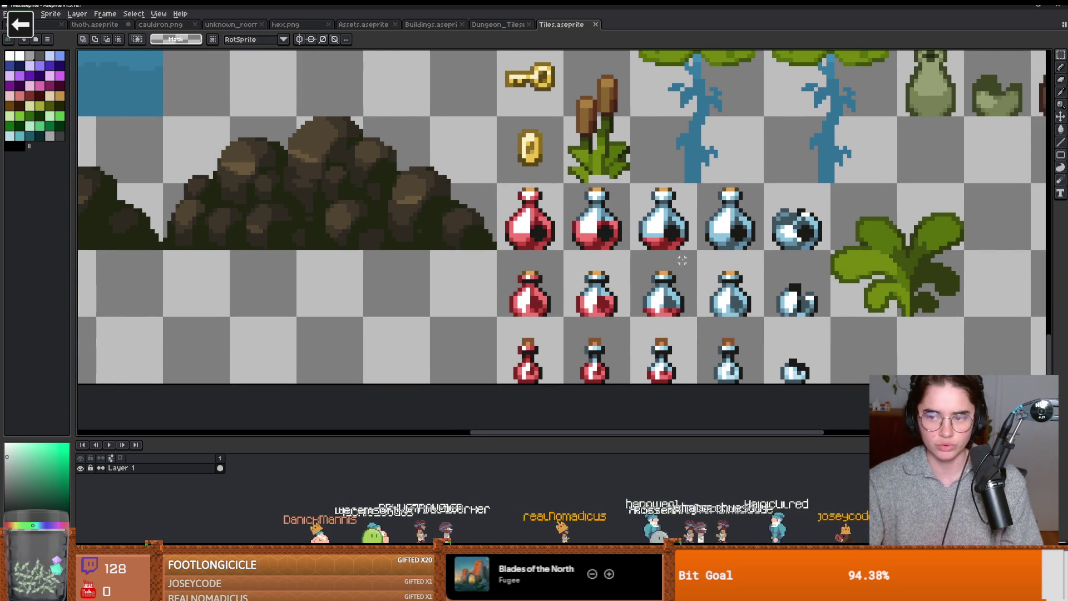
scroll(683, 260, "down", 1)
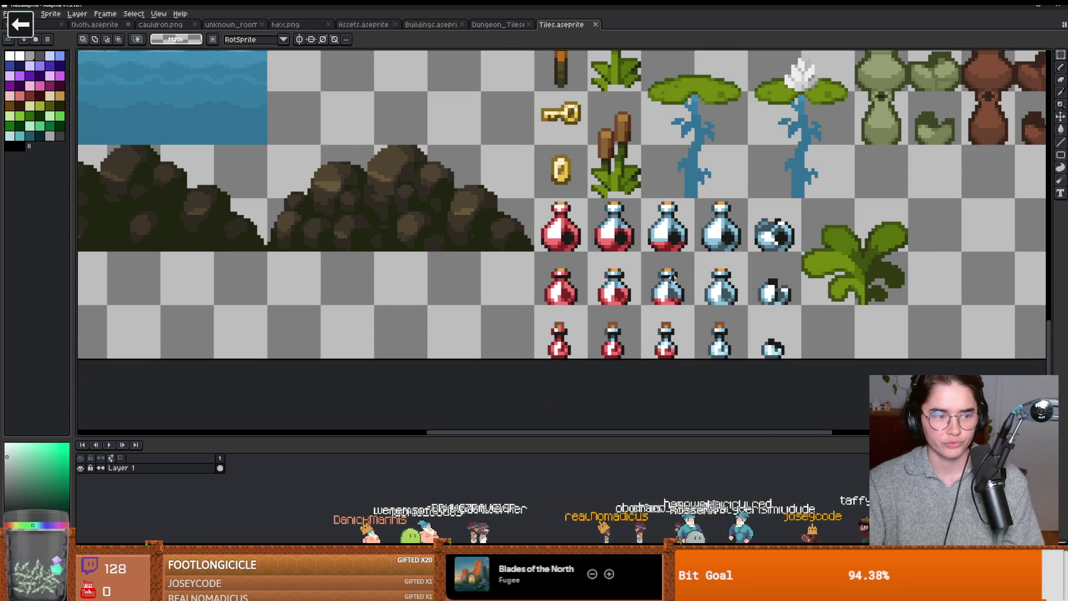
left_click_drag(598, 5, 599, 215)
left_click(677, 234)
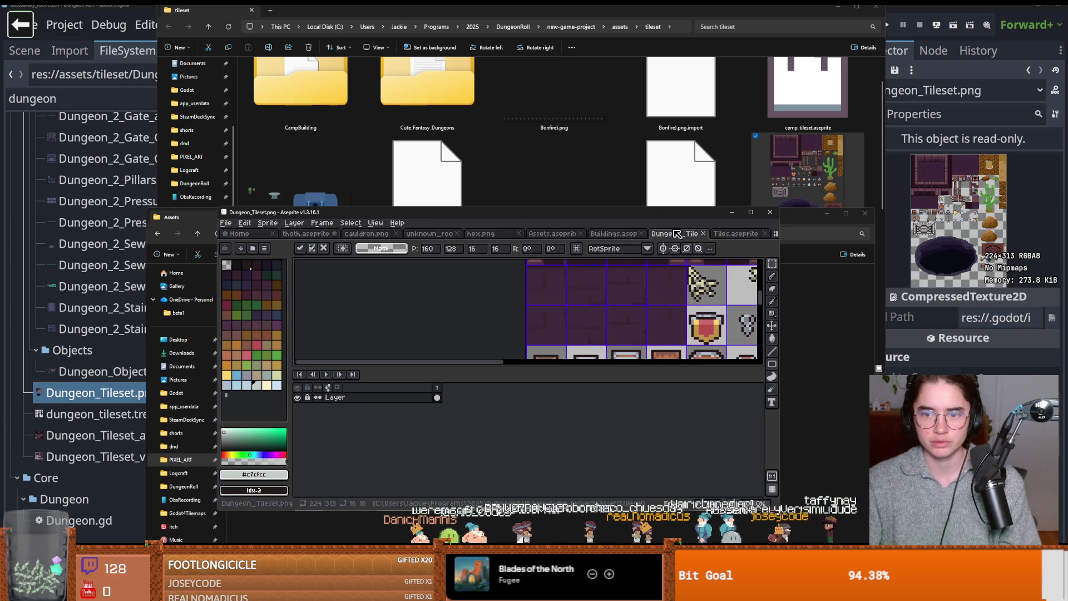
- Move the editor aside and bring the project tileset folder window forward
left_click(751, 212)
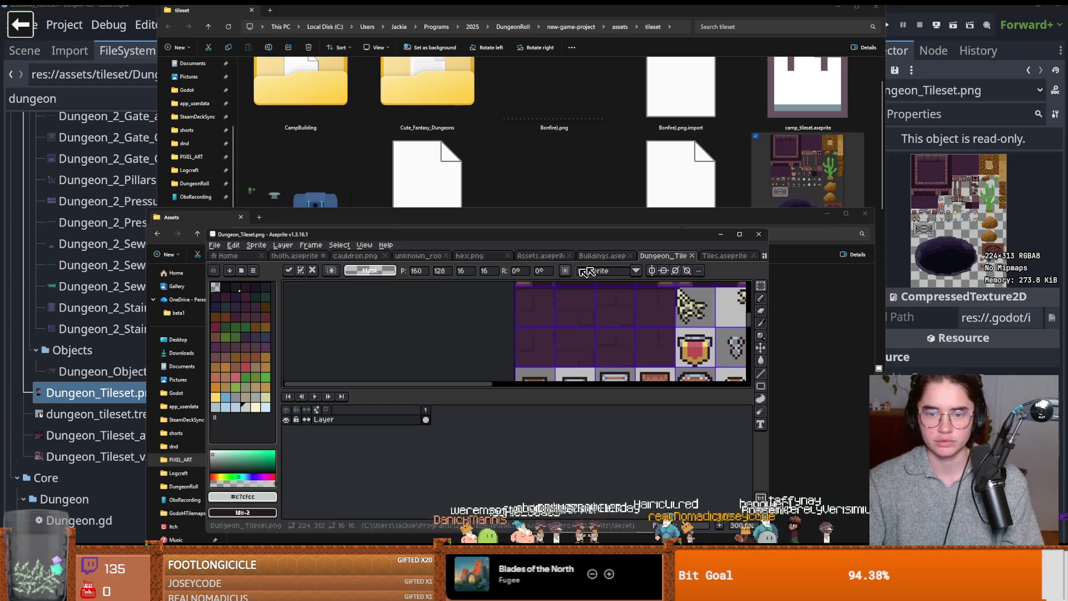
left_click(570, 174)
scroll(500, 259, "down", 3)
scroll(519, 289, "up", 2)
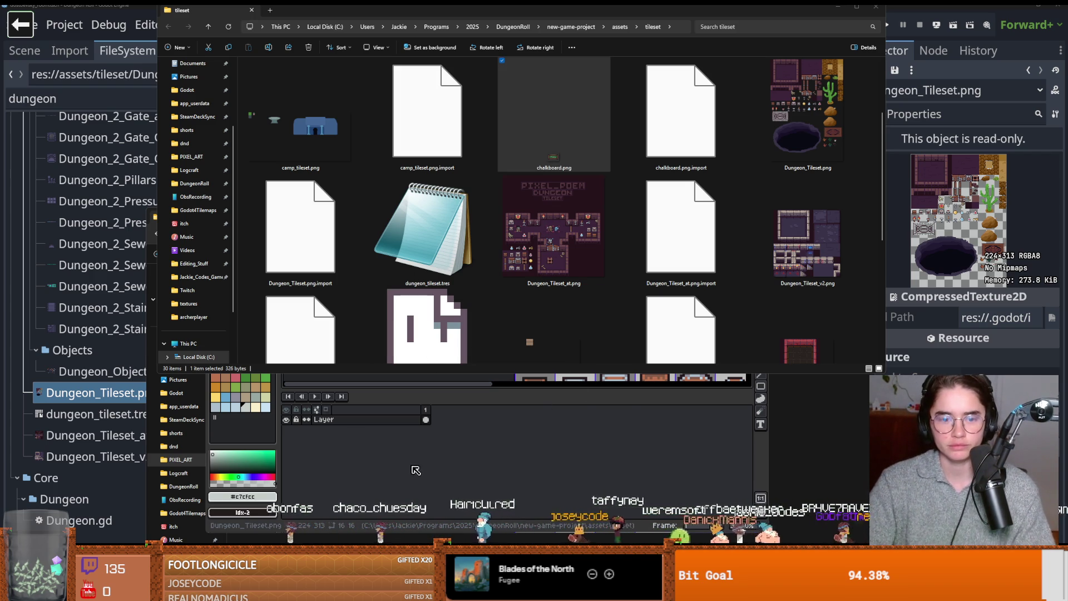
- Browse Oak_Woods > oak_woods_v1.0 > decorations, then return to PIXEL_ART and open Mystic_Woods
key("alt+Tab")
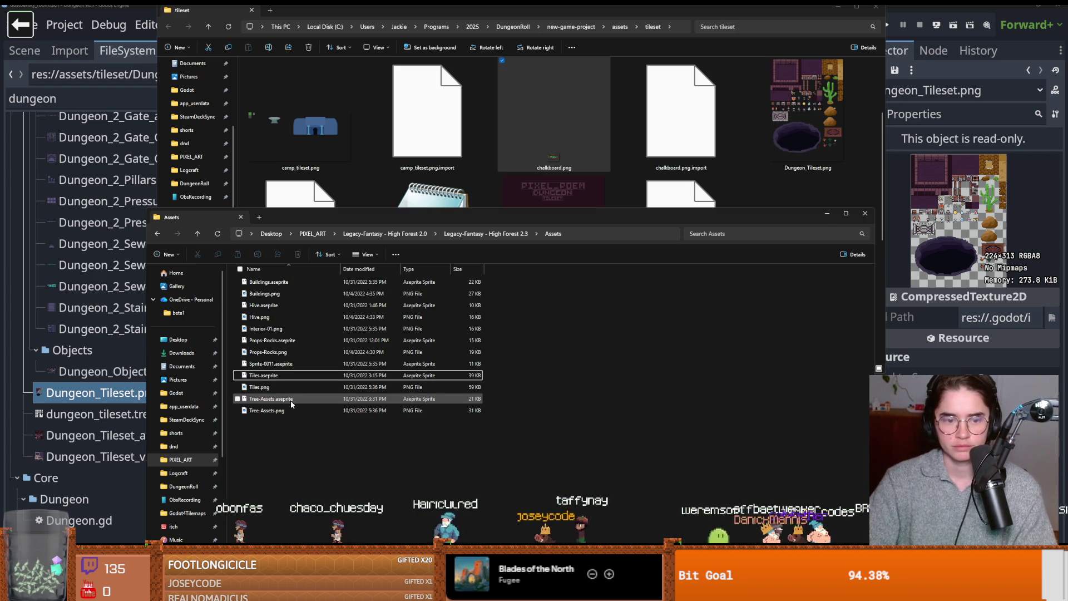
left_click(471, 237)
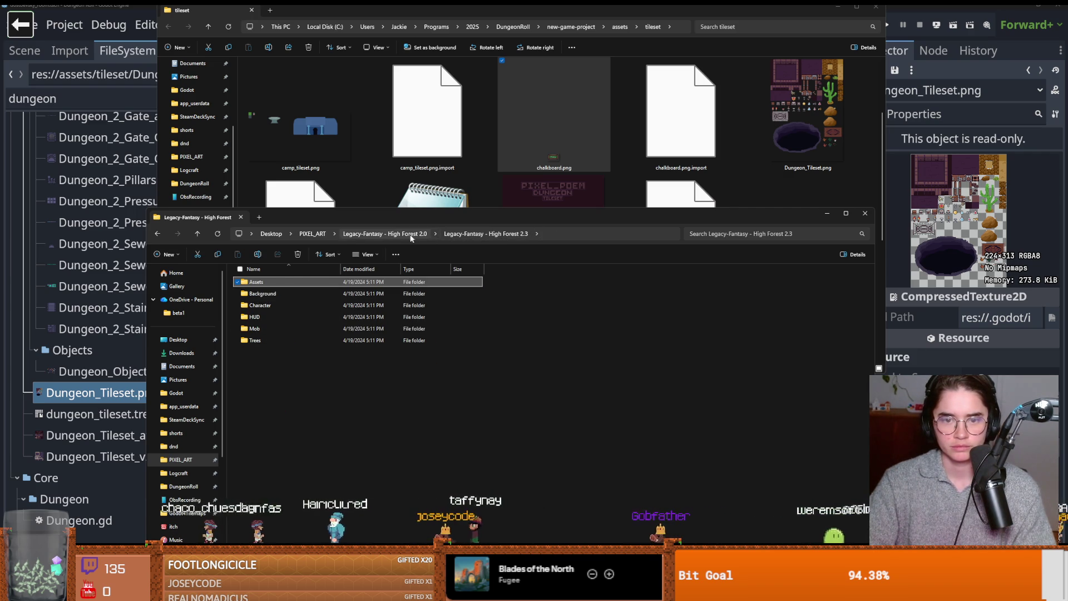
left_click(318, 236)
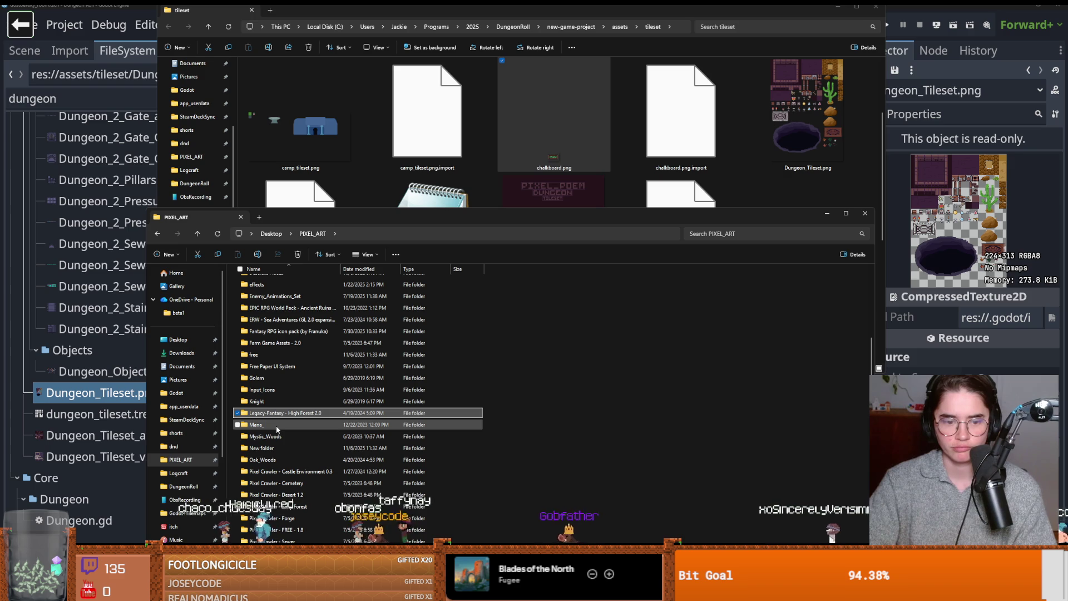
double_click(274, 459)
double_click(273, 283)
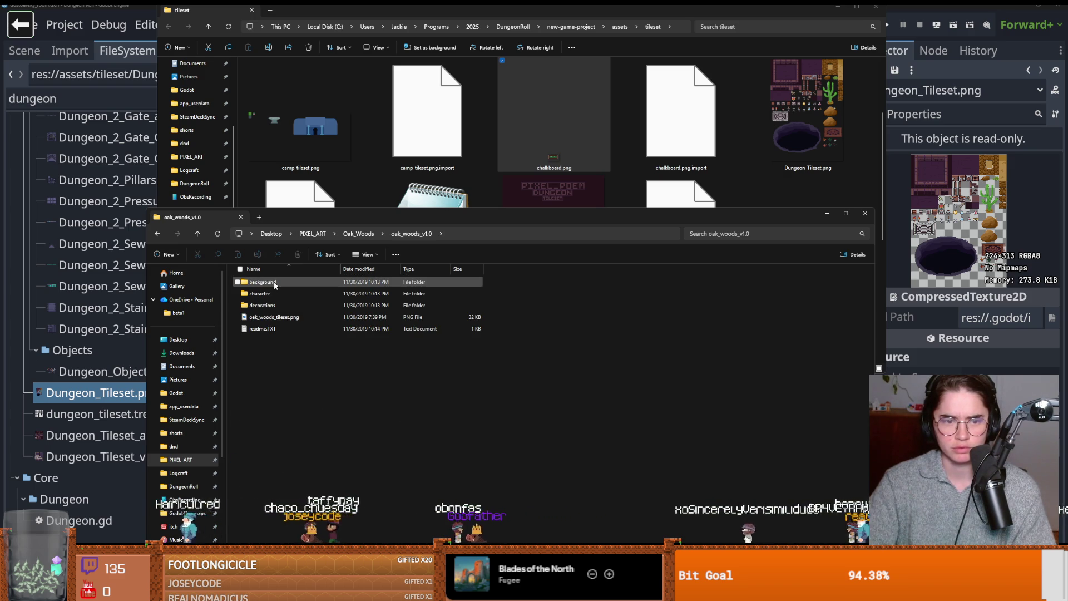
double_click(262, 305)
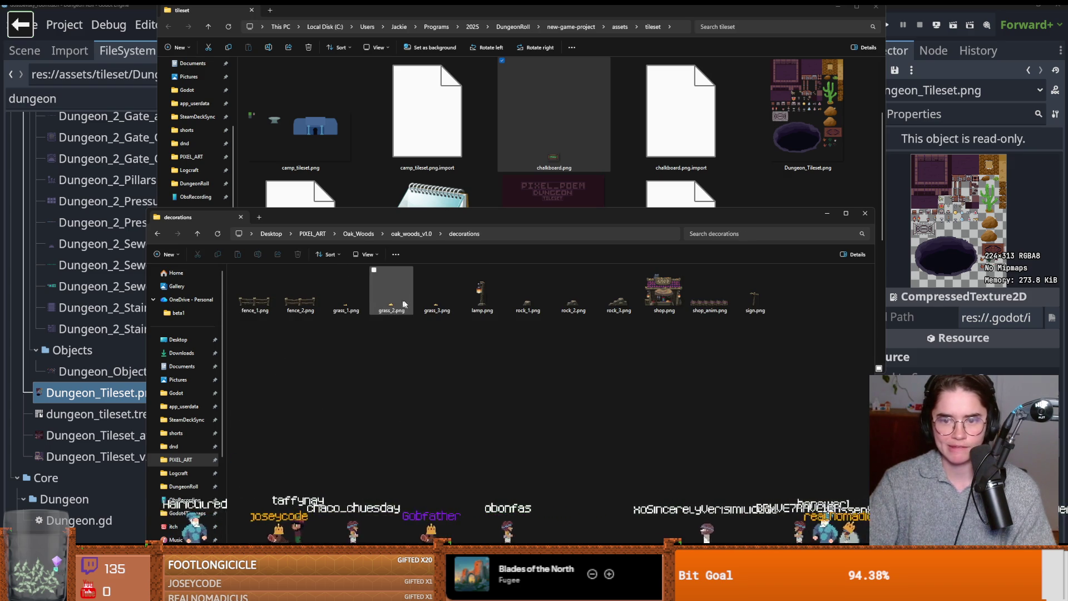
left_click(312, 234)
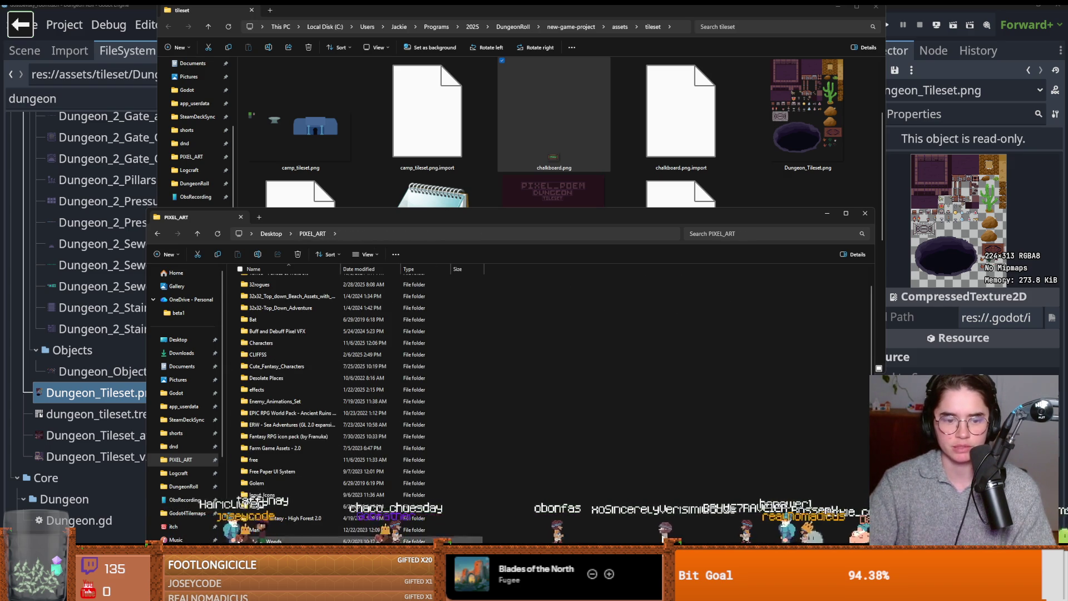
double_click(289, 540)
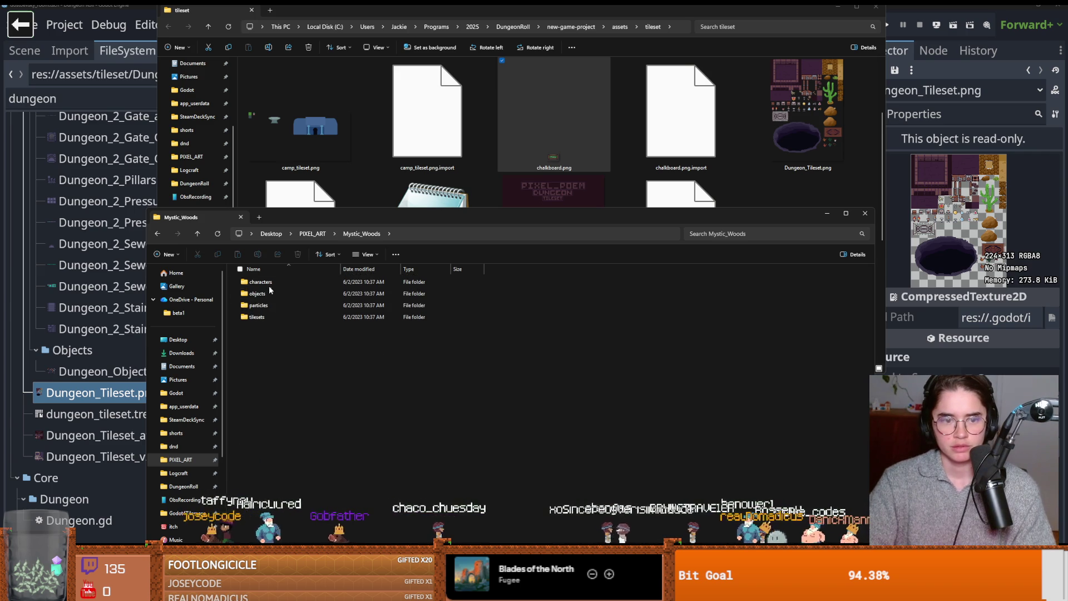
- Look through the Mystic_Woods tilesets walls and floors folders, then open objects
double_click(257, 317)
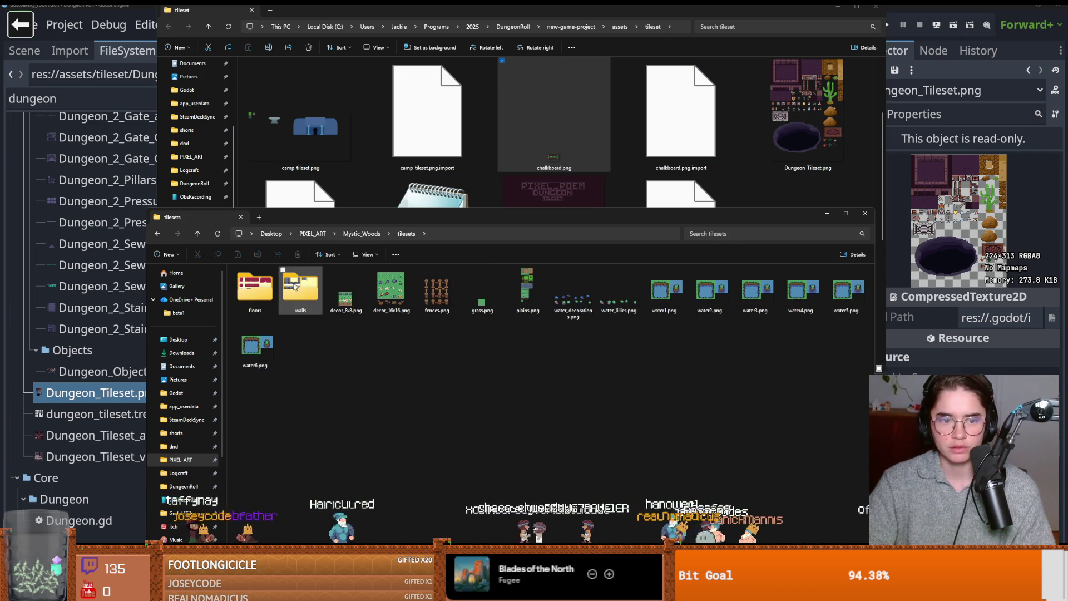
double_click(292, 290)
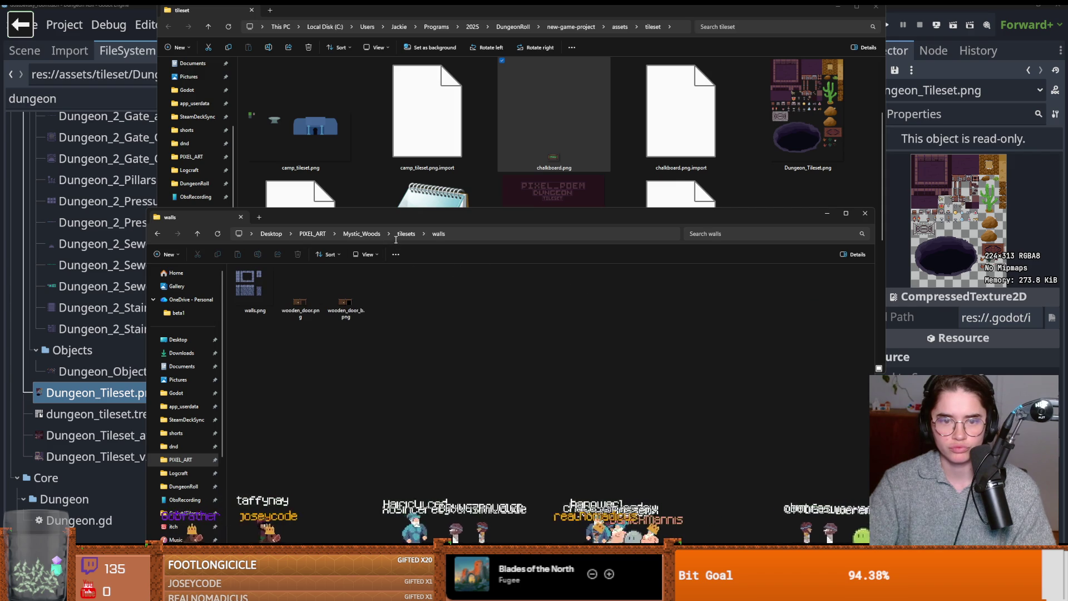
left_click(402, 234)
double_click(255, 286)
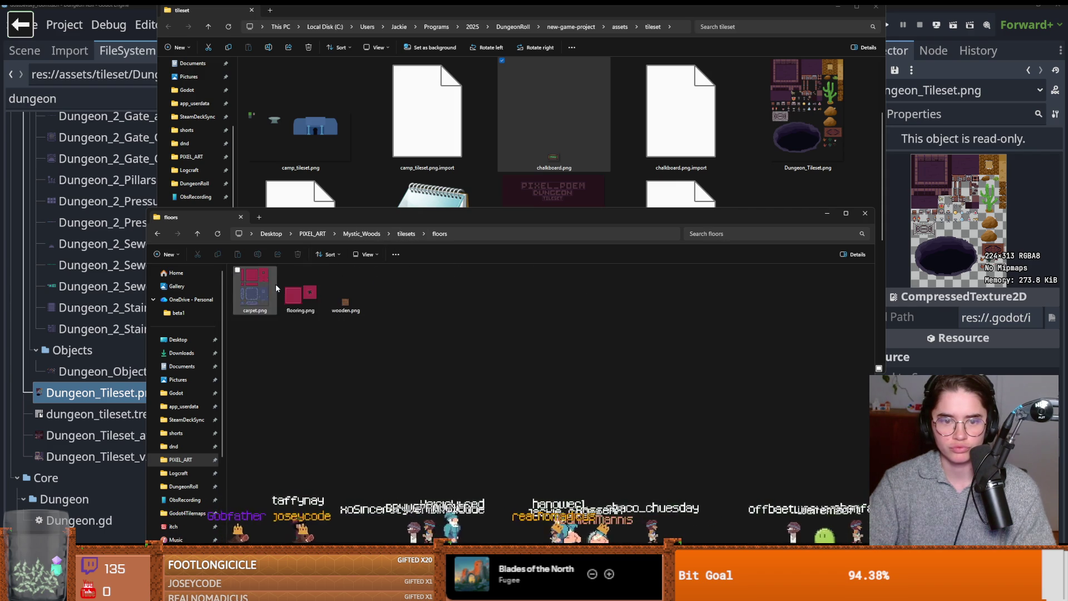
left_click(370, 236)
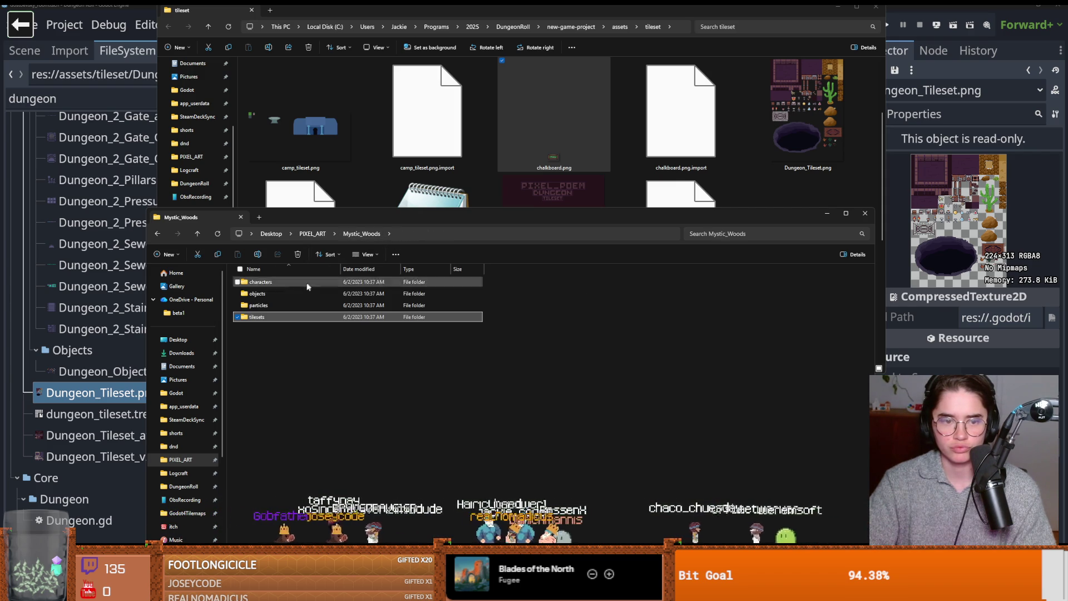
double_click(291, 300)
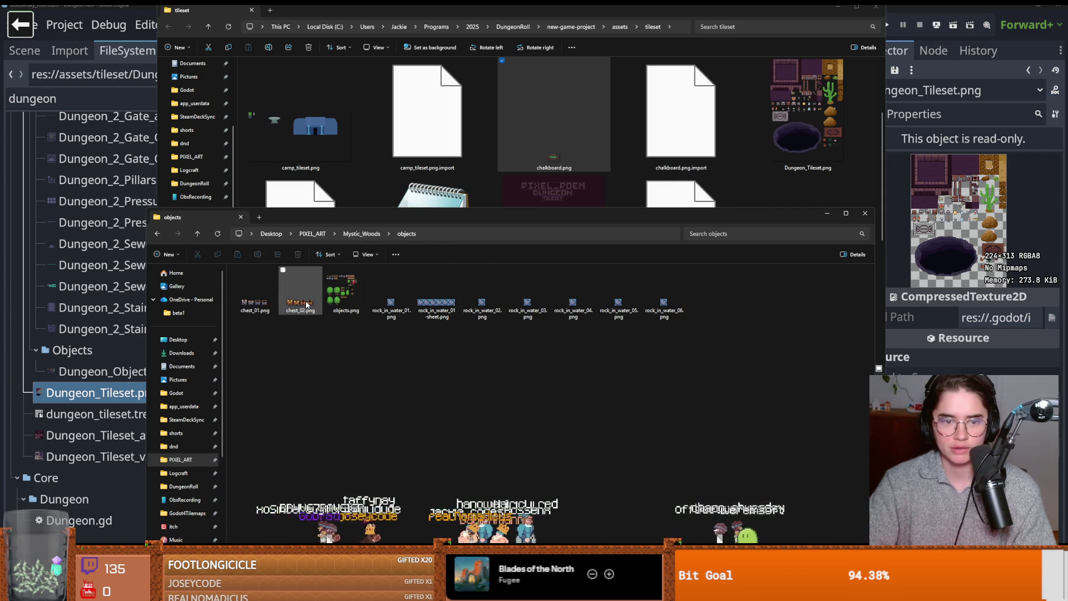
- Preview and zoom into objects.png, then close the viewer and the objects folder window
double_click(342, 292)
scroll(523, 338, "up", 5)
scroll(607, 290, "up", 3)
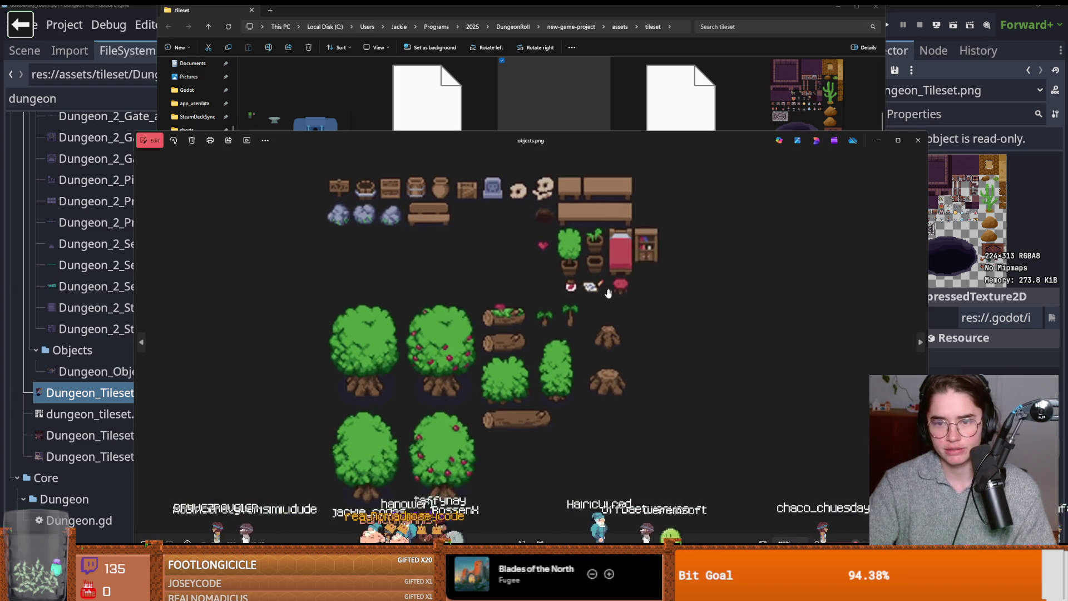
scroll(664, 284, "down", 2)
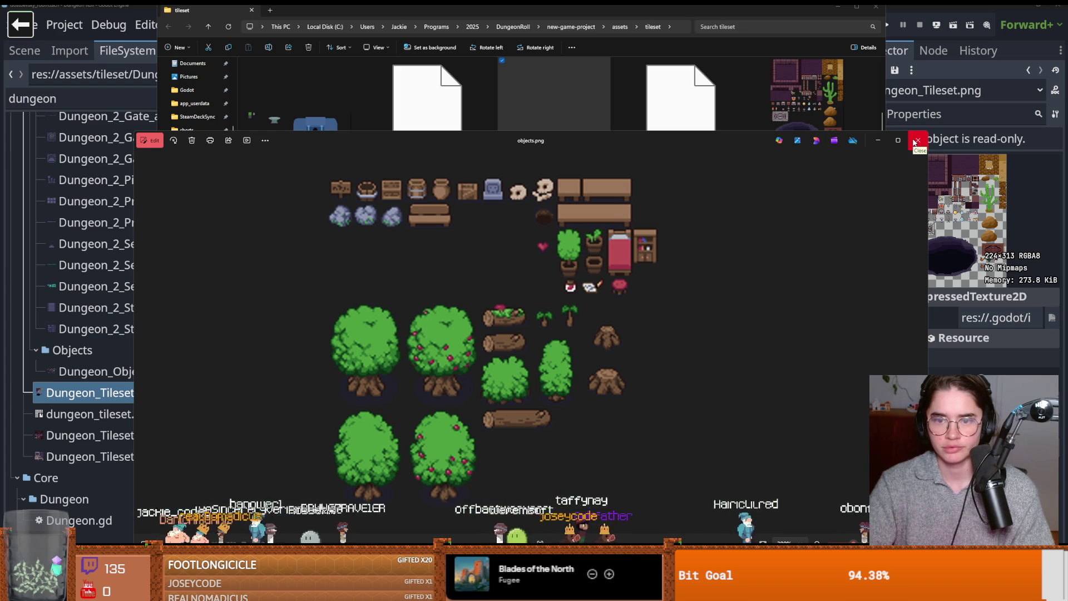
left_click(917, 141)
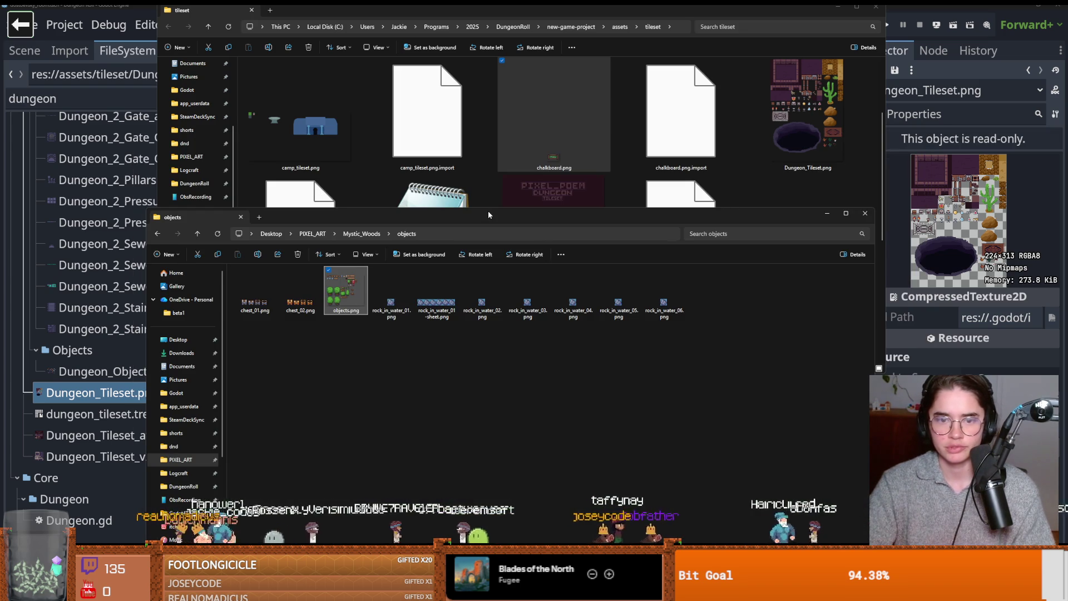
key("ctrl+w")
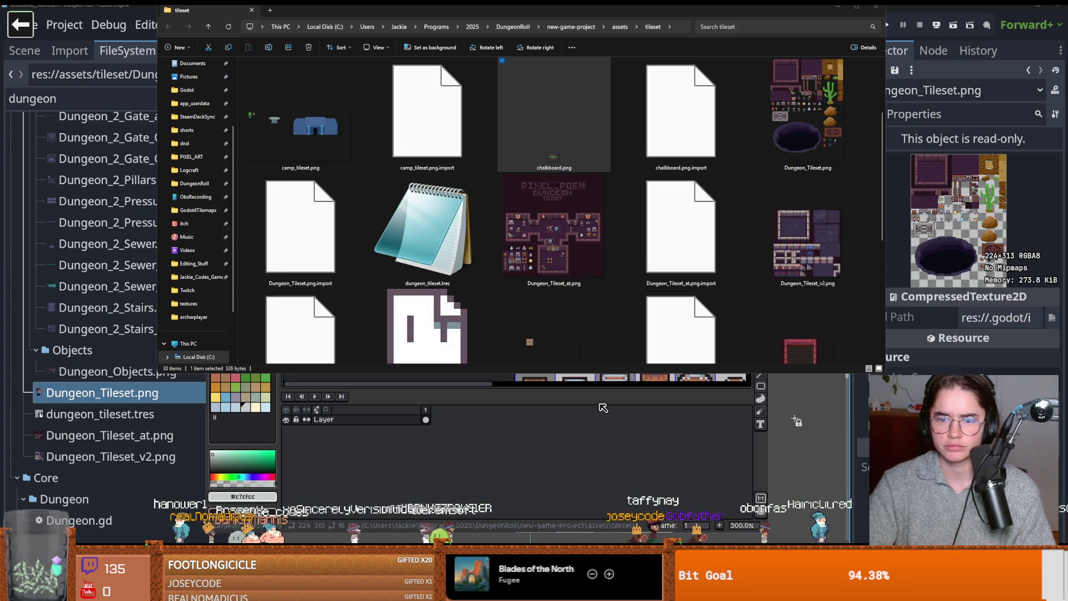
- Open objects.png in Aseprite and select the bed and bookshelf sprites
left_click(618, 402)
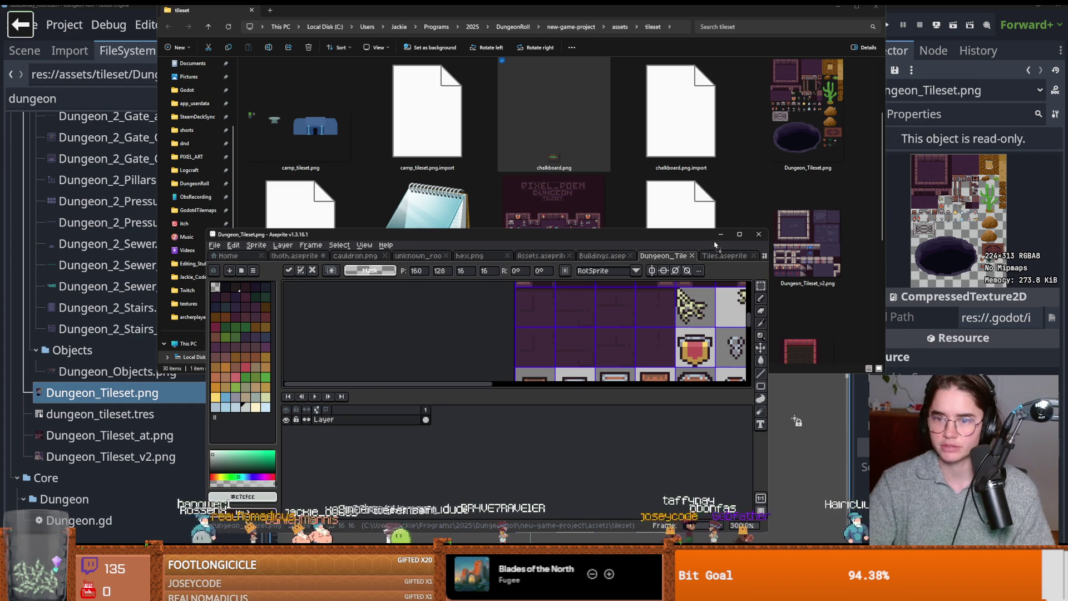
double_click(732, 232)
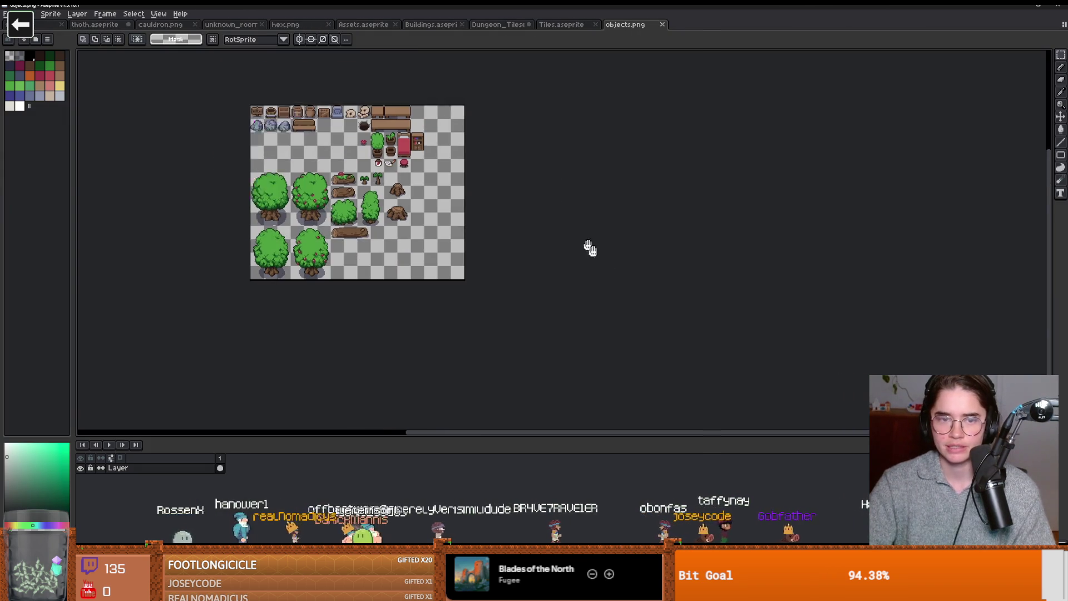
scroll(423, 215, "up", 3)
scroll(591, 245, "up", 1)
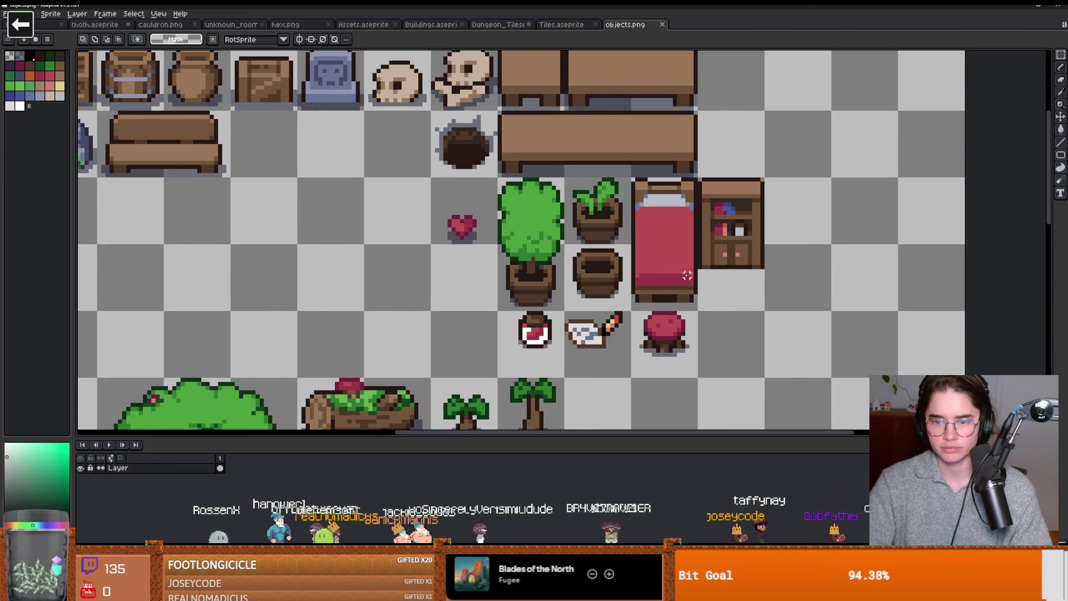
scroll(687, 276, "down", 1)
left_click_drag(750, 301, 641, 196)
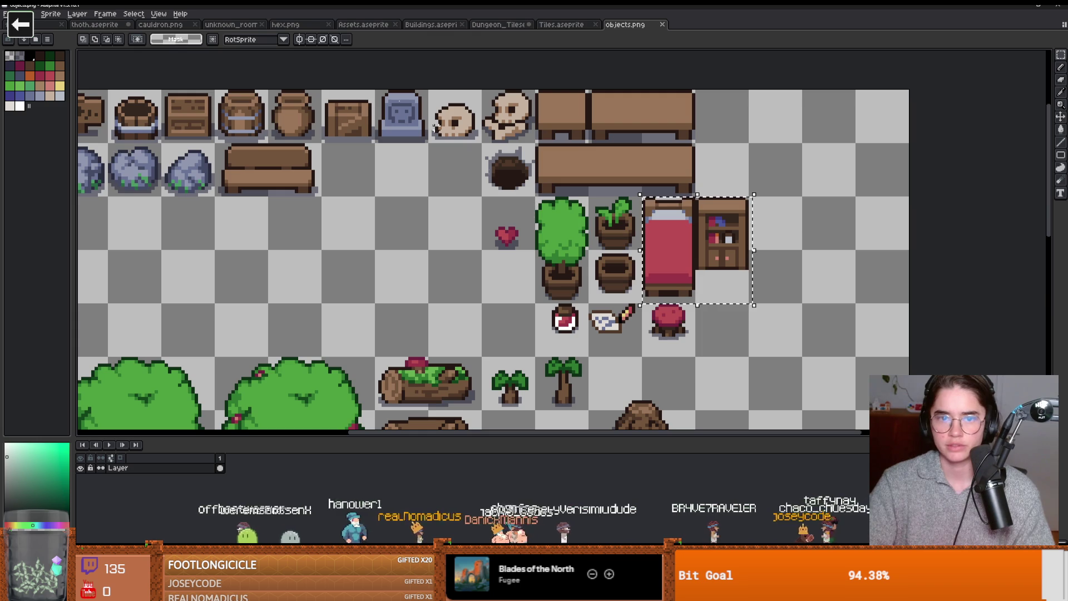
- Paste the bed and bookshelf into empty cells of Dungeon_Tileset.png and commit them
left_click(511, 24)
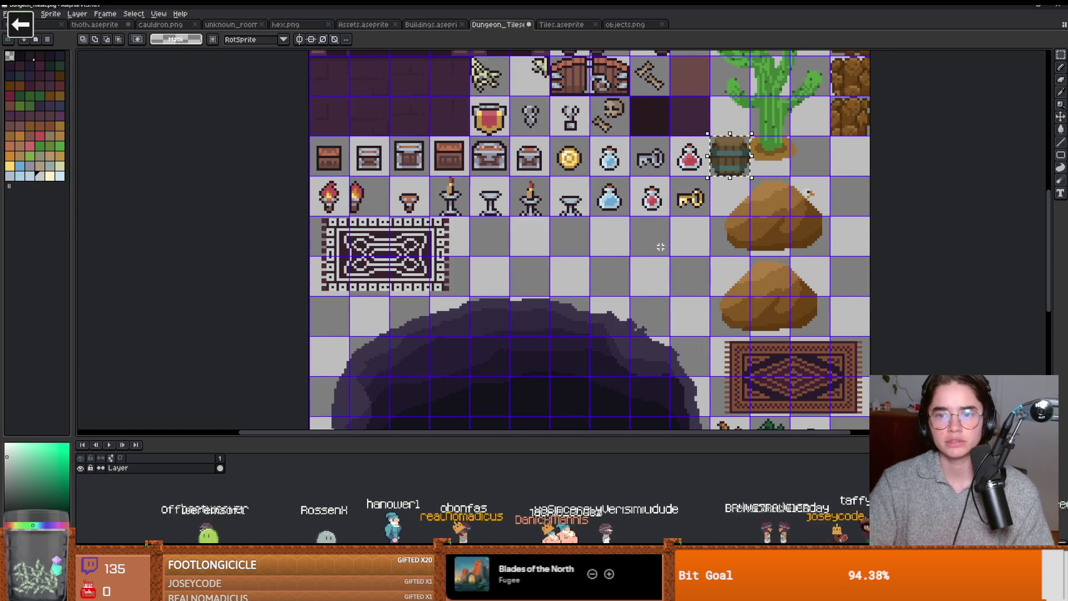
key("ctrl+v")
mouse_move(796, 241)
left_mouse_down()
mouse_move(667, 256)
mouse_move(679, 259)
left_mouse_up()
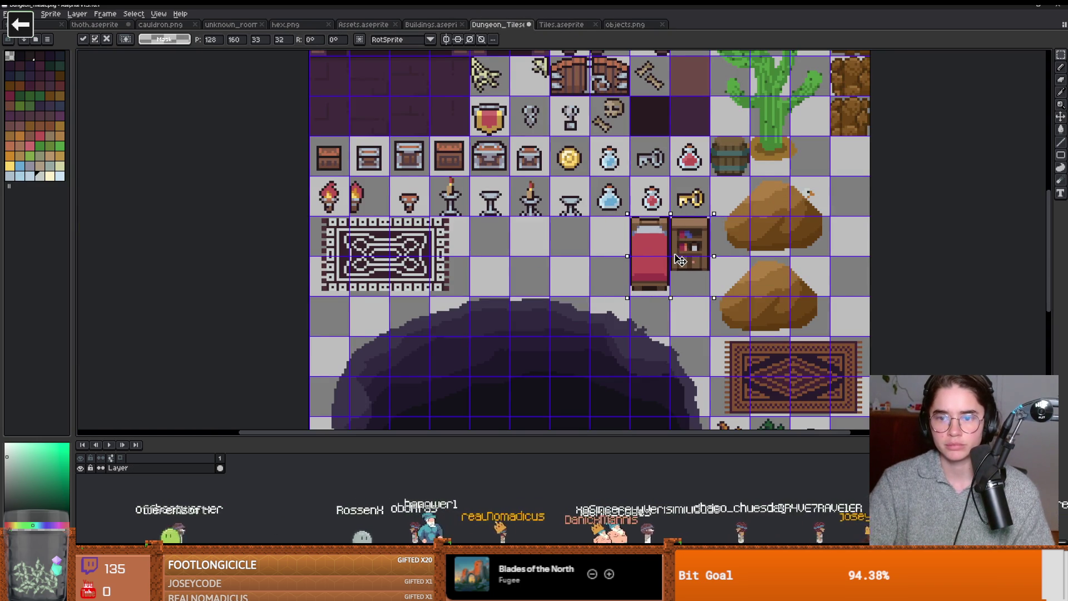
key("Return")
scroll(668, 258, "up", 1)
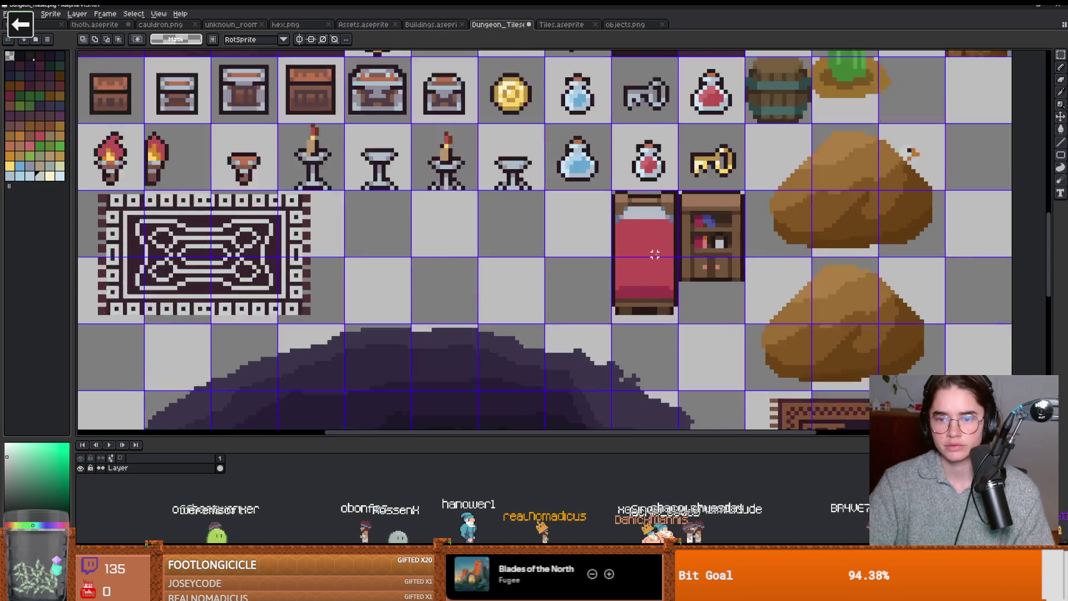
scroll(668, 258, "down", 3)
scroll(658, 264, "up", 3)
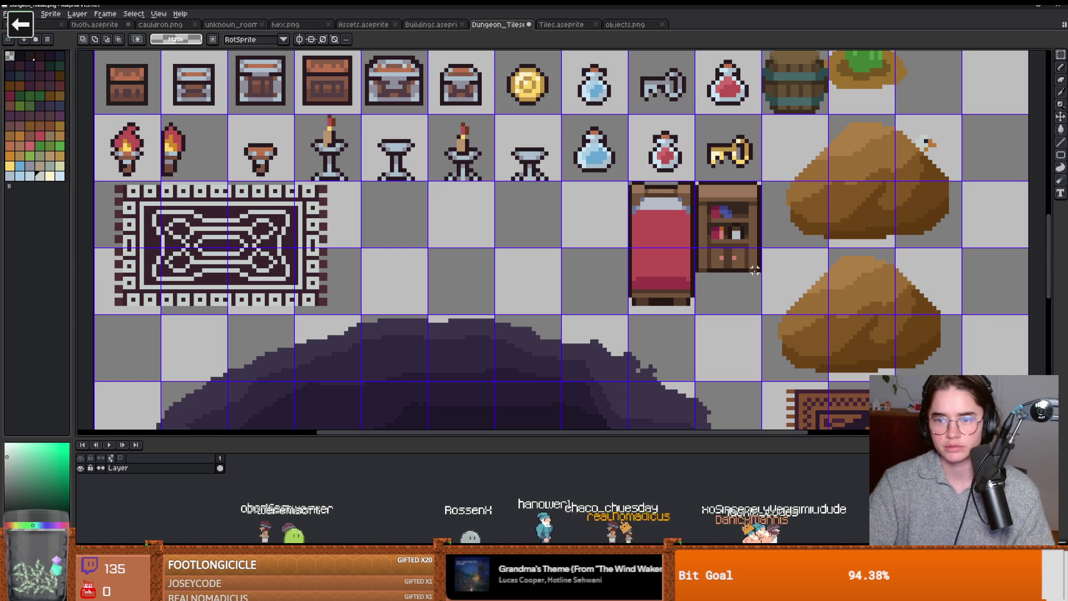
key("alt+Tab")
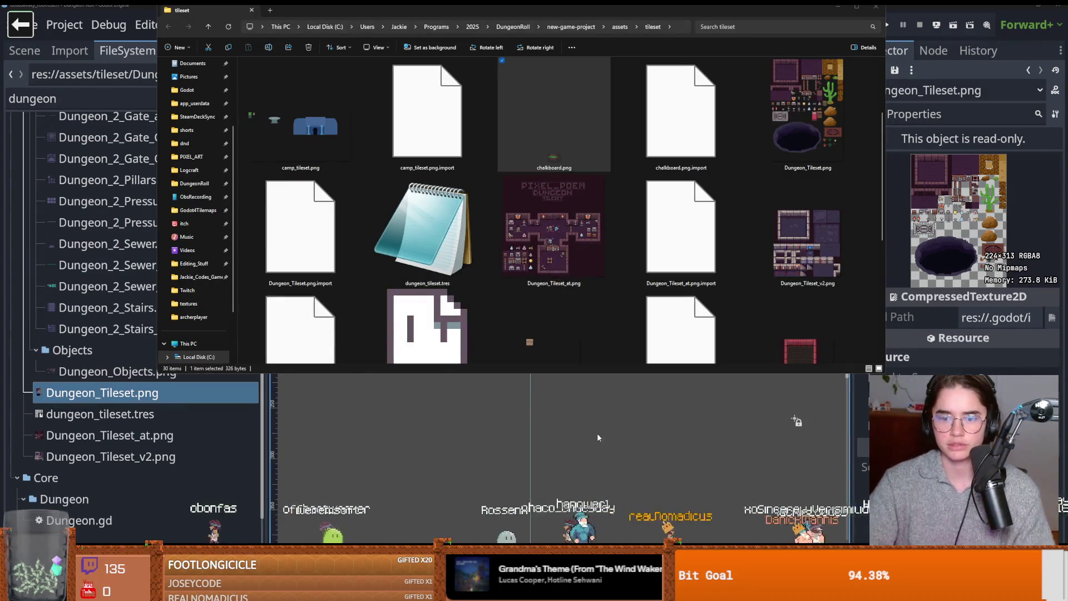
- Return to Godot and select the TilemapScenes node in the room's scene tree
left_click(606, 425)
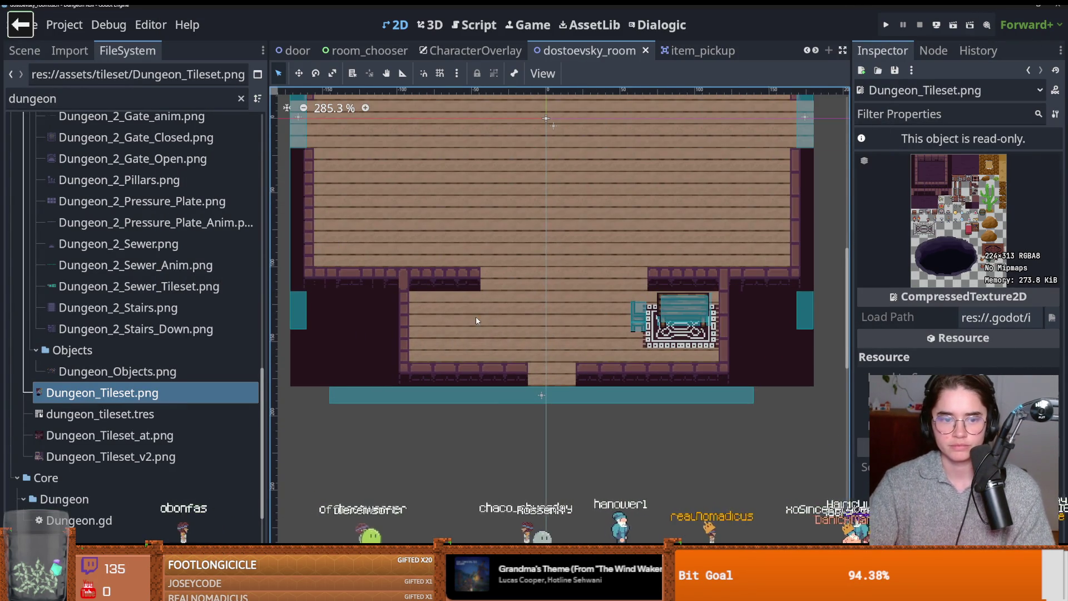
left_click(152, 395)
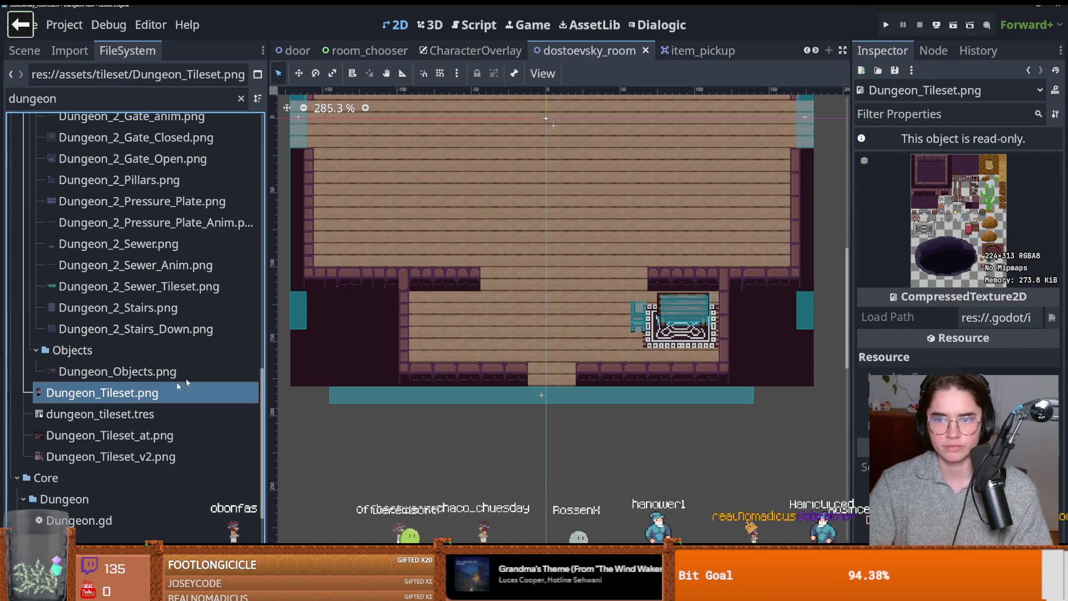
scroll(152, 395, "up", 10)
left_click(24, 50)
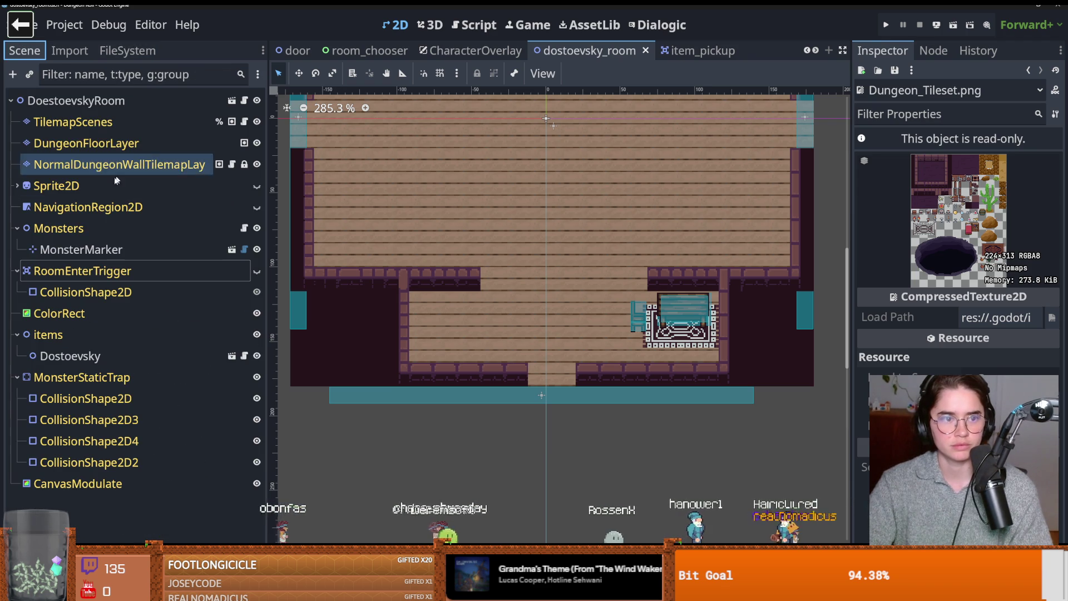
left_click(115, 145)
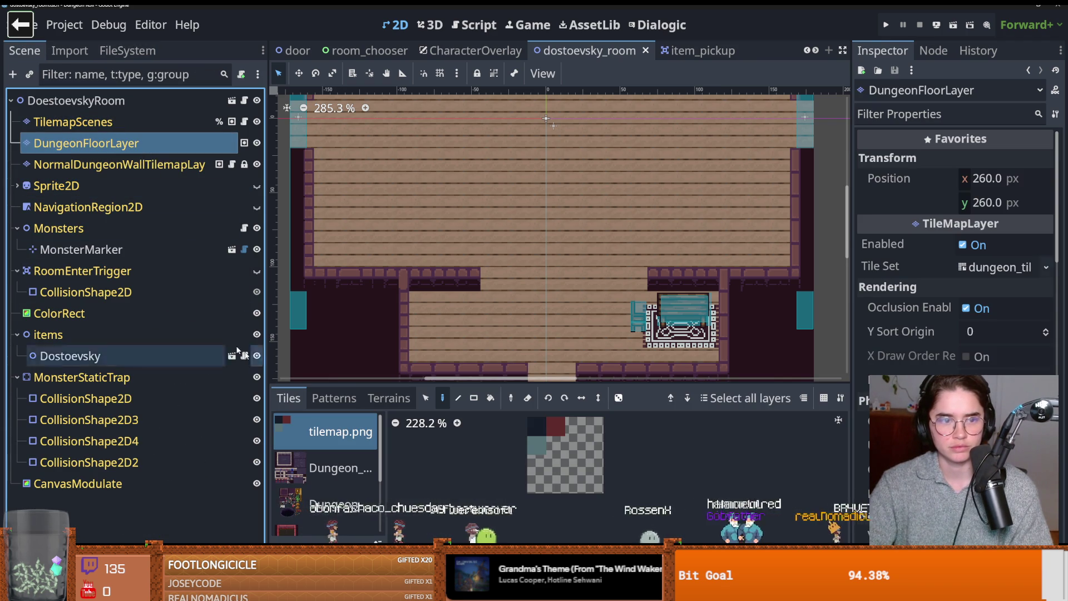
left_click(73, 122)
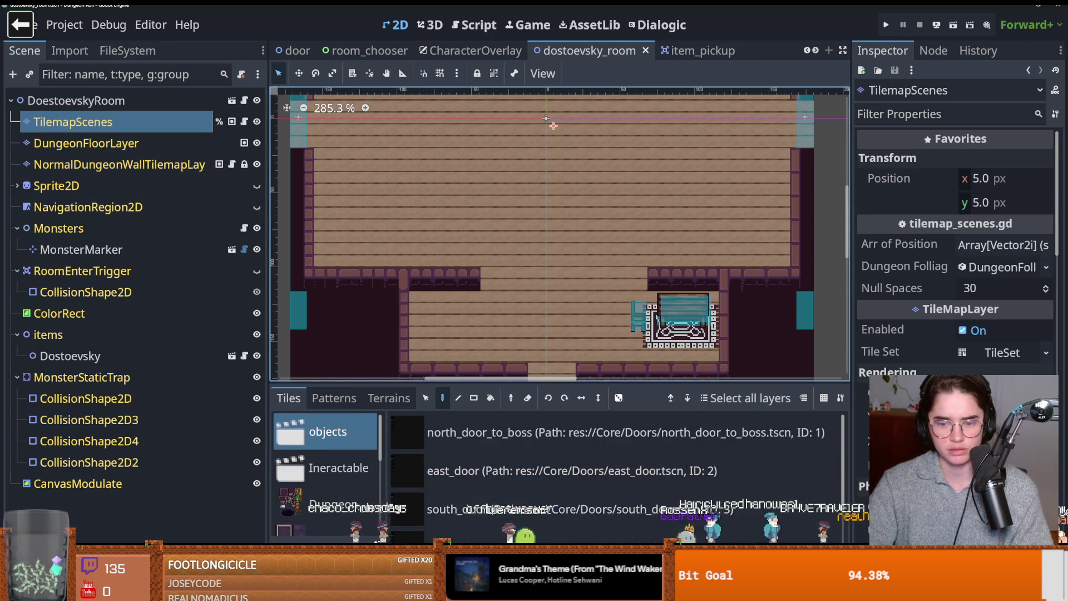
- Open the TileSet, choose the Dungeon atlas source and pick the new bed tile
double_click(578, 470)
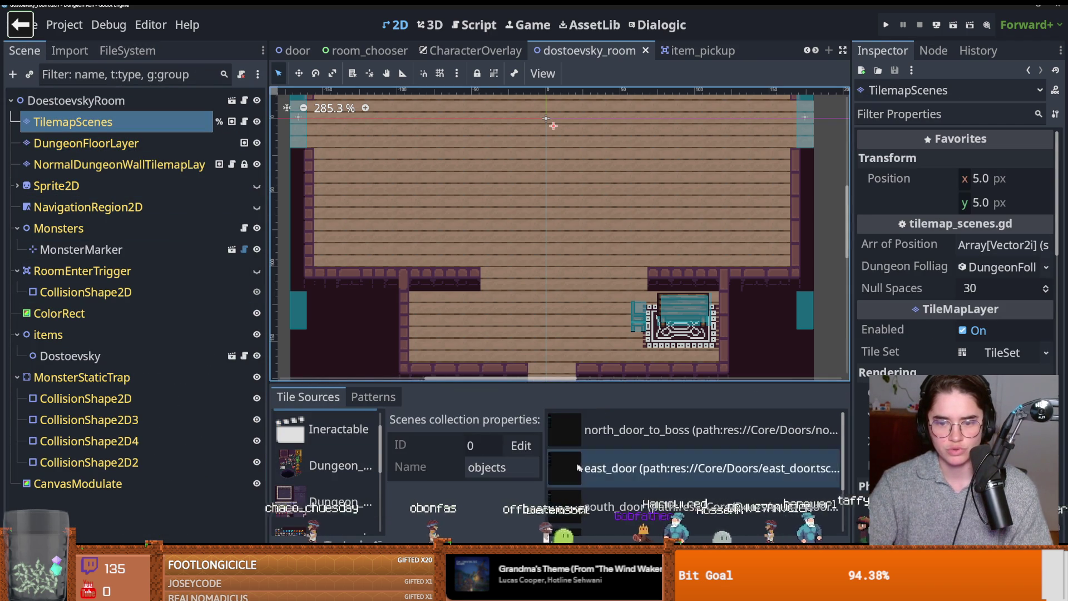
scroll(334, 462, "down", 3)
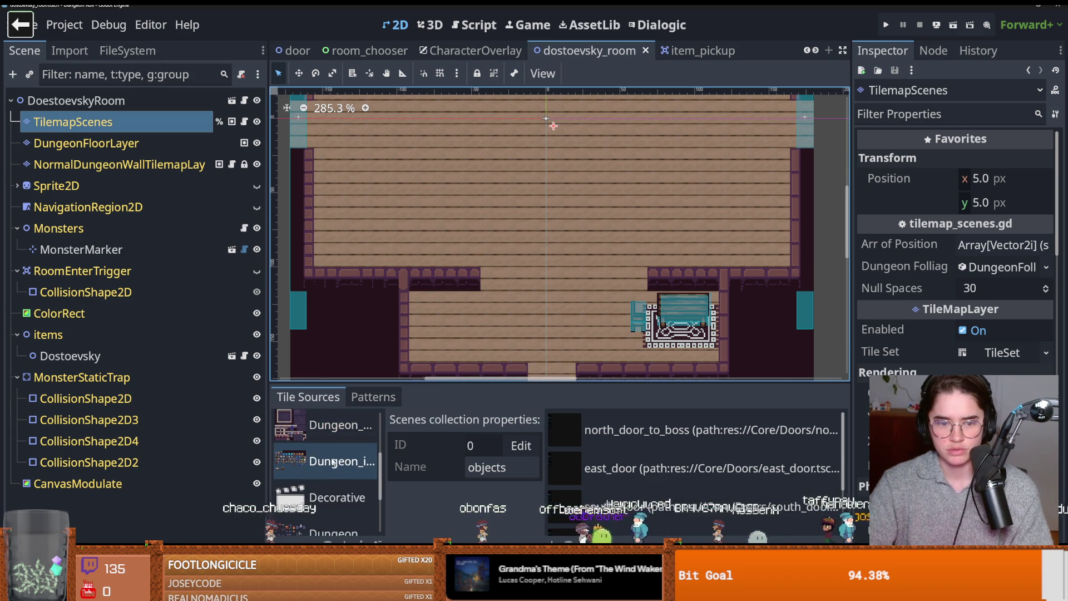
scroll(334, 466, "down", 1)
scroll(335, 473, "up", 4)
scroll(336, 478, "down", 1)
left_click(333, 459)
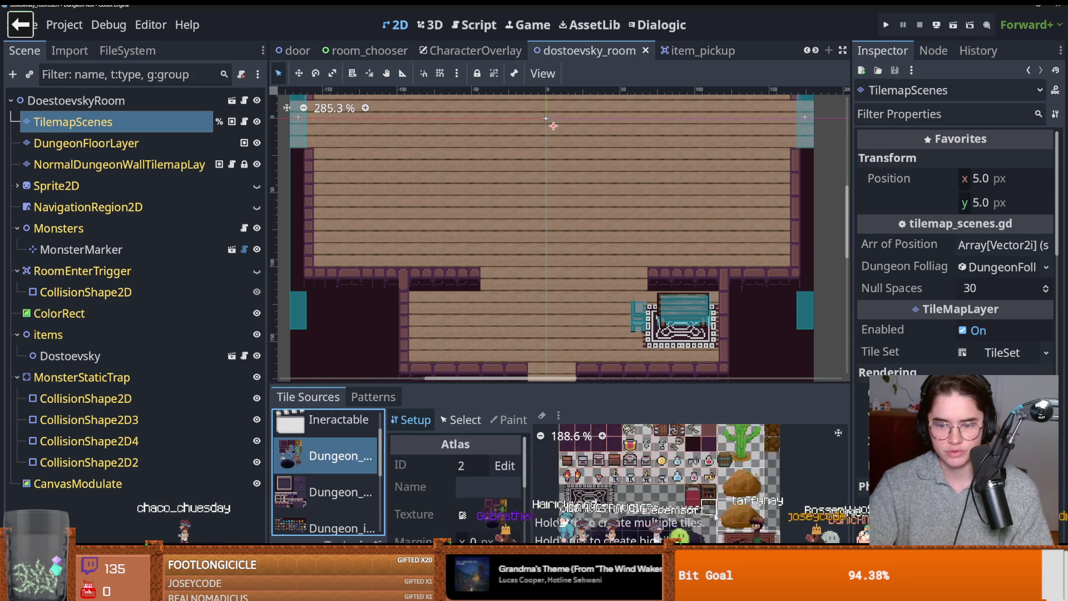
scroll(709, 516, "up", 3)
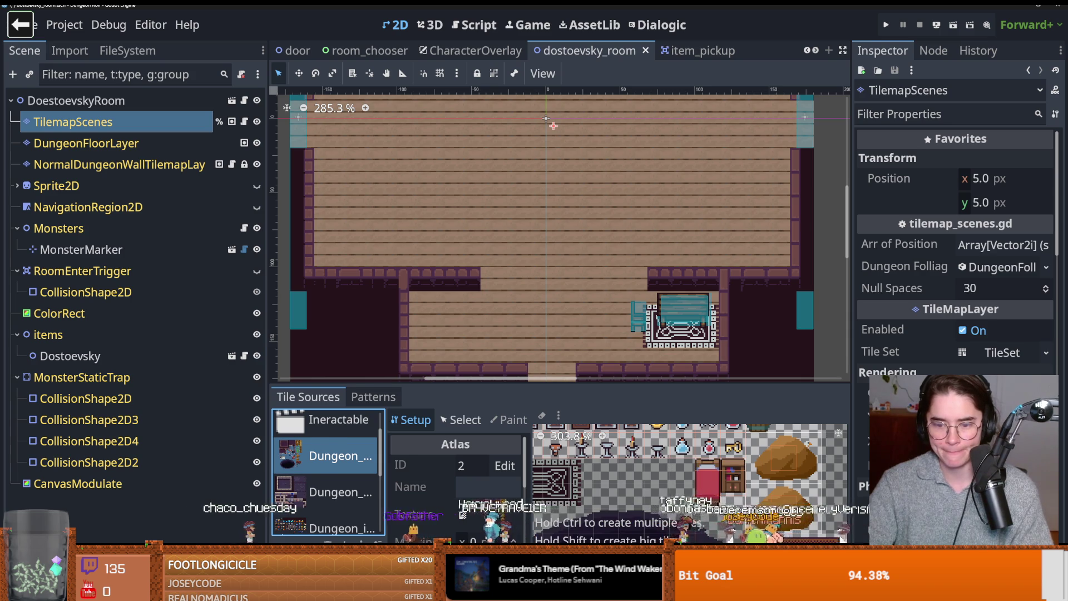
left_click(647, 473)
- Paint the bed onto the lower-left floor of the Dostoevsky room
left_click(470, 308)
left_click(446, 309)
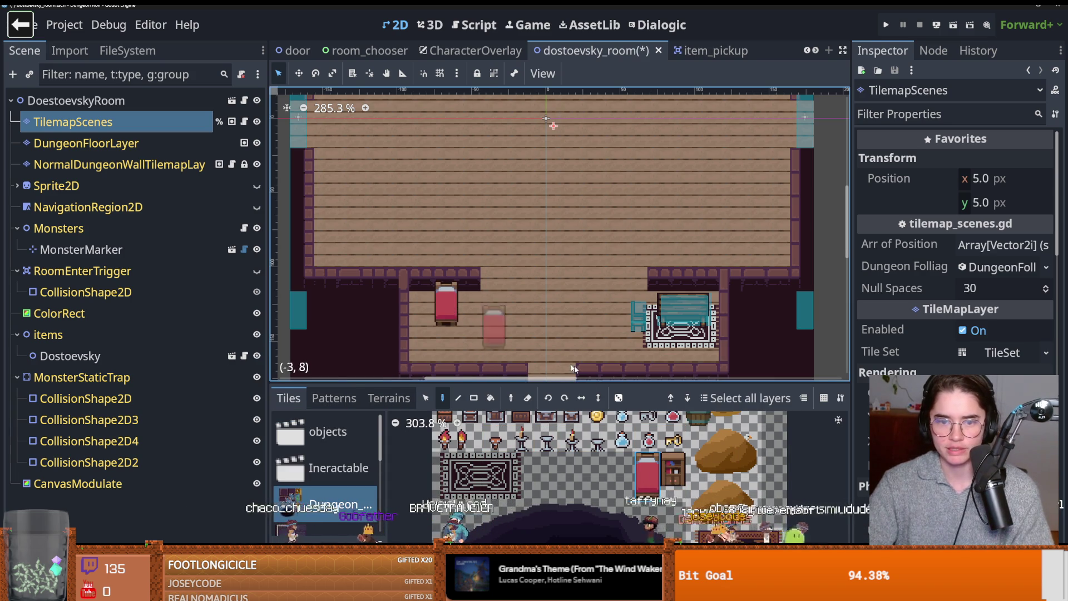
scroll(548, 357, "down", 4)
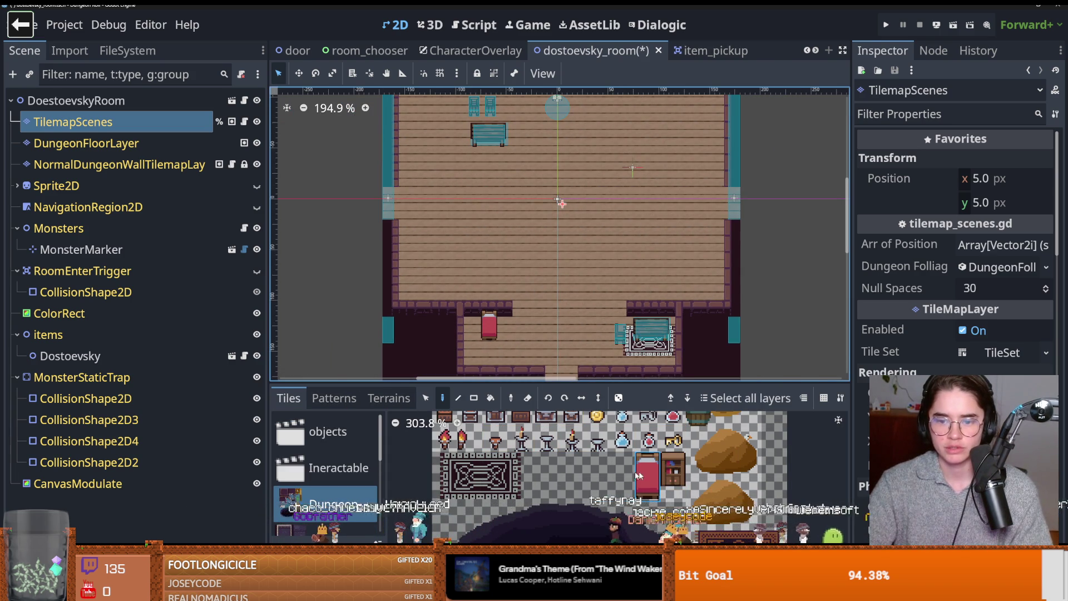
scroll(629, 474, "up", 1)
scroll(420, 221, "up", 5)
- Try two bookshelves near the upper-left wall, then undo them
left_click_drag(420, 242, 437, 243)
scroll(501, 276, "up", 1)
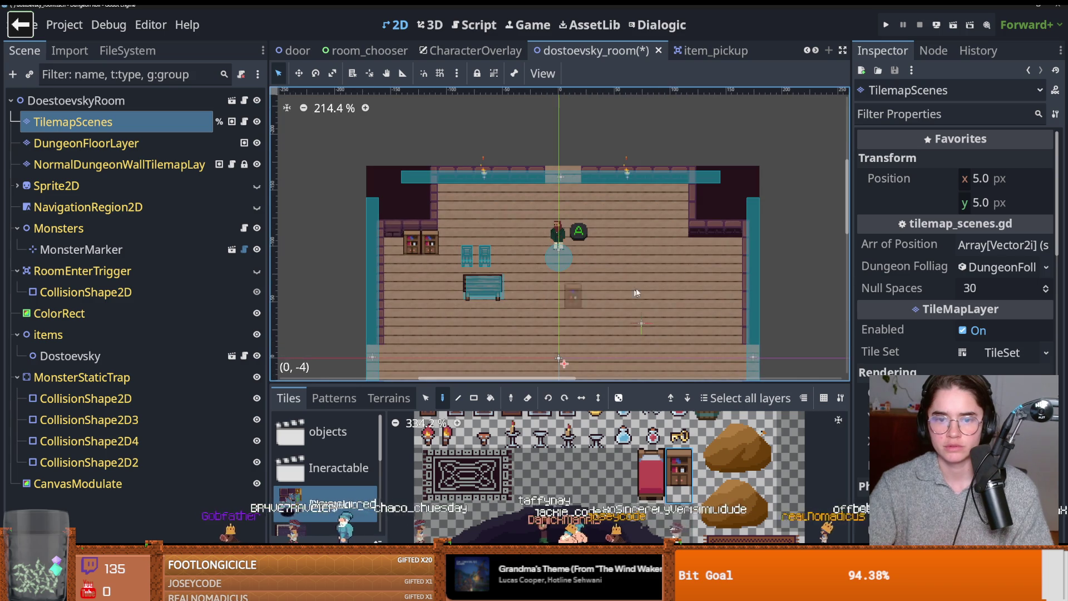
key("ctrl+z")
key("ctrl+z")
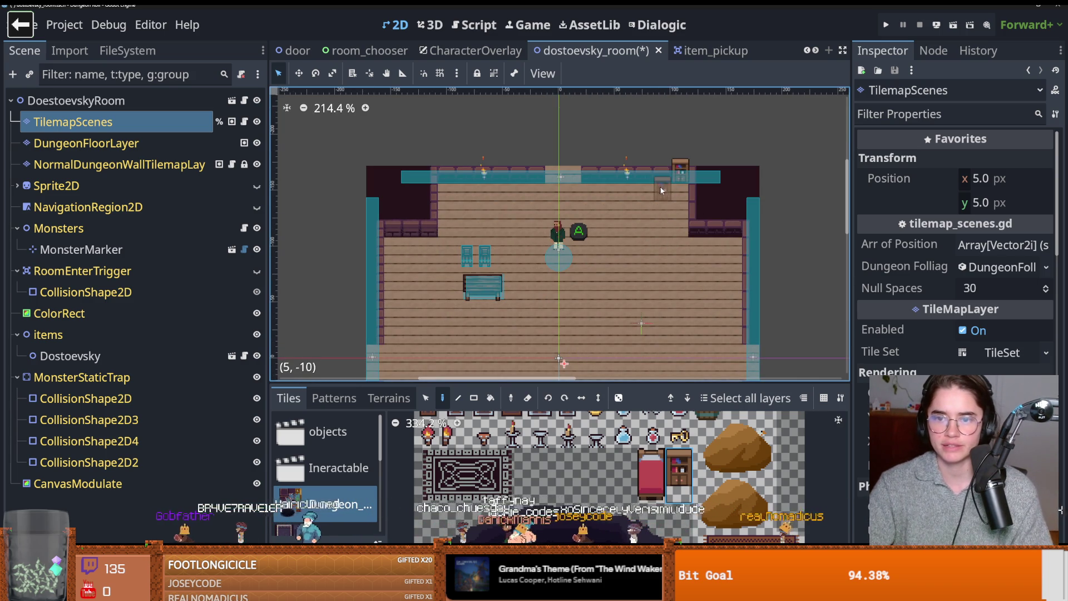
scroll(660, 222, "up", 7)
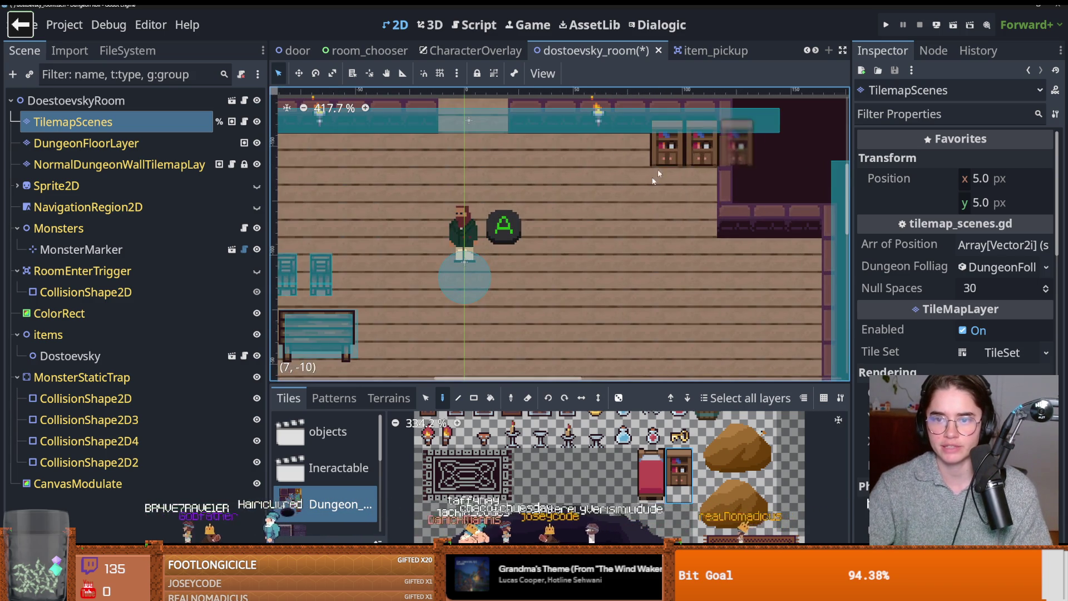
scroll(480, 260, "left", 3)
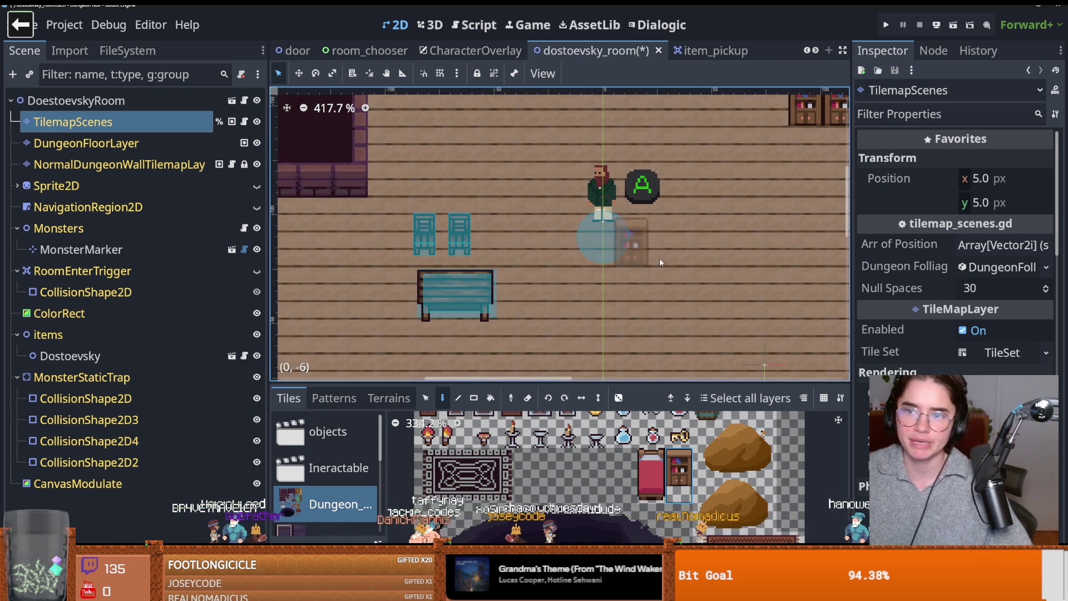
scroll(480, 259, "right", 3)
scroll(520, 303, "down", 3)
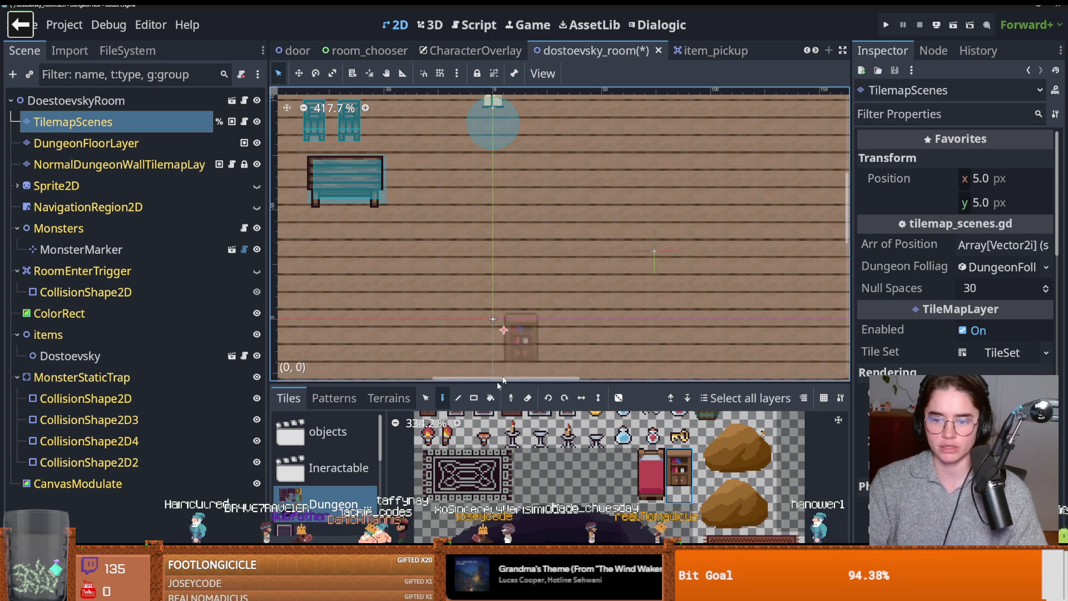
scroll(719, 453, "up", 1)
scroll(719, 453, "down", 3)
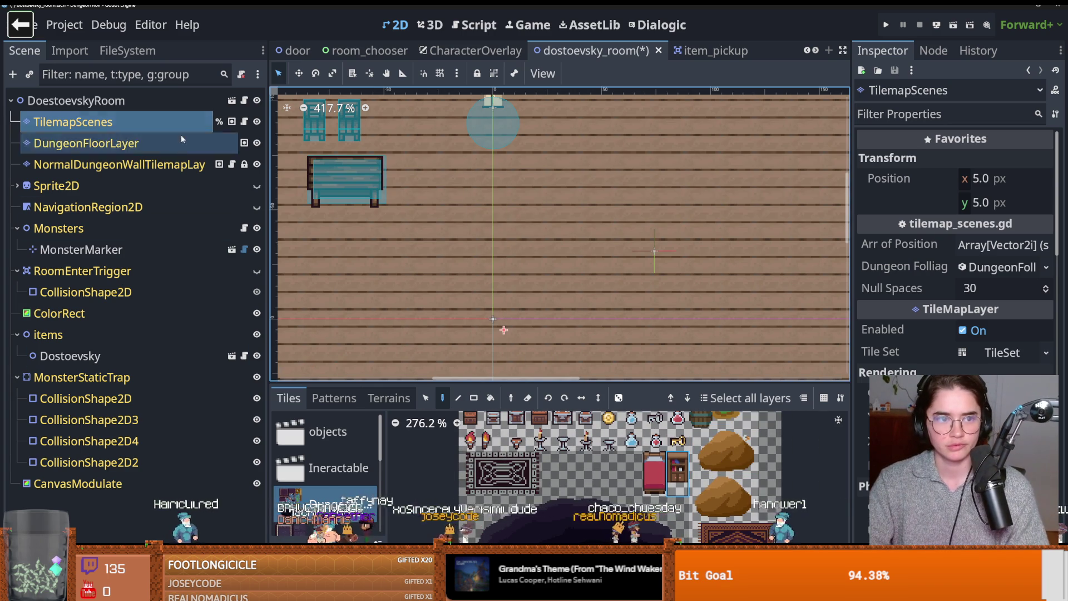
left_click(126, 121)
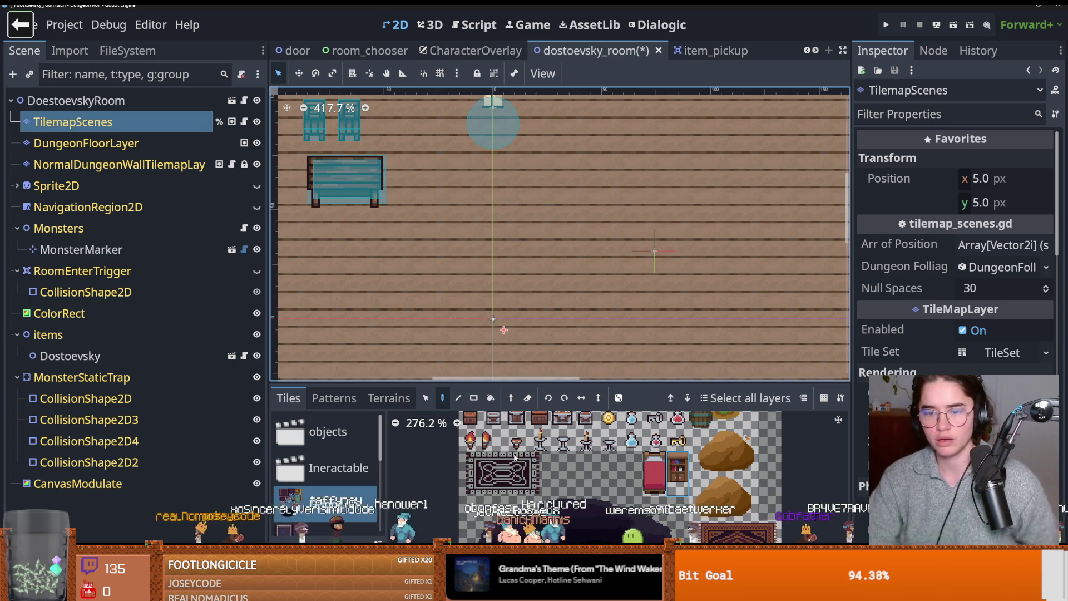
- Try a chest beside the bed's foot, then undo the placed chests
scroll(527, 294, "down", 5)
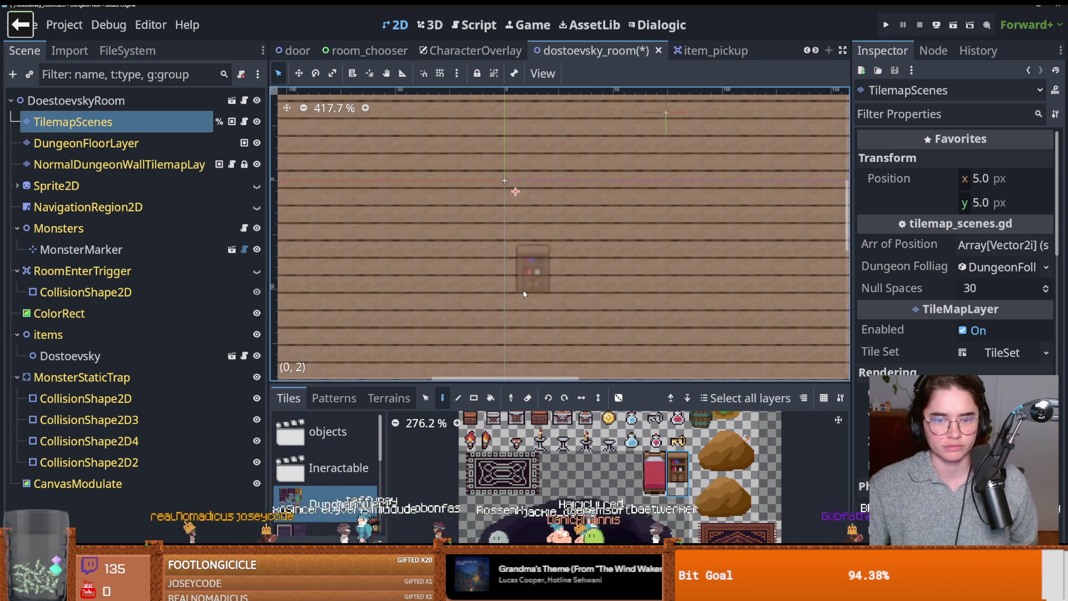
scroll(533, 214, "down", 3)
scroll(559, 466, "down", 1)
scroll(554, 460, "up", 2)
scroll(549, 456, "down", 1)
left_click(438, 331)
scroll(431, 312, "up", 2)
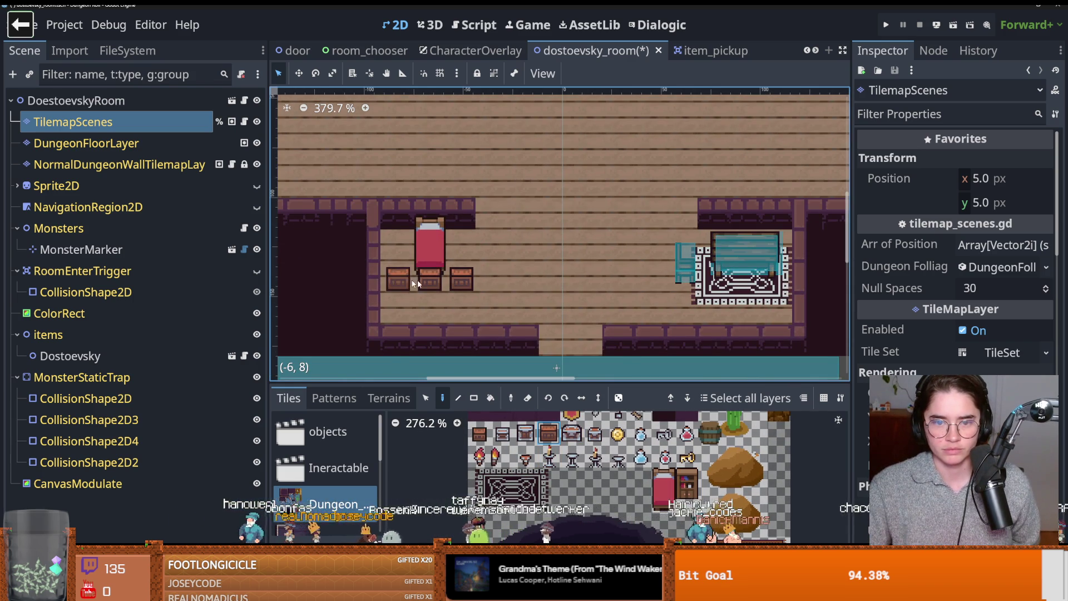
scroll(408, 283, "down", 5)
scroll(518, 297, "up", 3)
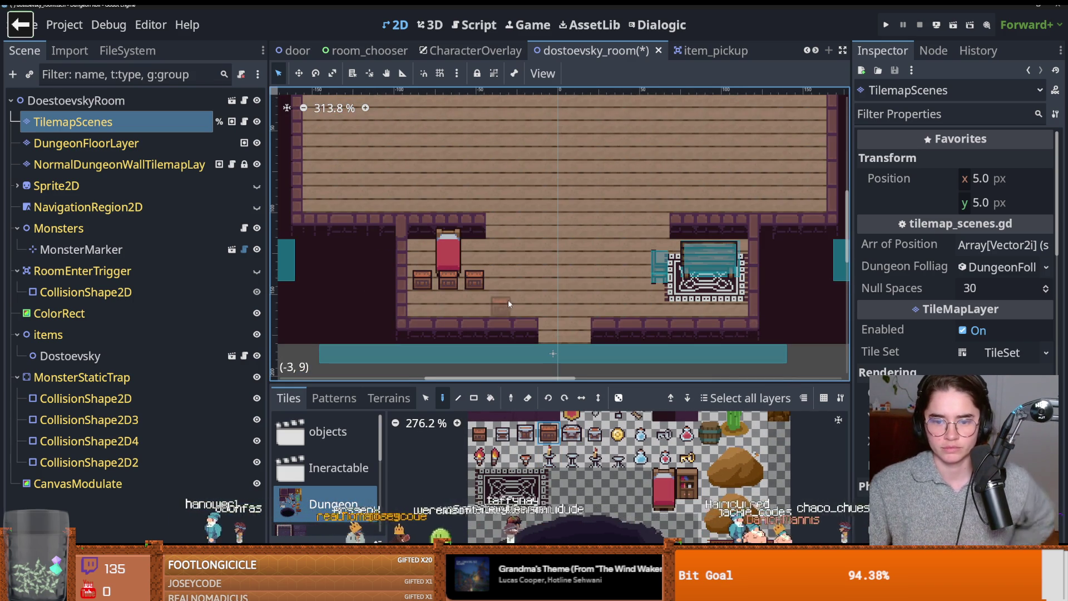
key("ctrl+z")
key("ctrl+z")
key("ctrl+z")
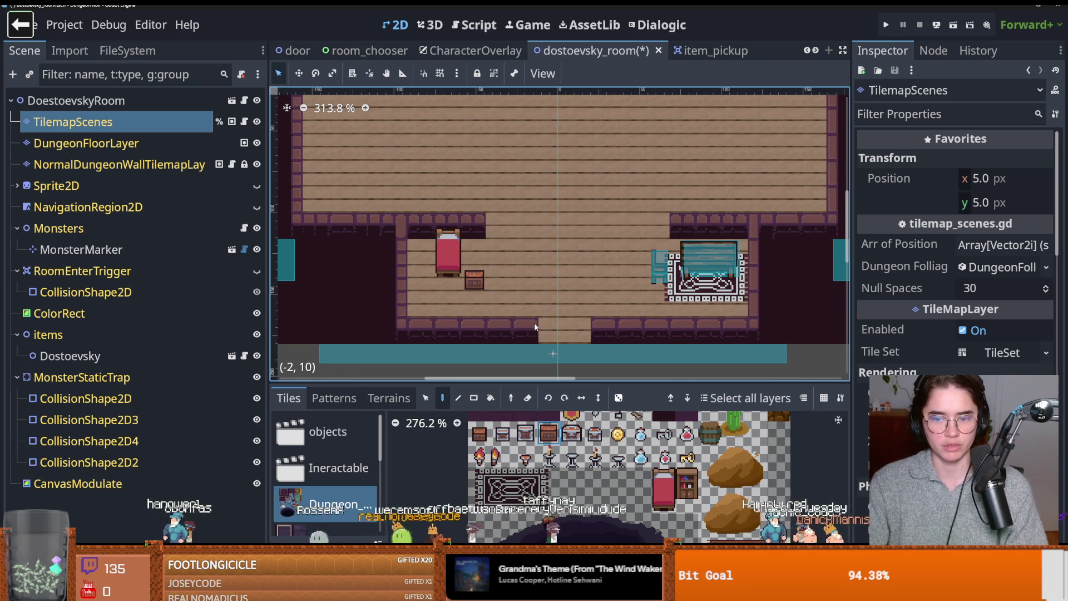
scroll(633, 482, "up", 1)
scroll(635, 482, "down", 2)
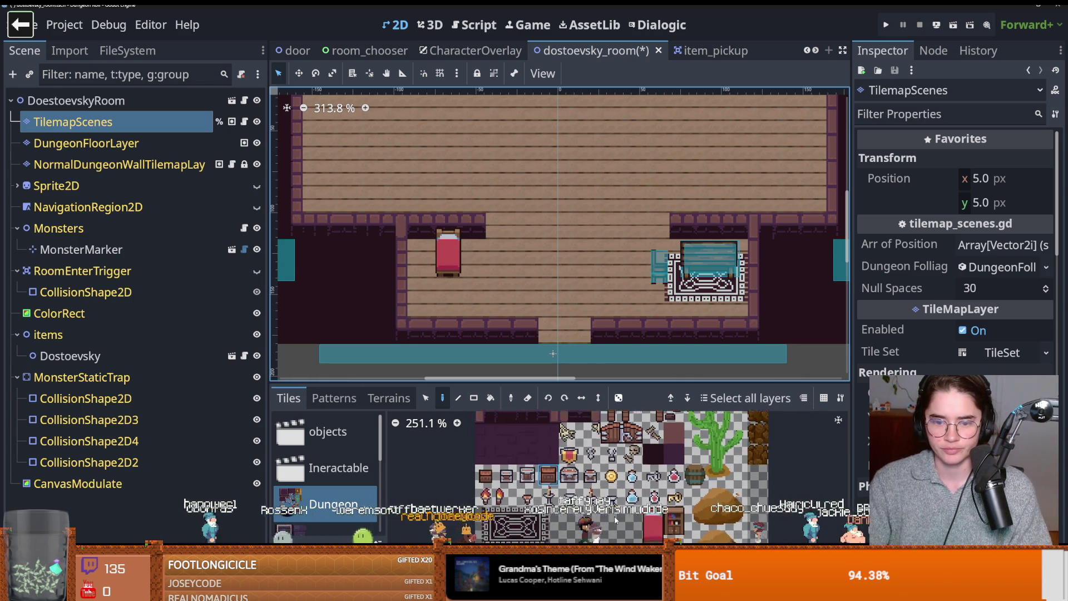
scroll(564, 502, "up", 3)
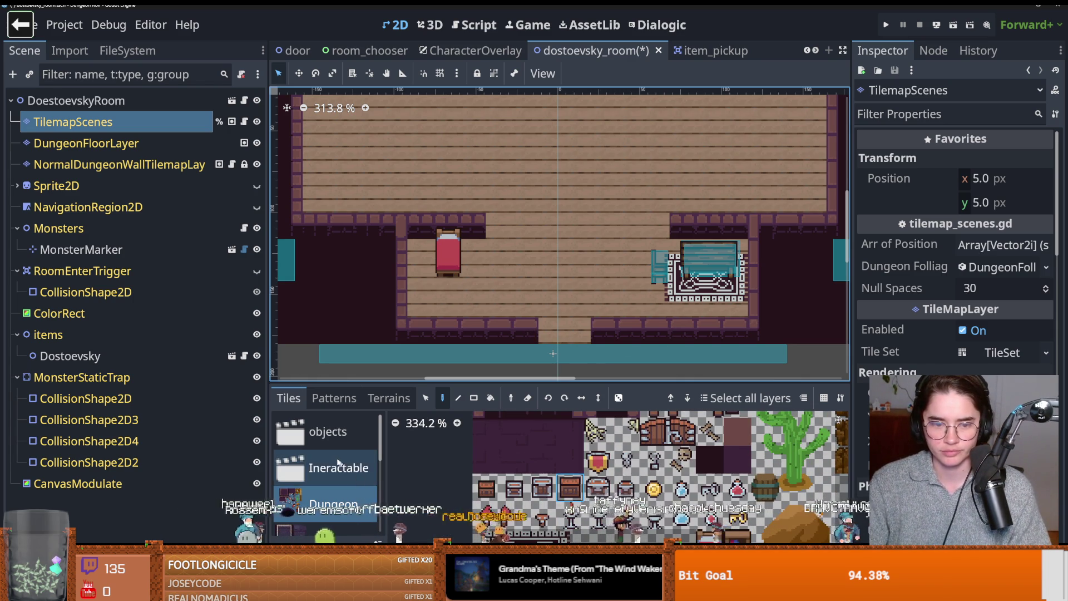
- Choose the crate scene from Ineractable and paint two crates below the bed
left_click(345, 467)
left_click(331, 433)
left_click(339, 467)
left_click(487, 478)
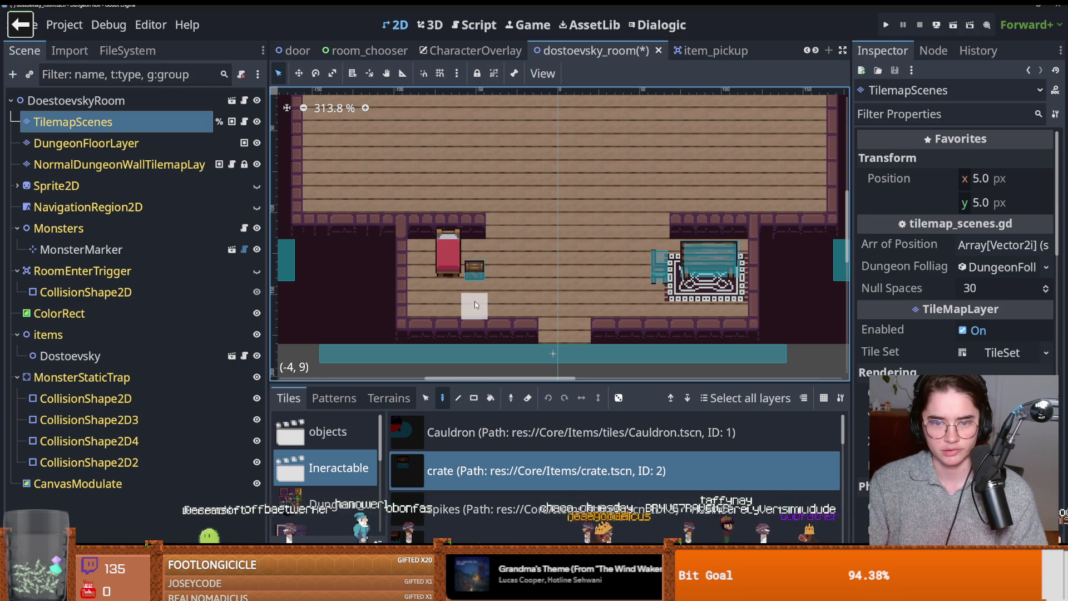
left_click_drag(475, 302, 448, 301)
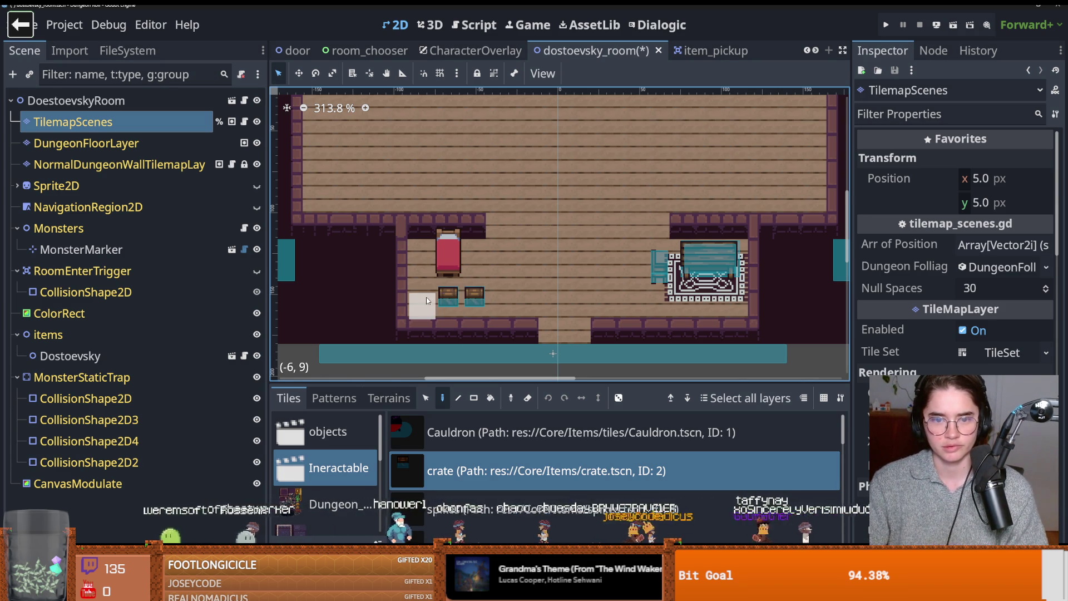
- Browse the door scenes in the objects collection and the Decorative collection
scroll(427, 301, "down", 3)
scroll(498, 492, "down", 1)
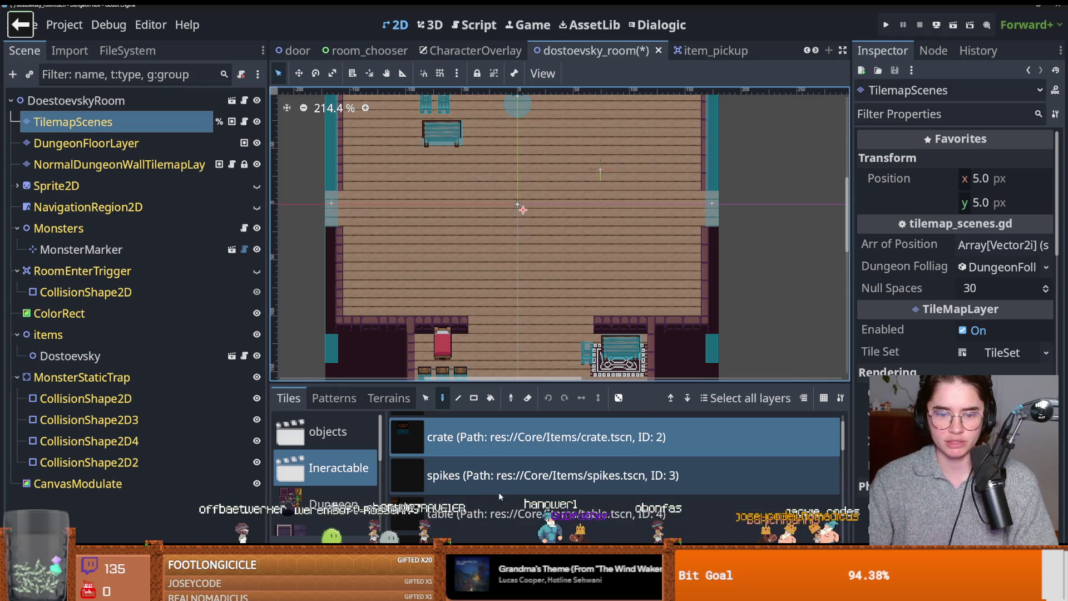
scroll(498, 492, "down", 4)
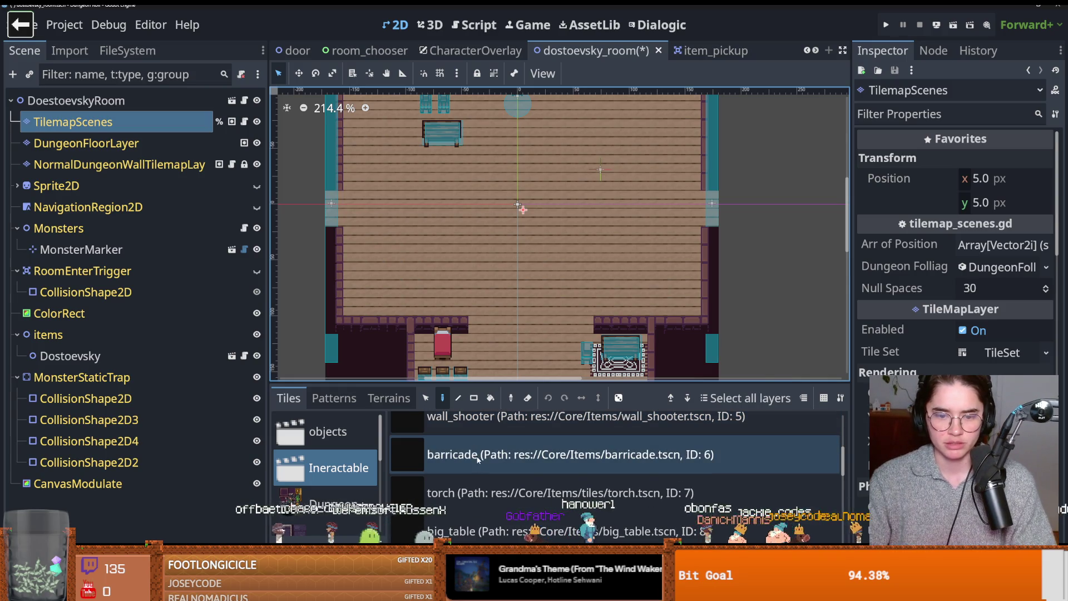
scroll(347, 472, "down", 1)
scroll(346, 468, "down", 2)
scroll(342, 445, "up", 3)
left_click(343, 438)
scroll(331, 469, "down", 3)
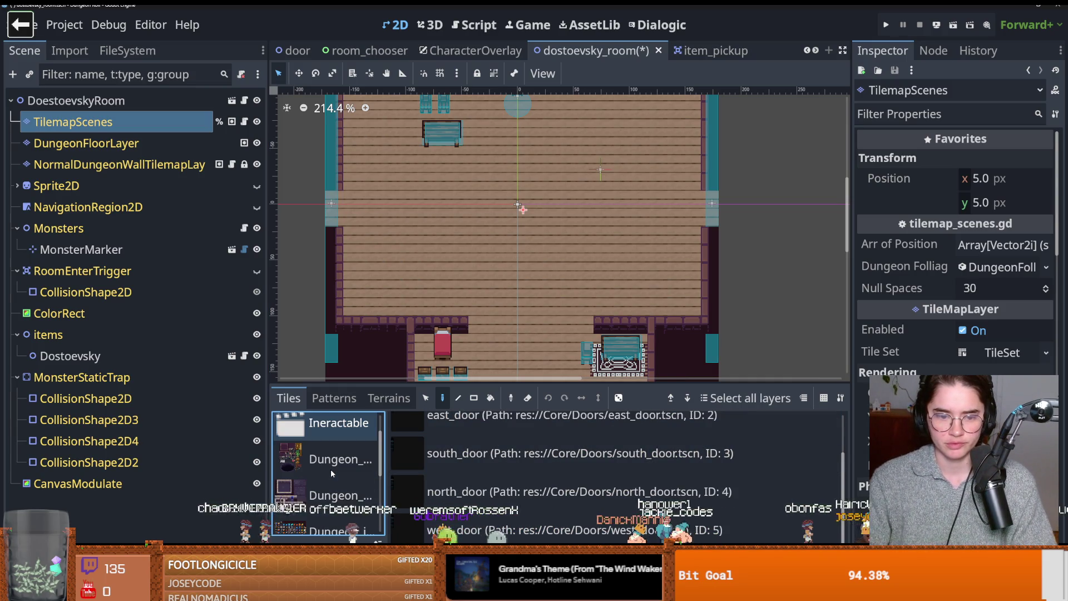
scroll(331, 469, "down", 3)
left_click(363, 482)
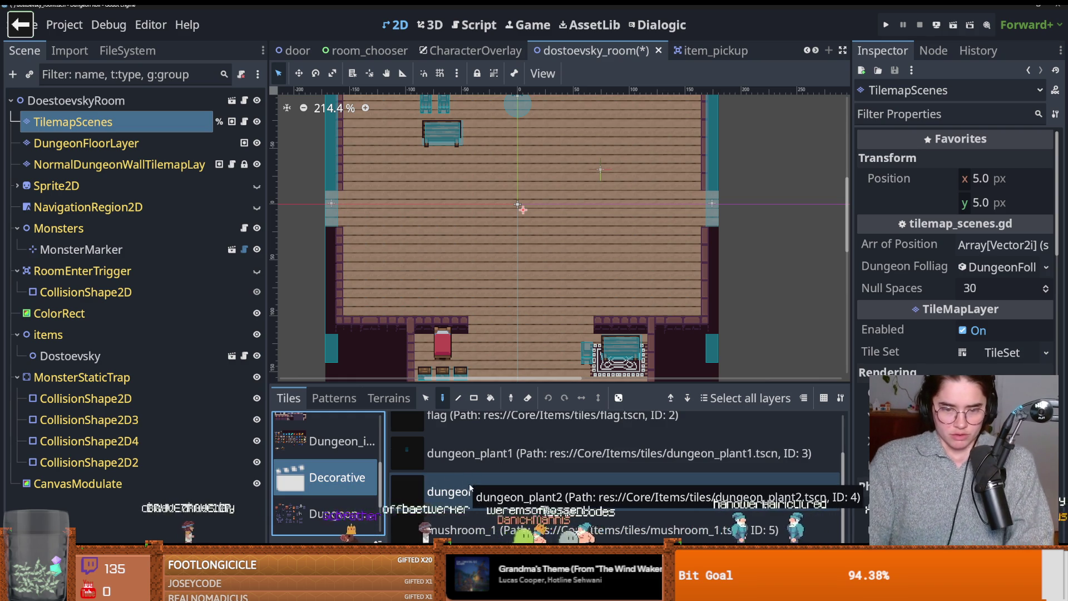
scroll(321, 490, "down", 1)
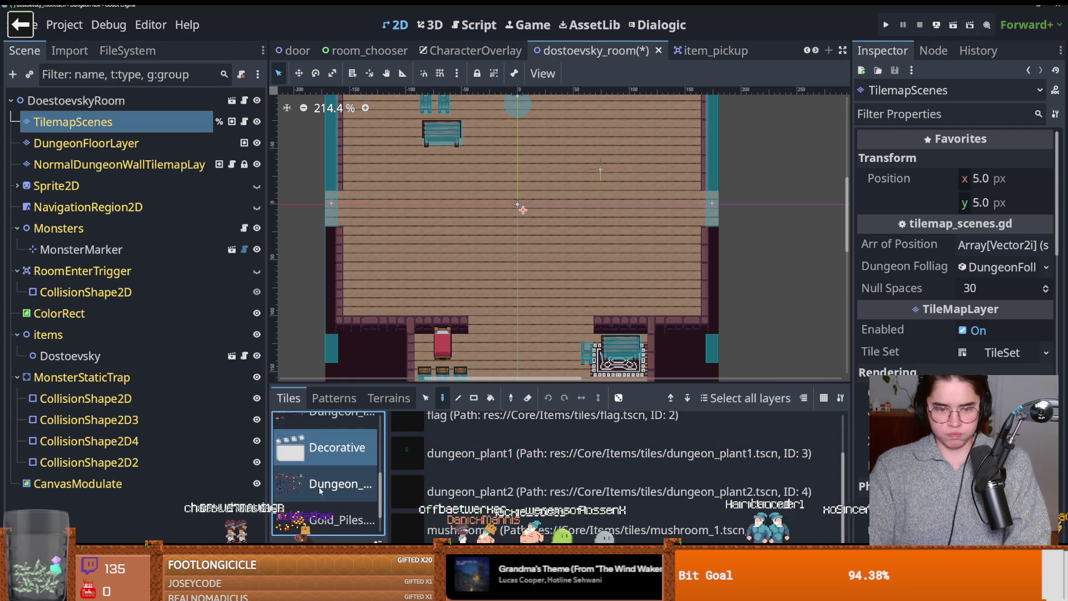
- Open the Dungeon tileset atlas, pick a tile and place it on the room floor
left_click(321, 490)
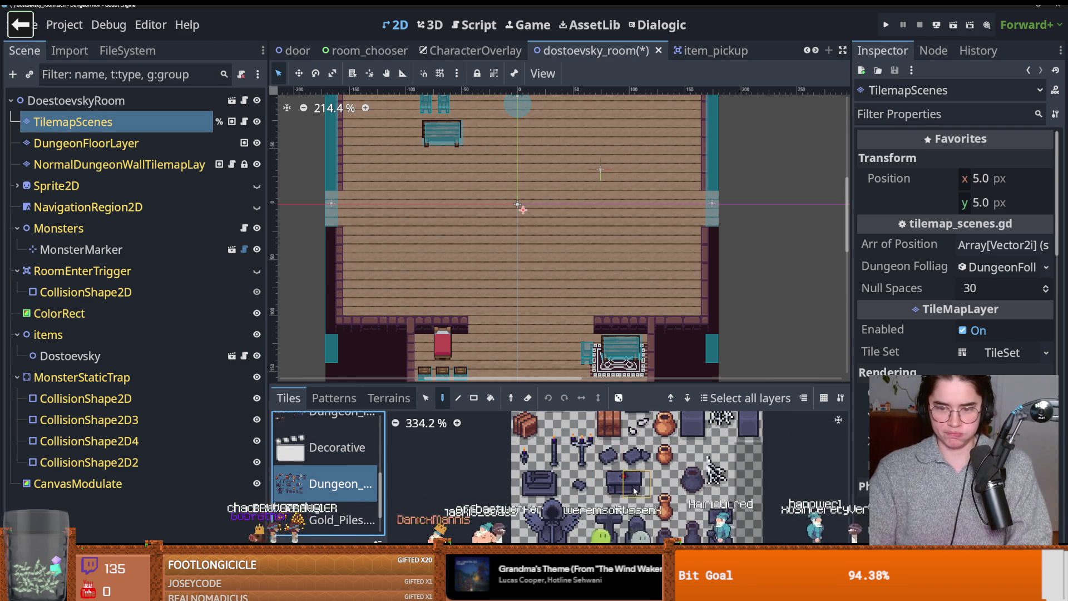
scroll(632, 488, "down", 2)
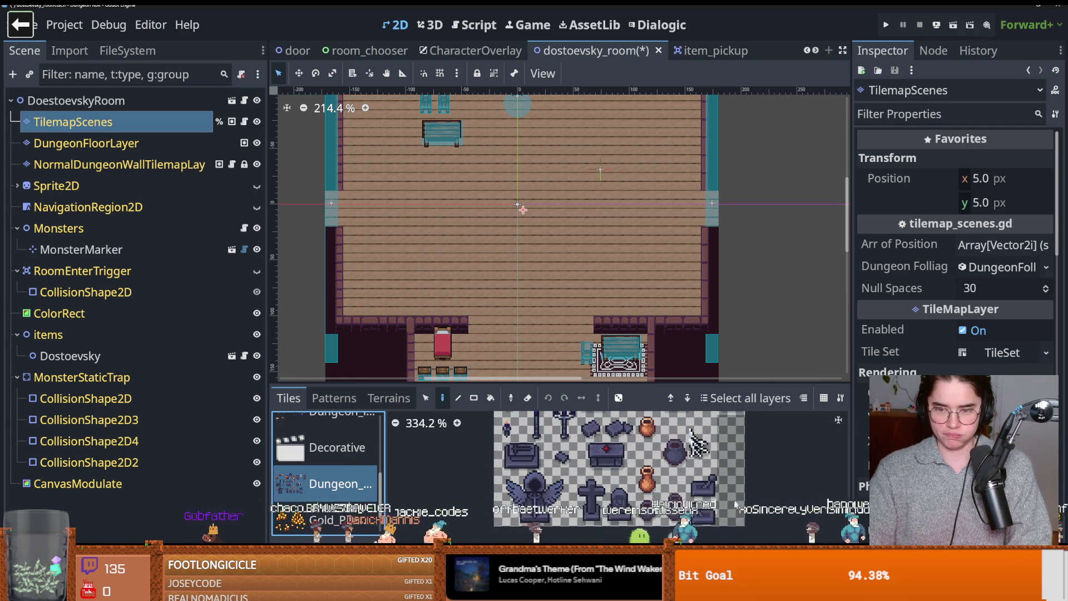
scroll(738, 500, "up", 1)
left_click(696, 482)
left_click(348, 287)
- Zoom the canvas, then select the Gold_Piles collection in the Tiles list
scroll(410, 314, "up", 1)
scroll(601, 479, "up", 1)
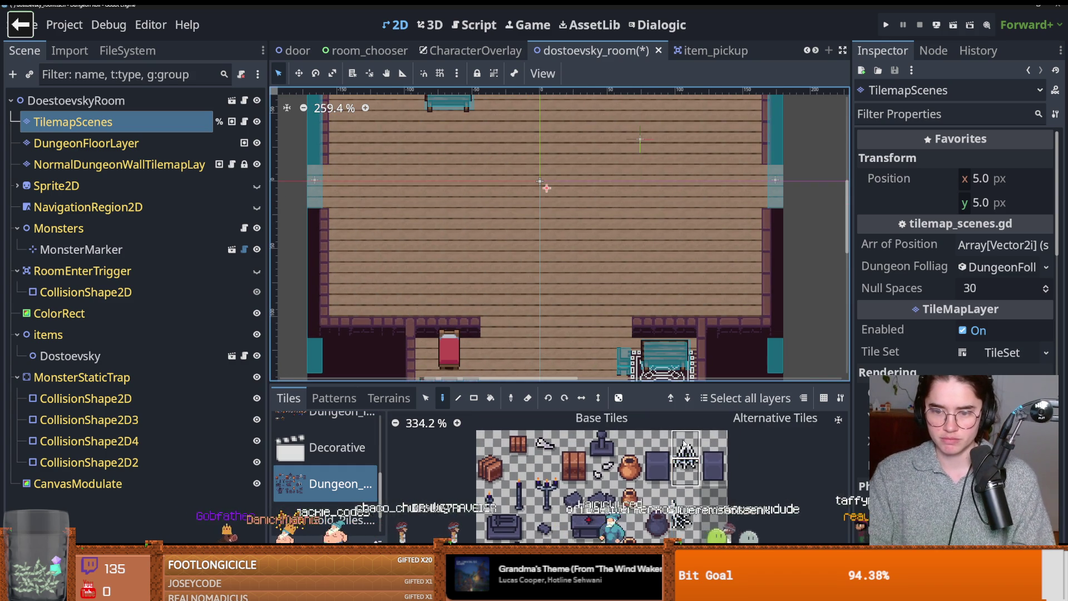
scroll(403, 278, "up", 4)
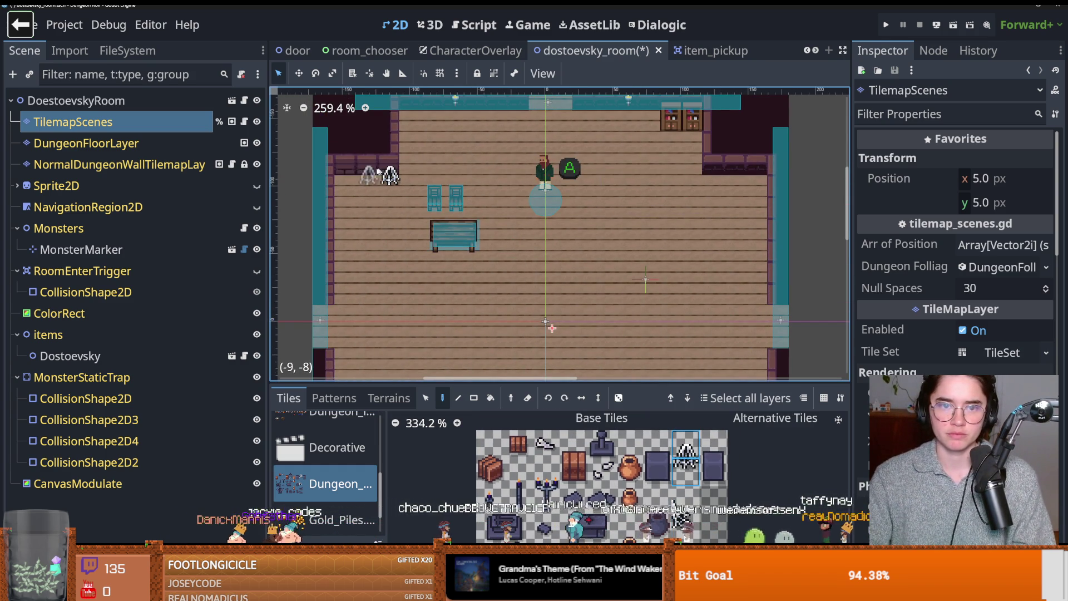
scroll(513, 224, "down", 1)
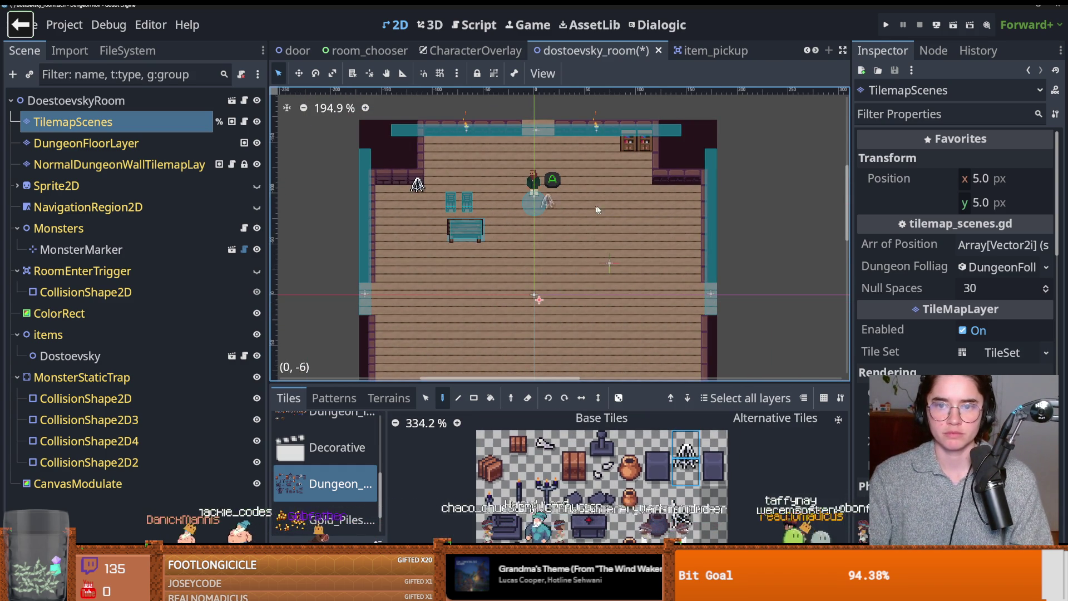
scroll(612, 209, "down", 1)
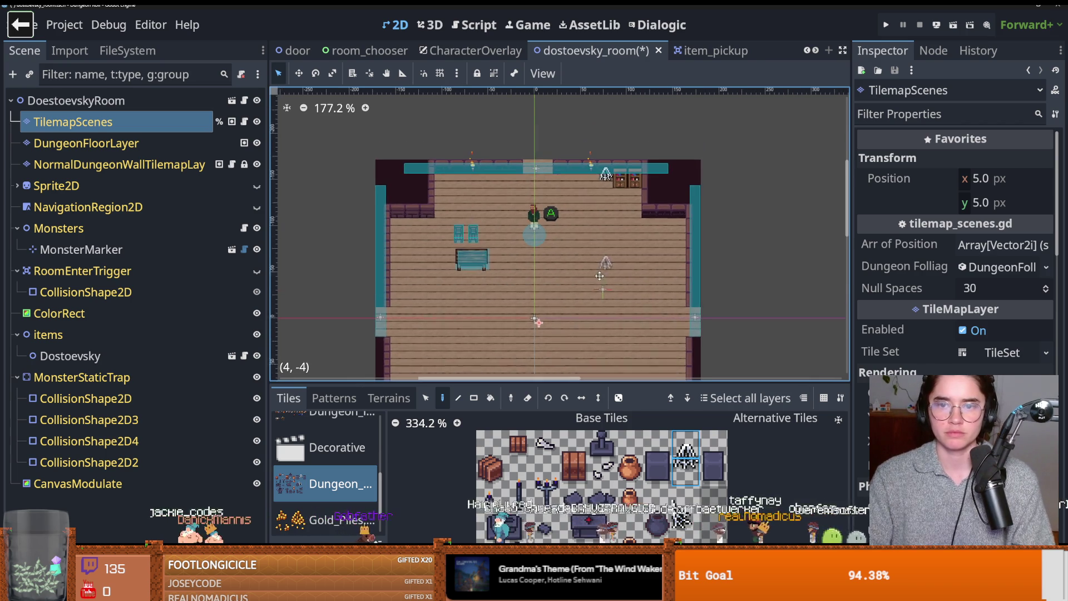
scroll(333, 501, "down", 2)
left_click(316, 485)
scroll(449, 289, "down", 3)
scroll(444, 263, "up", 2)
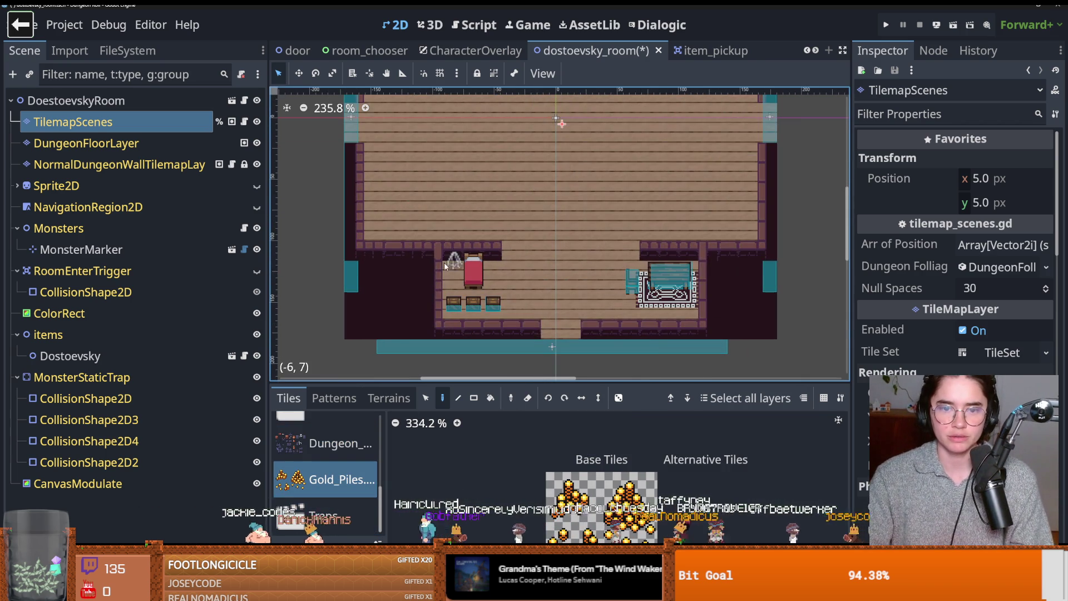
- Pick a small gold pile tile and place it beside the bed
scroll(573, 514, "down", 2)
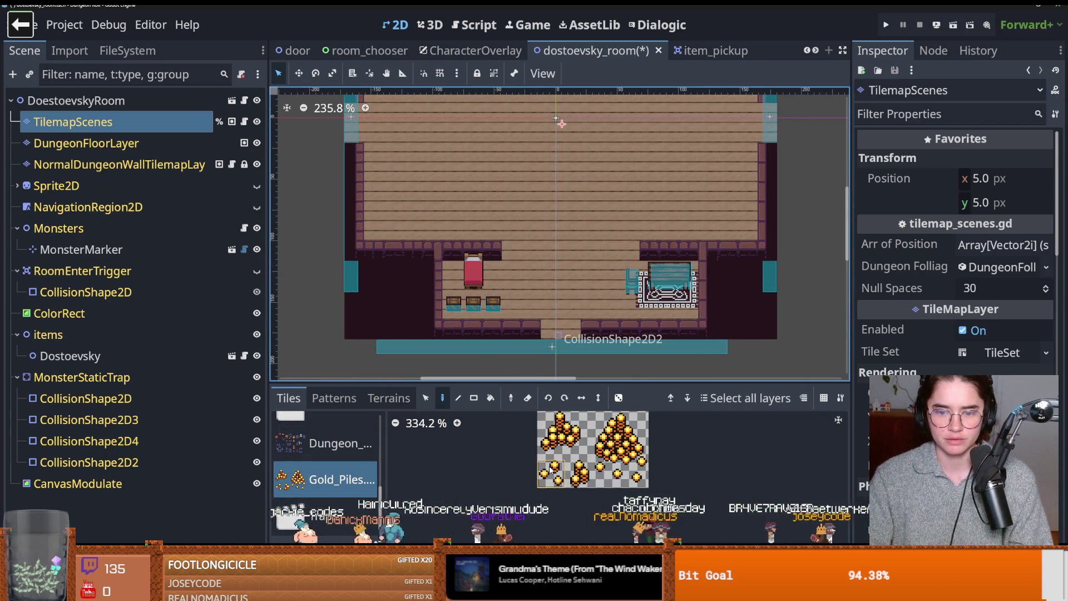
left_click(551, 474)
scroll(589, 318, "up", 5)
scroll(511, 295, "down", 1)
scroll(470, 311, "down", 2)
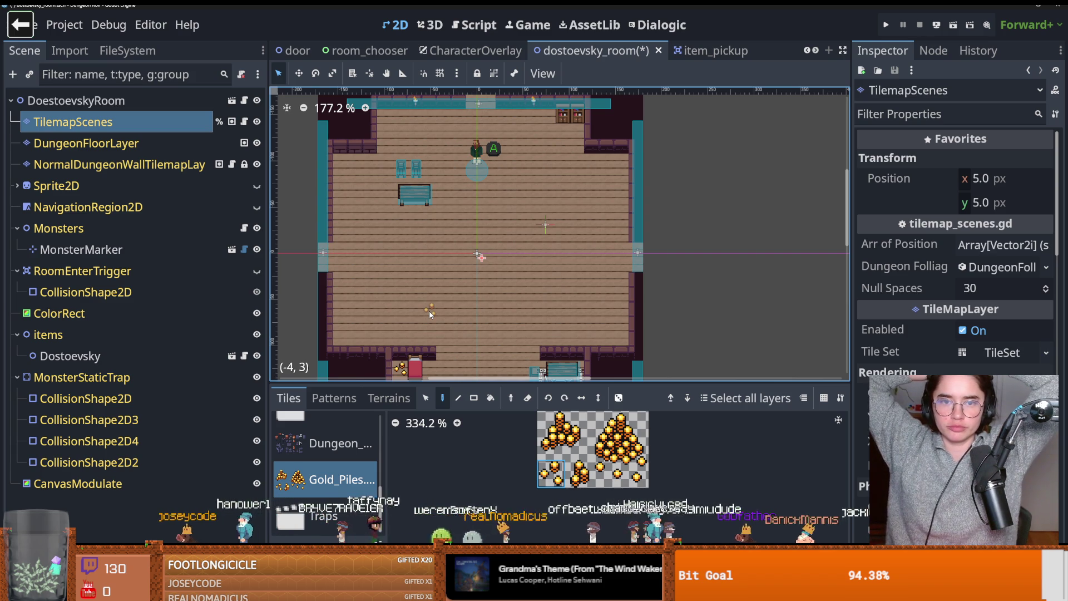
scroll(333, 478, "up", 1)
scroll(333, 479, "down", 1)
- Check the Traps collection, then switch back to the Decorative collection
left_click(323, 516)
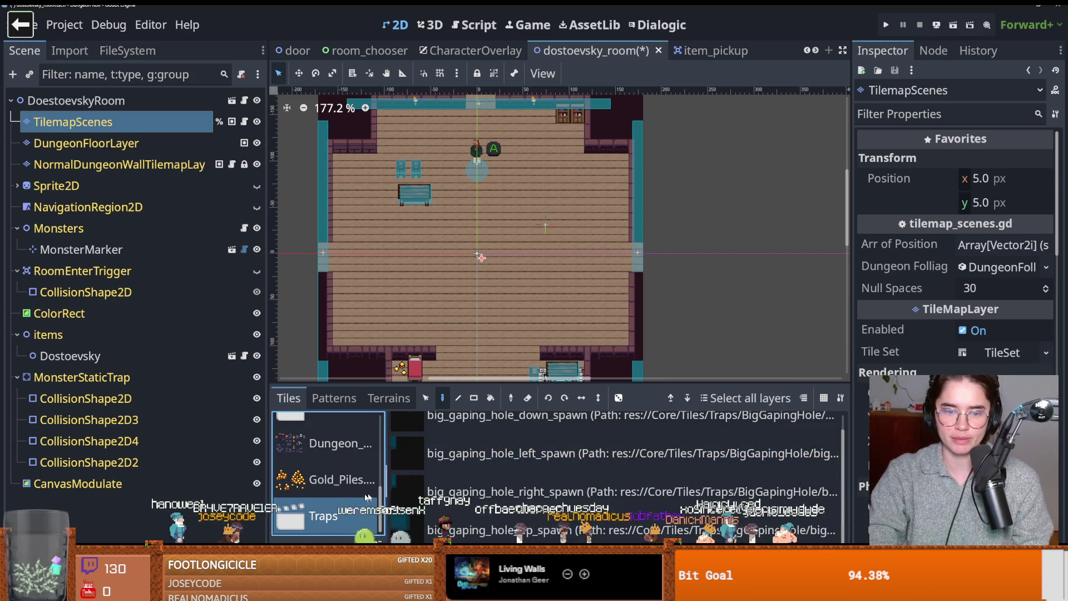
scroll(336, 462, "up", 2)
left_click(341, 463)
scroll(337, 462, "up", 3)
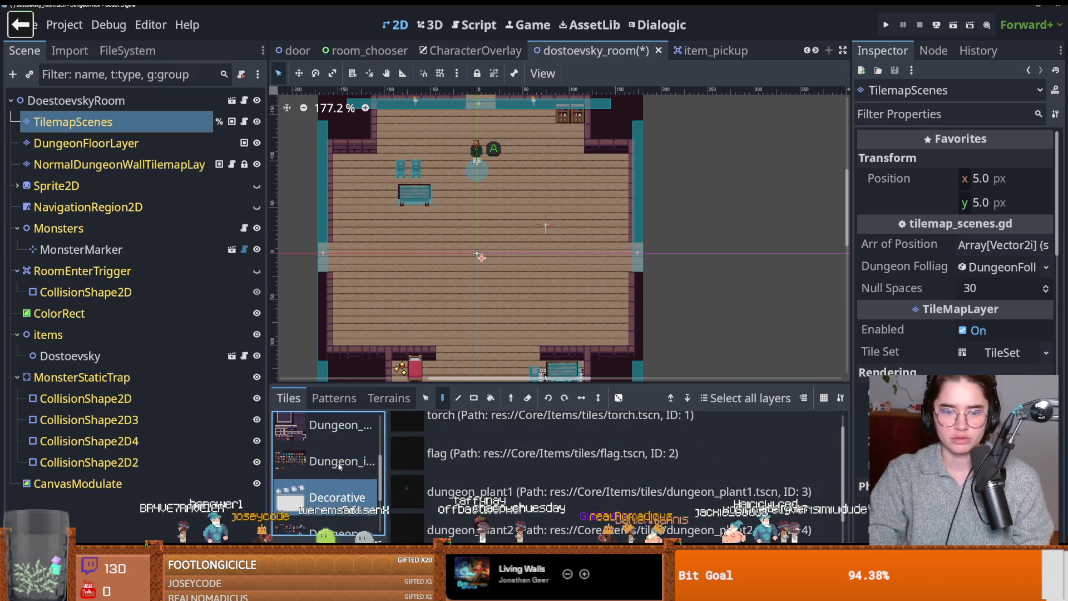
- Select the Ineractable spikes scene and paint spike rows along the top and bottom wall
left_click(334, 462)
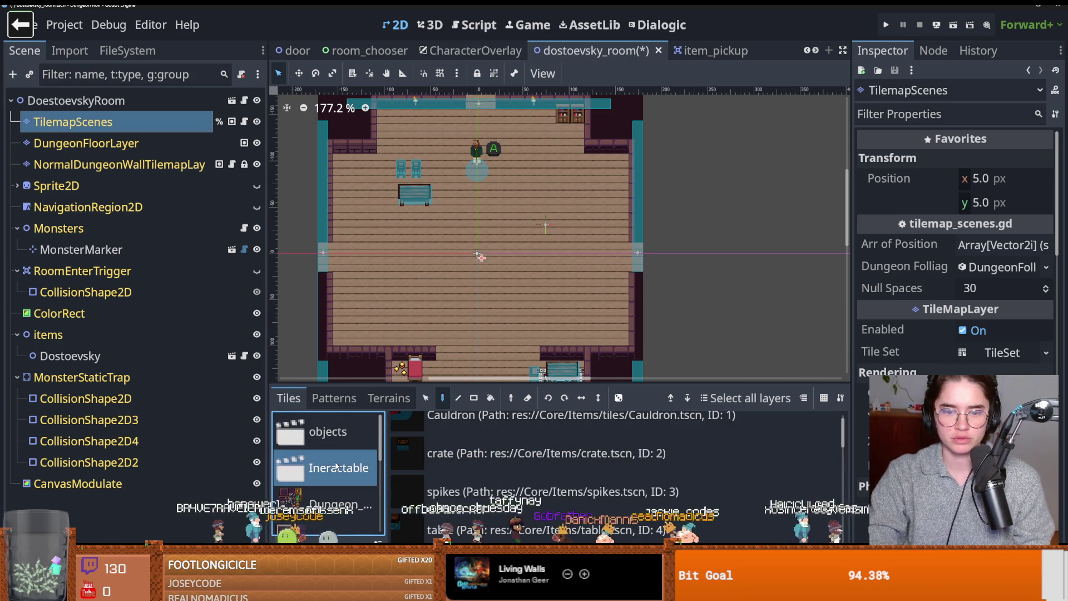
scroll(473, 479, "down", 1)
left_click(473, 479)
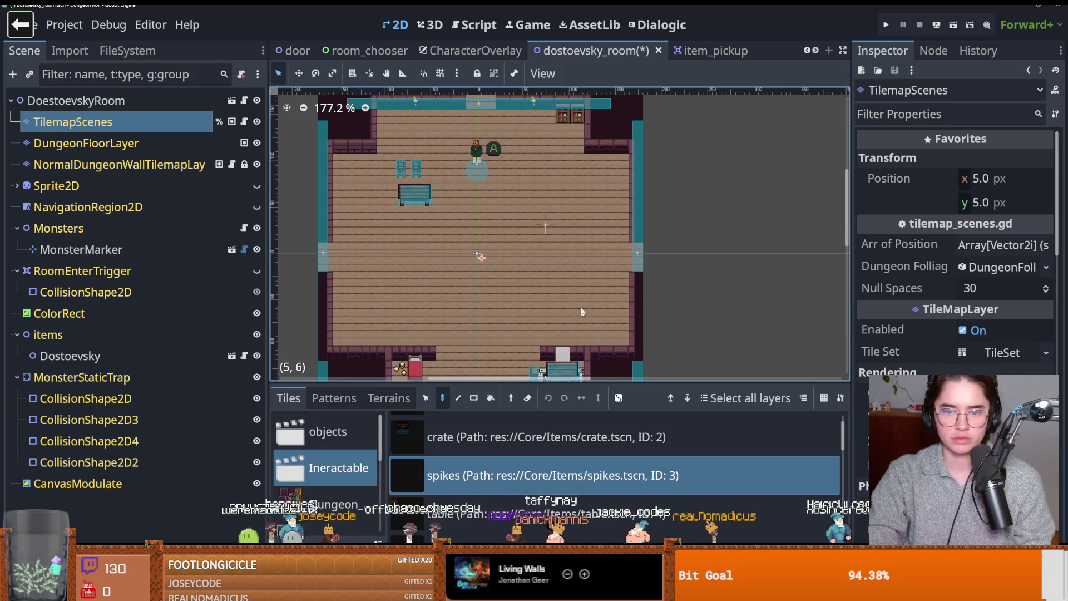
scroll(568, 267, "up", 1)
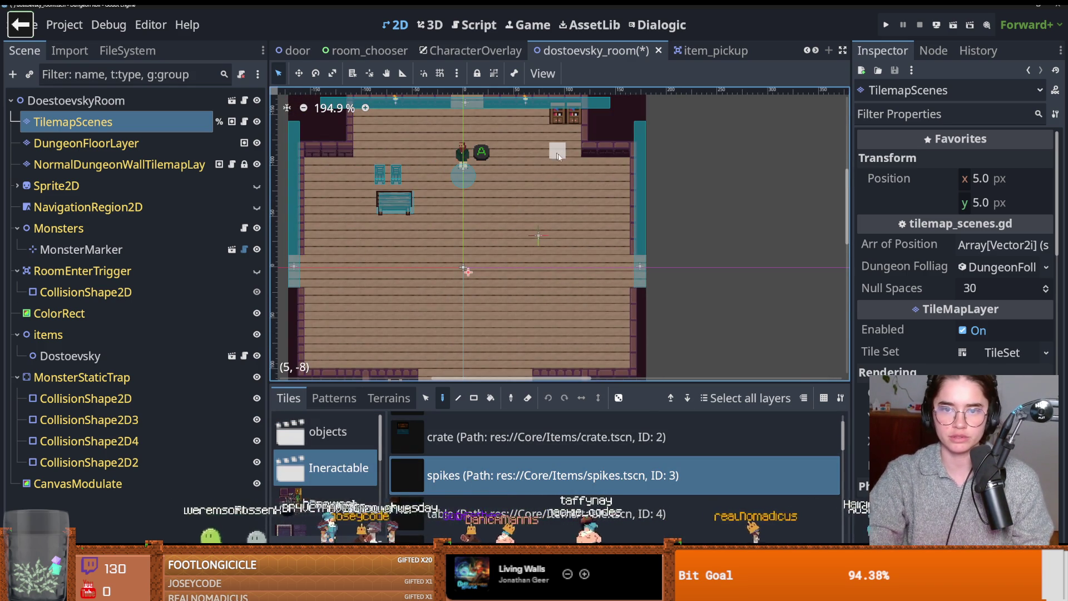
left_click_drag(578, 167, 504, 163)
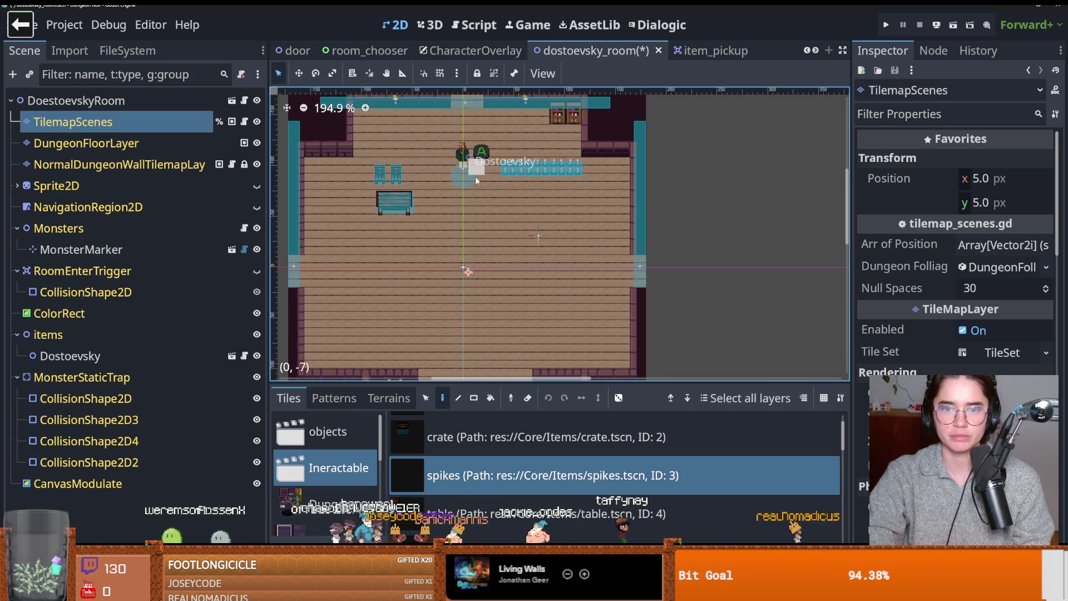
scroll(503, 240, "down", 2)
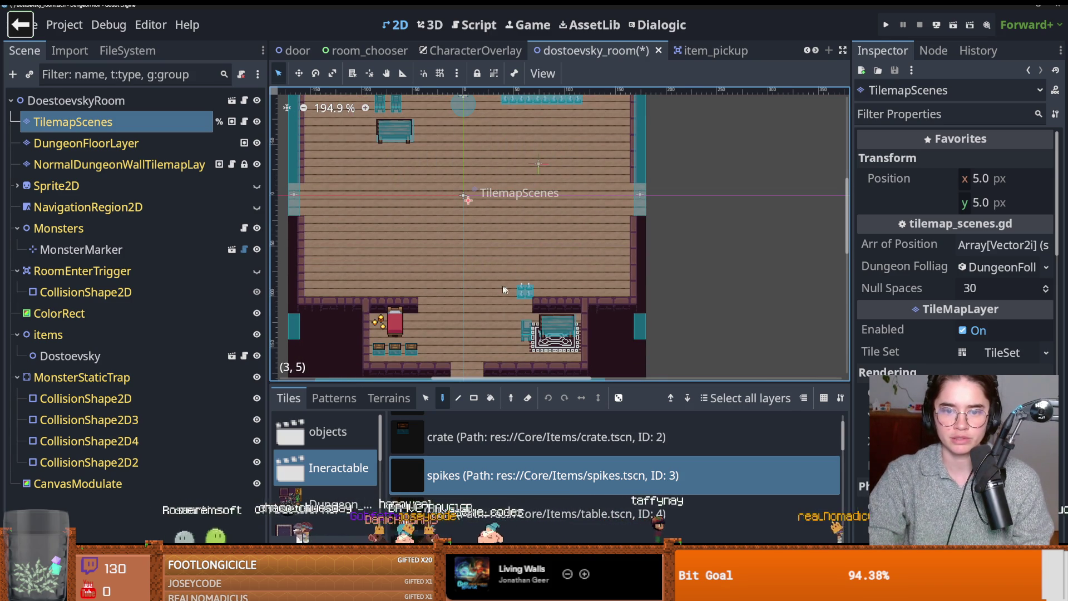
scroll(522, 300, "down", 2)
left_click_drag(522, 300, 514, 300)
- Pan across the room and add spikes along the side walls
scroll(514, 300, "up", 1)
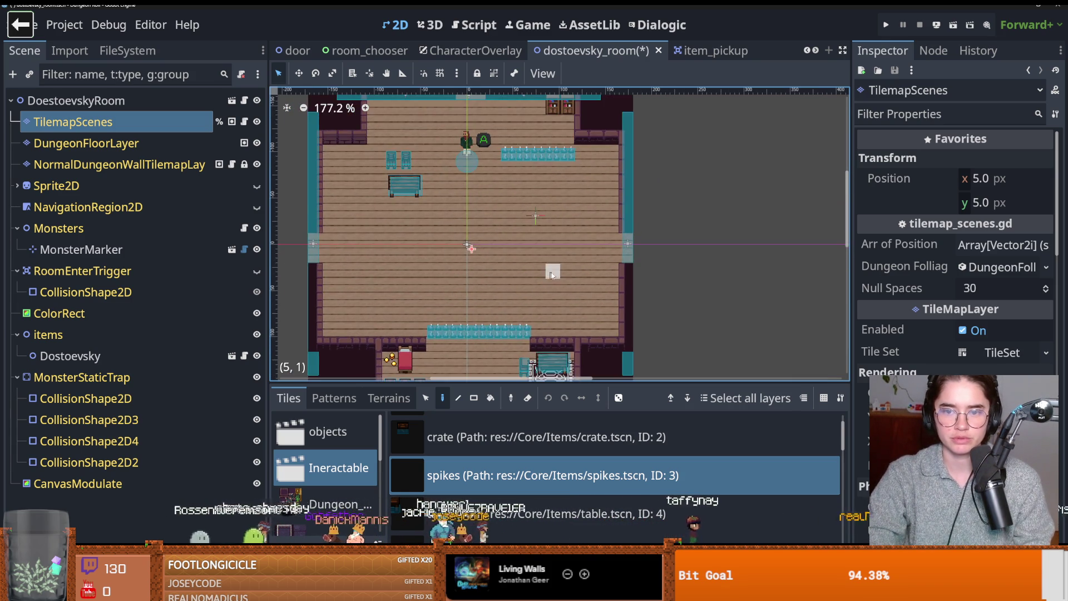
scroll(542, 246, "up", 1)
scroll(546, 287, "down", 1)
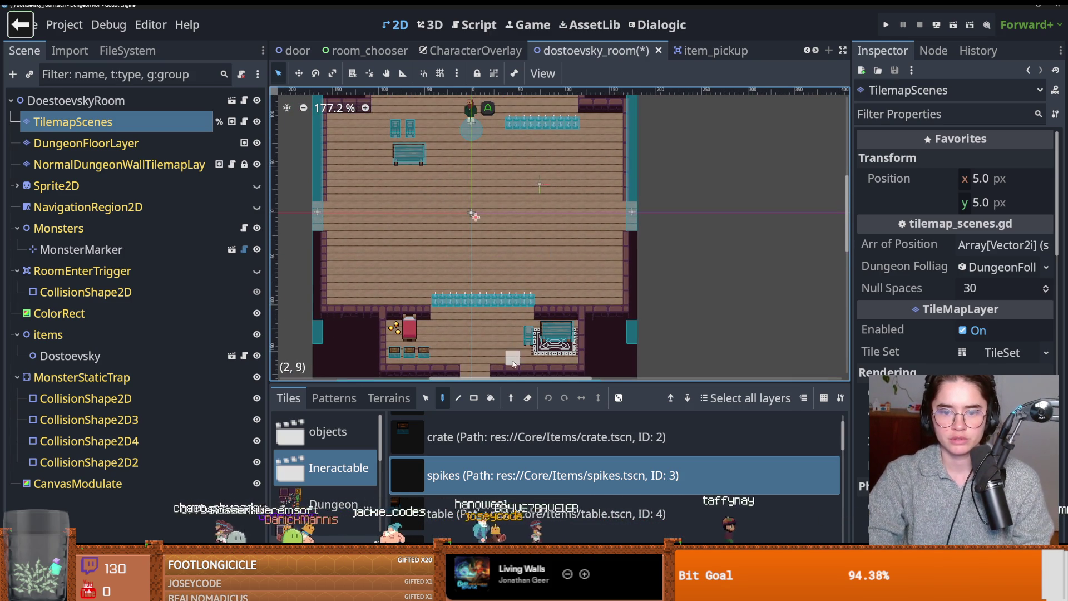
scroll(573, 181, "up", 2)
scroll(573, 181, "left", 1)
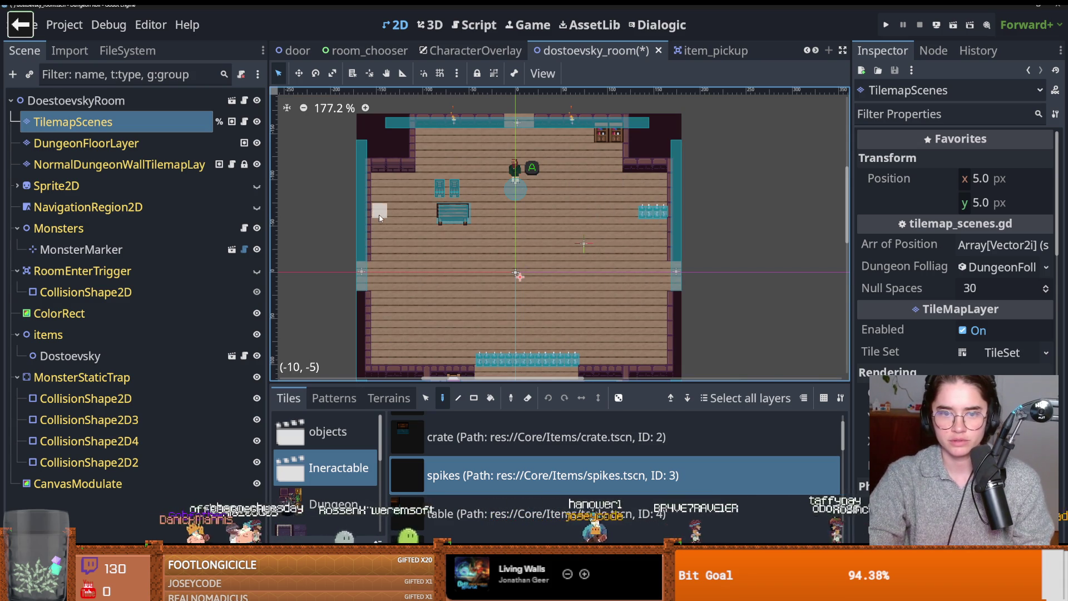
scroll(390, 216, "down", 2)
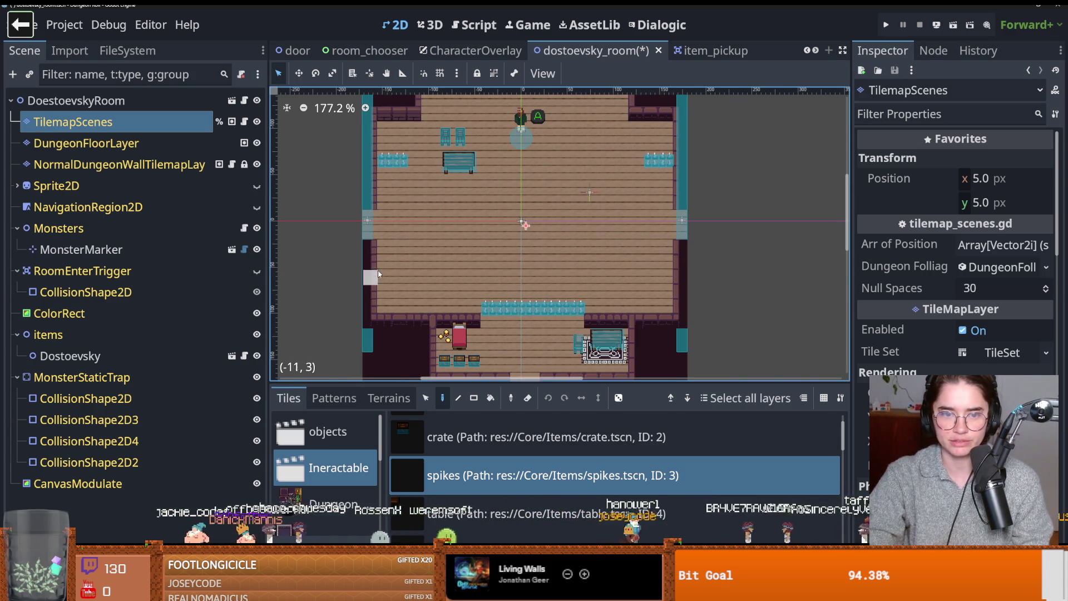
left_click(533, 308)
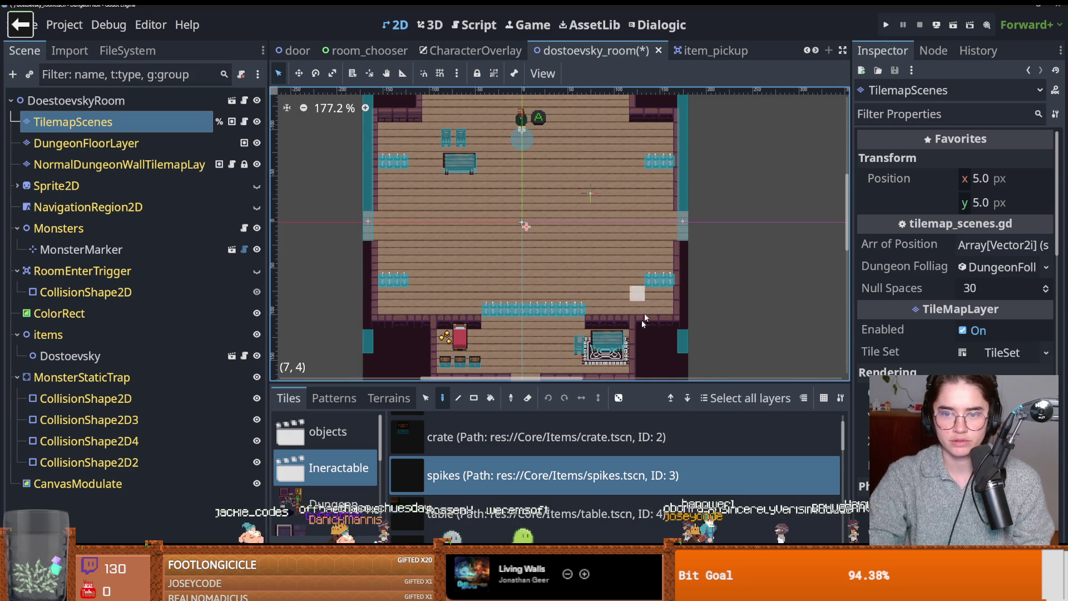
left_click(523, 441)
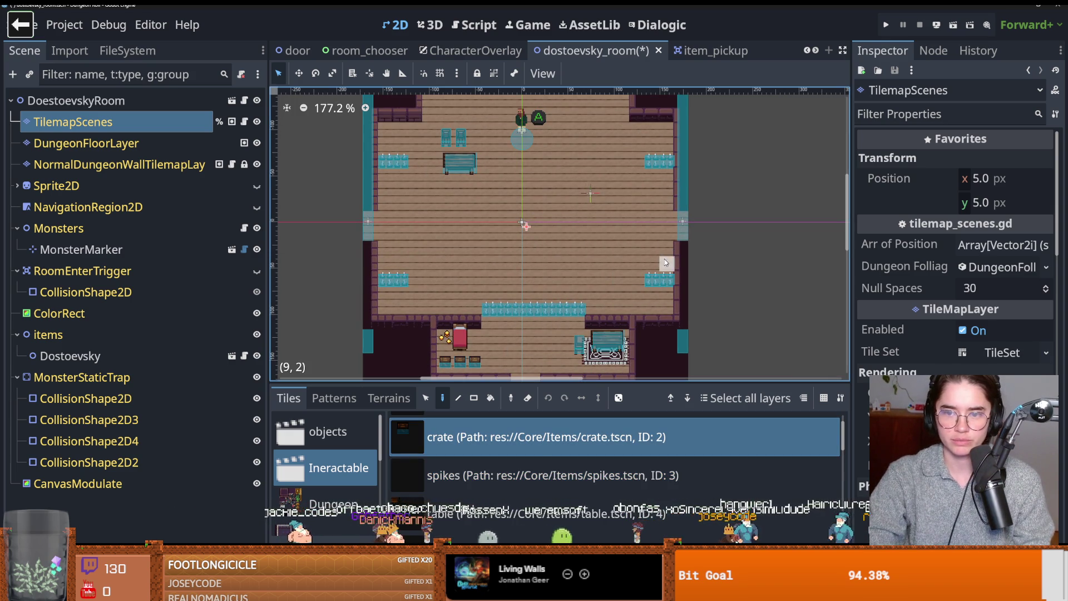
- Paint a row of barricades across the top-left of the room below the wall
scroll(639, 282, "up", 4)
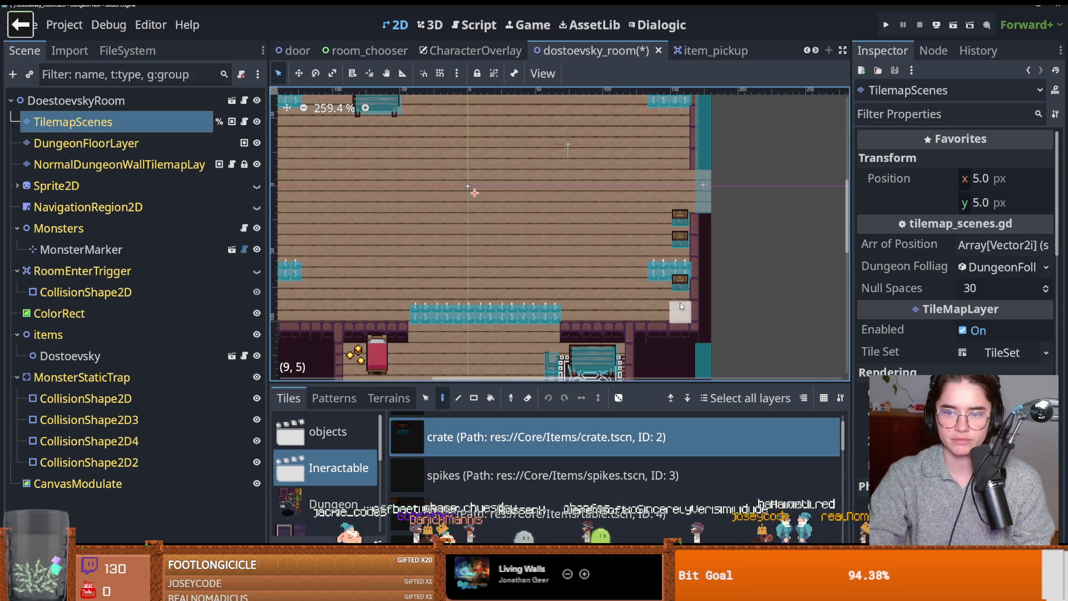
left_click_drag(548, 279, 715, 281)
scroll(715, 282, "down", 1)
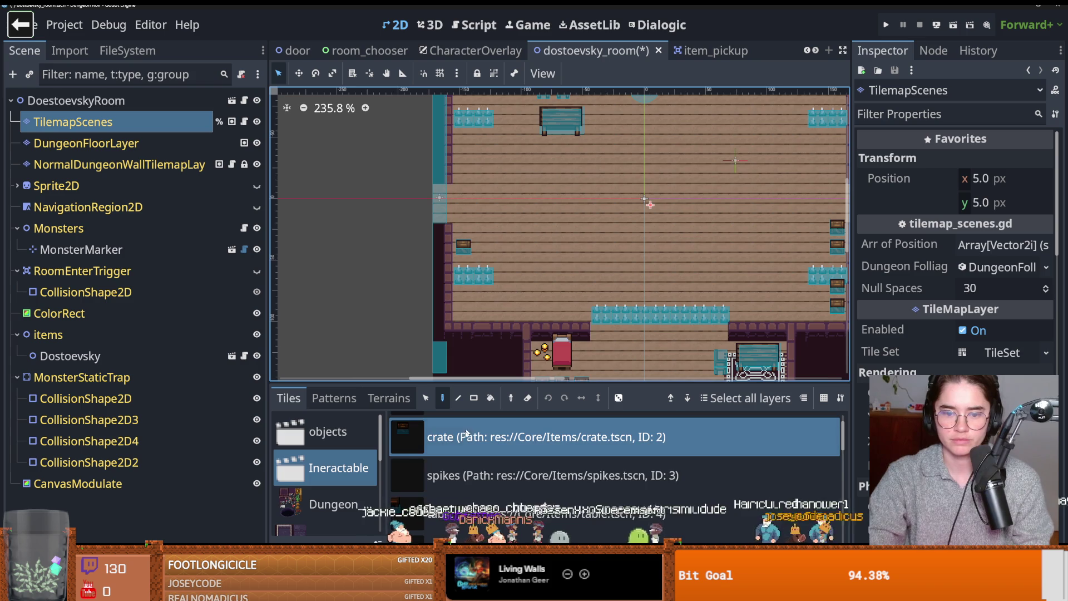
scroll(477, 490, "down", 1)
scroll(477, 491, "down", 2)
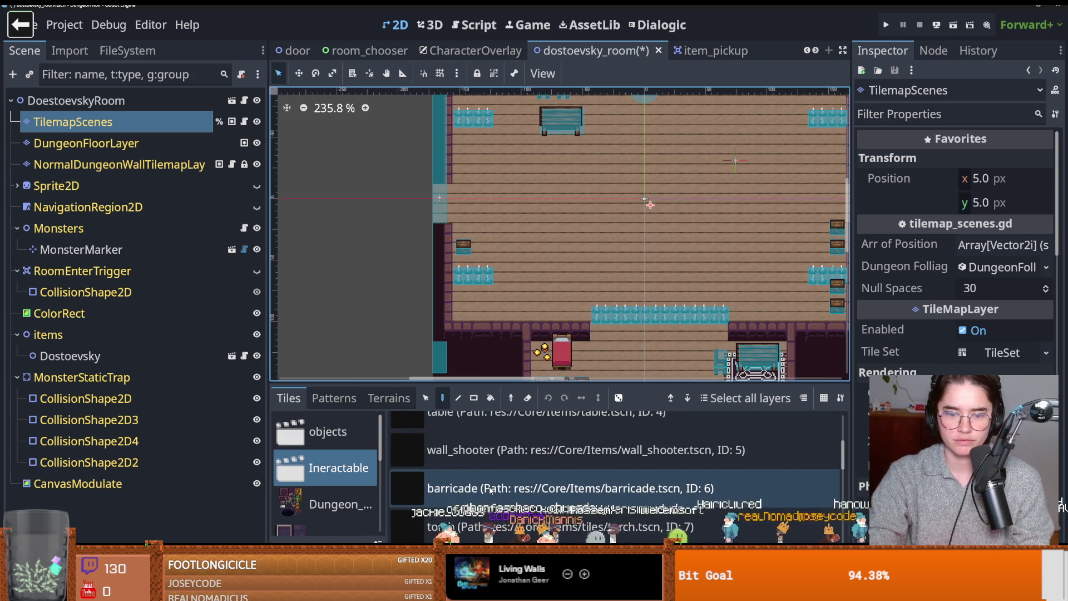
- Select the barricade scene tile and paint two more barricades side by side
left_click(477, 488)
left_click_drag(463, 305, 484, 308)
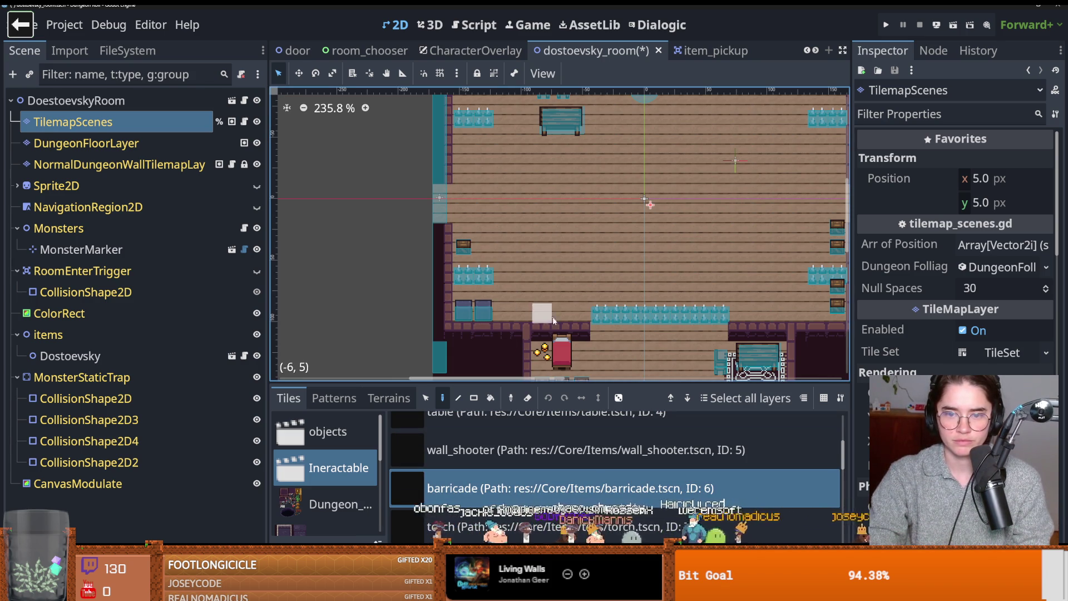
scroll(514, 341, "down", 3)
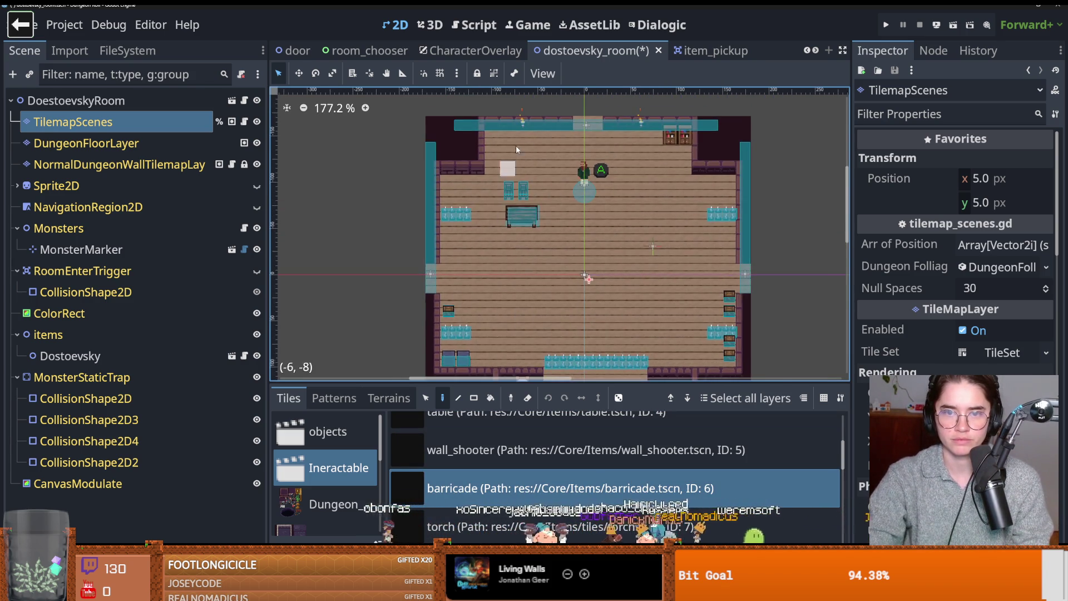
scroll(483, 206, "up", 2)
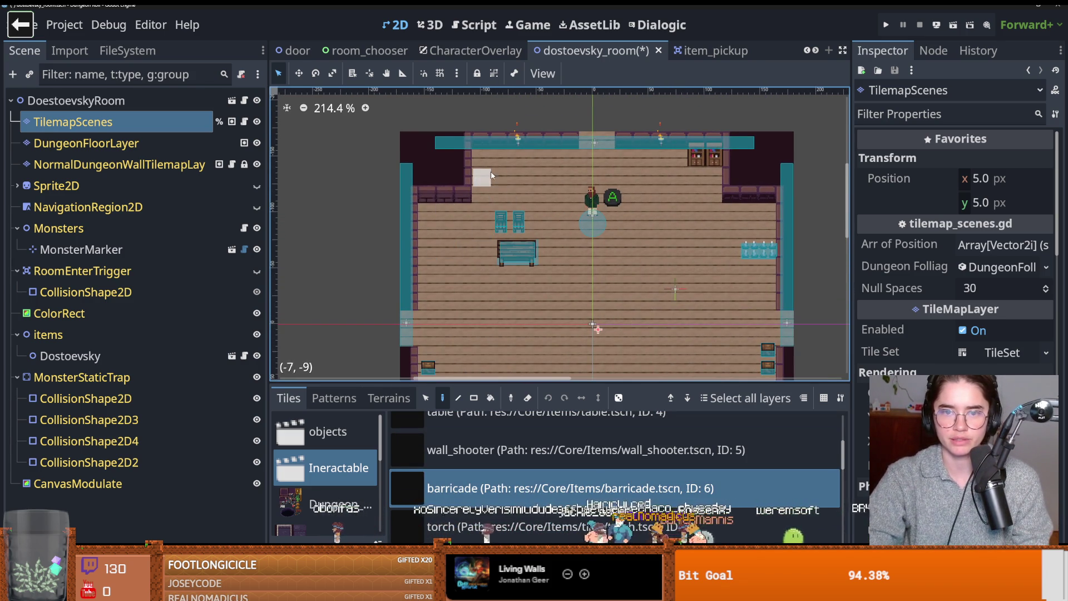
scroll(483, 199, "up", 1)
scroll(483, 198, "right", 1)
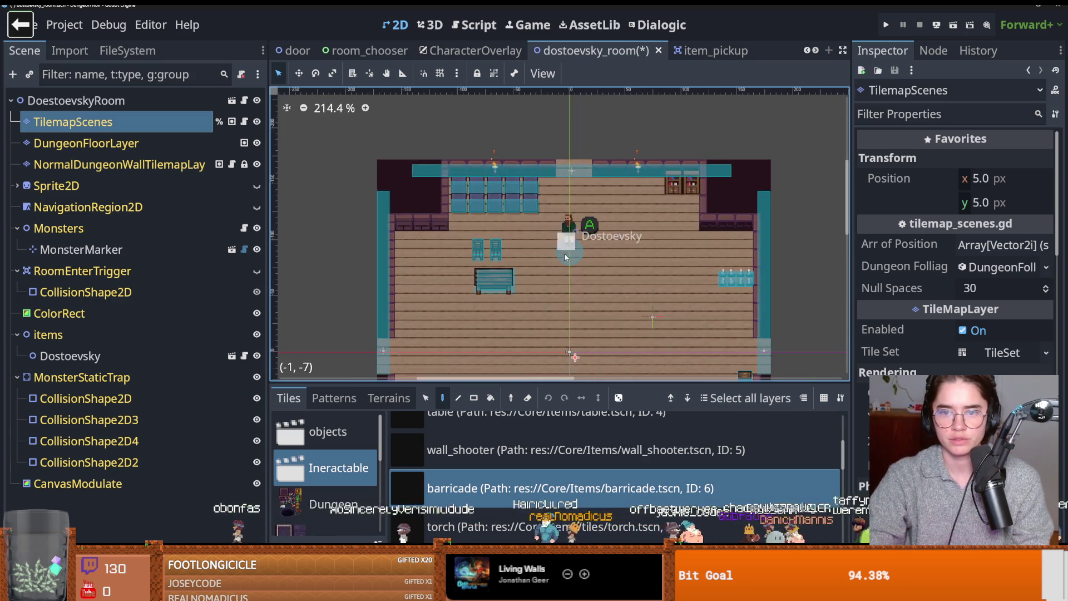
scroll(564, 253, "down", 3)
scroll(516, 483, "down", 2)
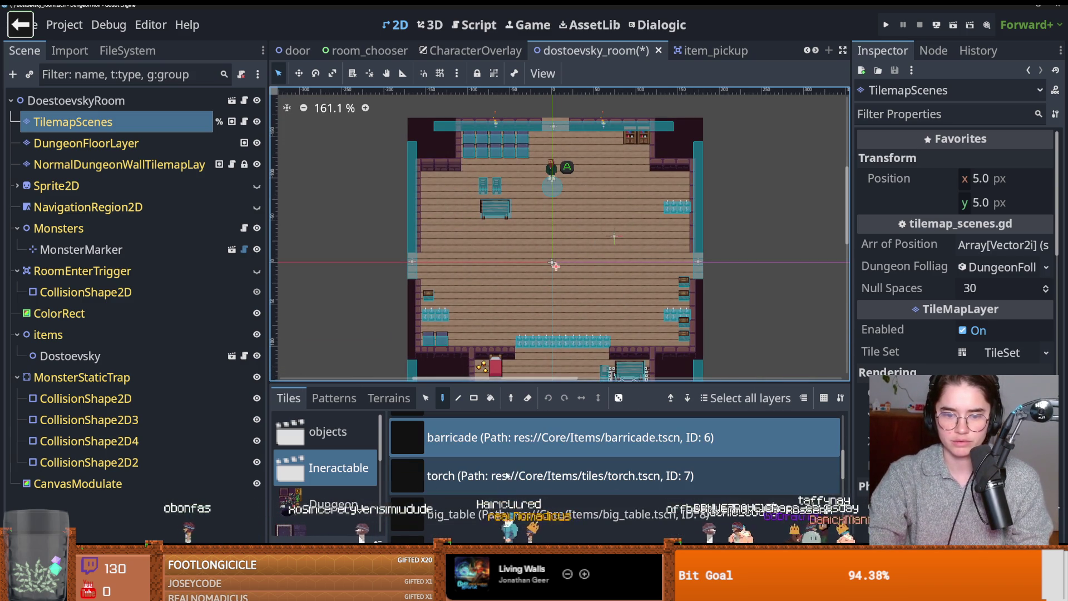
- Place a torch on the top-left wall of the room
left_click(509, 476)
scroll(453, 217, "up", 3)
left_click(469, 153)
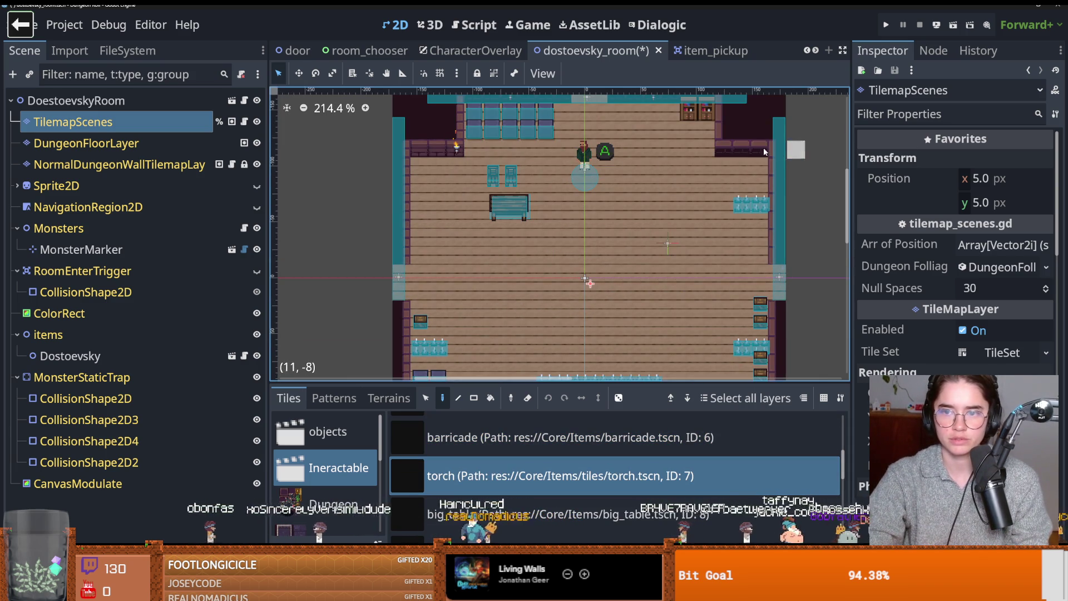
scroll(690, 194, "down", 4)
scroll(654, 229, "down", 2)
scroll(558, 476, "down", 2)
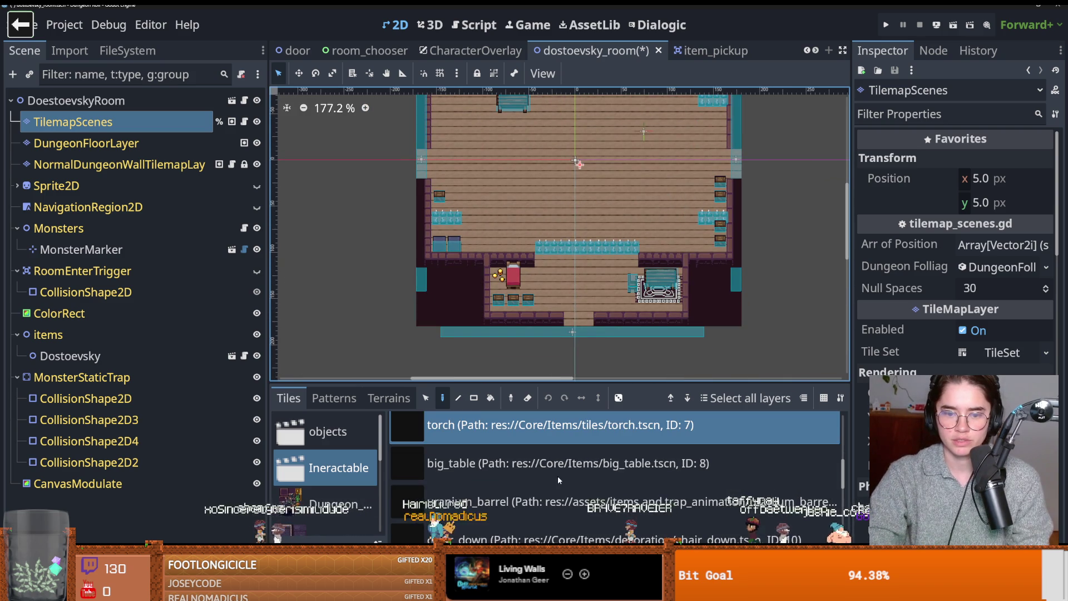
- Pick the big_table tile, then the downward-facing chair tile for placement
left_click(519, 474)
scroll(606, 255, "up", 2)
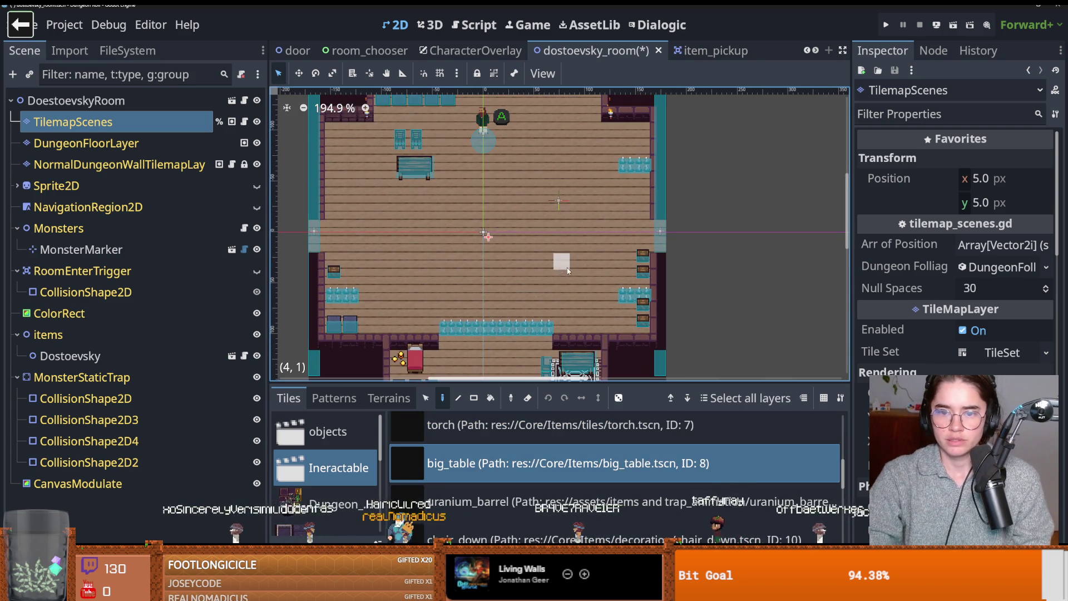
scroll(590, 268, "up", 2)
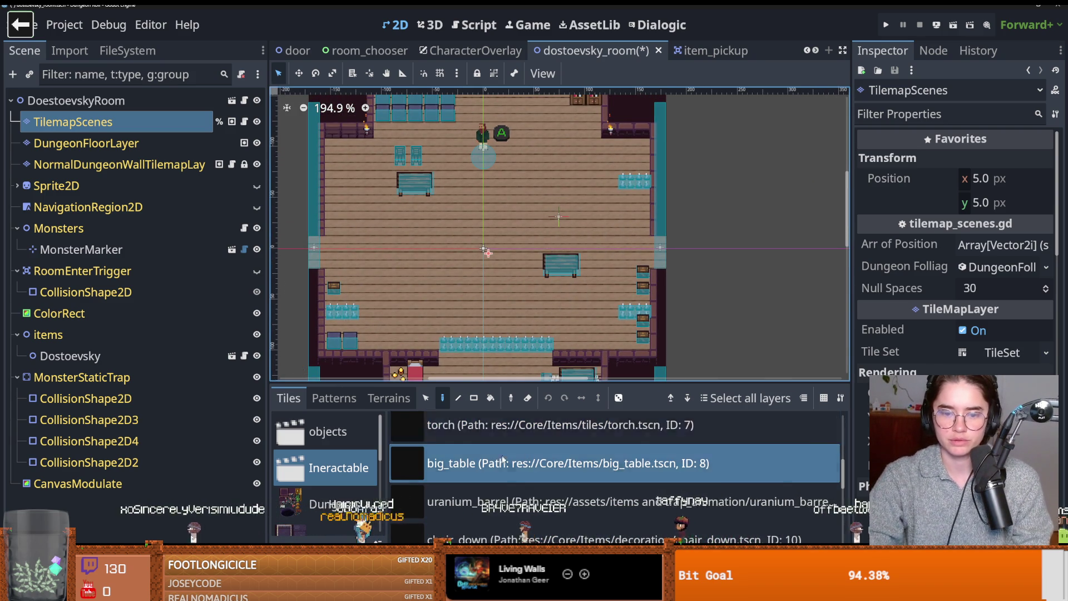
scroll(503, 455, "down", 3)
left_click(503, 455)
scroll(592, 130, "up", 2)
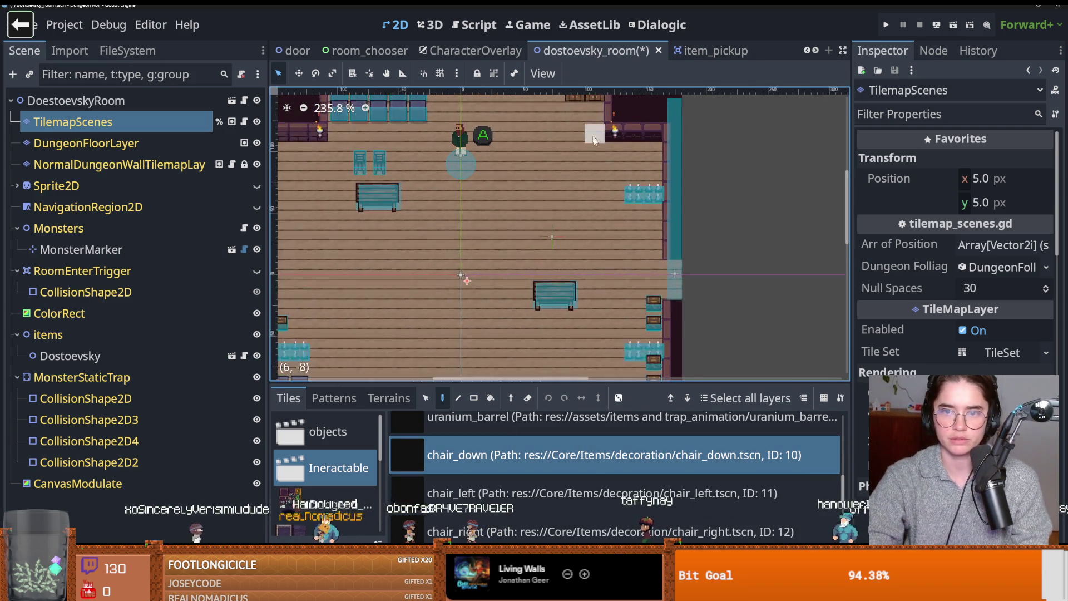
scroll(592, 130, "up", 1)
scroll(598, 178, "down", 2)
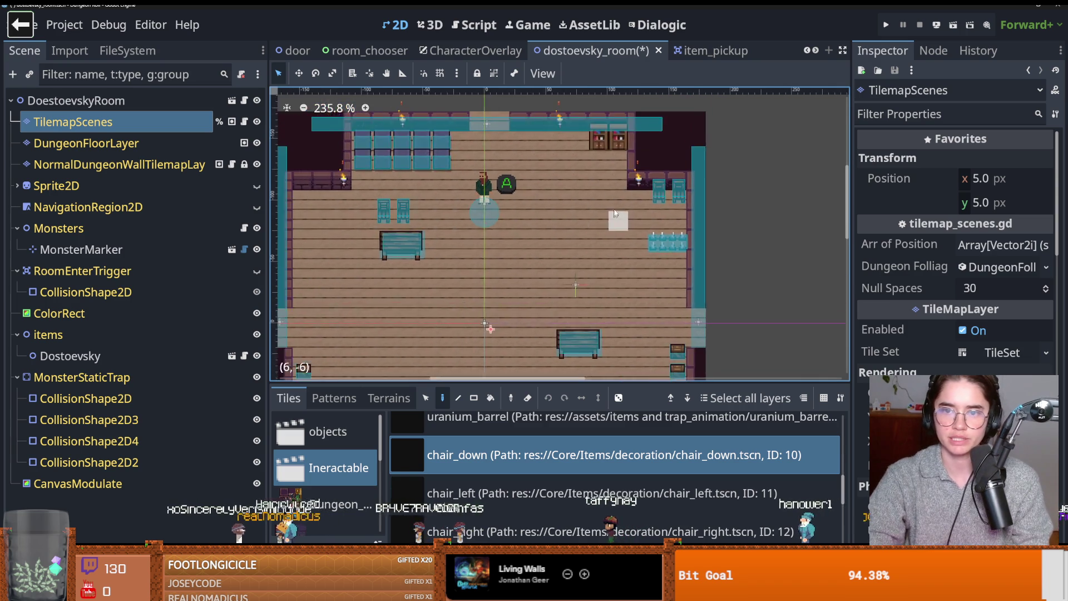
scroll(392, 198, "up", 1)
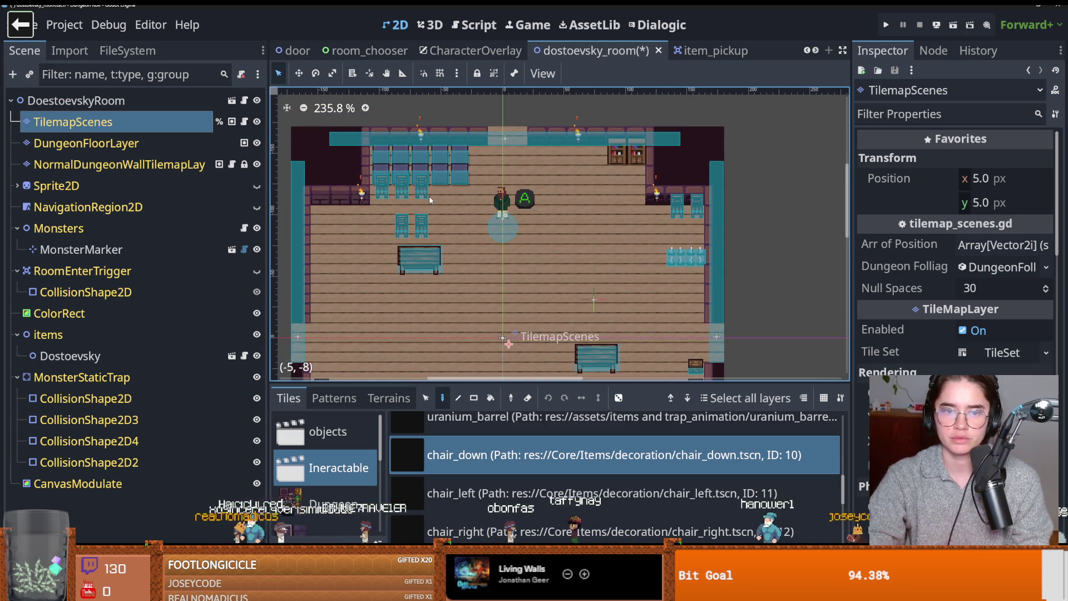
scroll(515, 312, "down", 2)
scroll(539, 279, "up", 2)
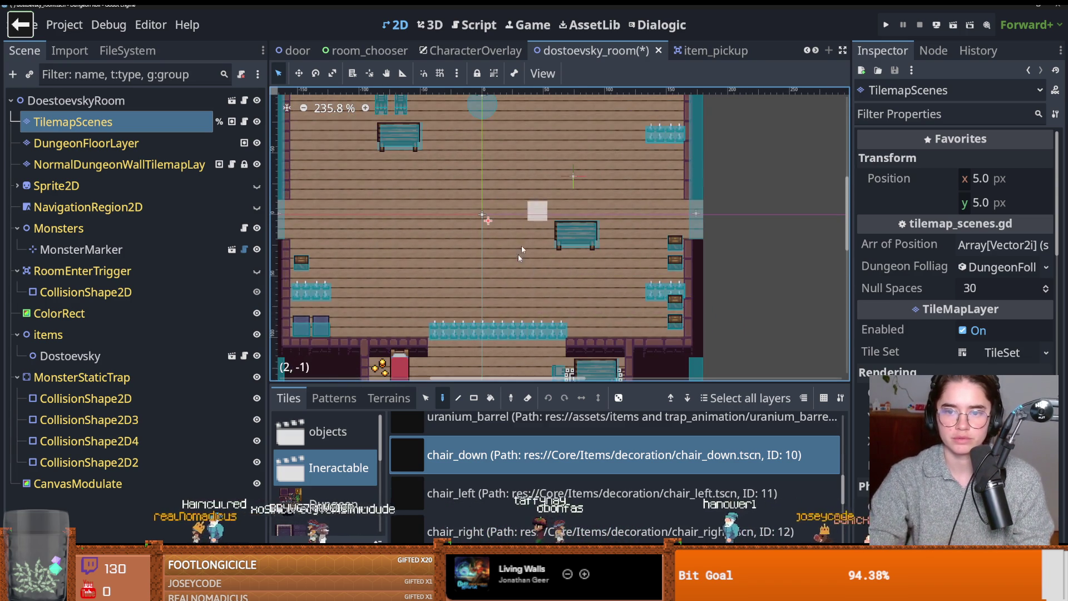
scroll(528, 440, "down", 3)
- Select the chalkboard tile, then the spear tile
left_click(502, 488)
scroll(501, 488, "down", 3)
left_click(489, 490)
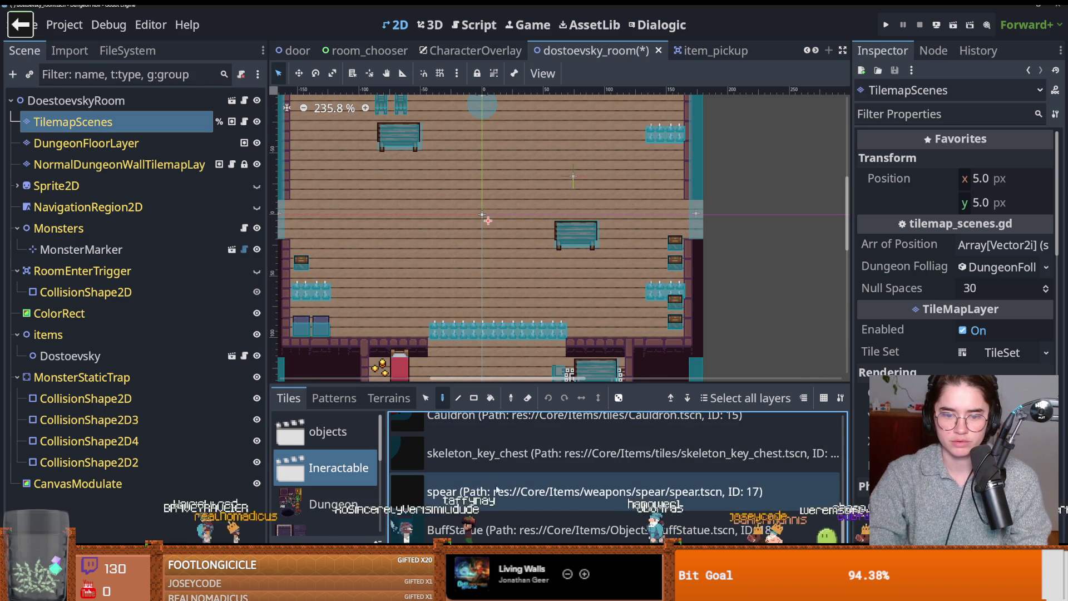
scroll(462, 325, "down", 1)
scroll(436, 284, "up", 1)
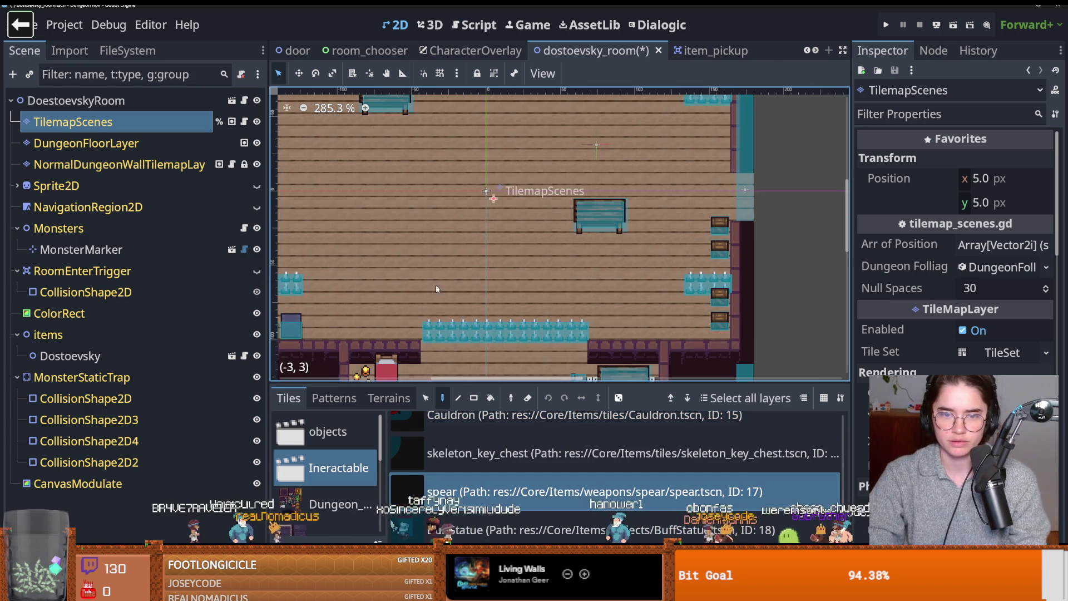
scroll(565, 448, "up", 9)
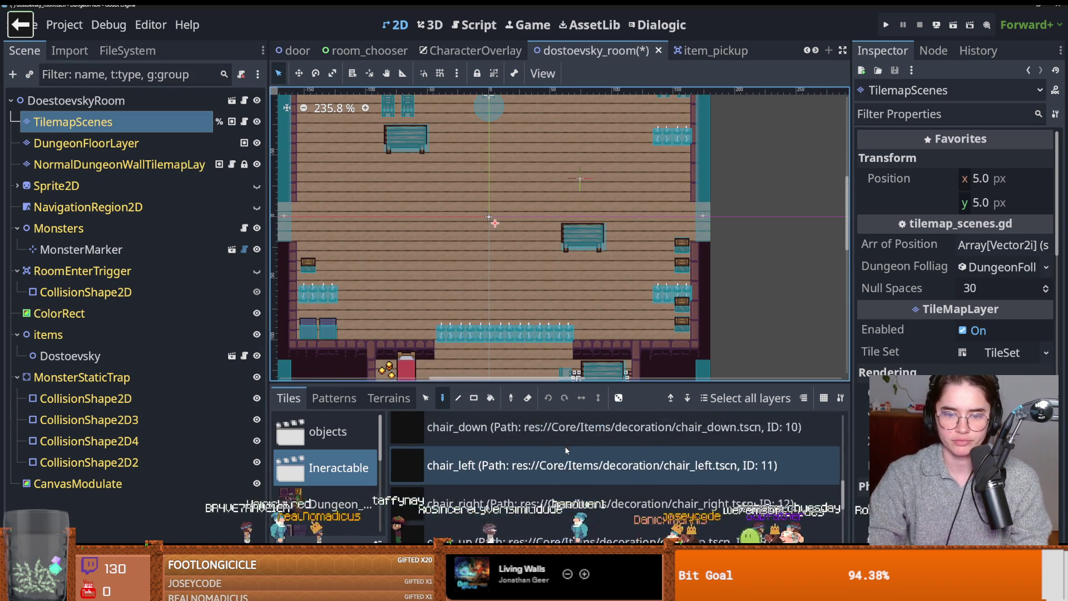
scroll(566, 449, "up", 5)
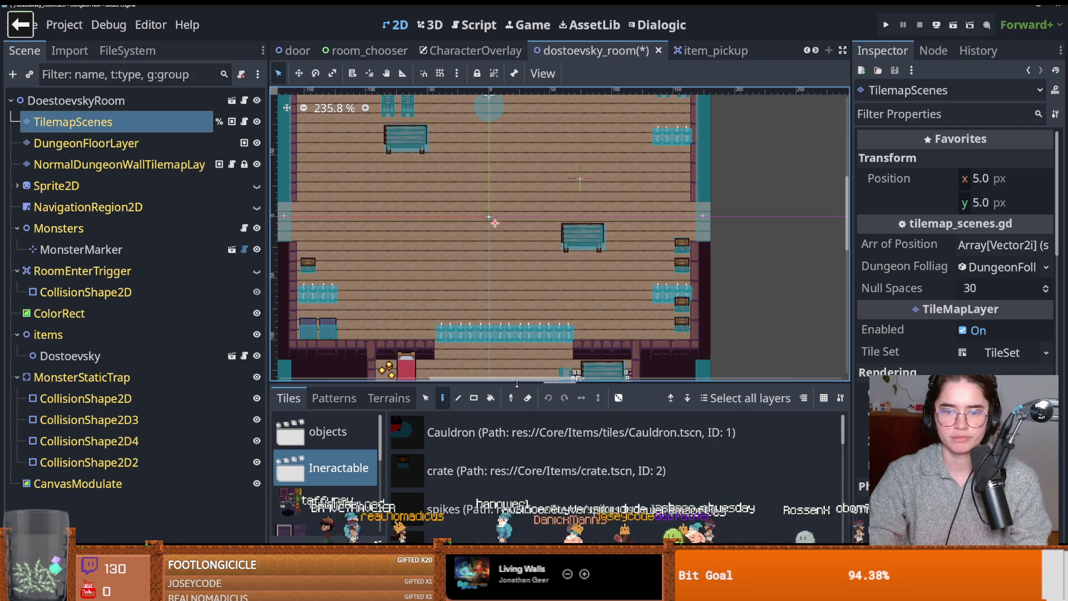
- Shrink the tile panel to enlarge the room view and save the scene
left_click_drag(517, 383, 517, 444)
scroll(531, 301, "down", 3)
key("ctrl+s")
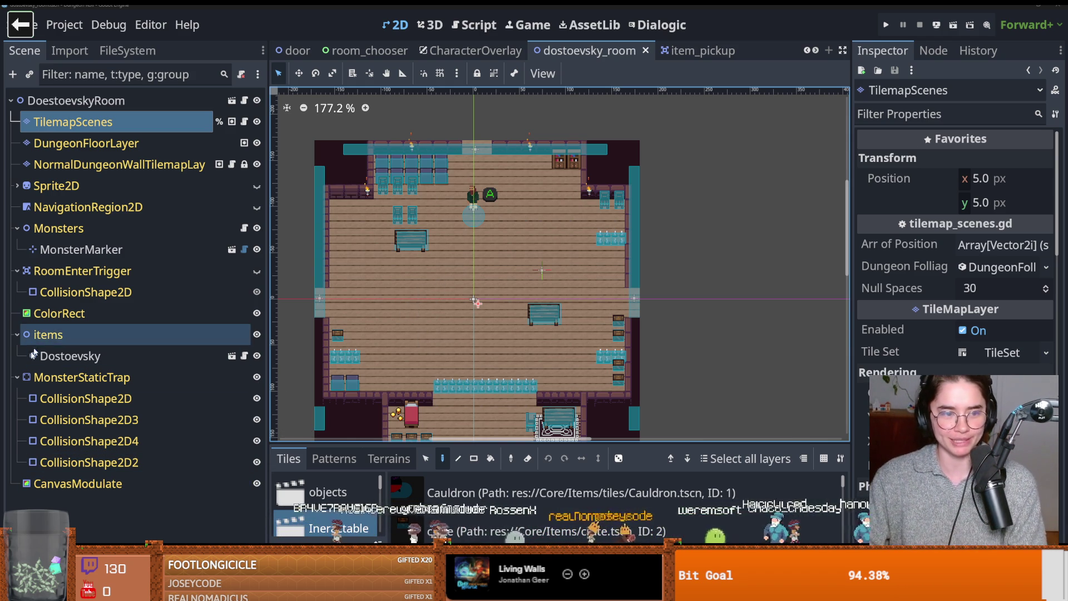
- Collapse MonsterStaticTrap, save dostoevsky_room with Ctrl+S, and switch to GitHub Desktop
left_click(18, 378)
key("ctrl+s")
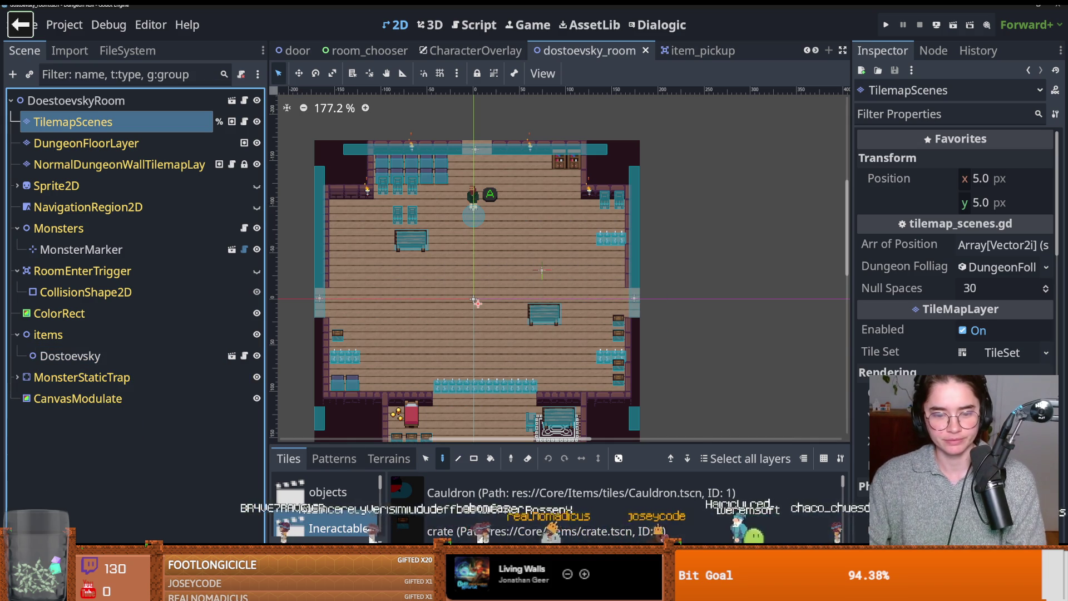
key("alt+Tab")
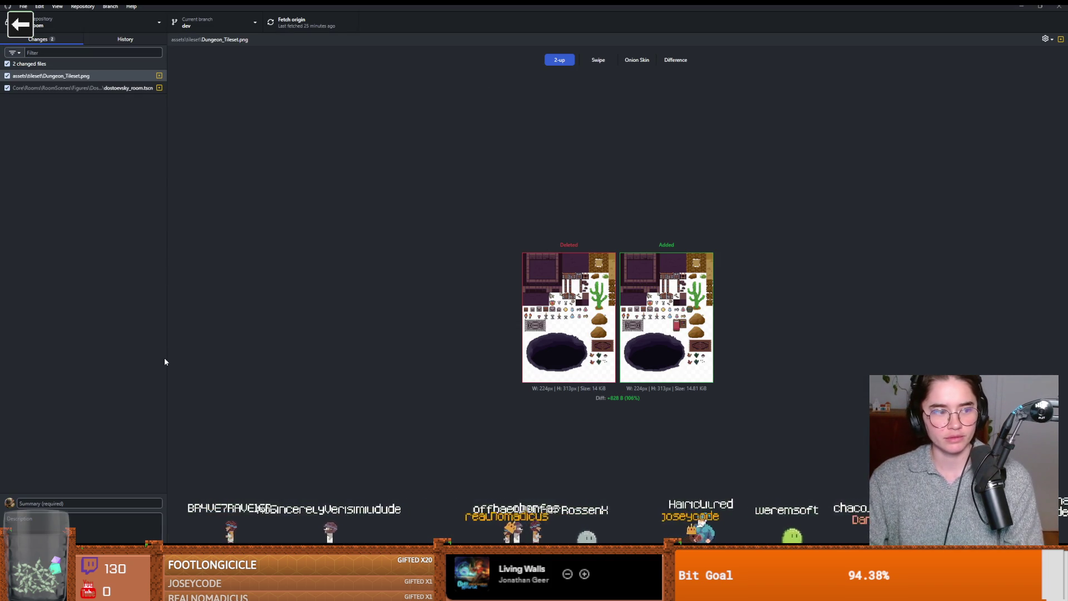
- Commit the changes to dev as 'dostoevsky level design', push to origin, and restore the window
left_click(73, 500)
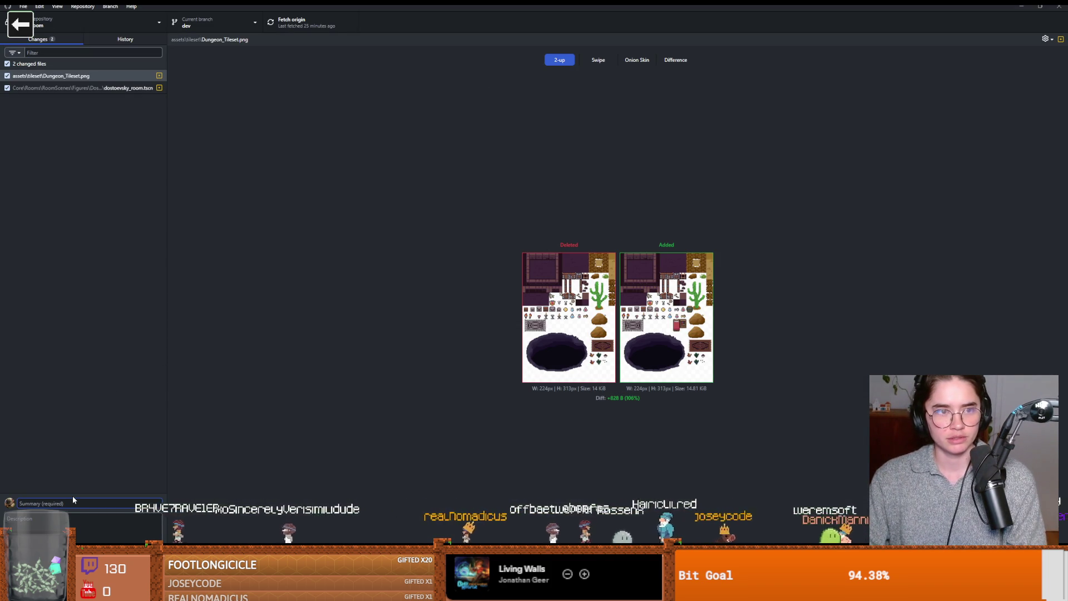
type("dos")
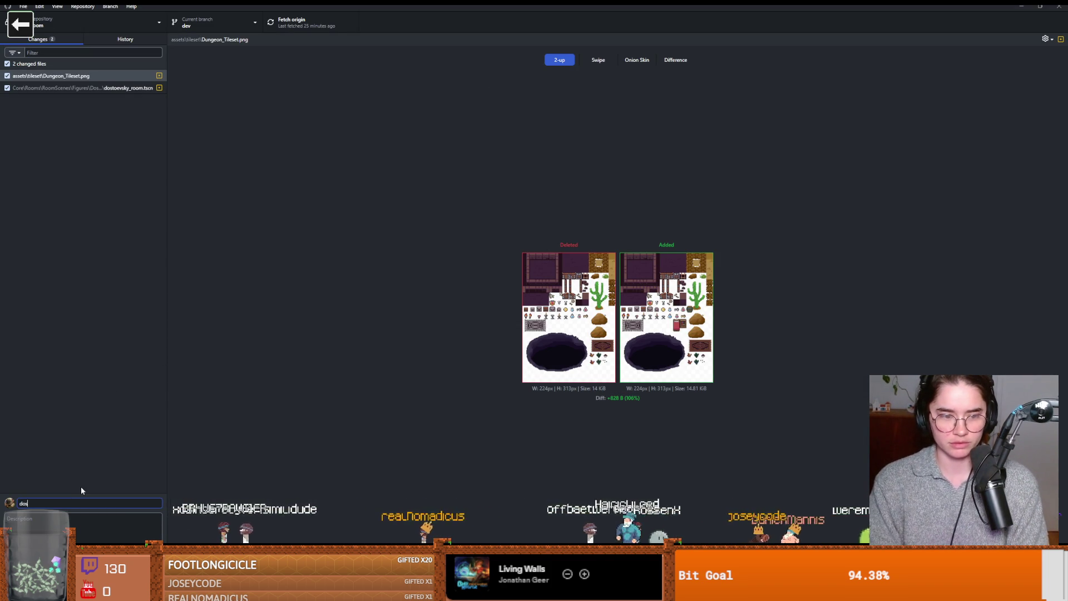
type("toevsky level design")
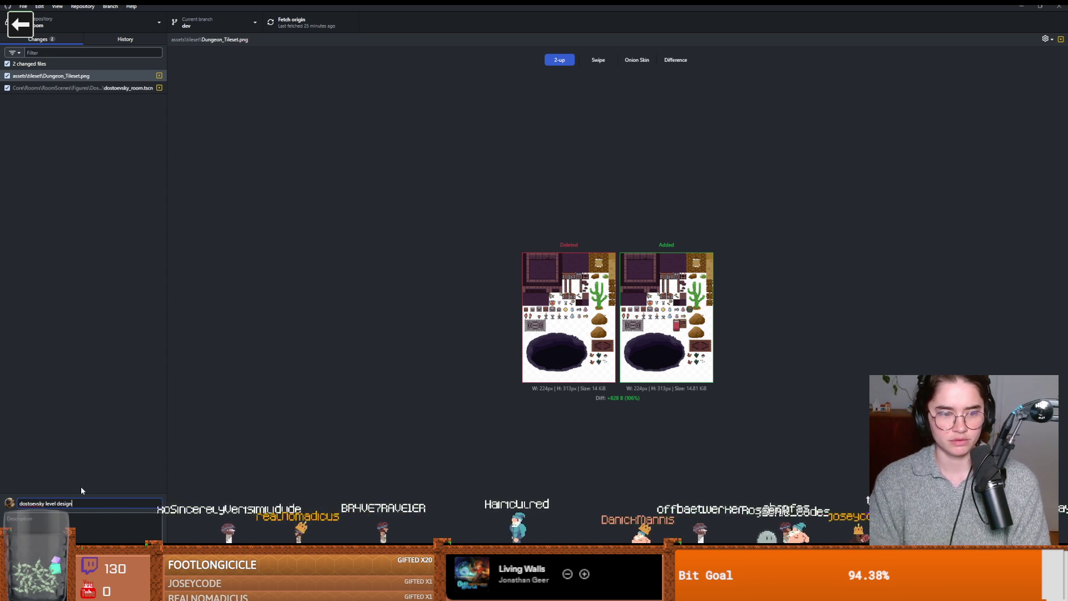
key("ctrl+Return")
left_click(319, 24)
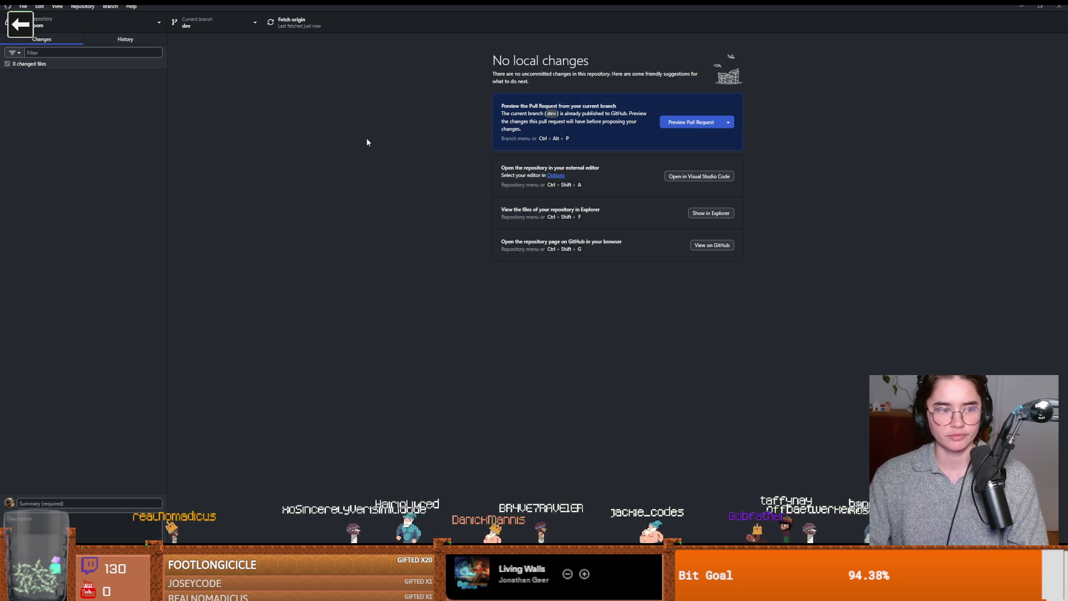
key("super+Down")
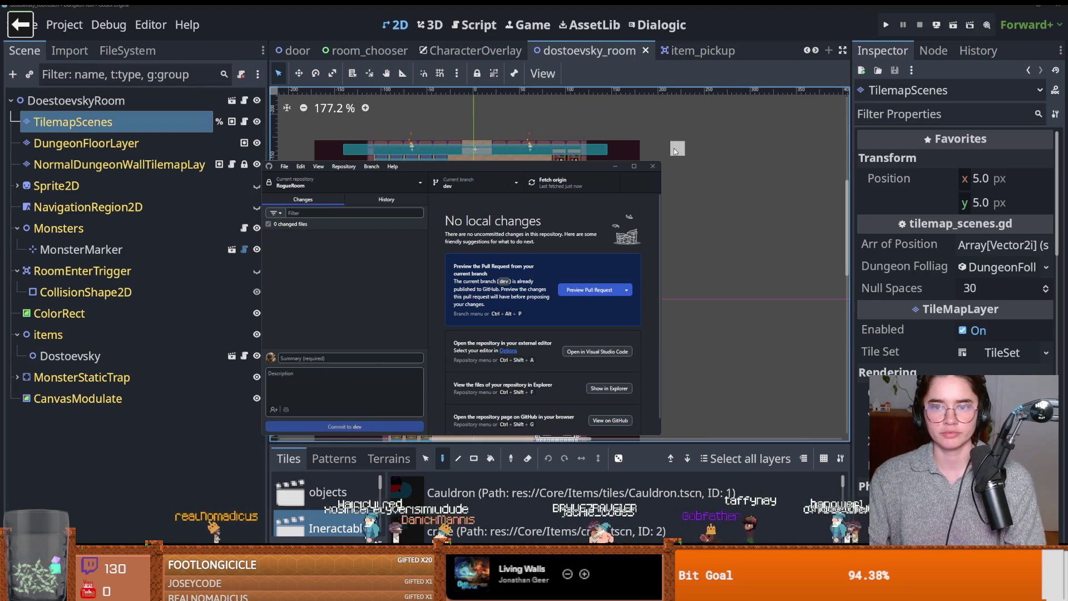
- Save the scene, run the project with F5, and choose Play Game from the main menu
left_click(732, 87)
key("ctrl+s")
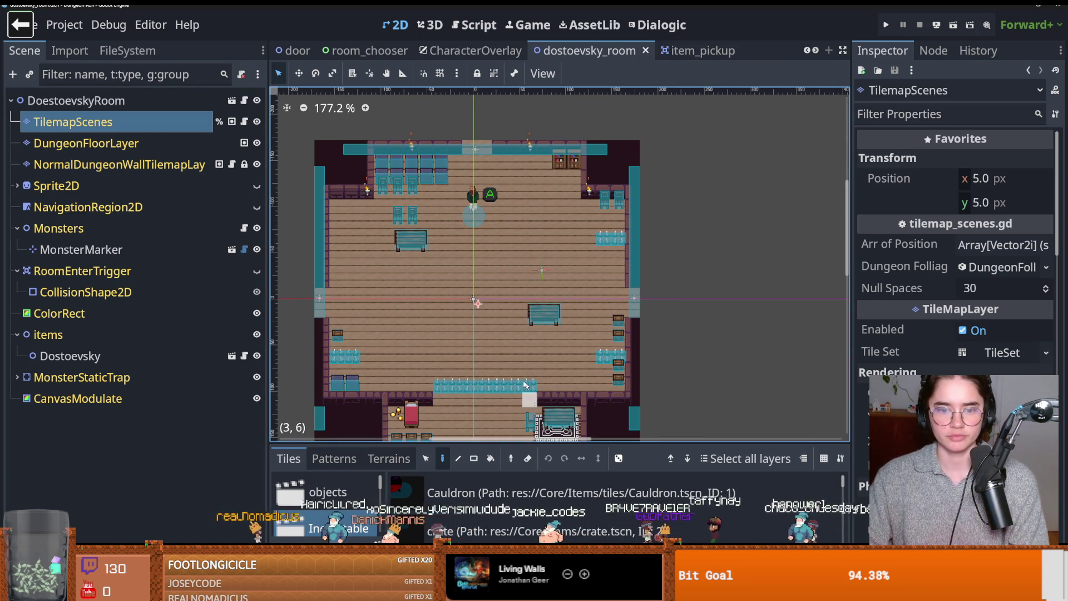
scroll(470, 354, "down", 2)
scroll(470, 354, "up", 2)
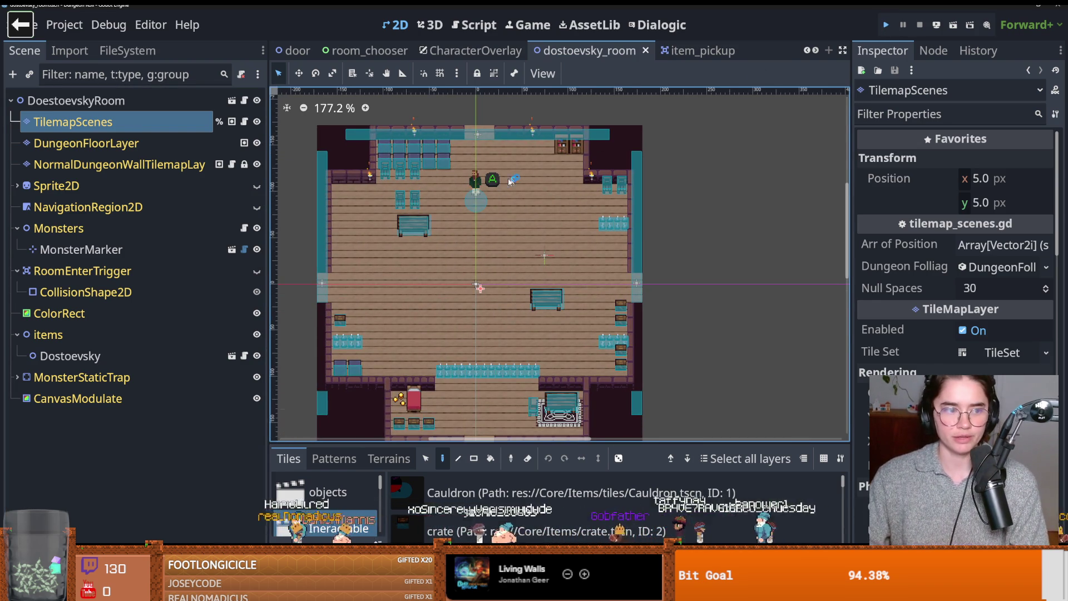
key("F5")
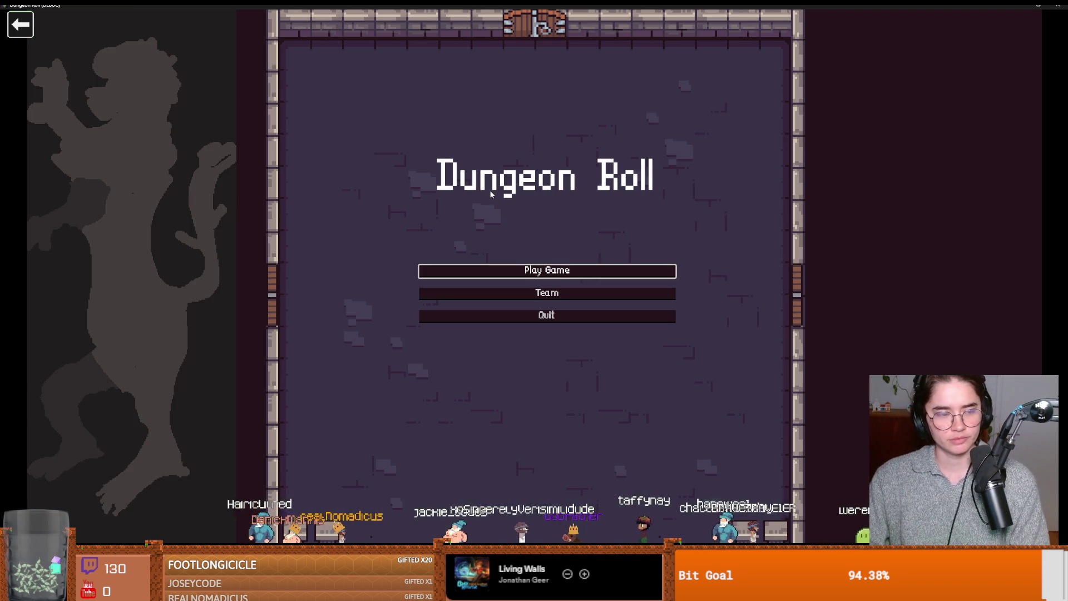
left_click(528, 272)
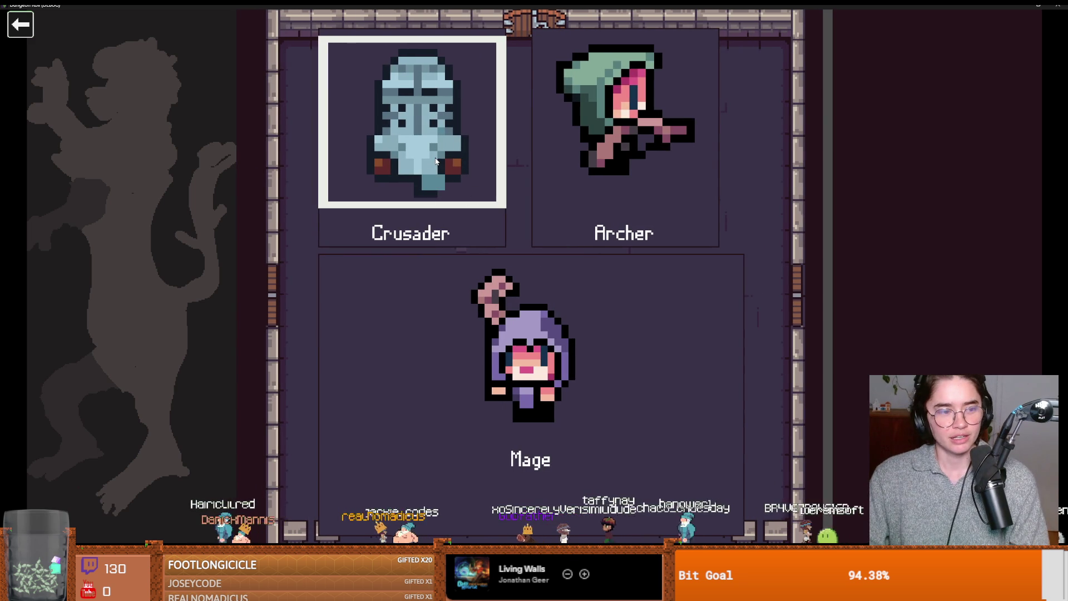
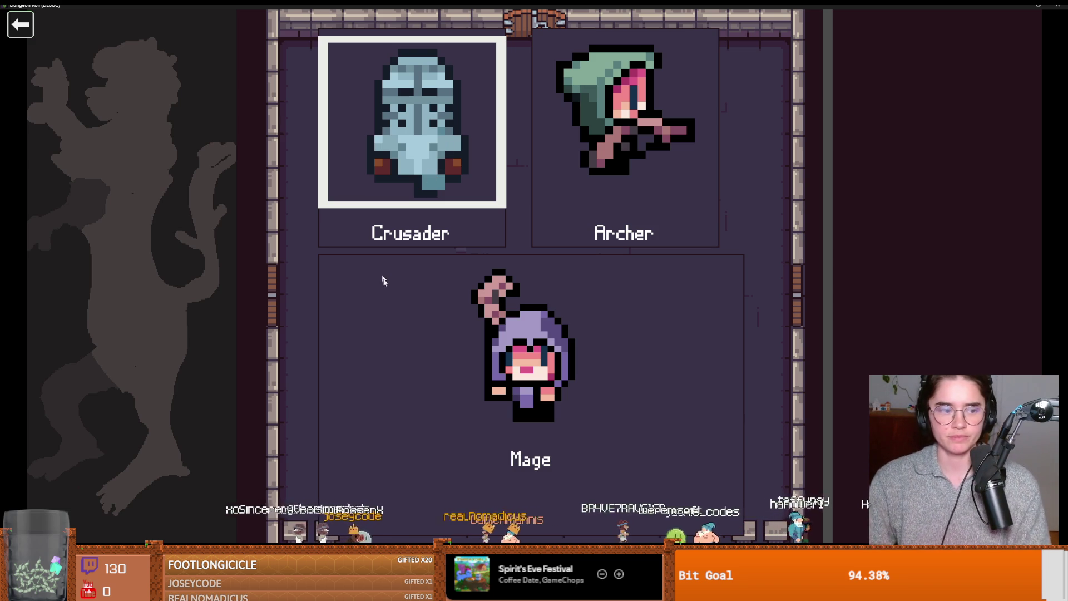
- Start a Crusader run and enter a room chosen from the debug room list
left_click(472, 258)
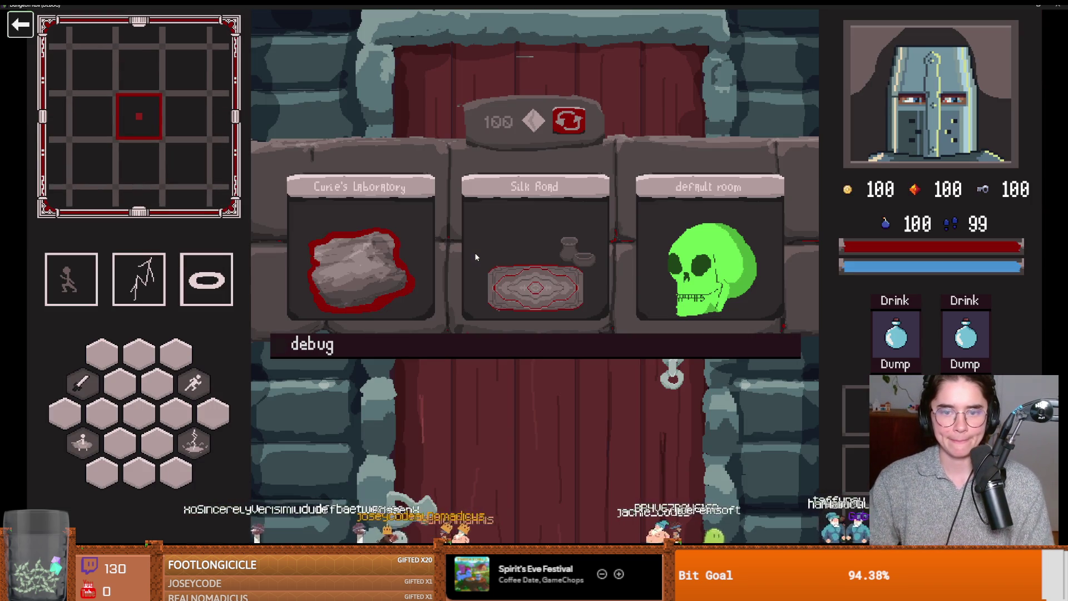
left_click(420, 339)
left_click(380, 534)
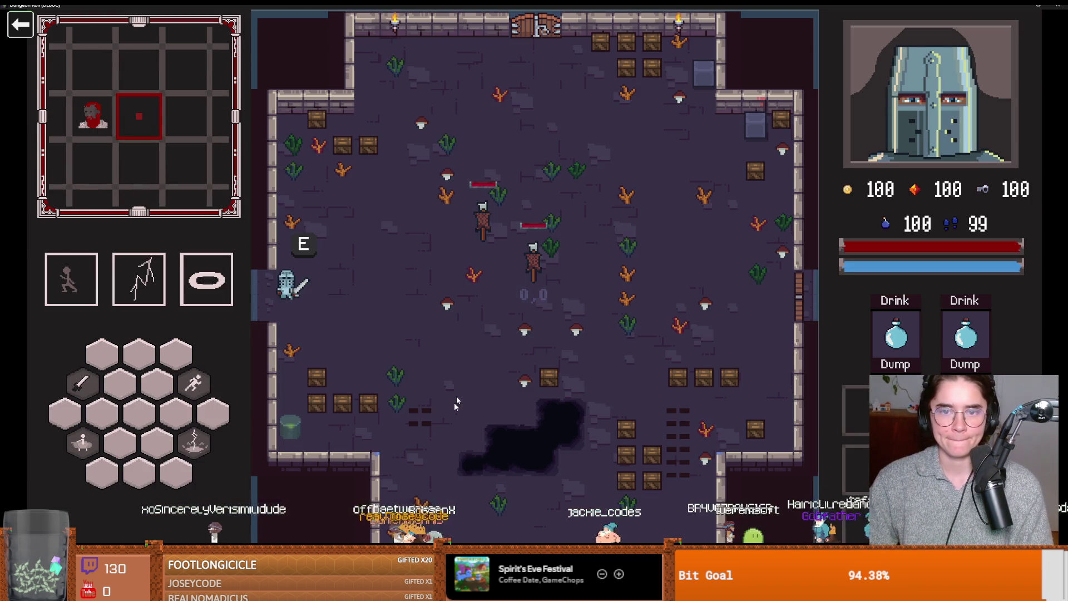
- Defeat the skeleton with the knight's attacks and lightning ability, then grab its coin
key("a")
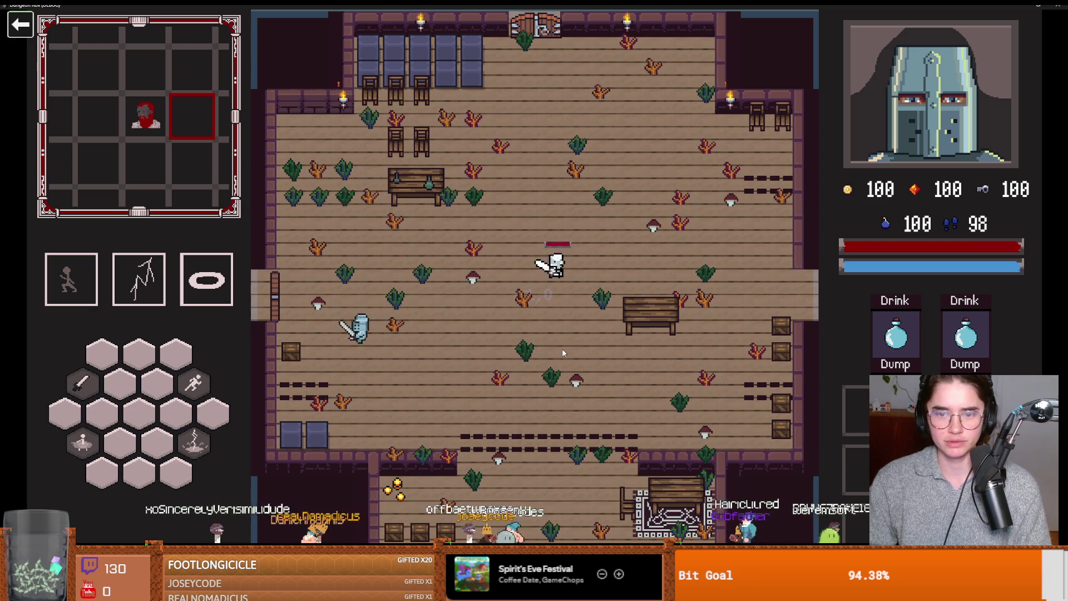
key("w")
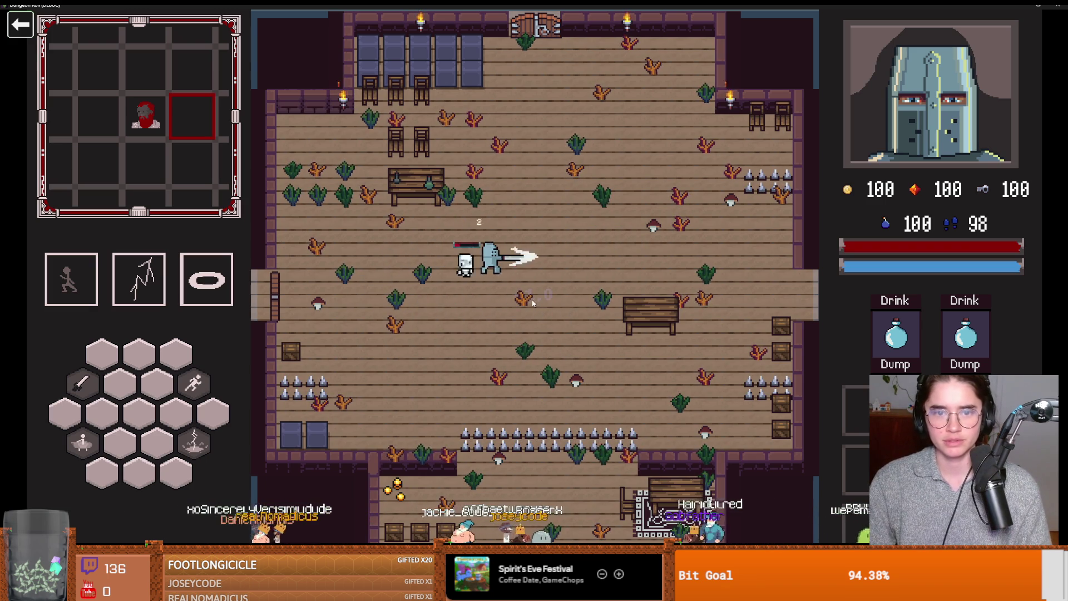
key("s")
key("d")
key("w")
key("a")
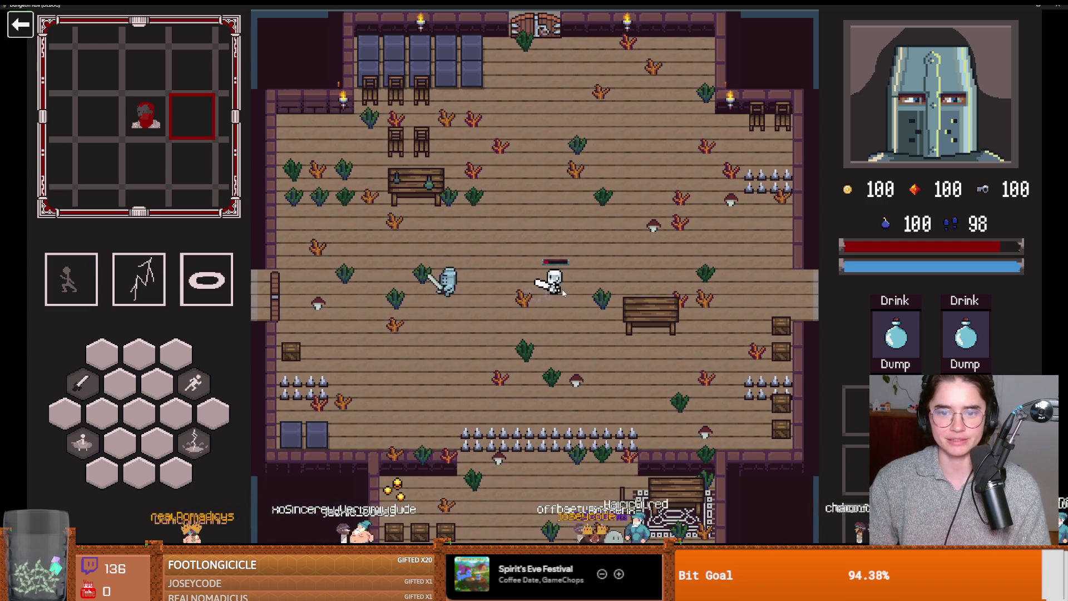
key("2")
key("d")
key("d")
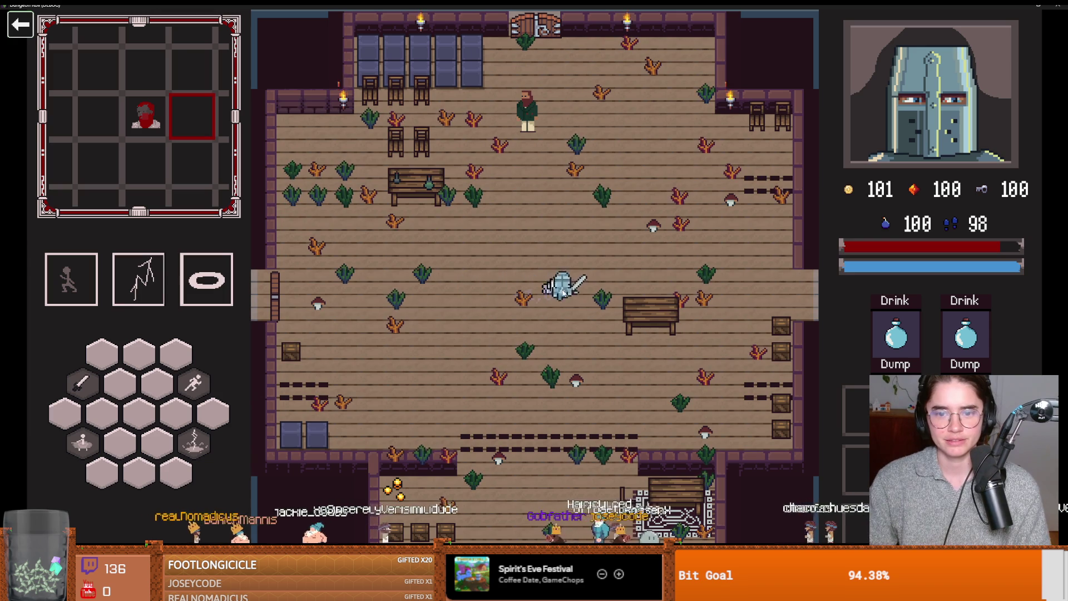
key("w")
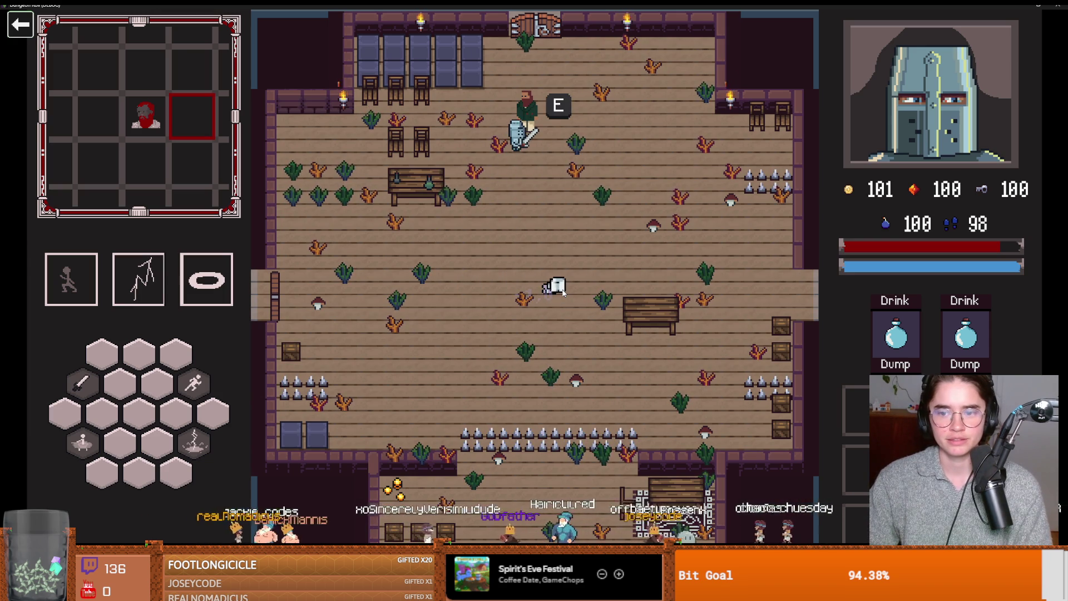
- Talk with Dostoevsky and take the PawnBroker card, raising gold to 126
key("e")
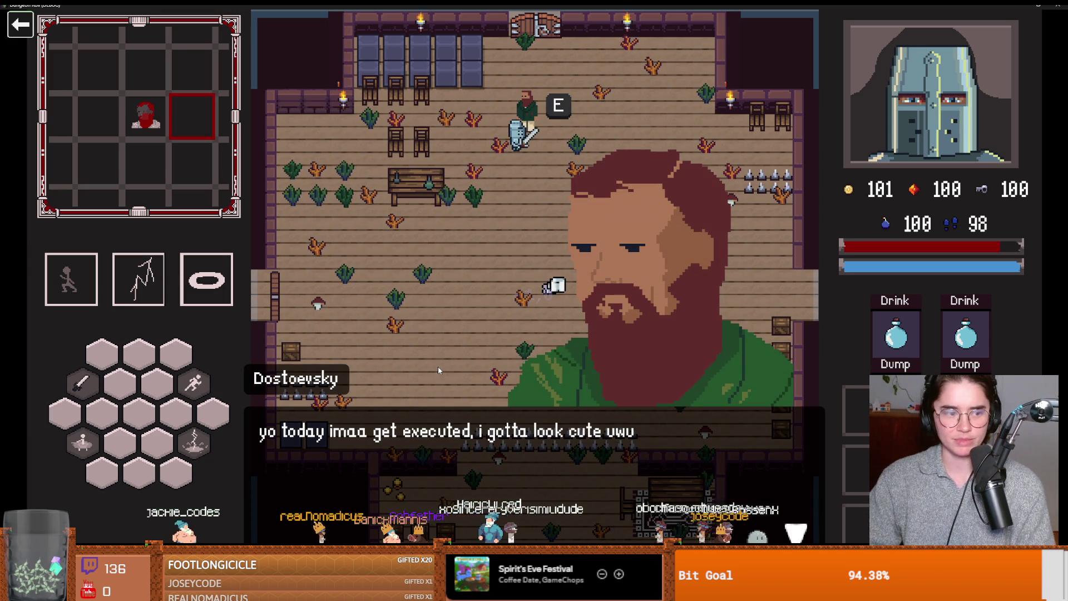
left_click(450, 433)
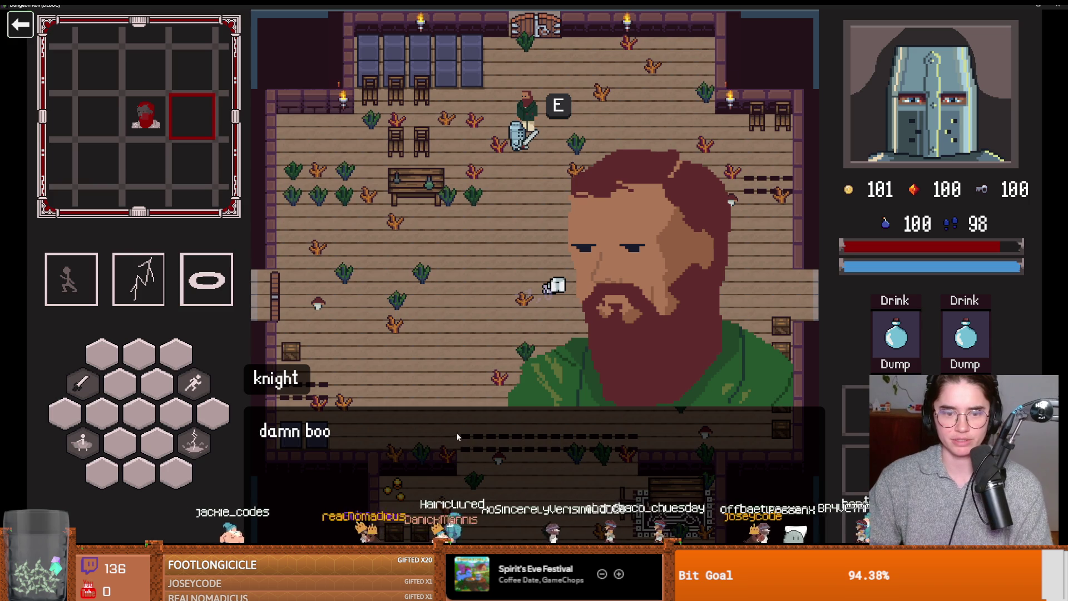
left_click(485, 408)
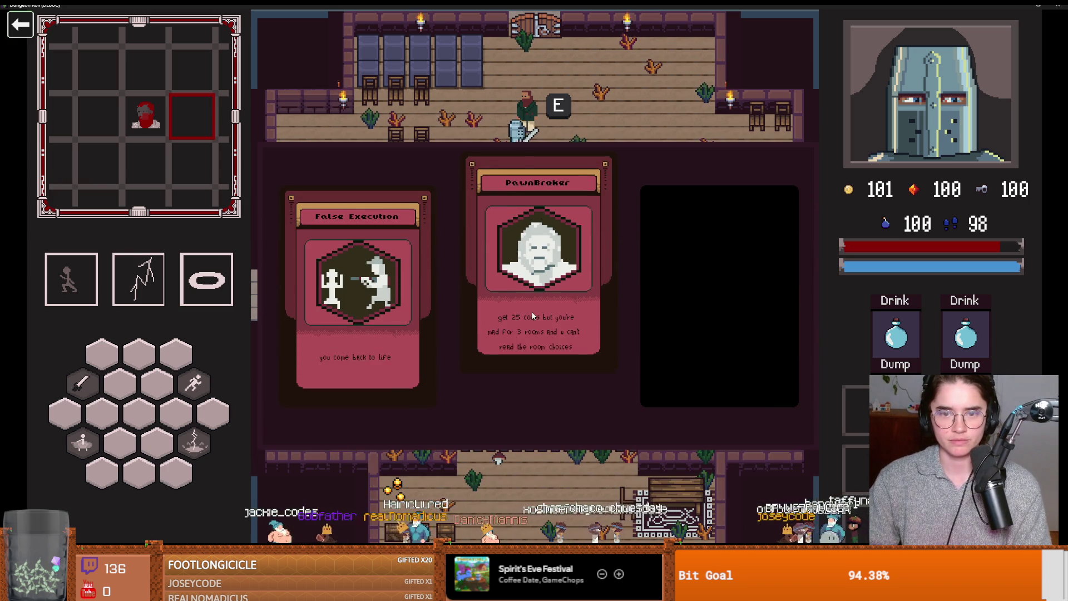
left_click(533, 315)
- Unlock the side door with a key and take the mystery card reward
key("a")
key("e")
left_click(502, 316)
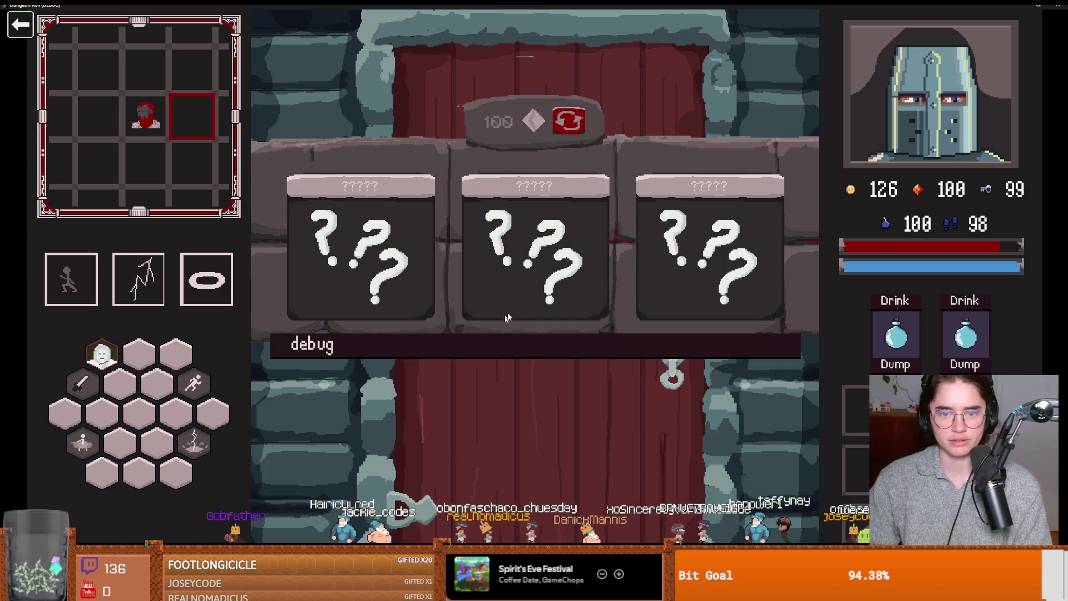
left_click(509, 265)
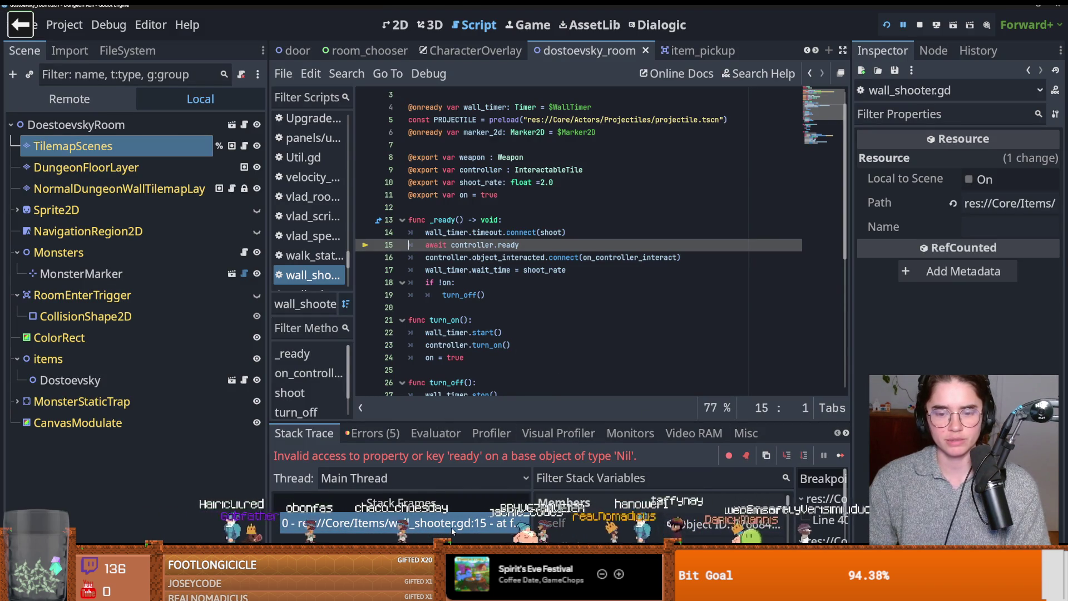
- Open the monster_roomv5 scene via MonsterRoom5 in the running game's remote scene tree
left_click(73, 99)
left_click(17, 337)
left_click(24, 329)
left_click(74, 435)
left_click(237, 435)
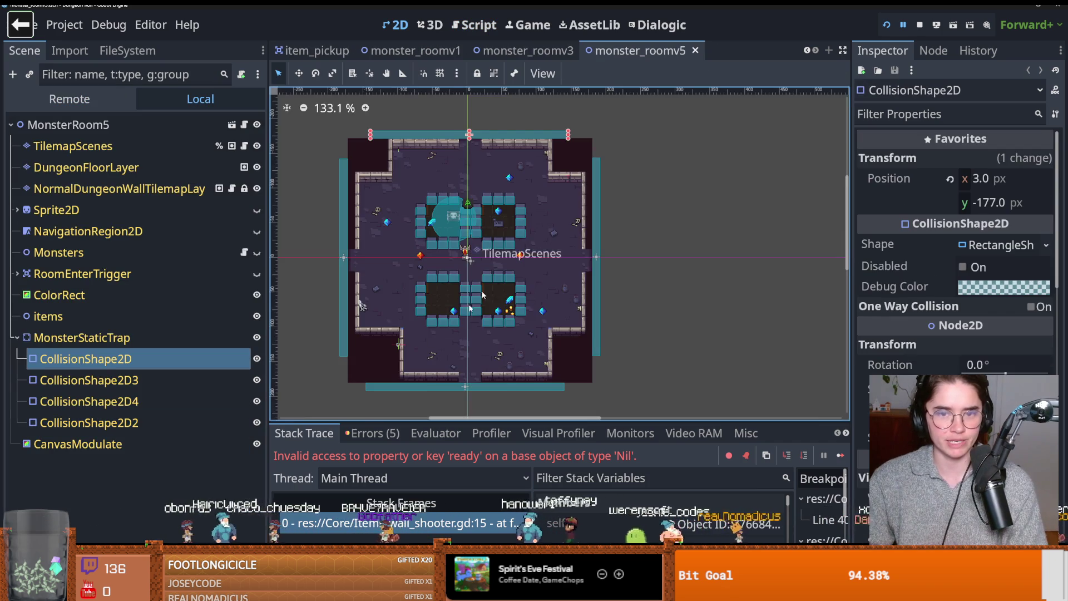
scroll(445, 329, "up", 3)
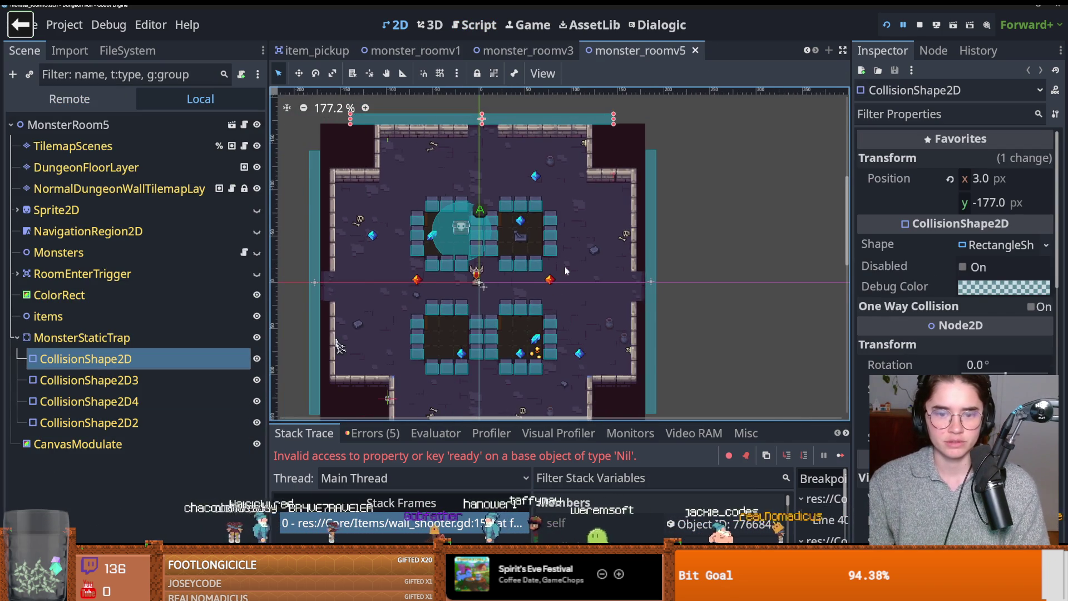
scroll(568, 263, "down", 1)
scroll(506, 217, "up", 1)
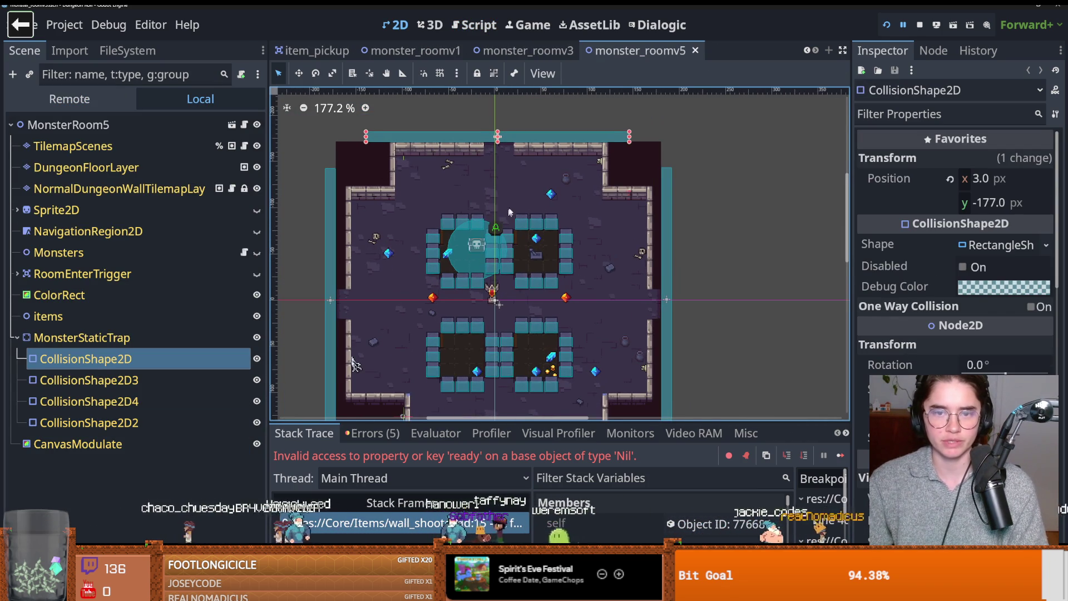
left_click_drag(506, 217, 522, 168)
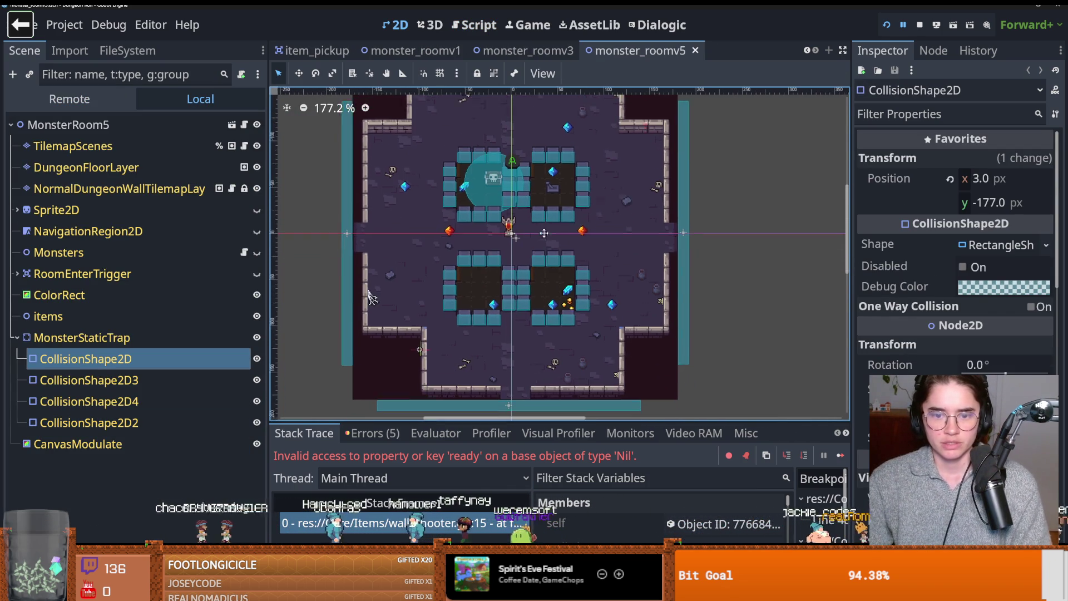
scroll(544, 237, "down", 1)
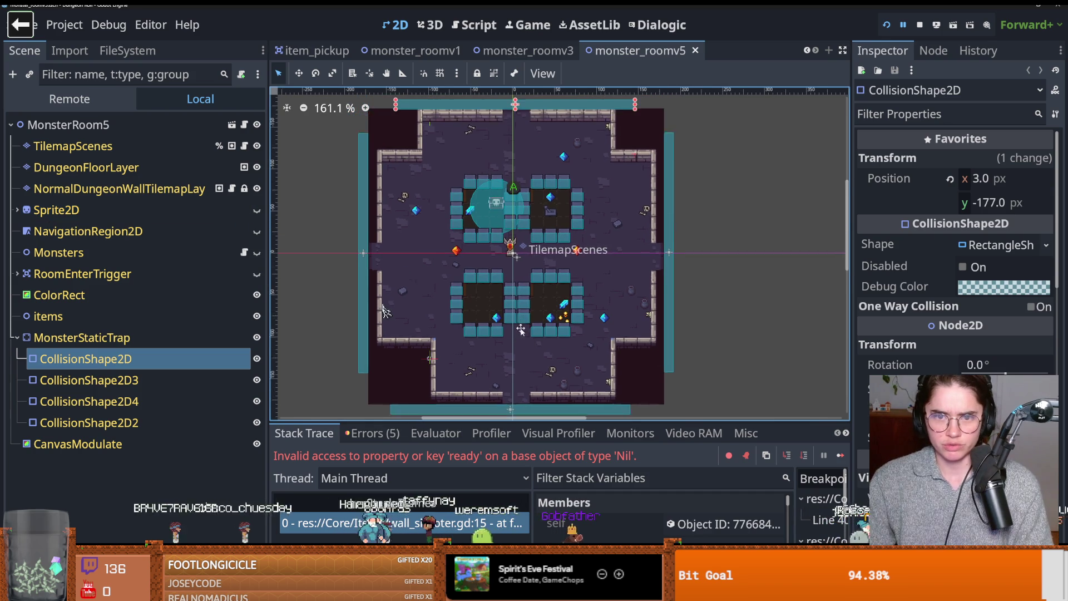
- Select the TilemapScenes node, save the scene, and relaunch the project
left_click(72, 146)
scroll(581, 193, "up", 1)
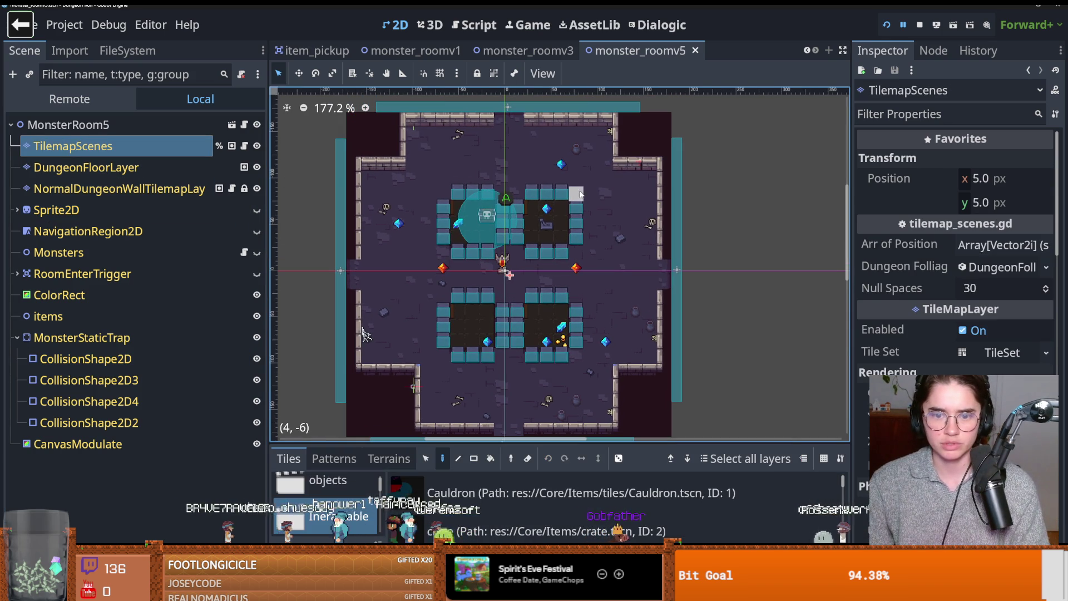
scroll(420, 396, "up", 2)
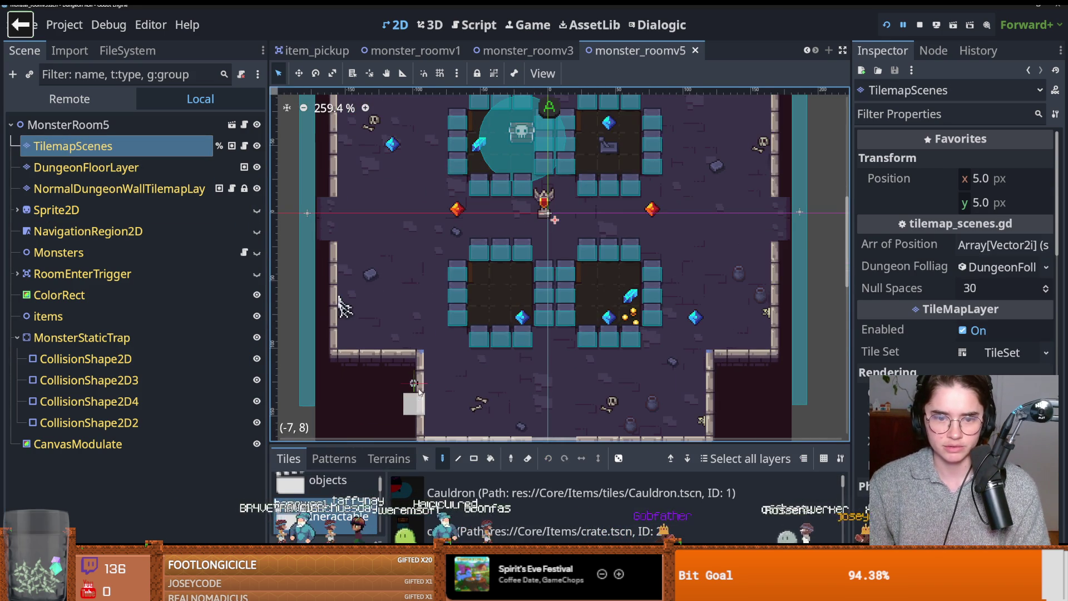
key("ctrl+s")
scroll(488, 304, "down", 2)
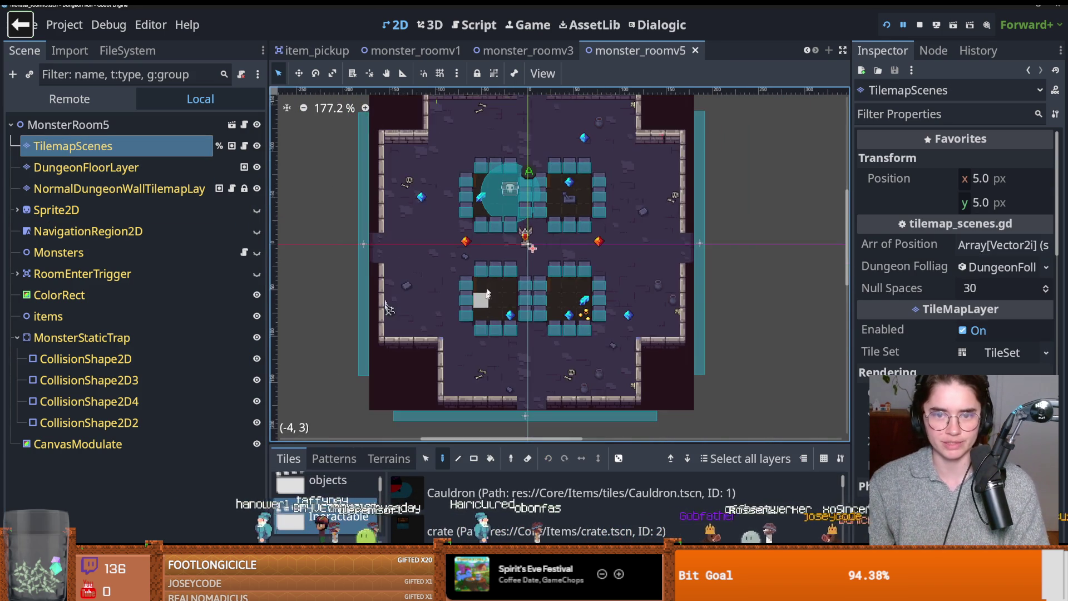
scroll(485, 304, "up", 2)
left_click(887, 25)
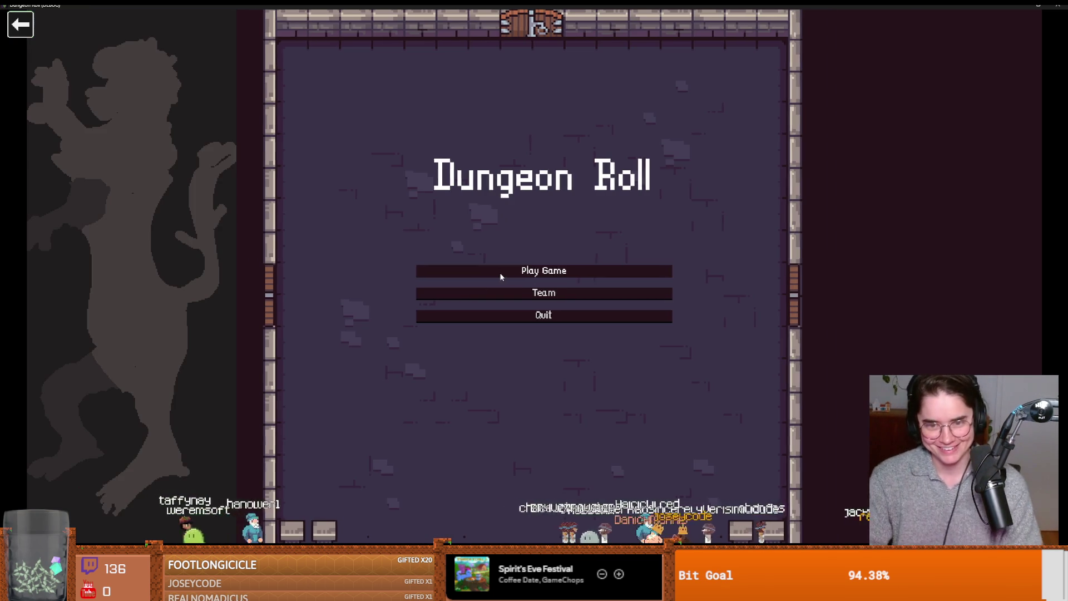
- Start a new game as the Crusader and pick a room at the left door
left_click(497, 271)
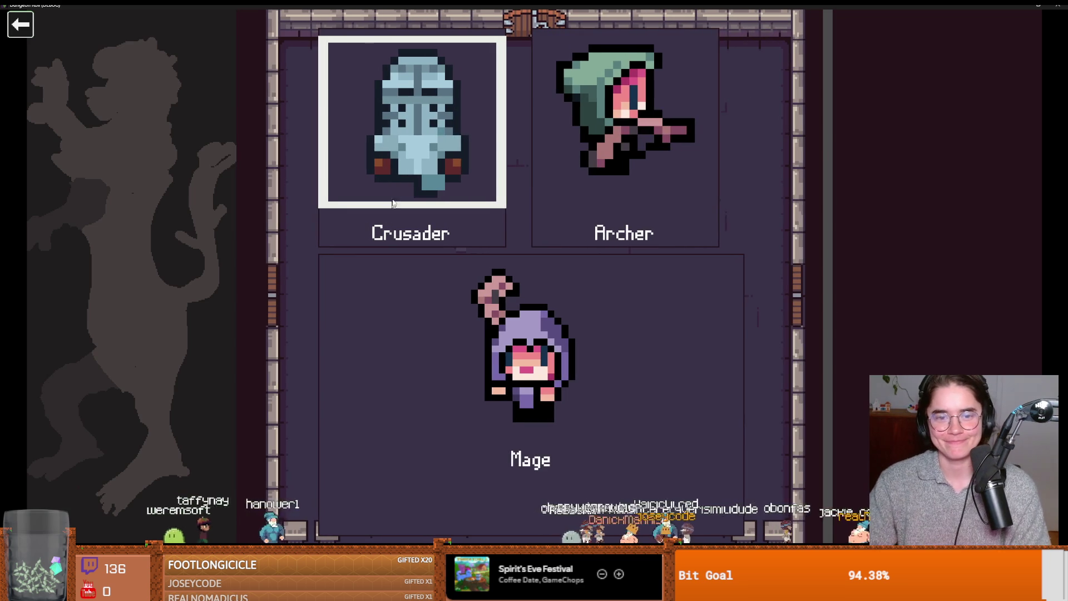
left_click(474, 216)
key("a")
key("e")
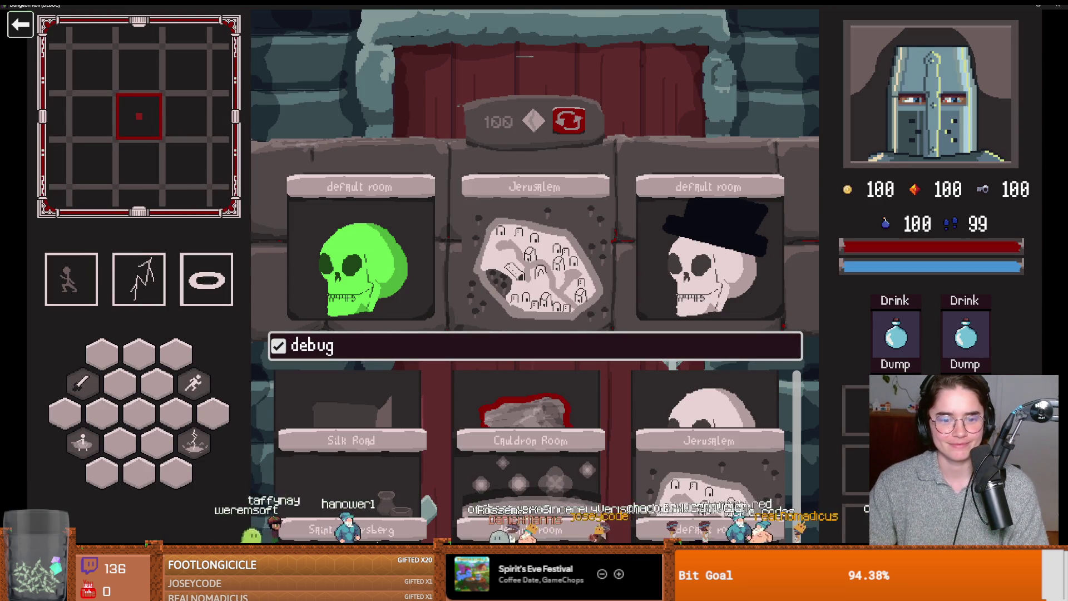
left_click(426, 293)
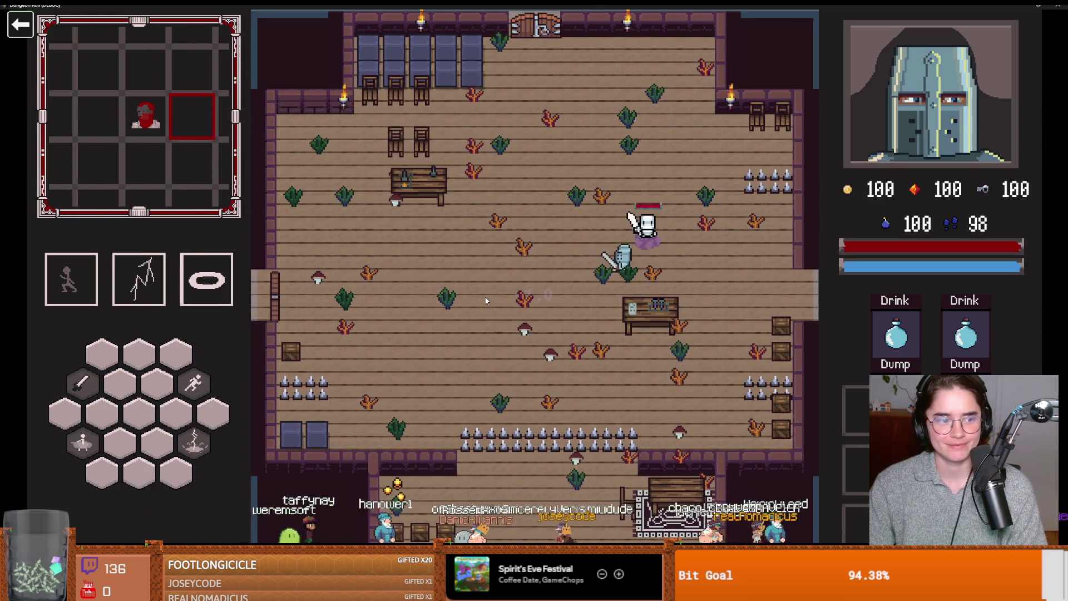
- Kill the skeleton with lightning and sword attacks
key("a")
key("q")
key("w")
key("d")
left_click(604, 255)
key("w")
- Talk with Dostoevsky, then take his reward card and the mystery card
key("a")
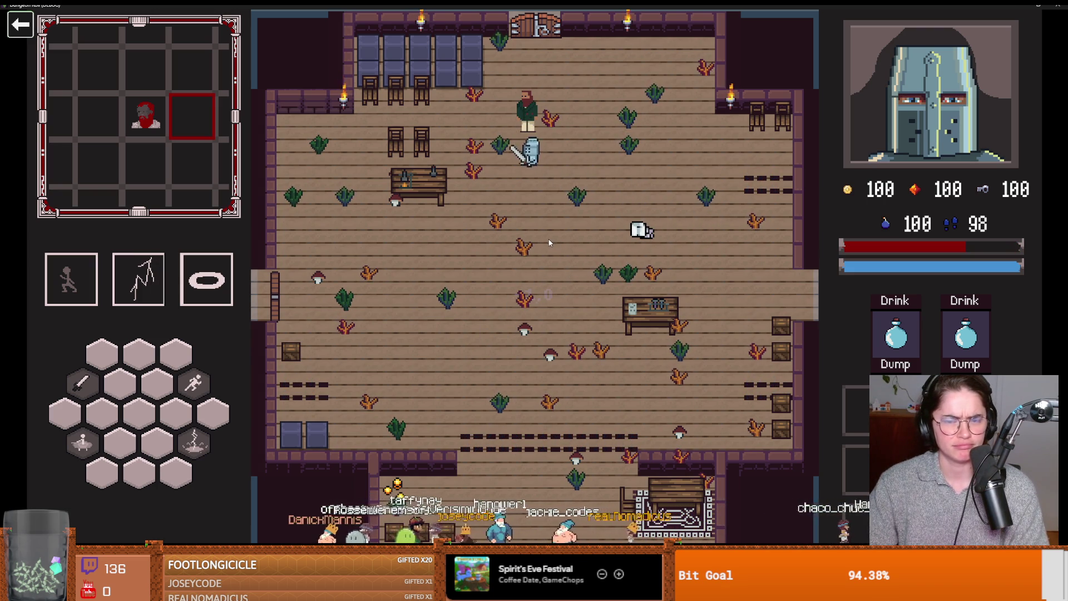
key("a")
key("e")
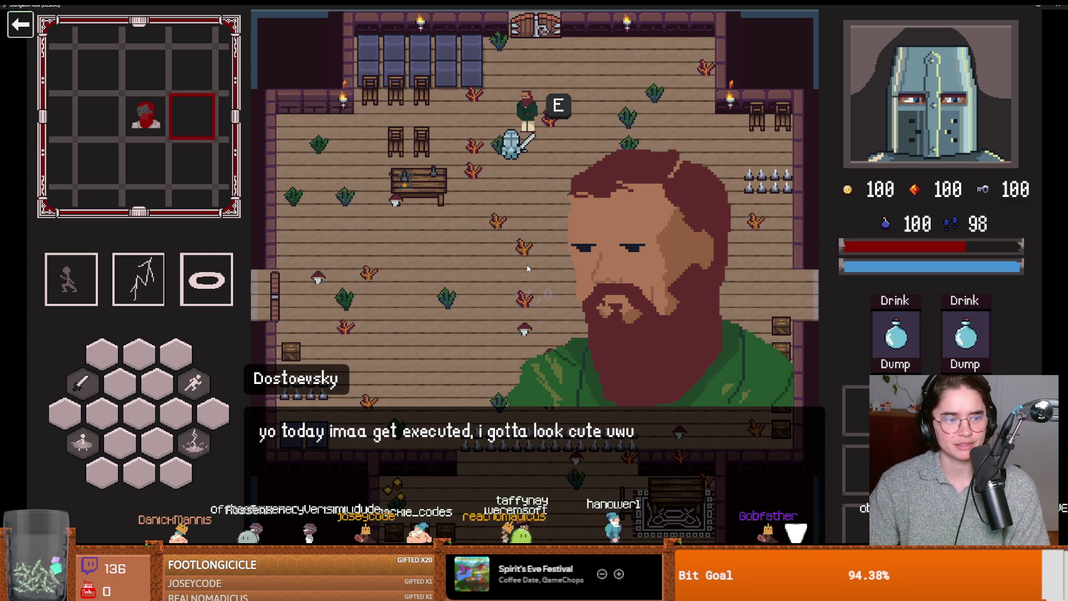
key("e")
key("e")
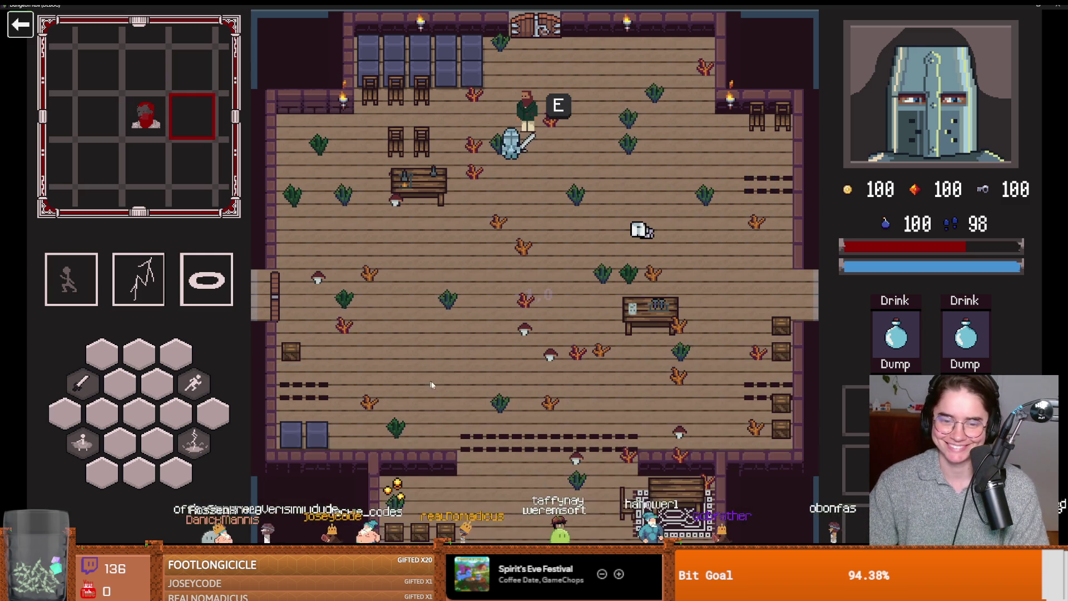
left_click(520, 288)
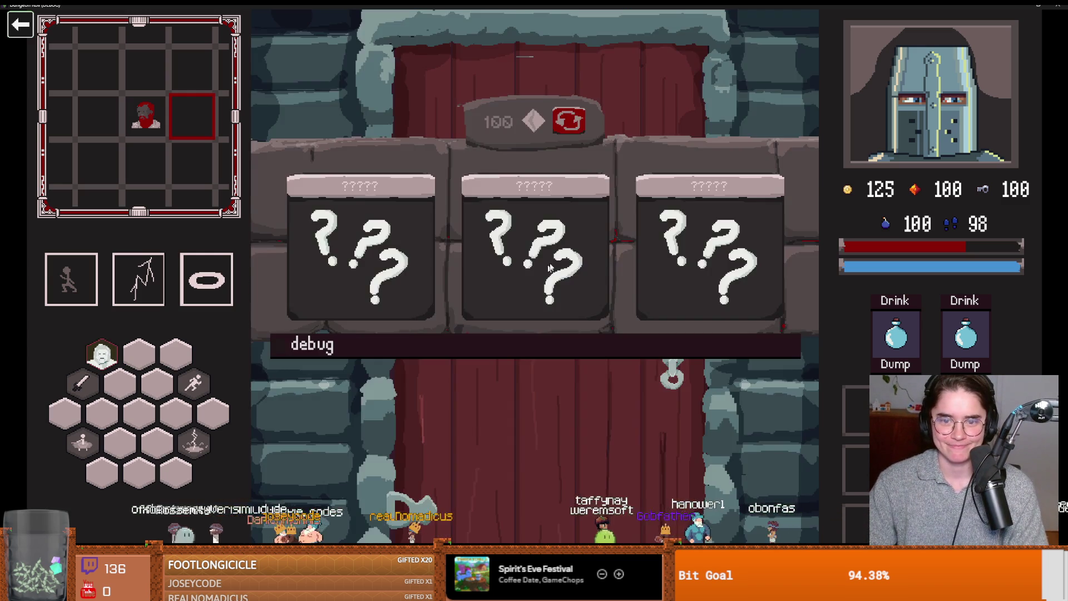
left_click(568, 274)
- Unlock the door, take the mystery card, die in the spike-trap room, and close the game
key("a")
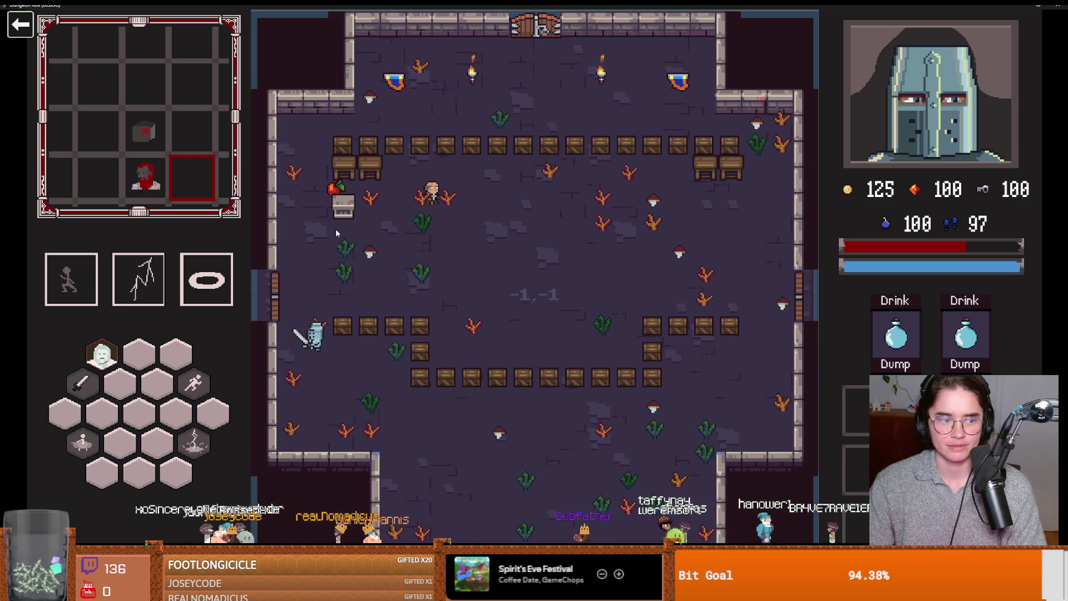
key("e")
left_click(482, 317)
left_click(682, 285)
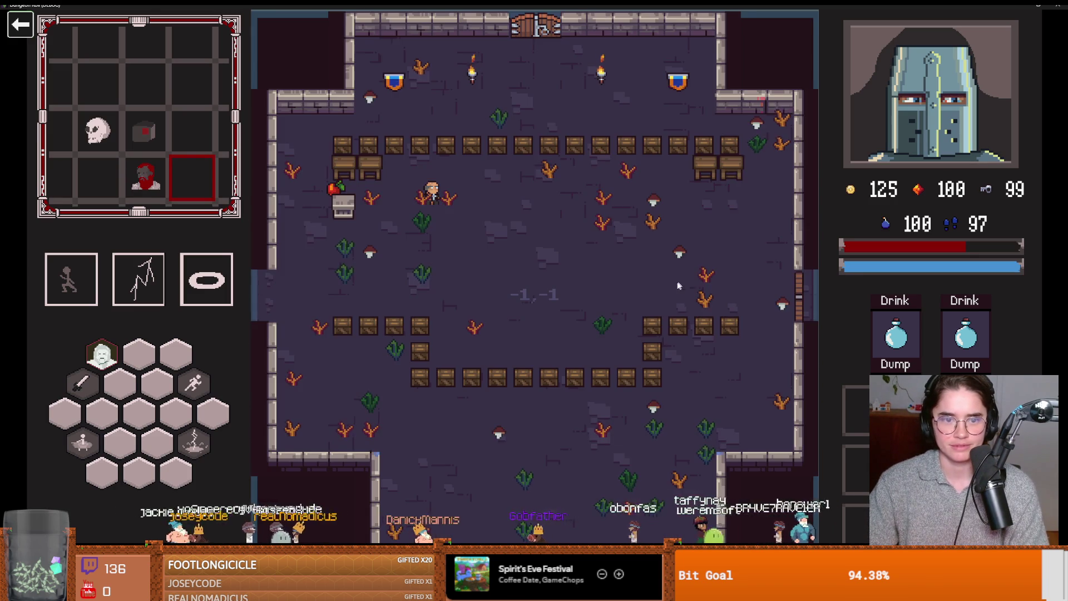
key("a")
key("d")
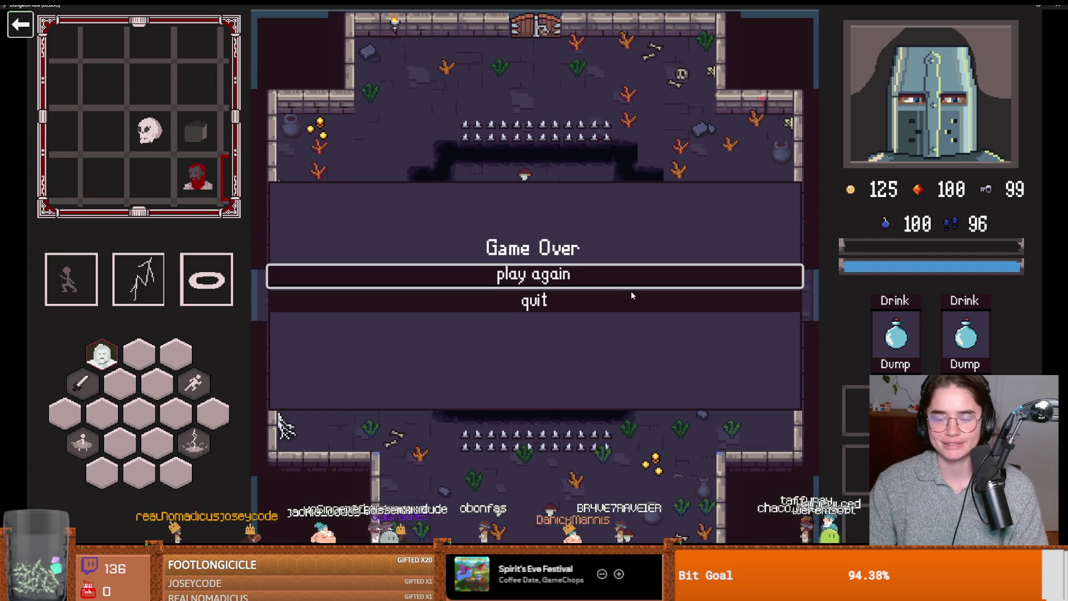
left_click(632, 295)
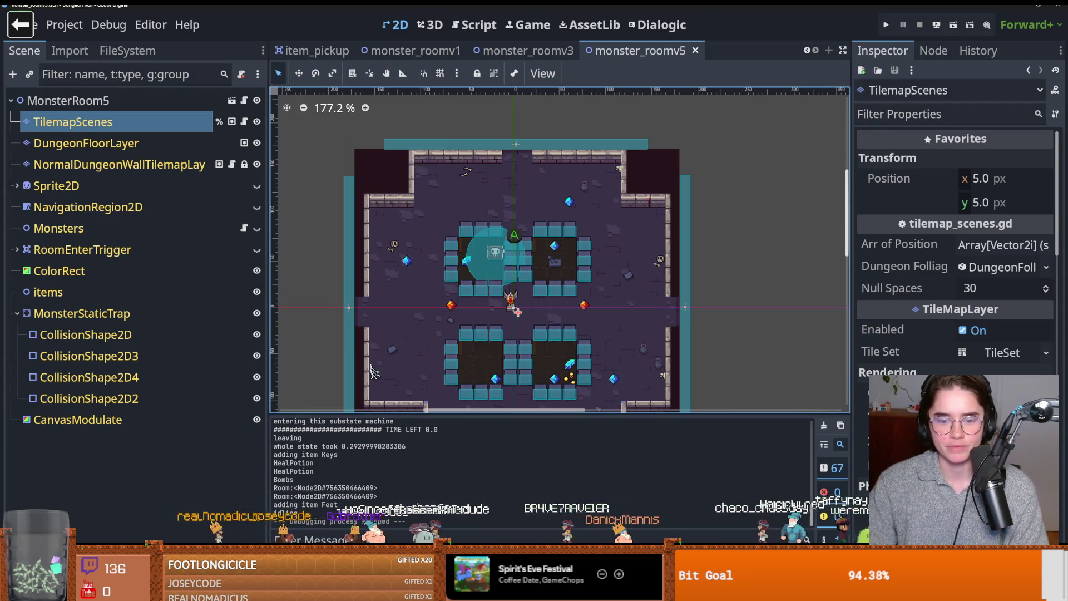
- Commit monster_roomv5.tscn to dev as 'wall shoot bwoke' and push it to origin
key("alt+Tab")
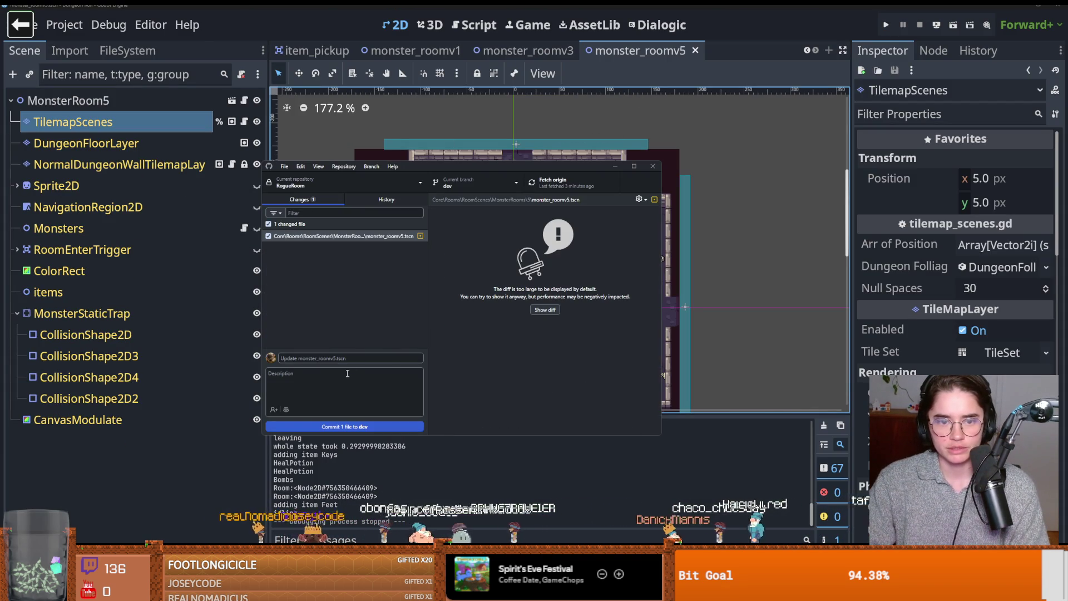
left_click(346, 359)
type("wall shoot bwoke")
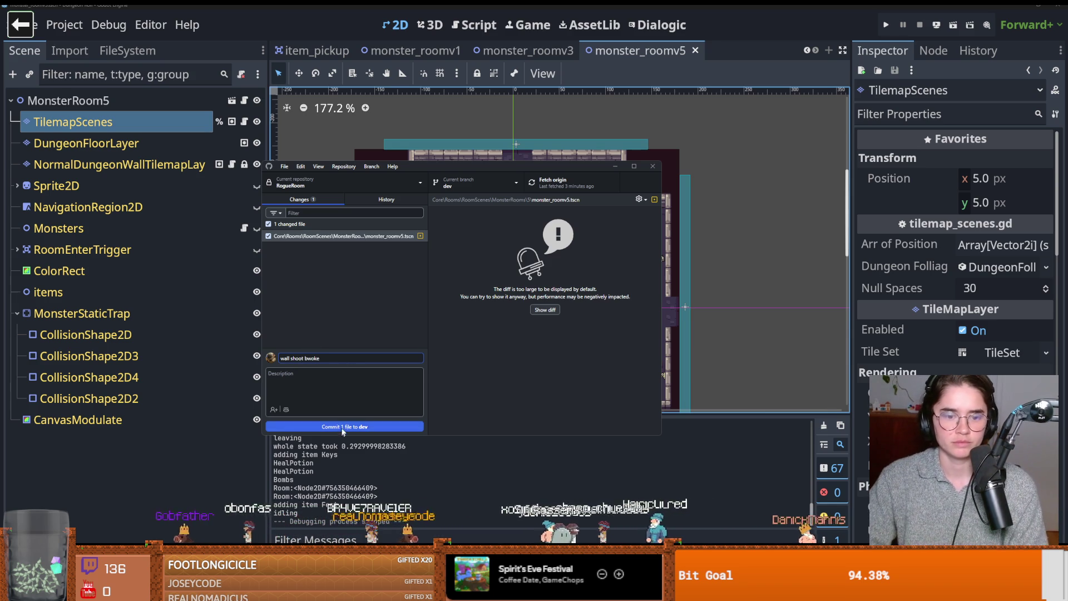
left_click(344, 426)
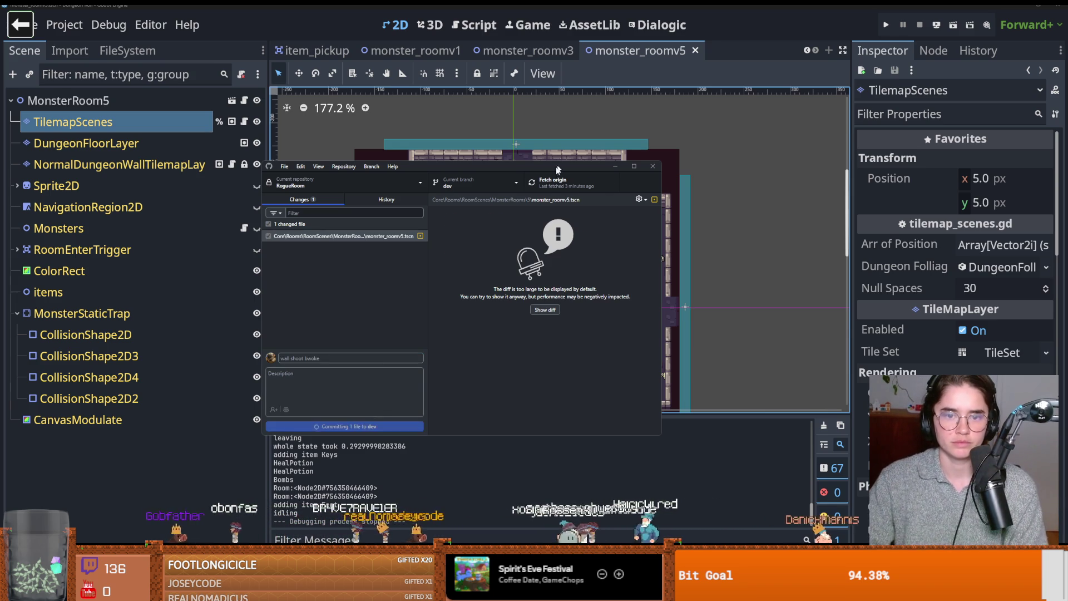
key("ctrl+p")
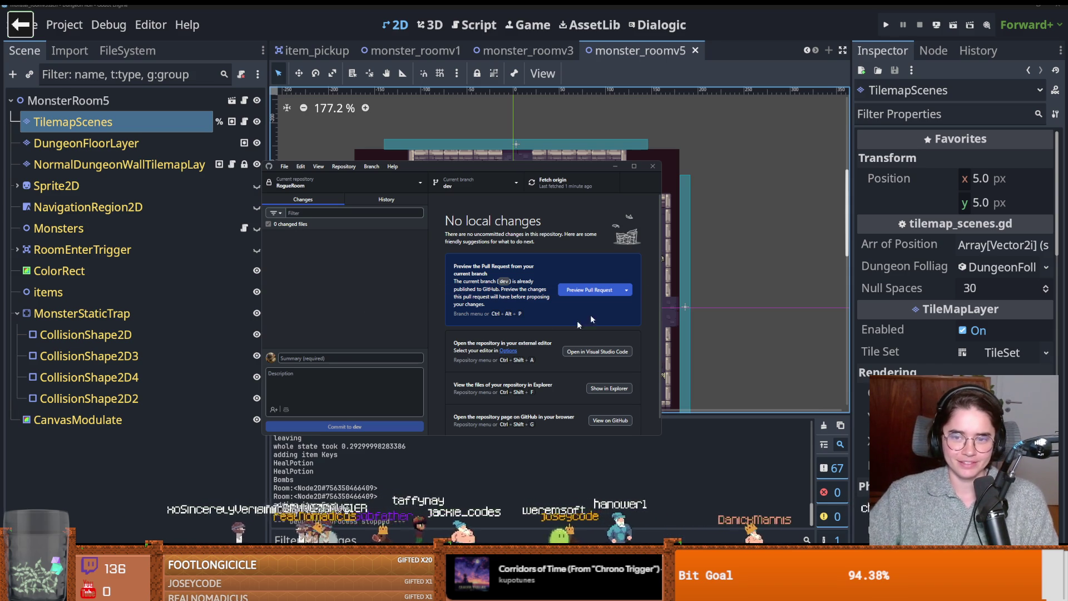
left_click(438, 512)
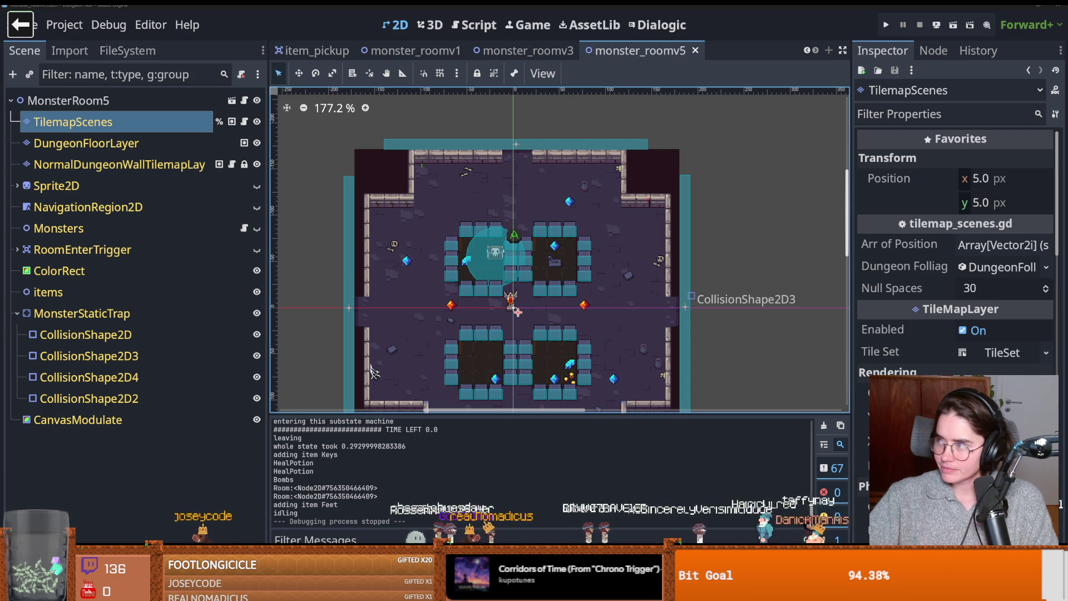
- Glance at the browser image search, then return to Godot and save the monster_roomv5 scene
key("alt+Tab")
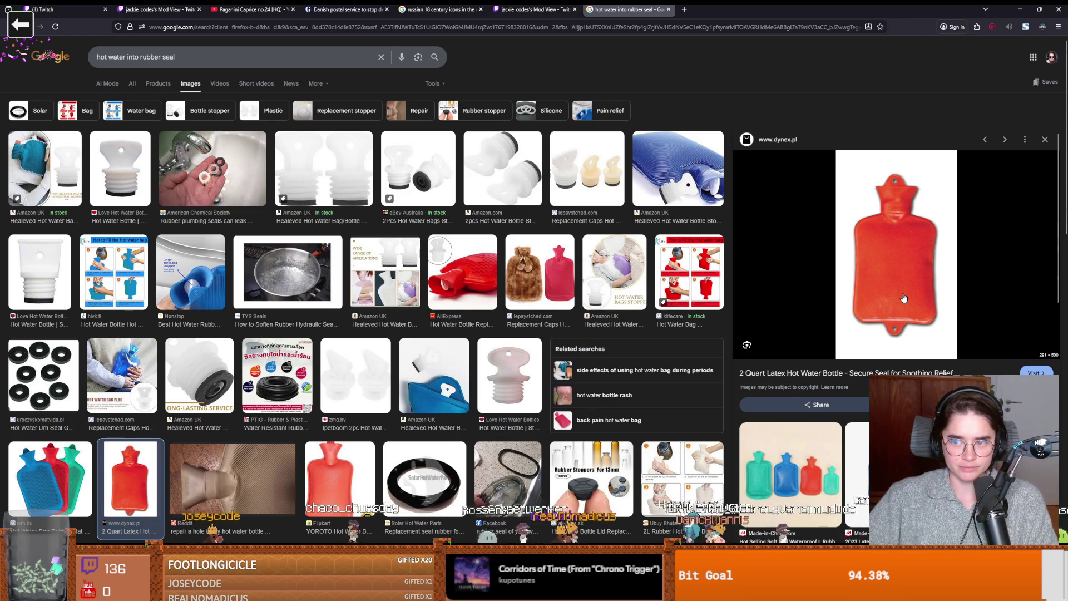
scroll(548, 398, "down", 1)
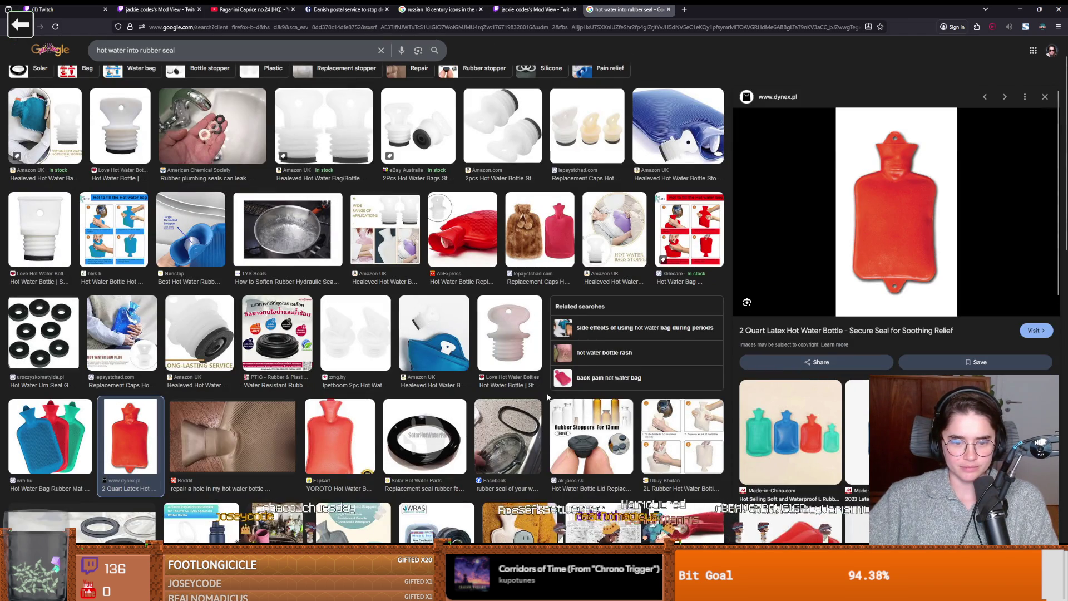
scroll(548, 396, "up", 1)
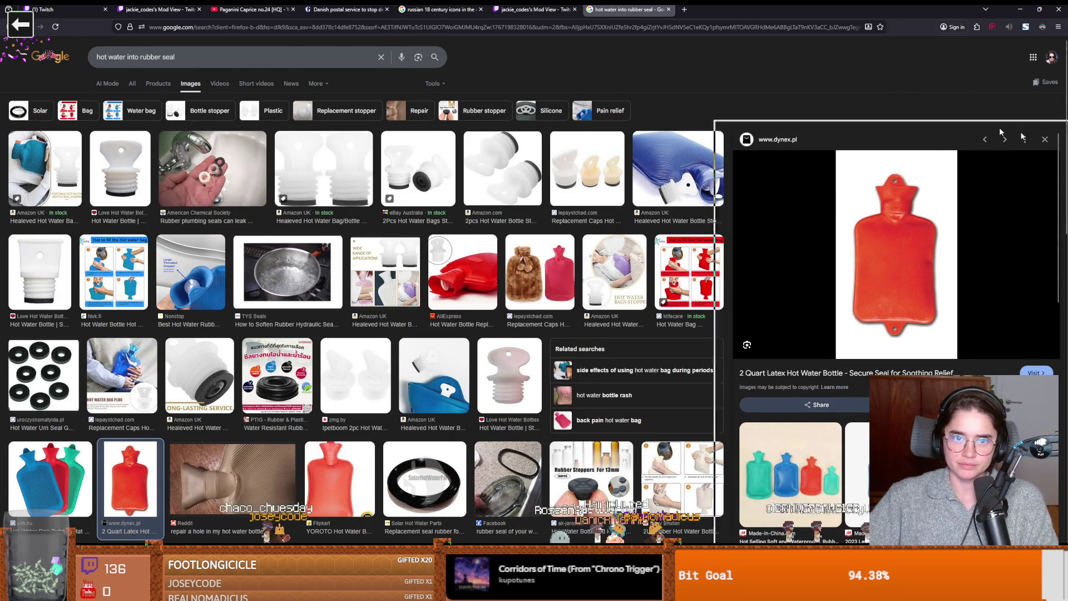
key("alt+Tab")
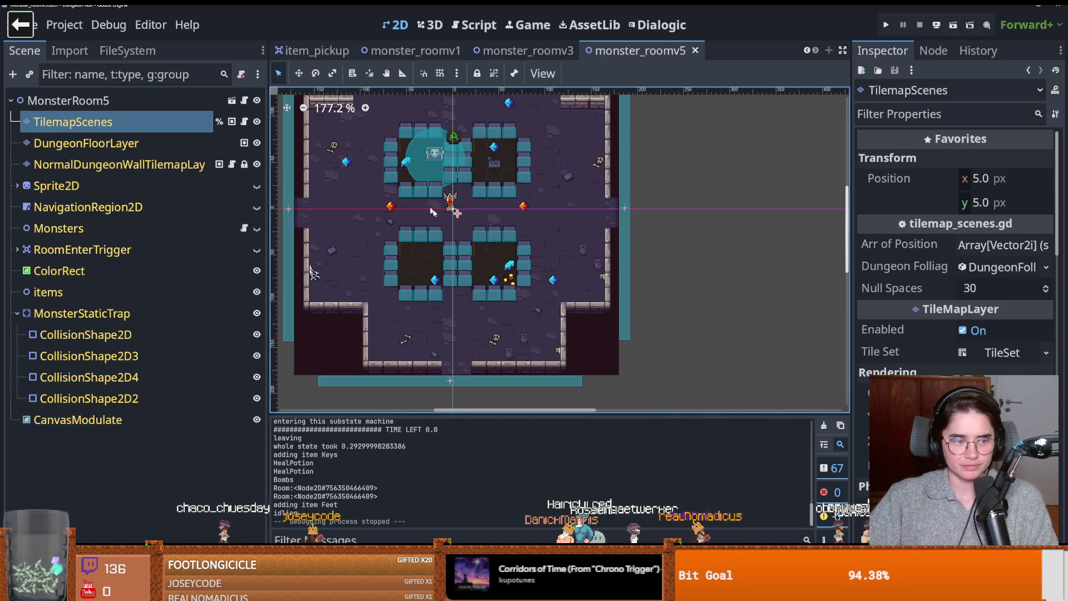
key("ctrl+s")
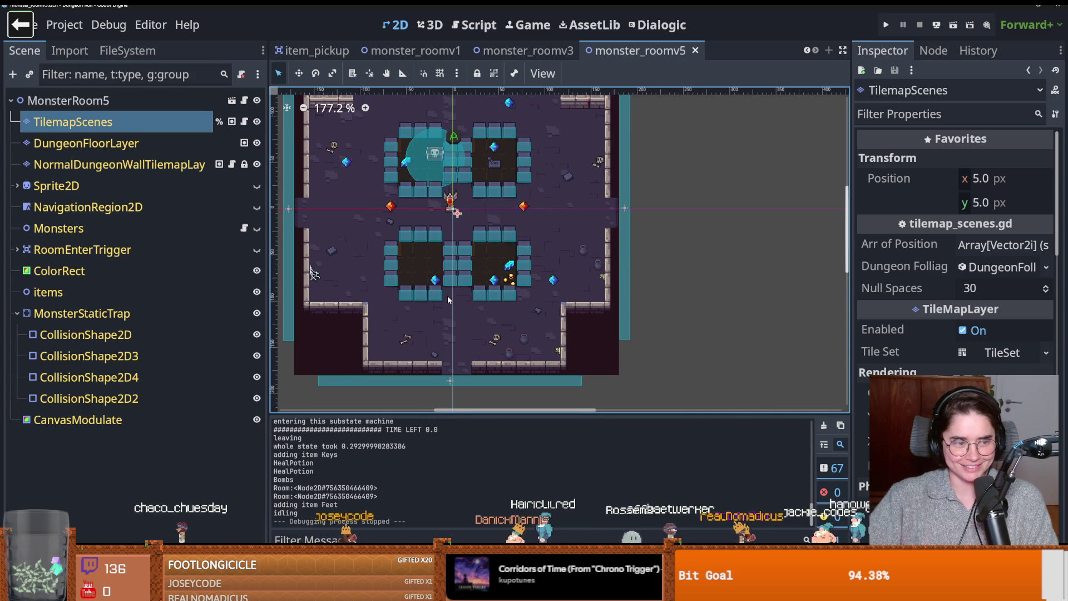
scroll(440, 286, "up", 1)
key("ctrl+s")
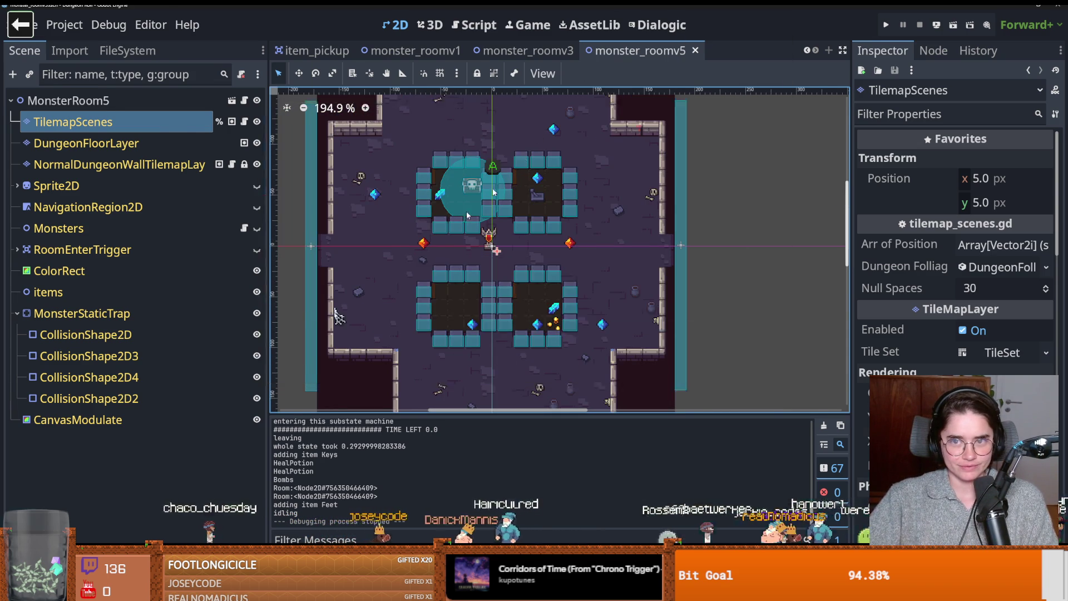
- Close File Explorer and the Godot editor, and move the daily notes window aside
key("super+Down")
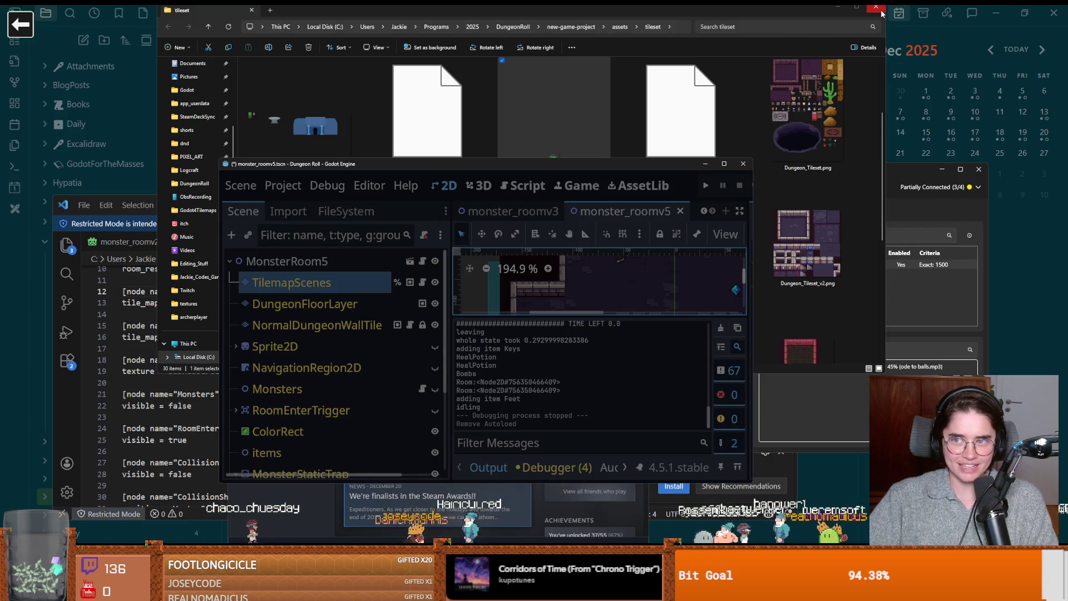
left_click(943, 190)
left_click(739, 163)
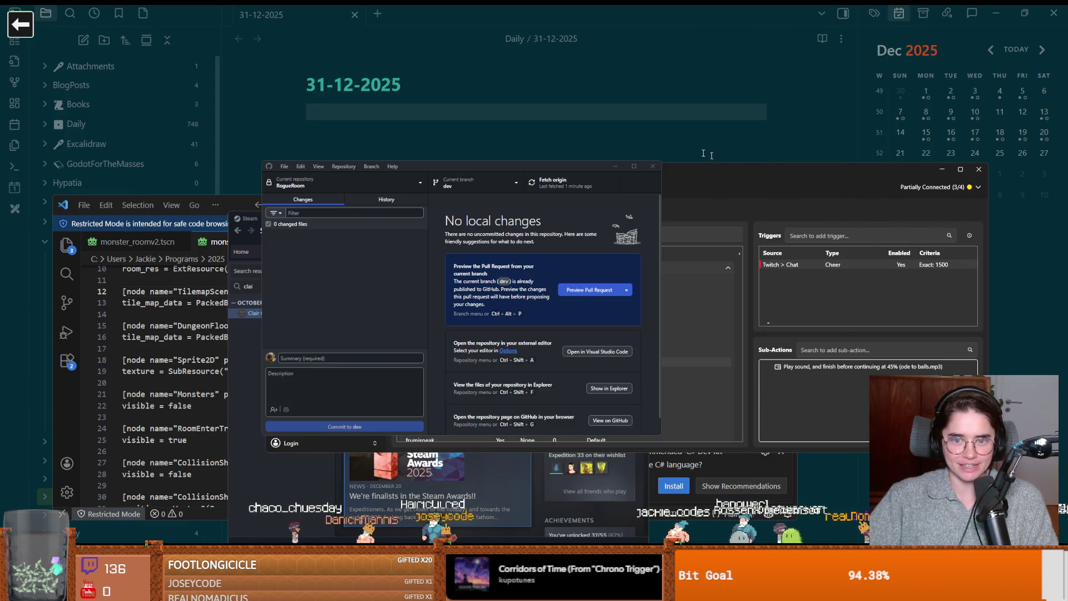
left_click(579, 112)
double_click(484, 11)
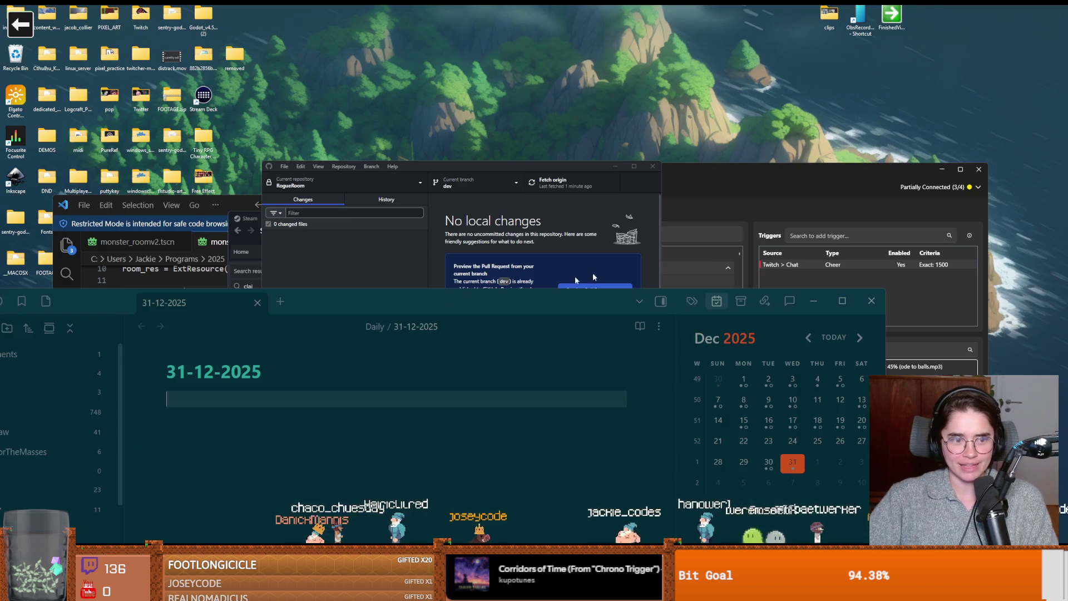
left_click(814, 301)
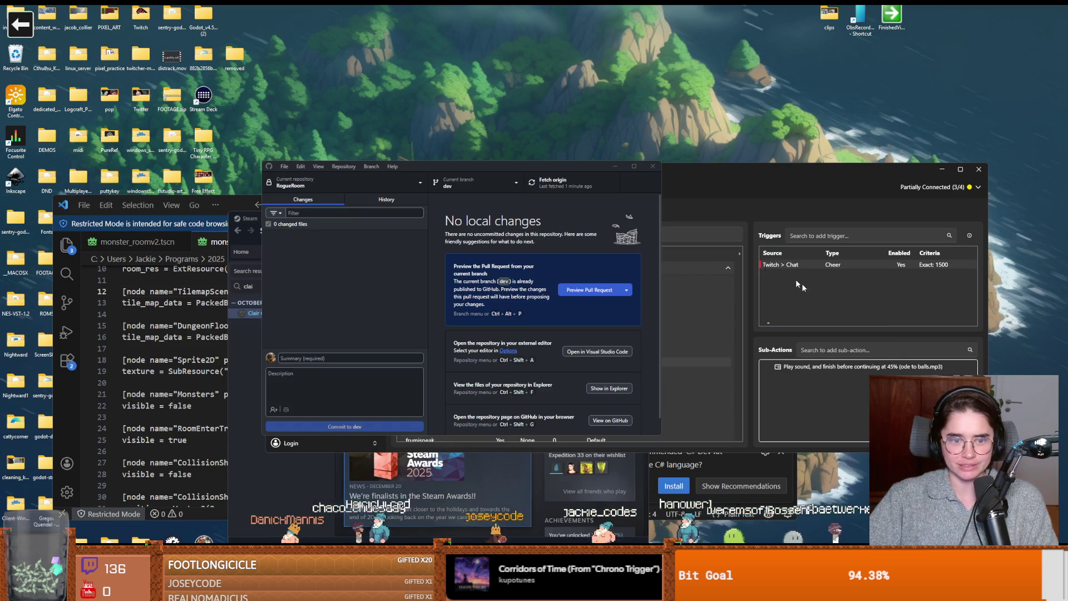
- Bring the Steam library forward with its search cleared and the window maximized
left_click(696, 278)
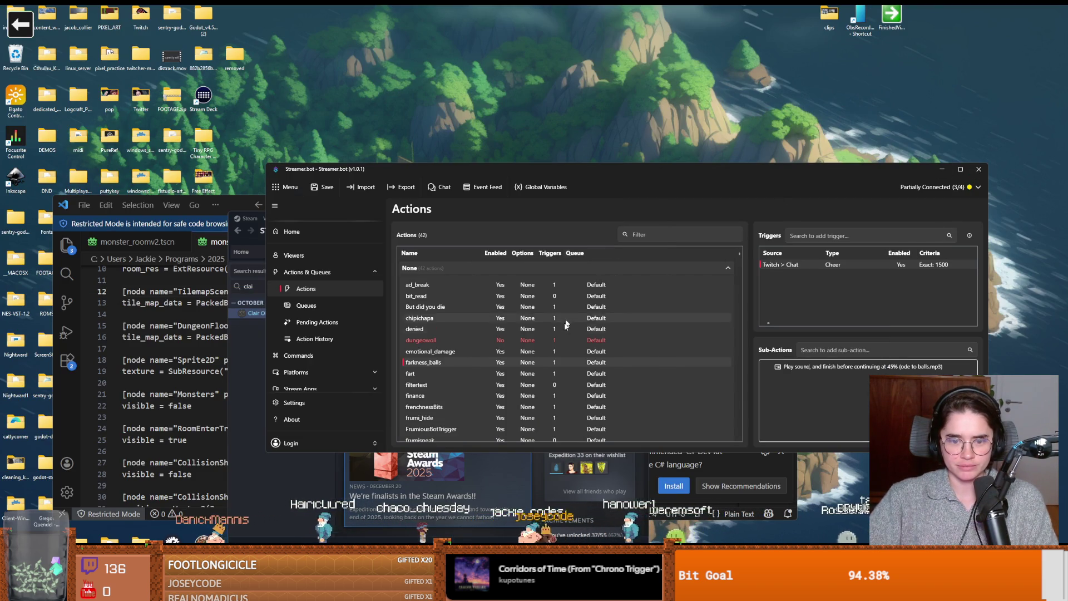
left_click(290, 472)
left_click(313, 286)
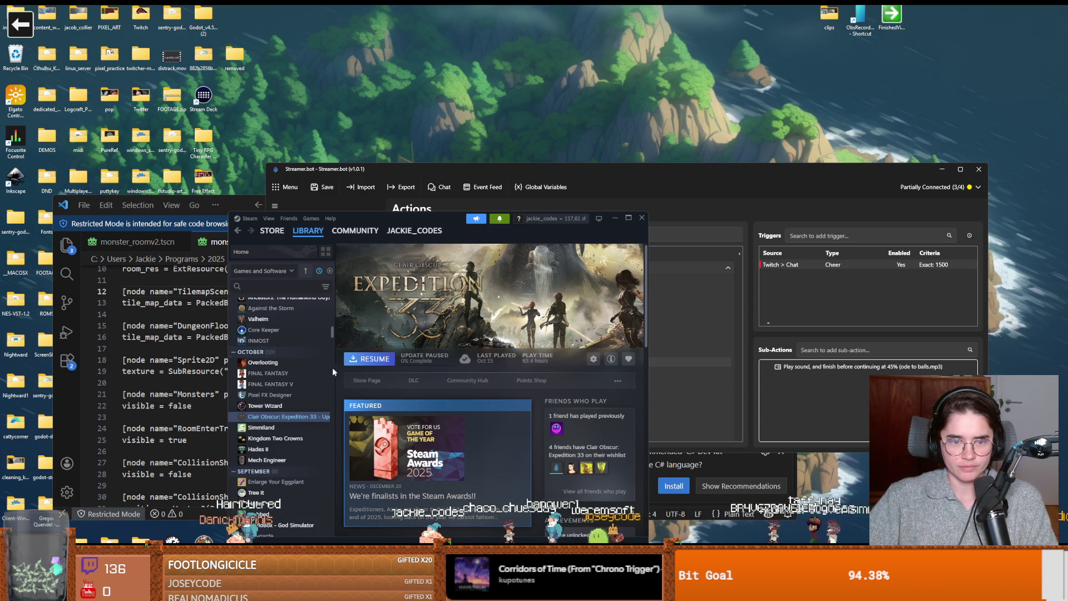
left_click_drag(331, 334, 331, 300)
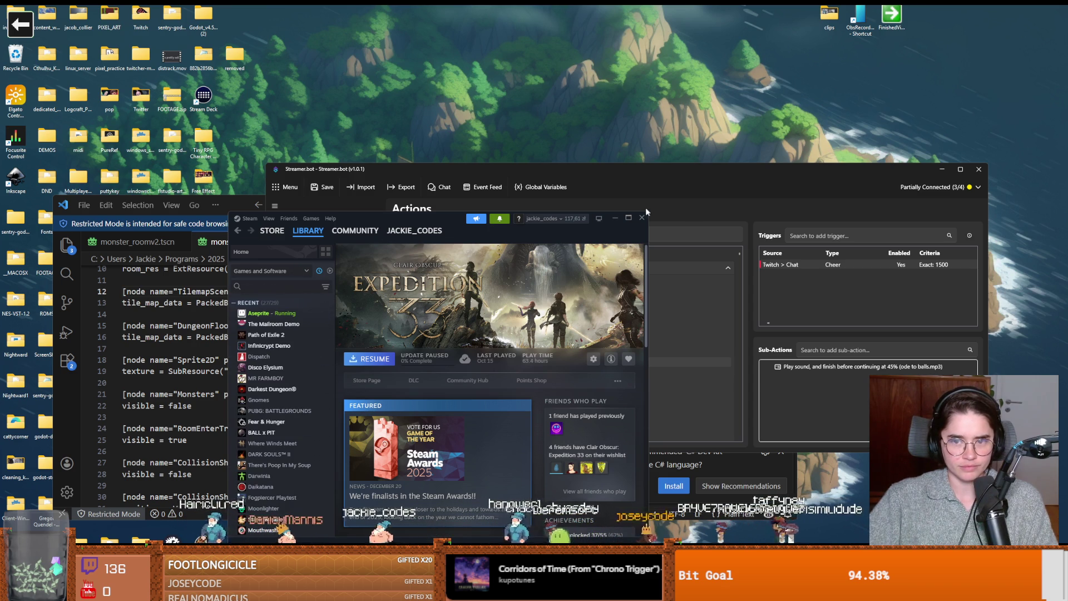
left_click(630, 218)
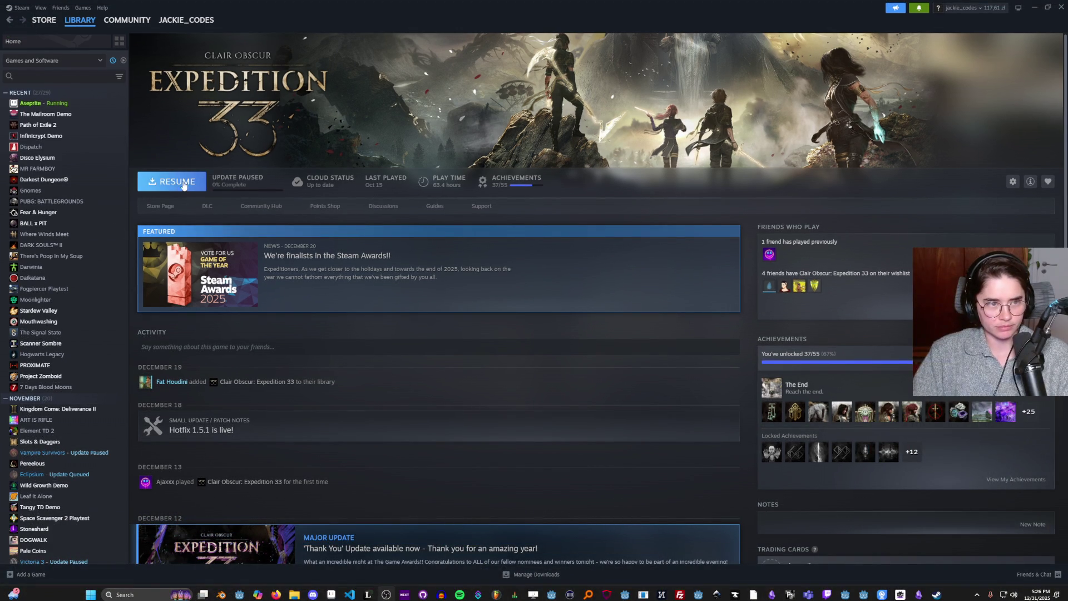
- Select Path of Exile 2 in the Steam library and launch it
left_click(49, 126)
left_click(199, 189)
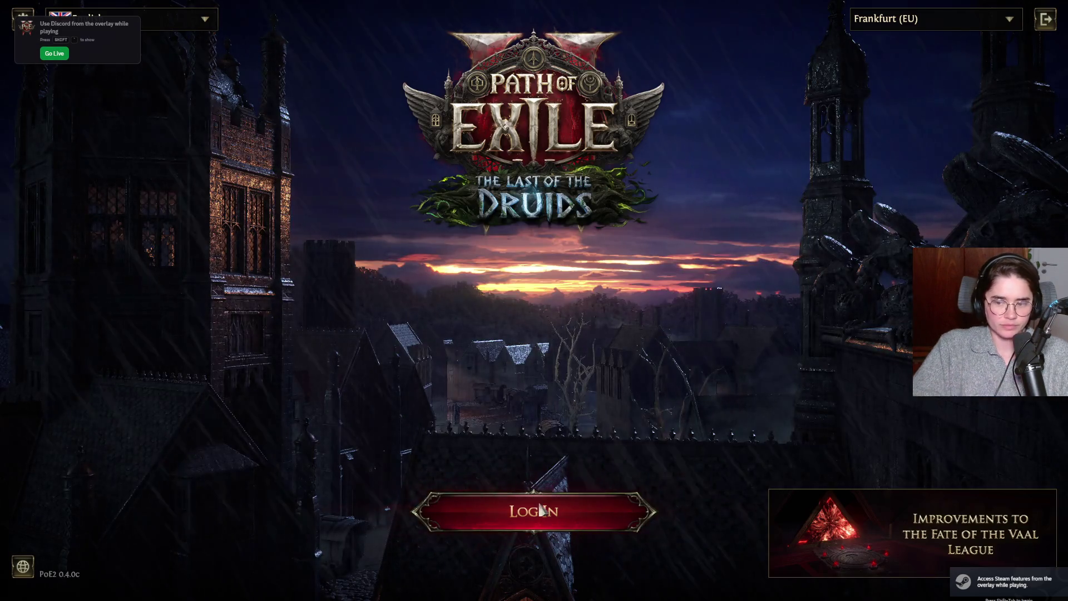
- Log in, enter the game with the selected character, and walk to the encampment stash
left_click(560, 501)
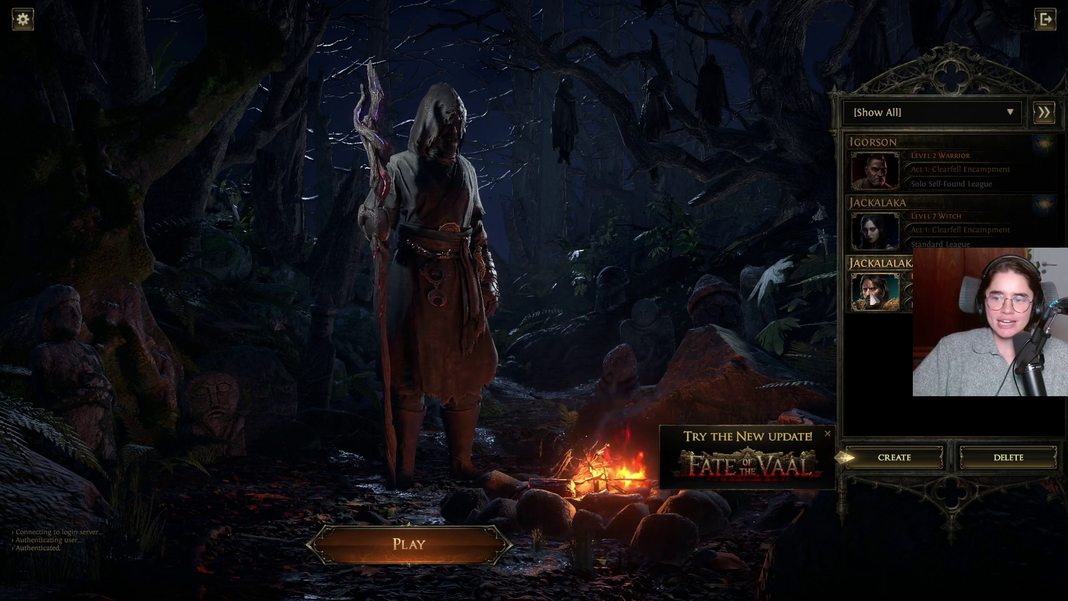
left_click(440, 548)
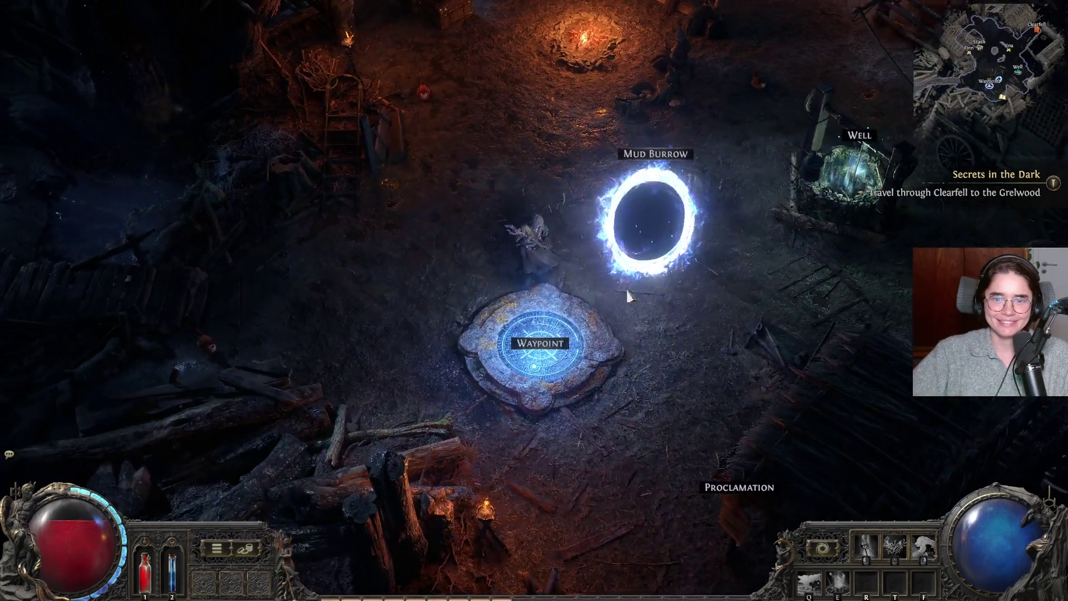
mouse_move(627, 295)
left_mouse_down()
mouse_move(629, 193)
mouse_move(589, 232)
mouse_move(481, 185)
mouse_move(483, 194)
left_mouse_up()
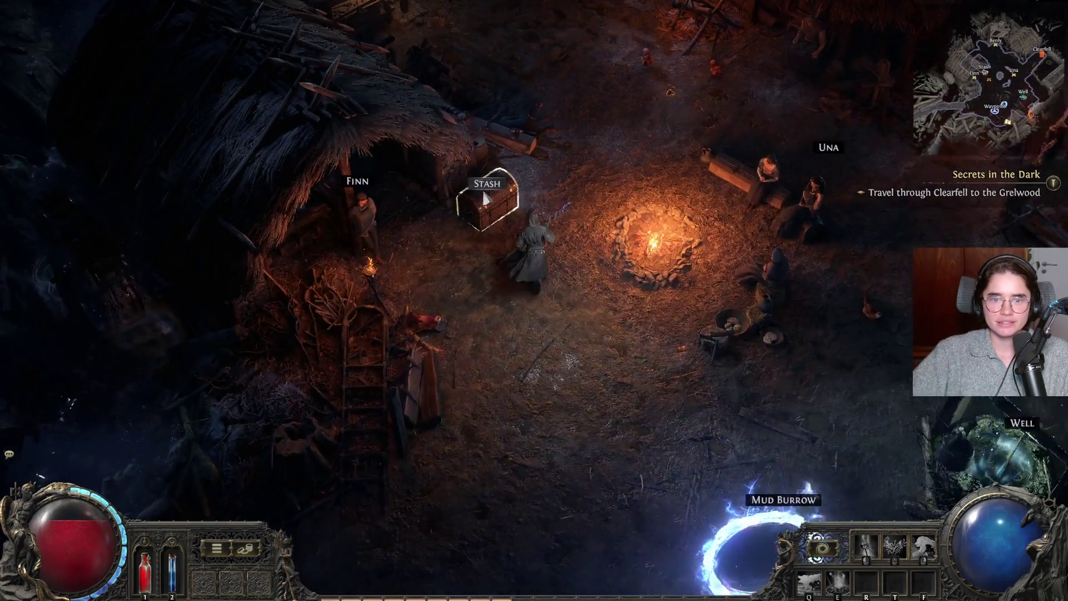
- Check the stash, then ask Una about Clearfell and The Devourer
left_click(483, 195)
key("Escape")
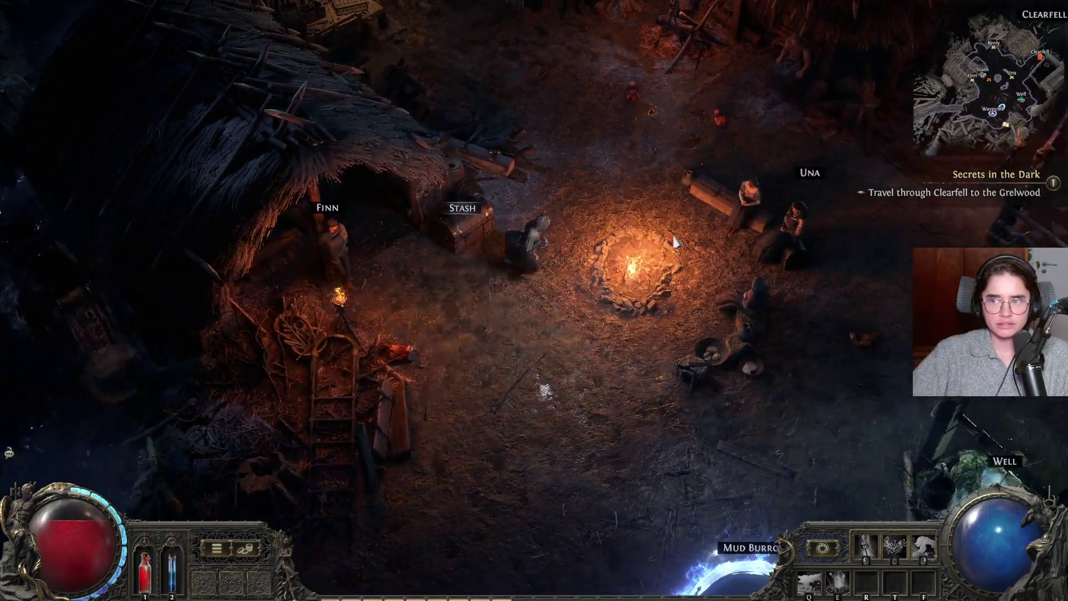
left_click(675, 242)
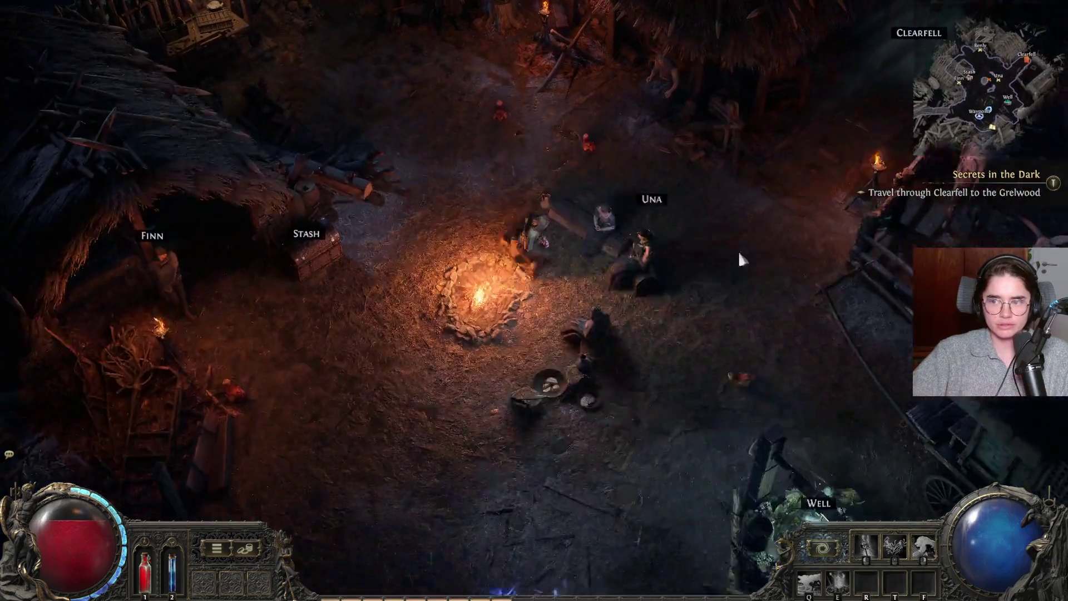
left_click(635, 245)
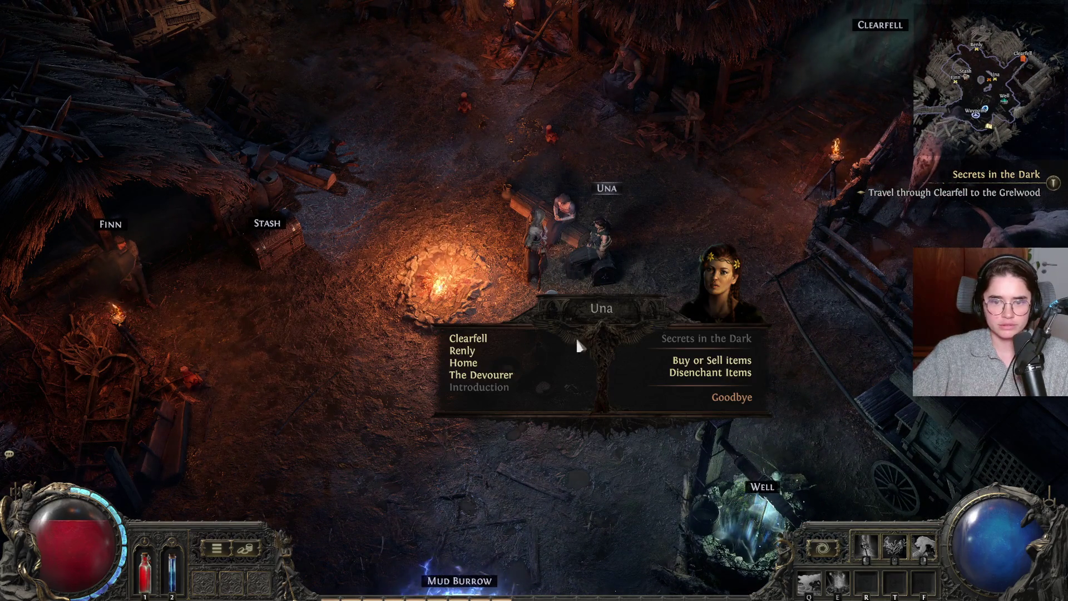
left_click(478, 341)
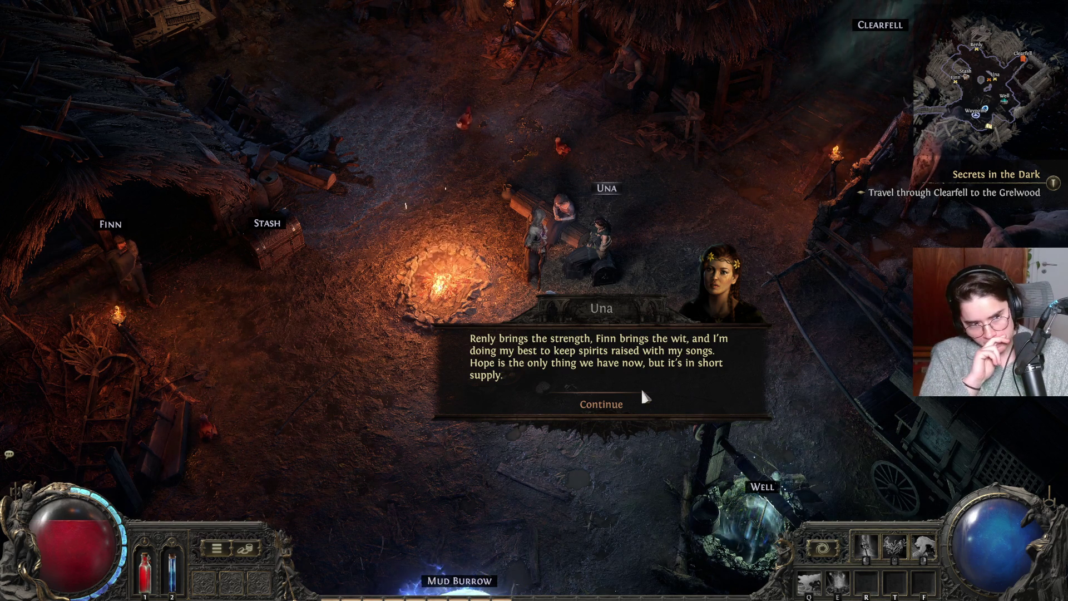
left_click(643, 392)
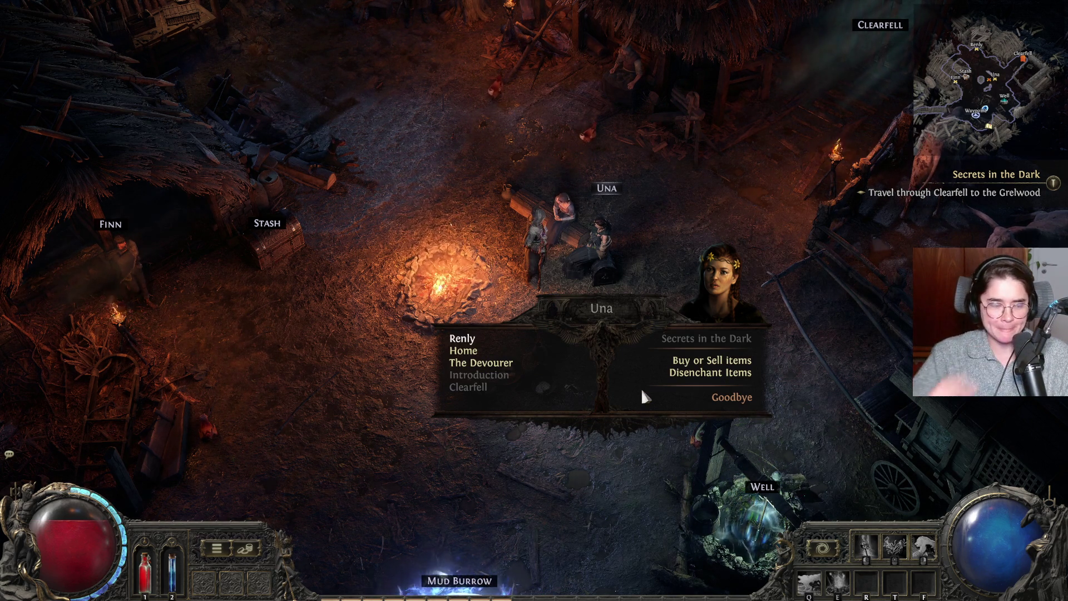
left_click(483, 362)
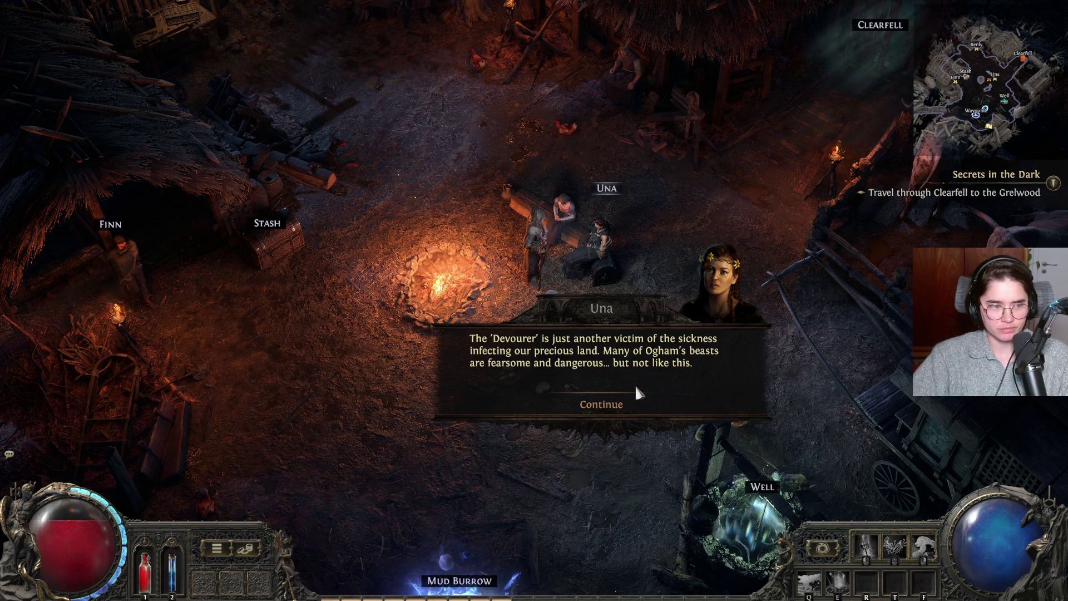
left_click(618, 405)
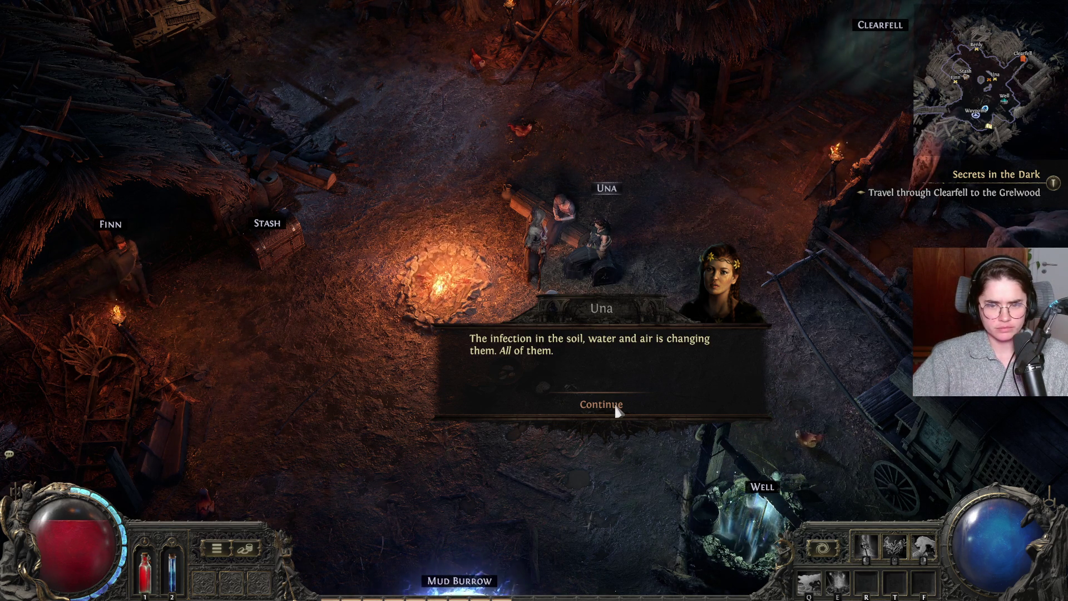
left_click(617, 410)
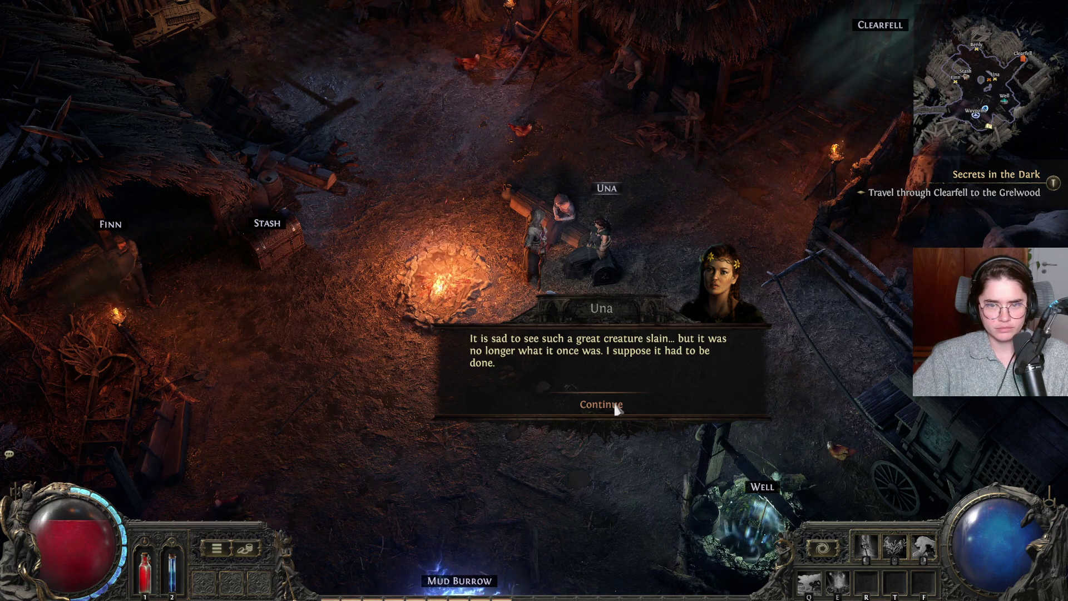
left_click(616, 409)
- Walk north and east through the camp and exit into Clearfell
left_click(568, 215)
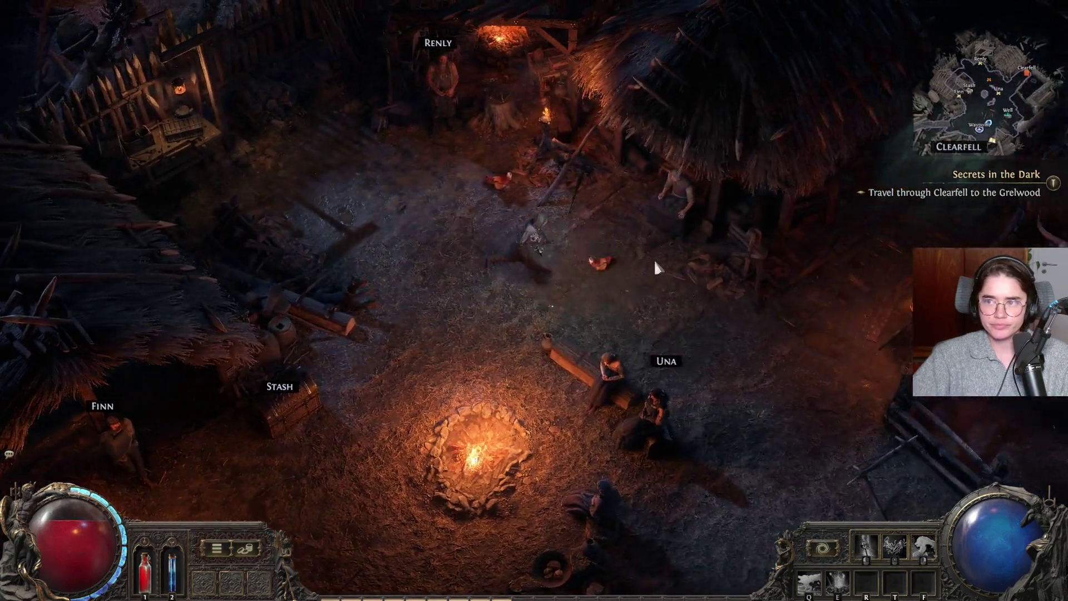
left_click(655, 262)
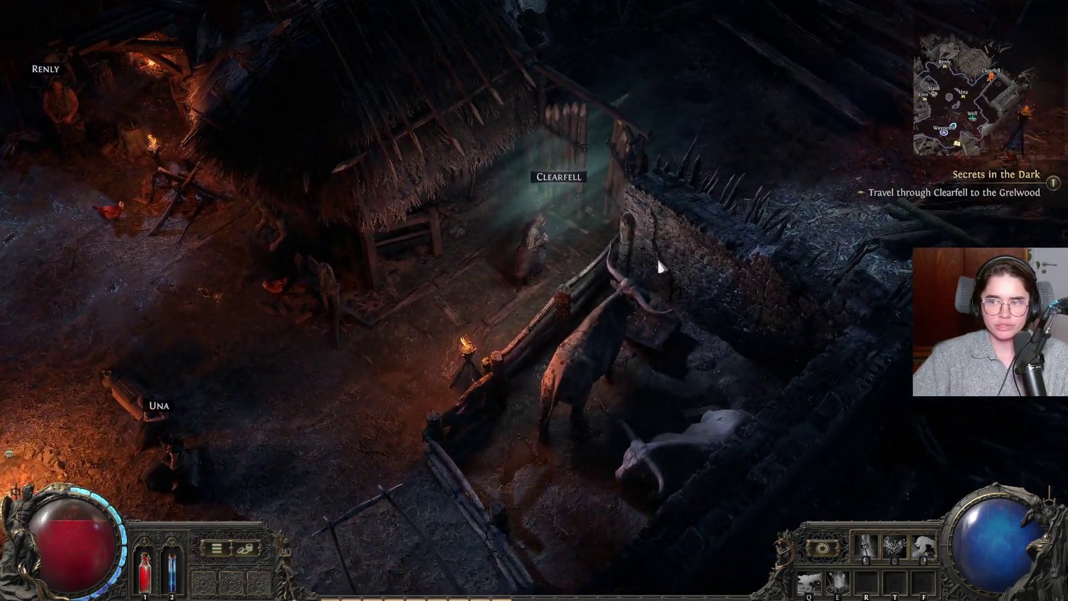
left_click(555, 244)
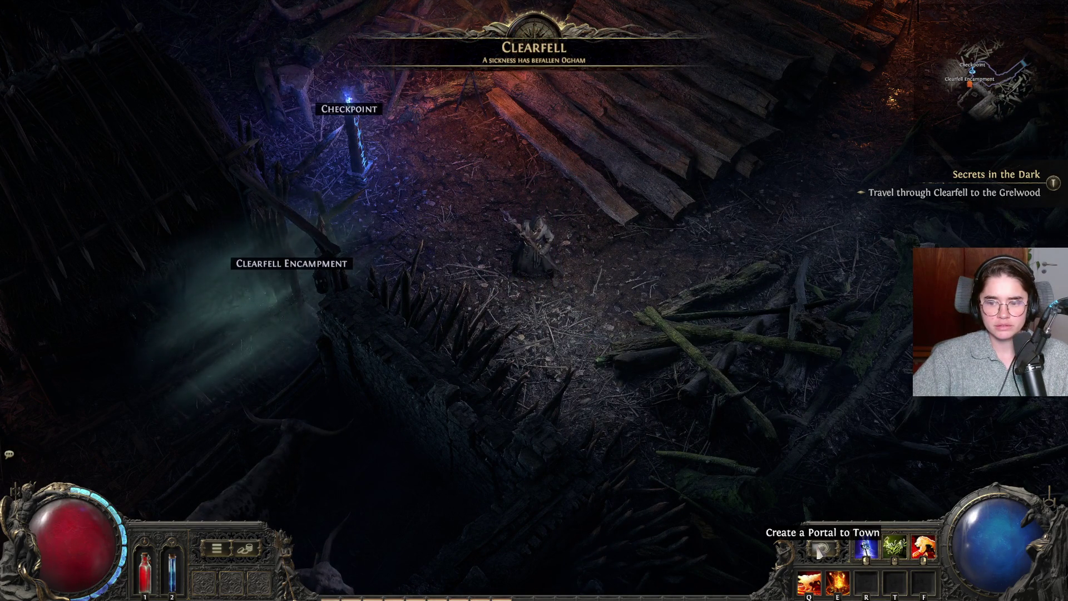
- Walk onward through Clearfell, briefly checking the full area map
key("d")
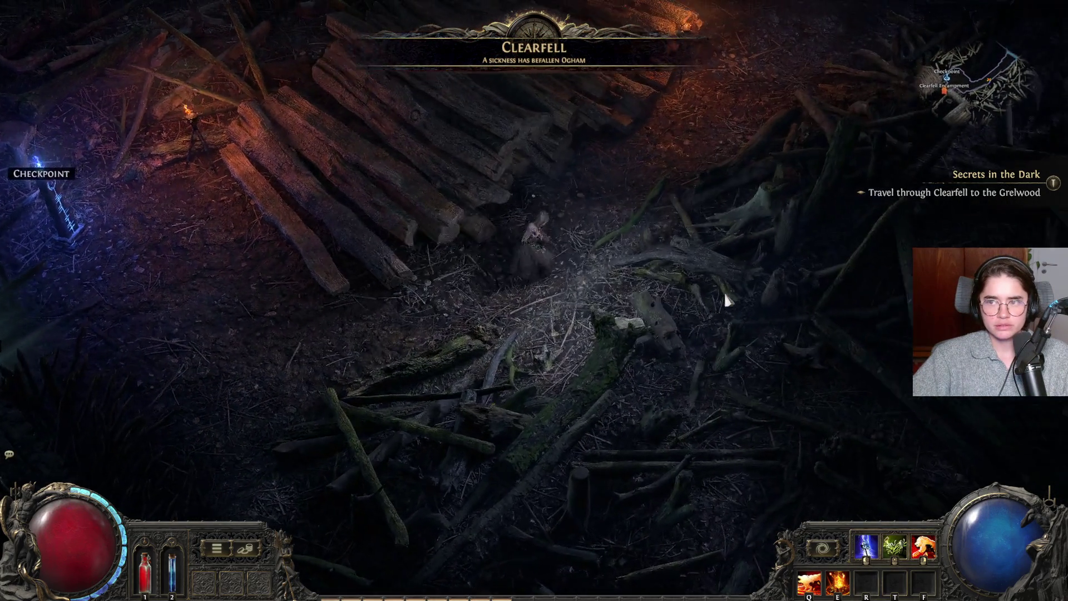
key("Tab")
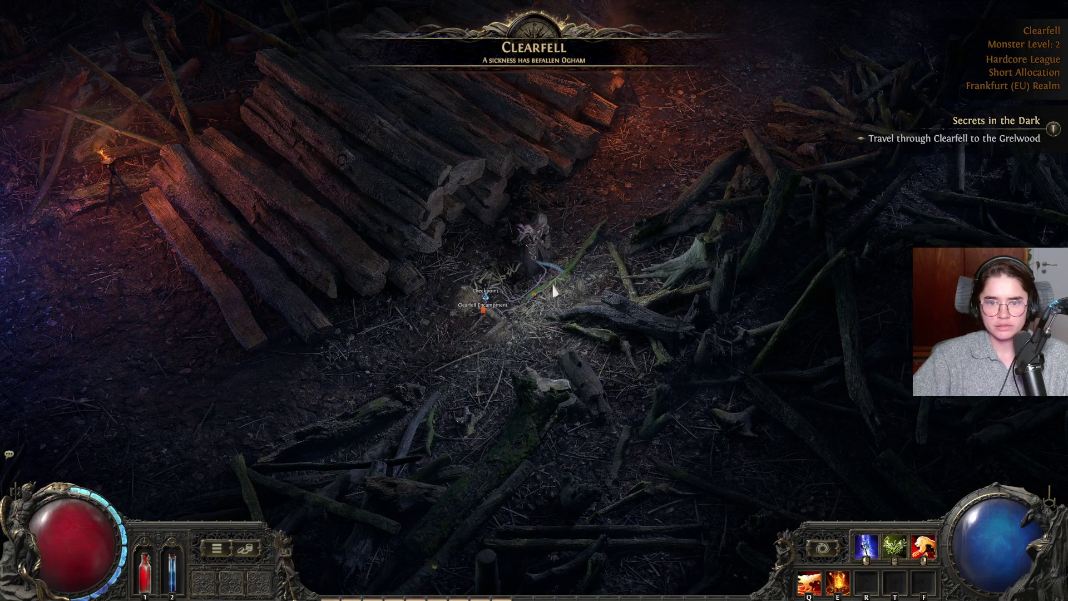
key("Tab")
key("d")
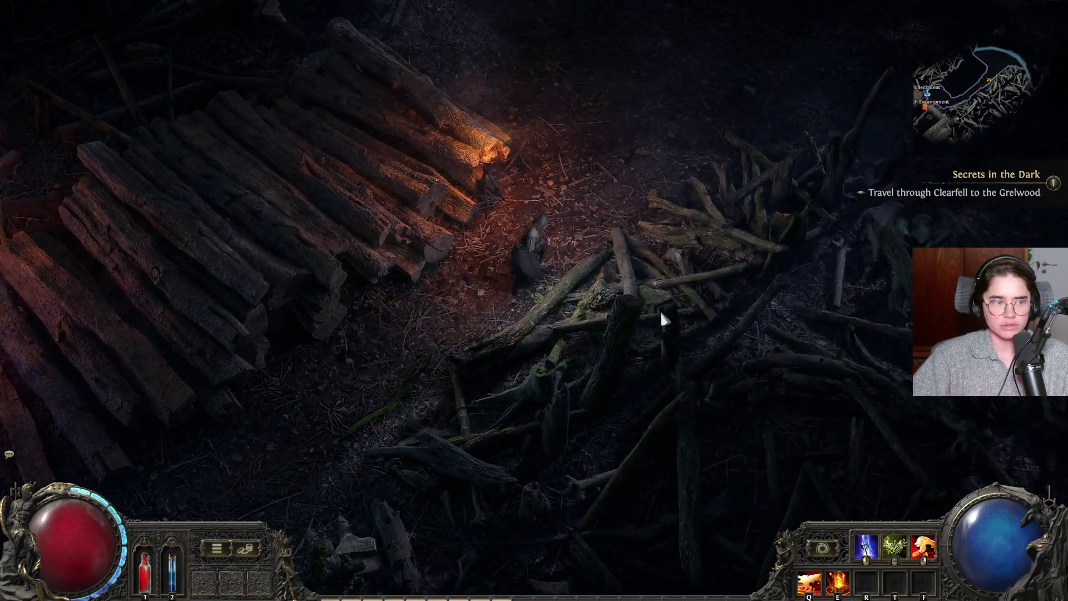
key("w")
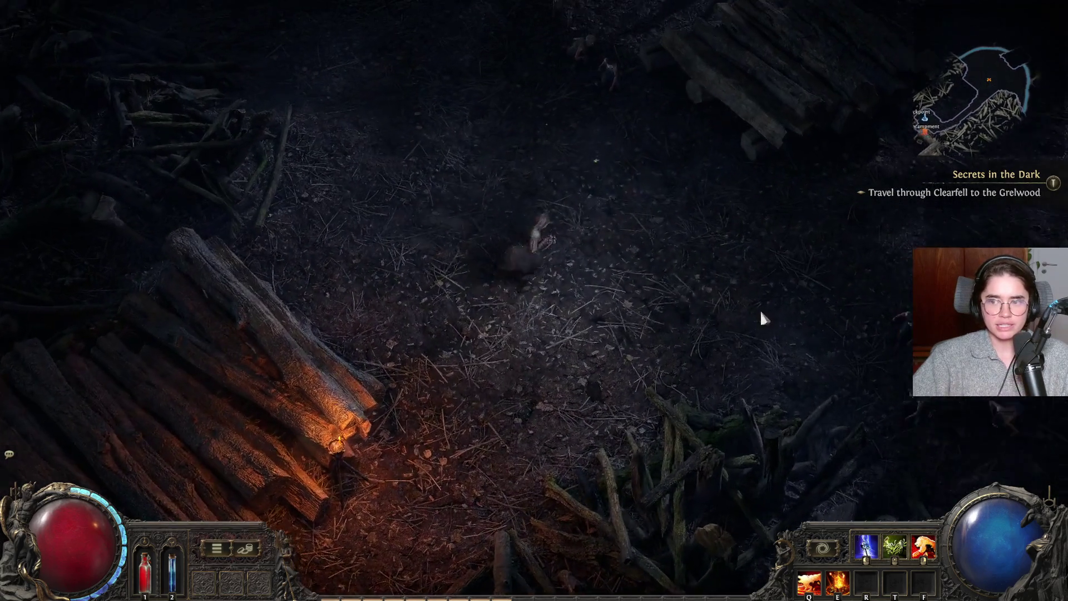
key("a")
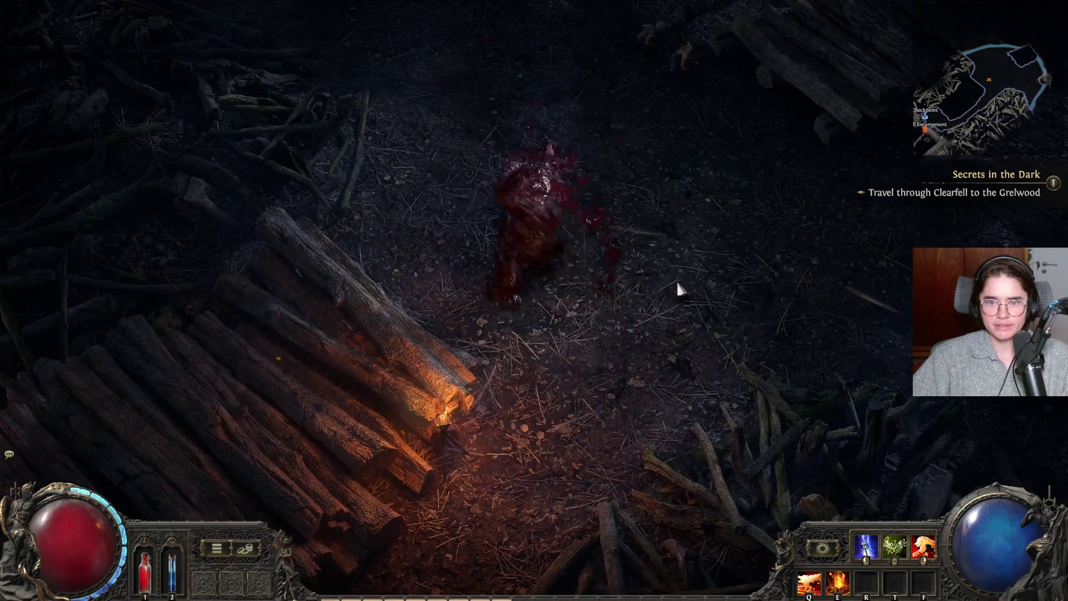
- Strike the Vile Imp and nearby enemies with lightning and fire attacks
key("d")
key("w")
left_click(558, 350)
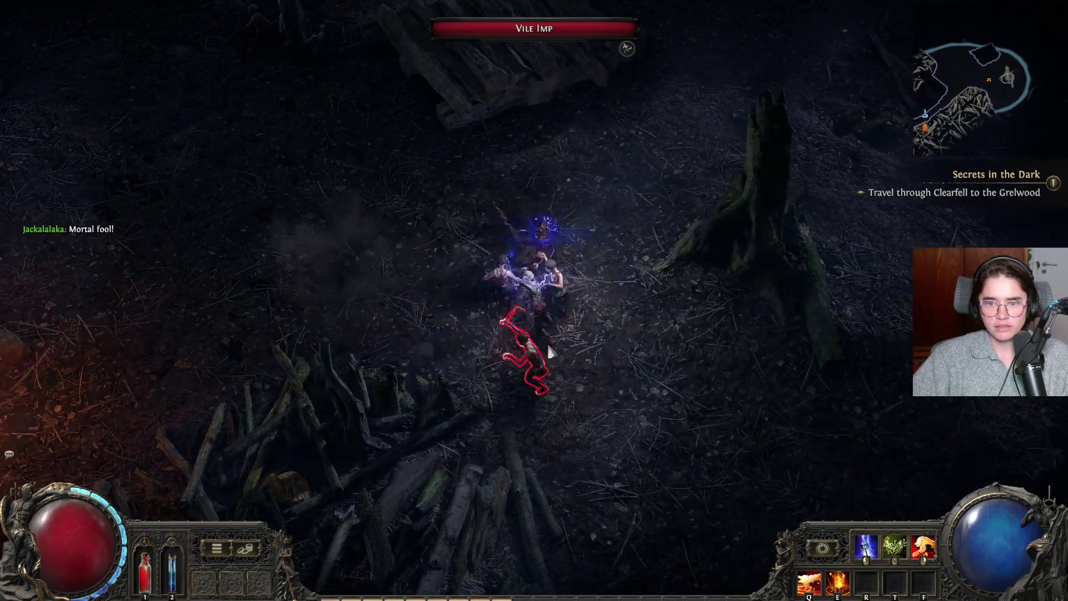
key("d")
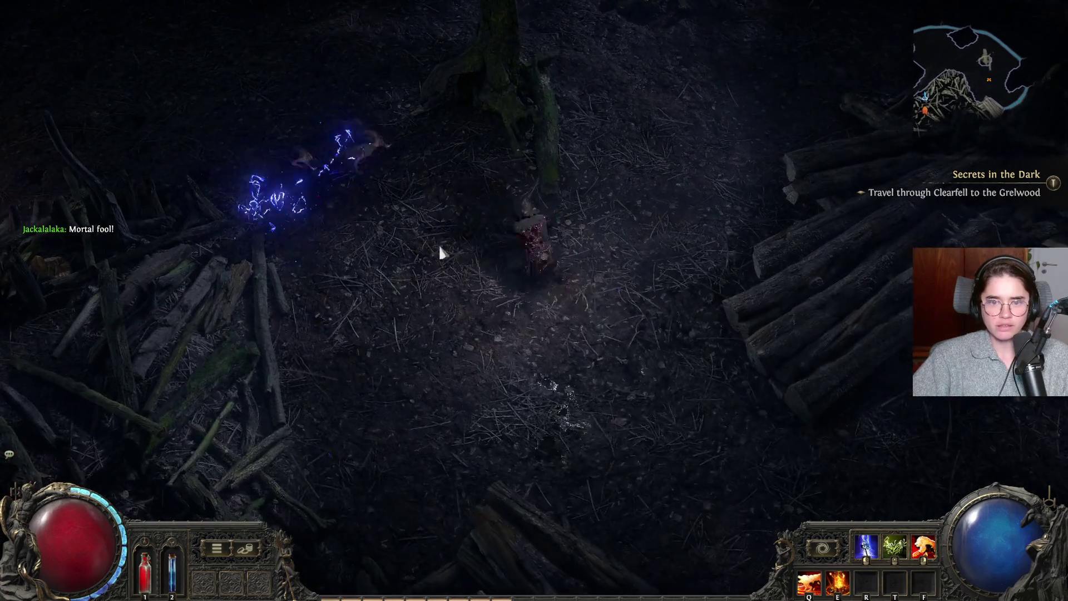
key("a")
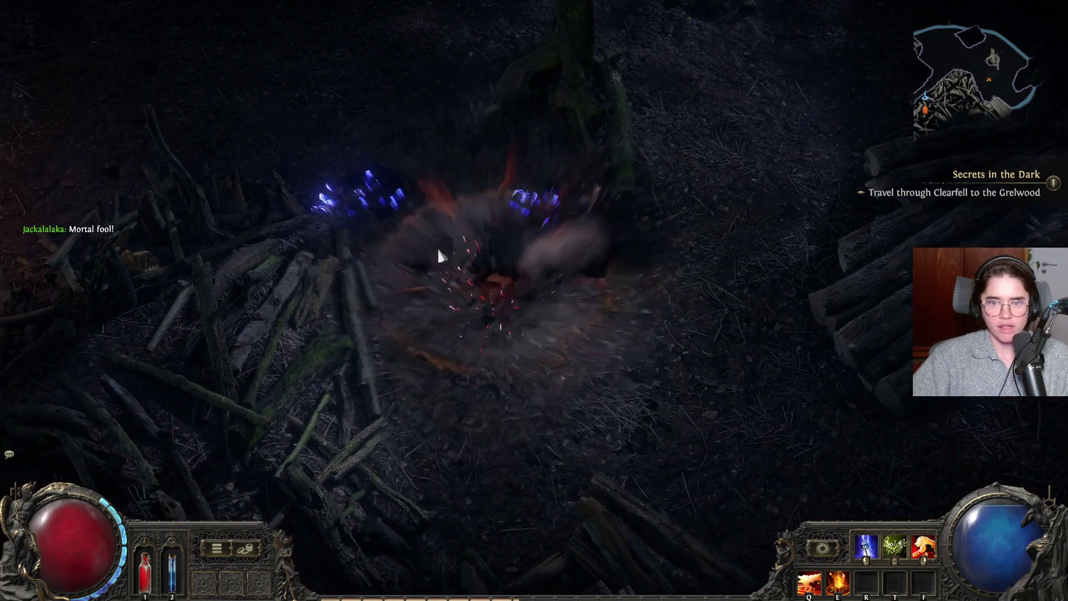
left_click(596, 232)
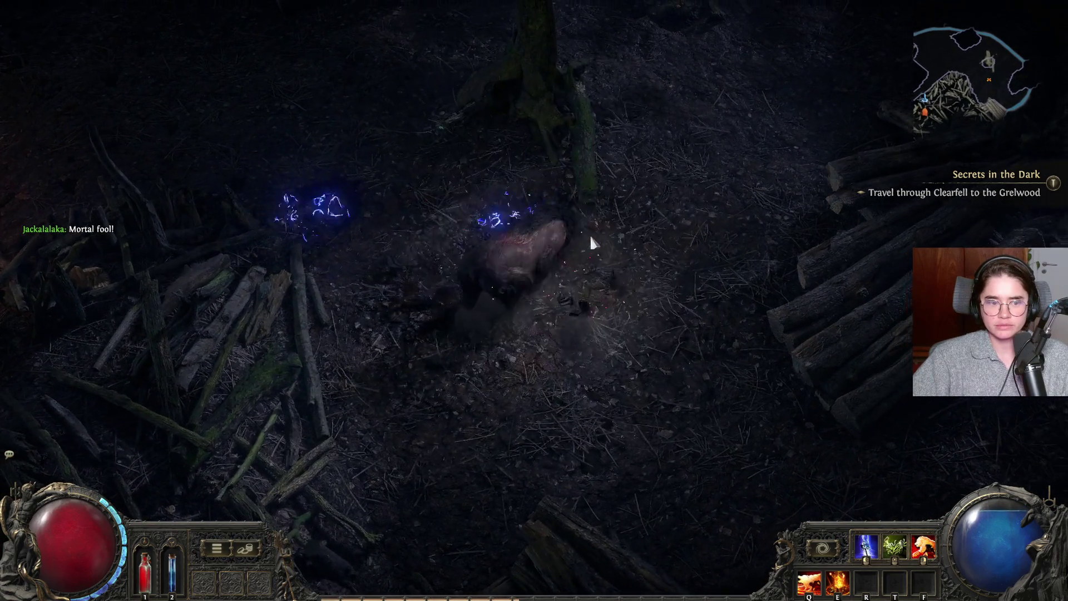
- Advance up through the forest and kill two Lumbering Dead
key("w")
key("d")
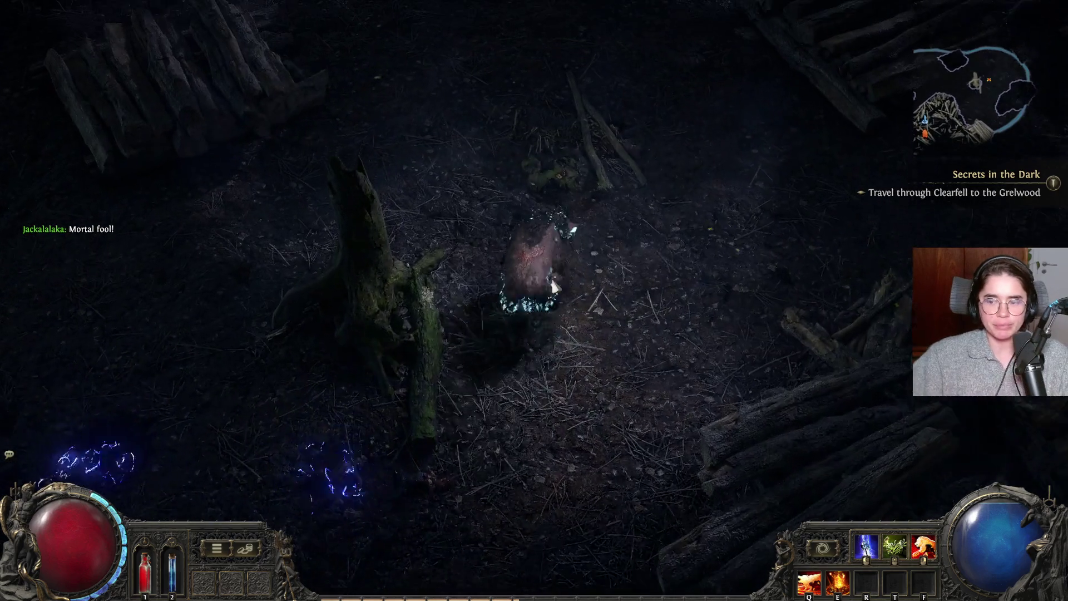
key("w")
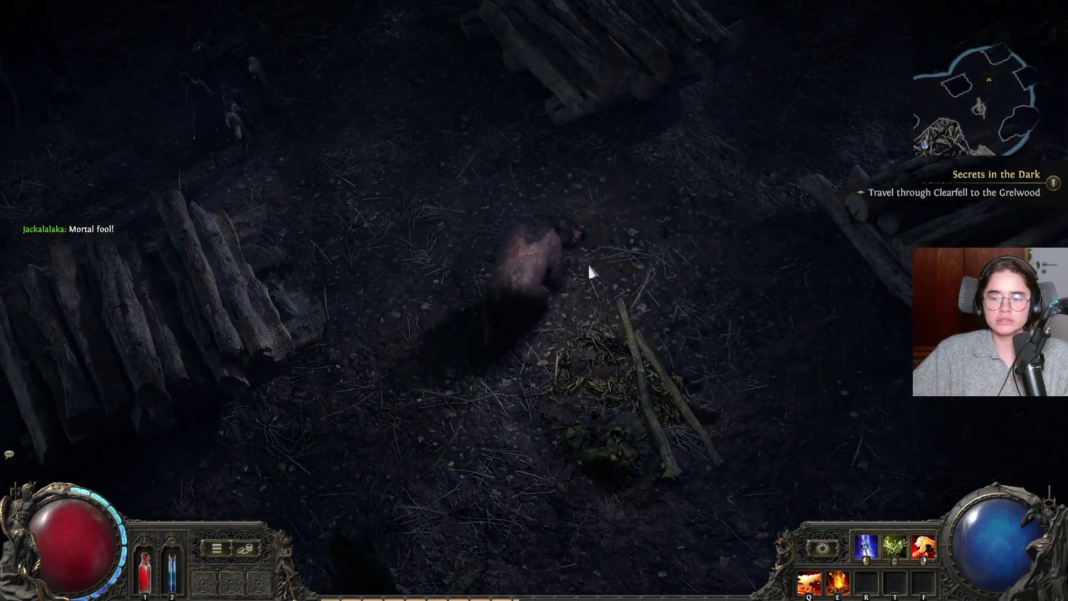
key("a")
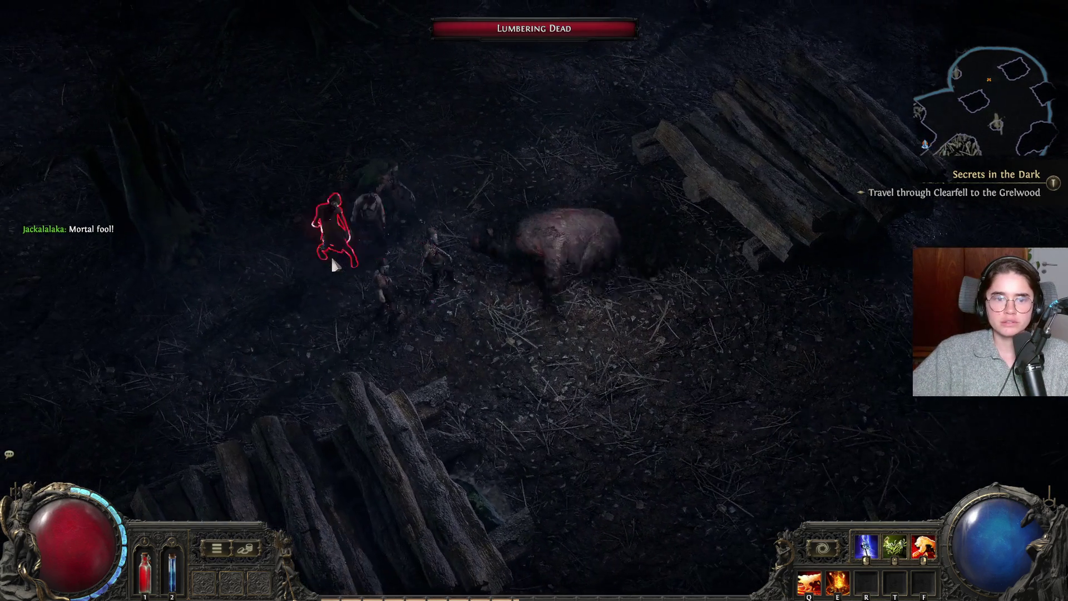
left_click(332, 265)
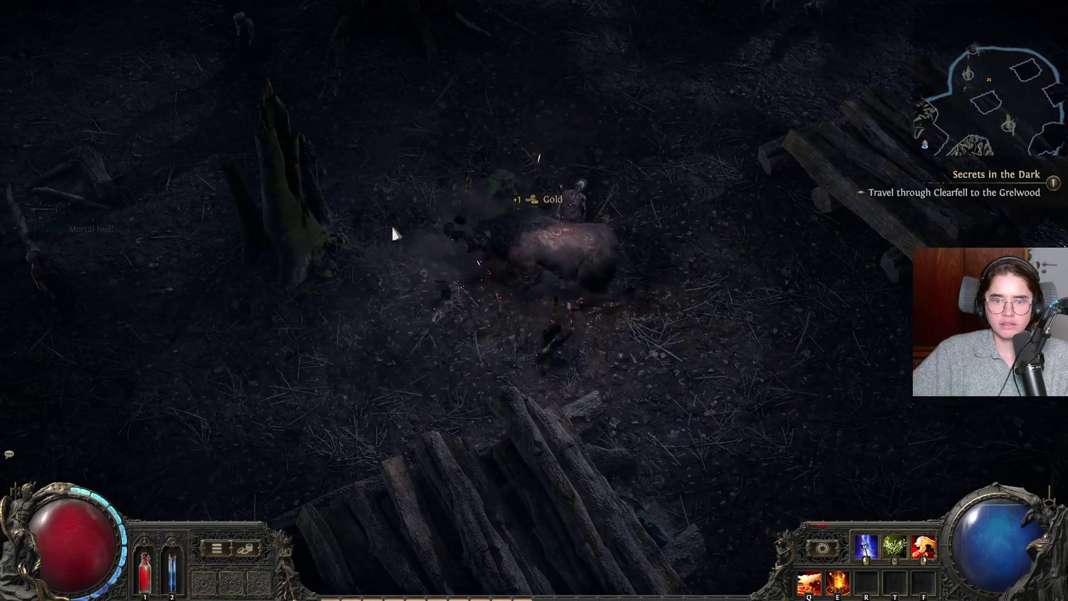
left_click(684, 243)
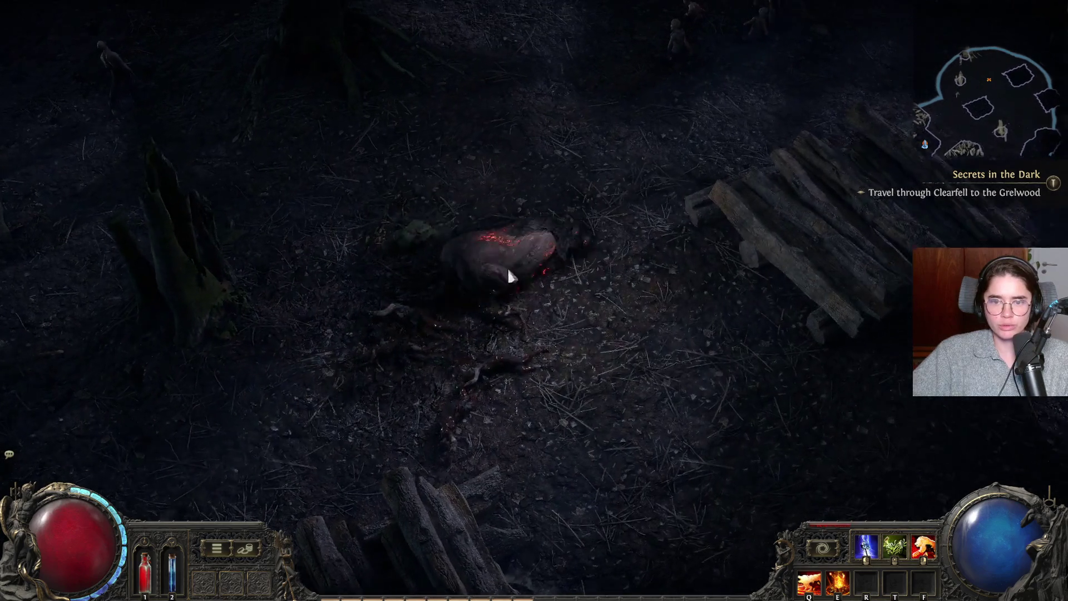
- Head up-left toward the log piles and blast the Rotten Wolves with a fiery explosion
key("a")
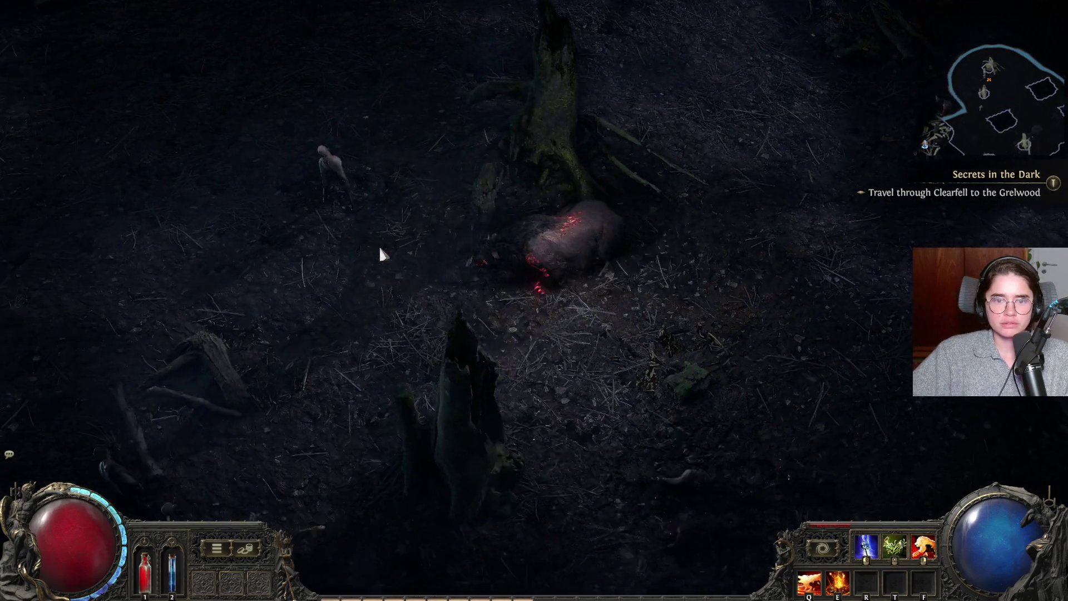
left_click(380, 247)
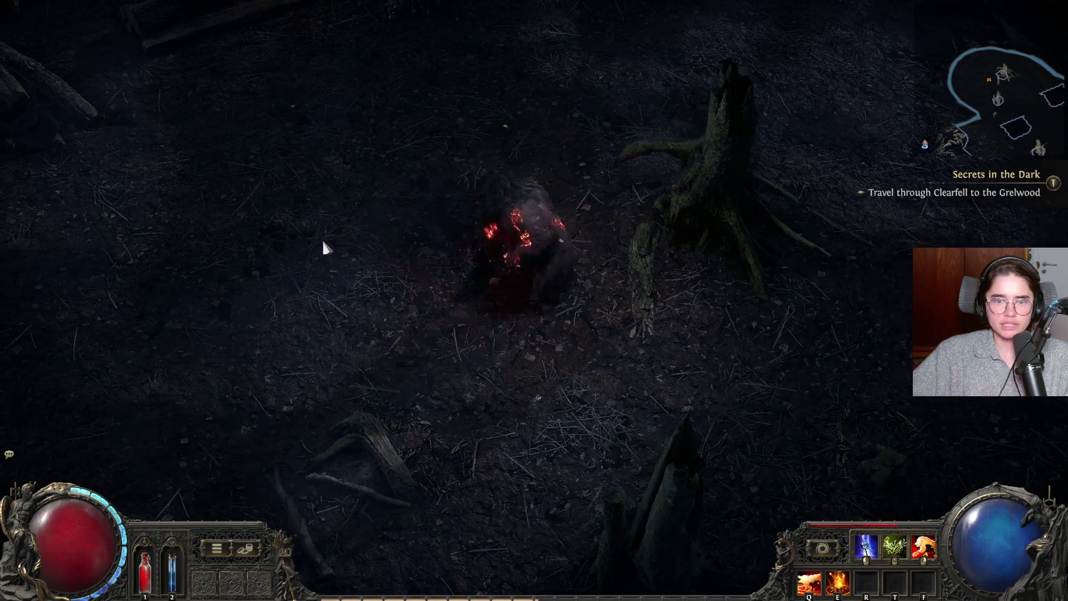
left_click(324, 244)
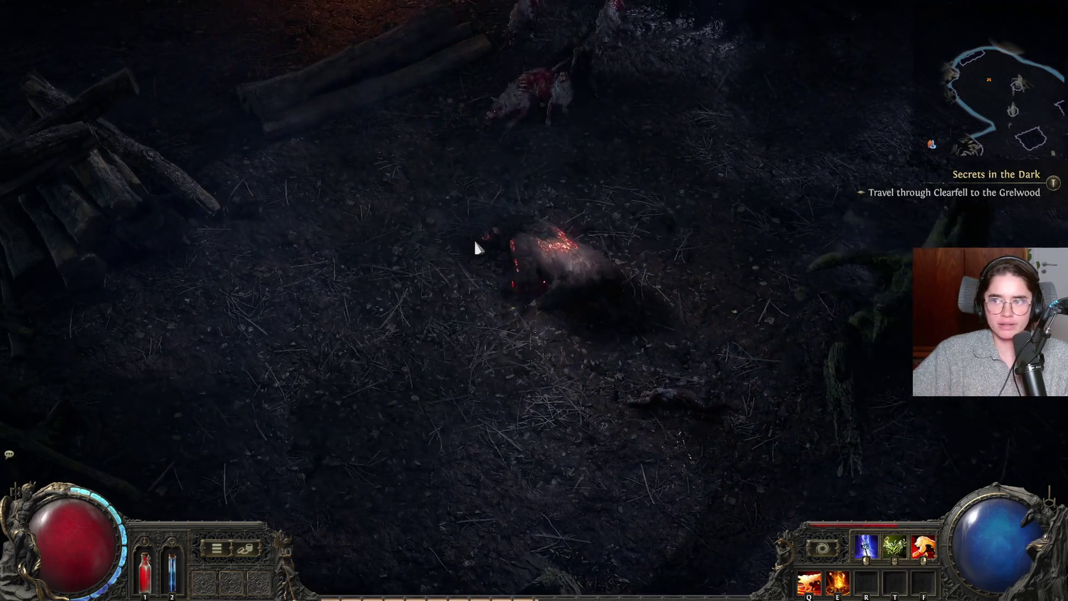
left_click(592, 247)
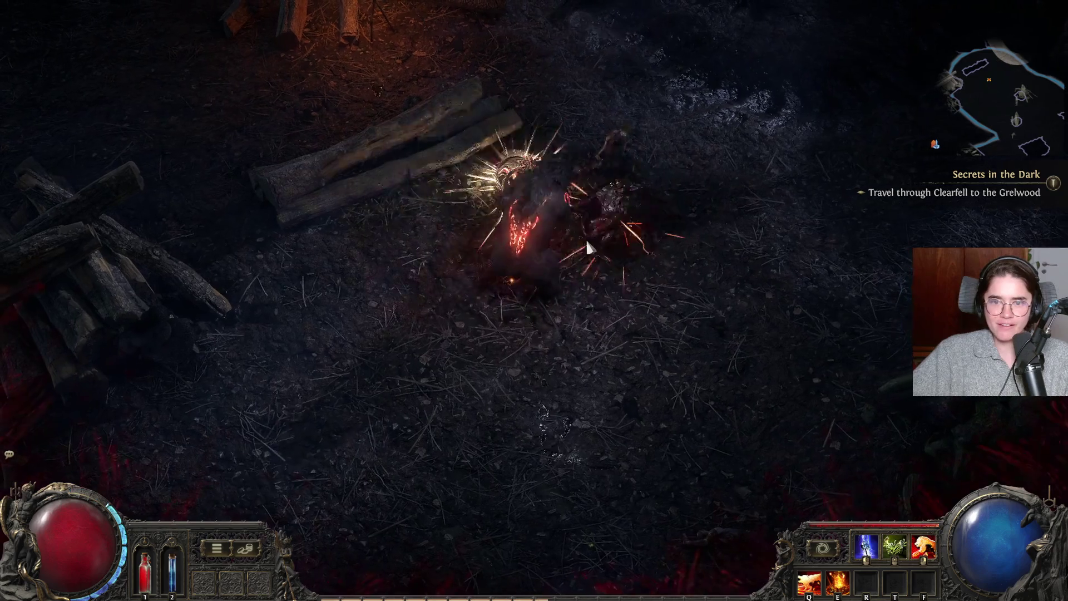
left_click(577, 239)
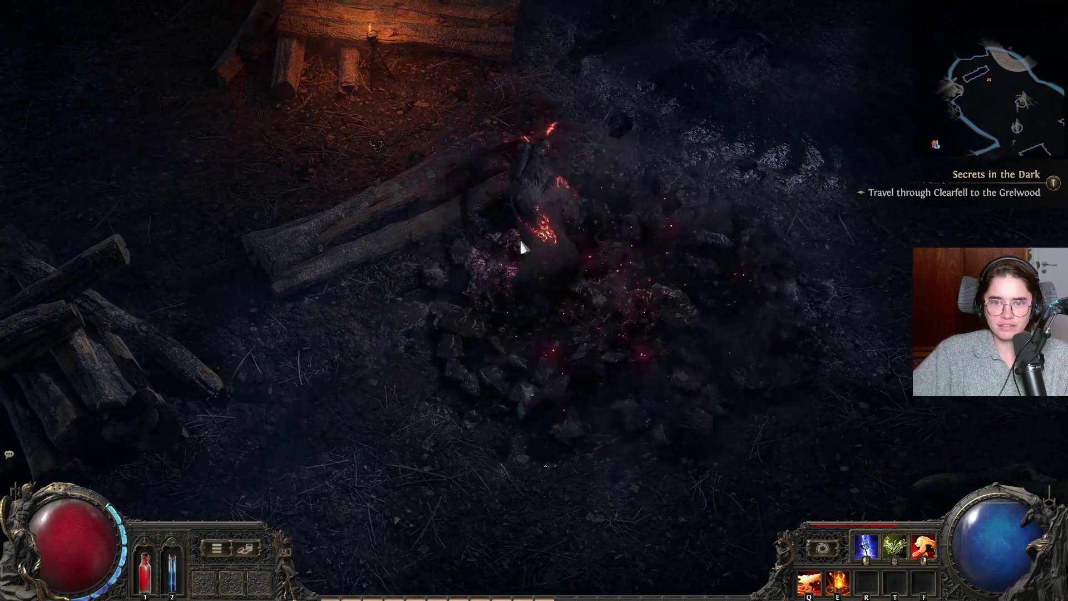
left_click(480, 238)
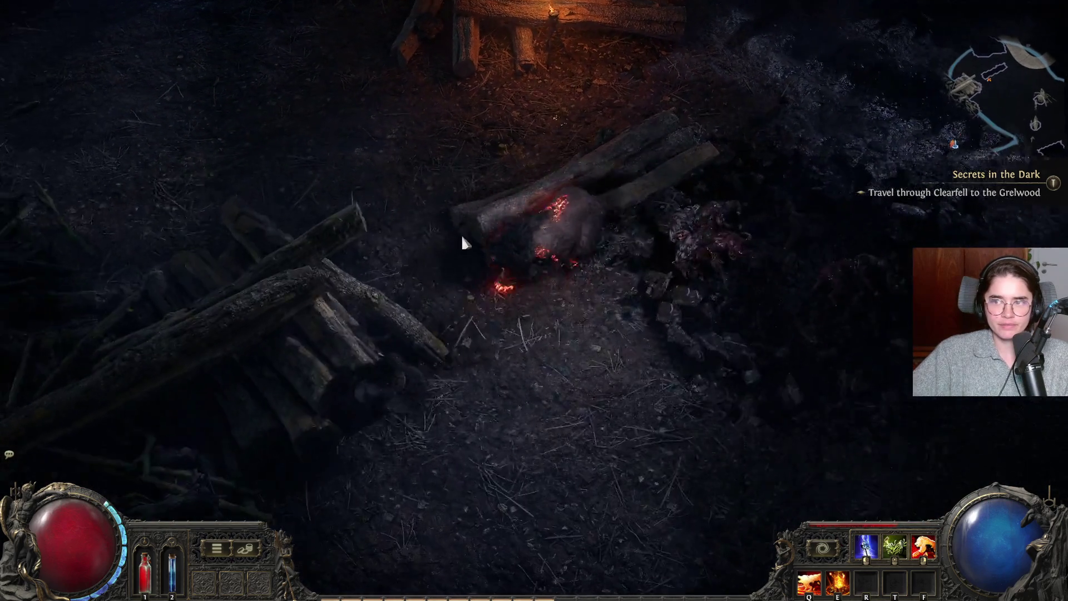
- Walk onto the Waypoint and on past the Checkpoint and Mud Burrow
left_click(462, 235)
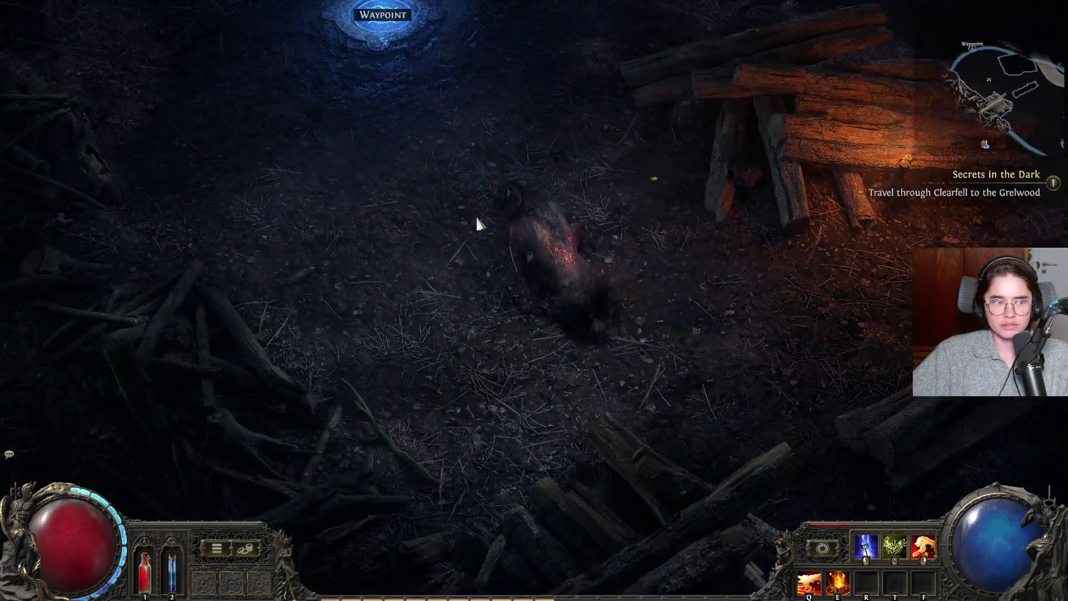
left_click(477, 224)
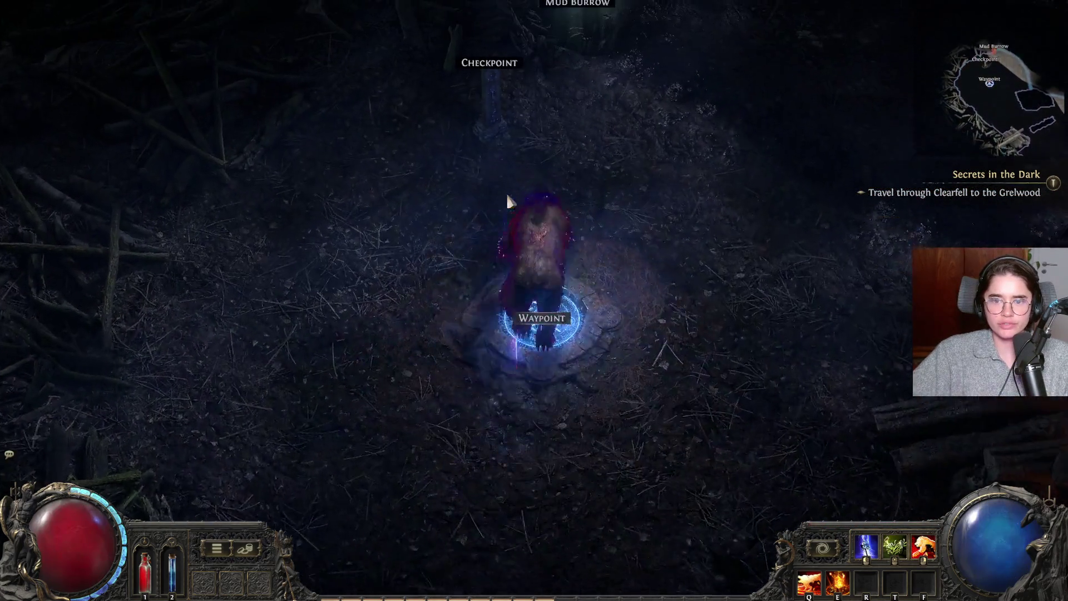
left_click(510, 200)
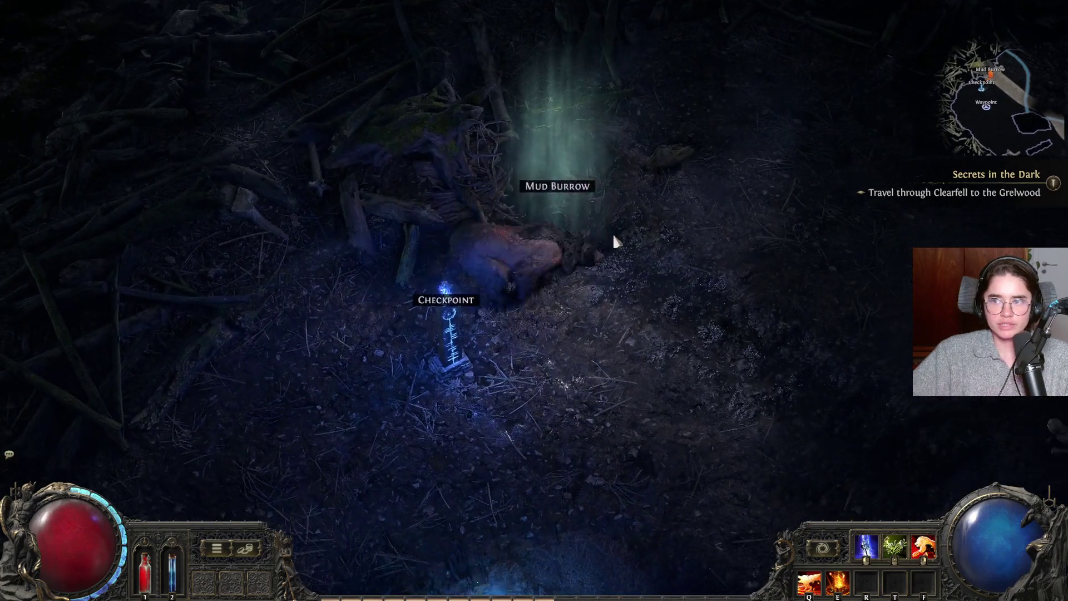
left_click(613, 238)
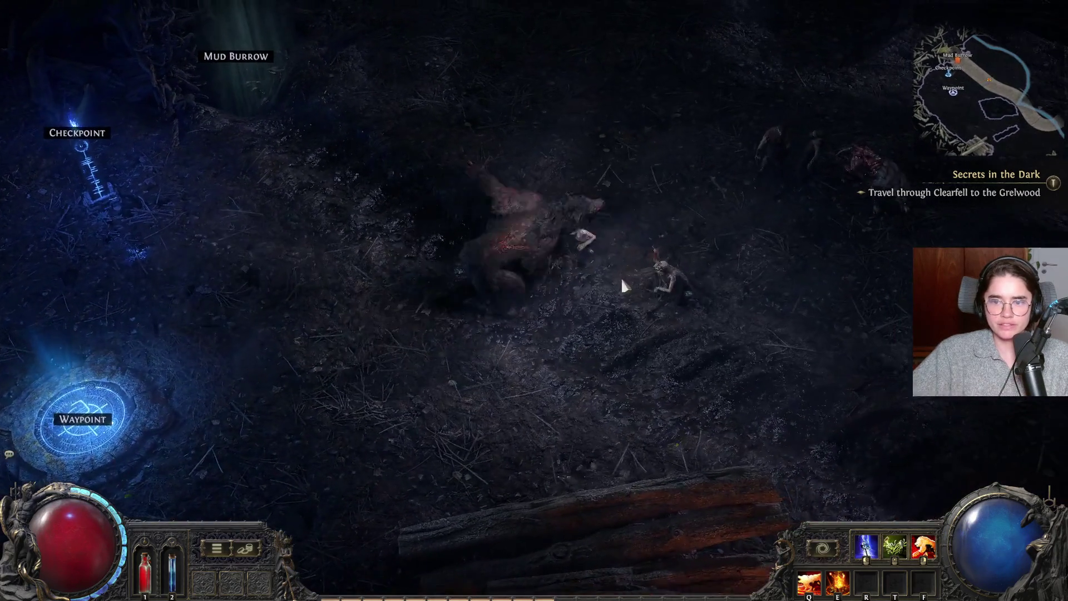
- Burn and detonate the nearby monster, then pick up the dropped Attuned Wand
key("q")
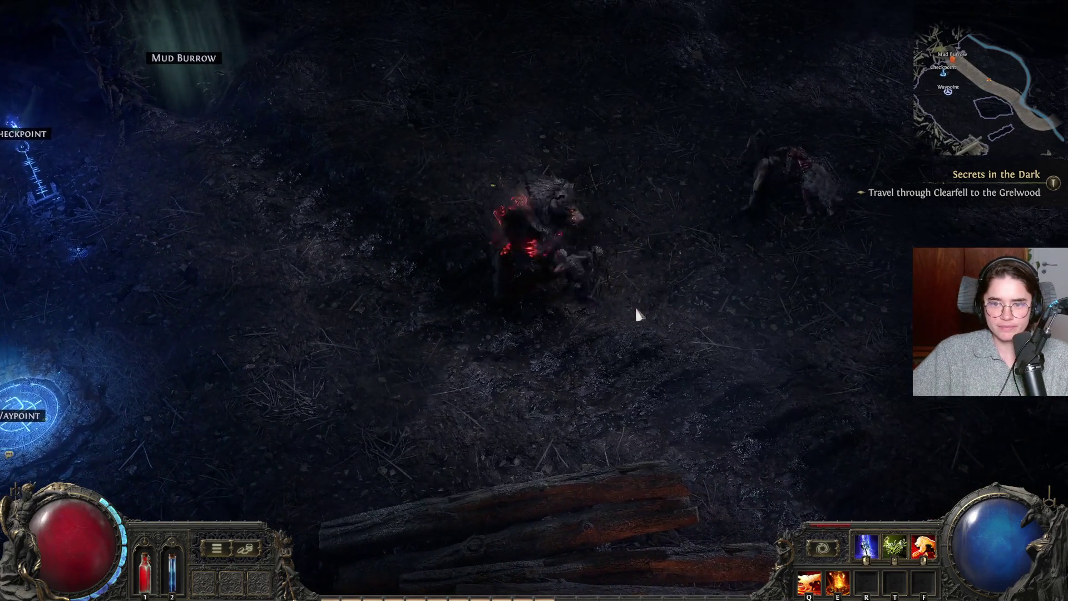
left_click(638, 317)
key("e")
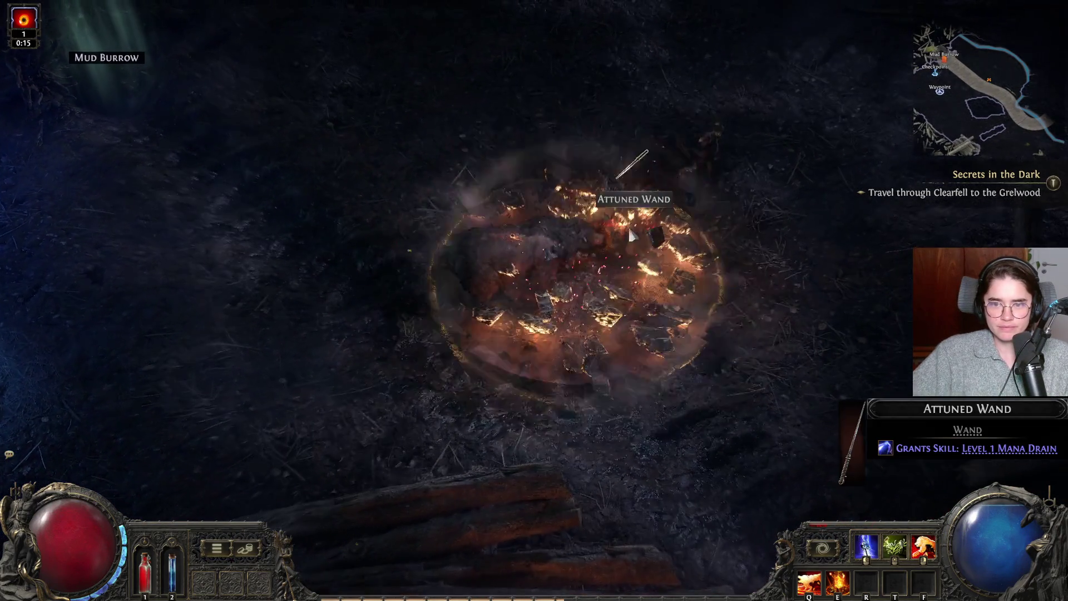
left_click(632, 237)
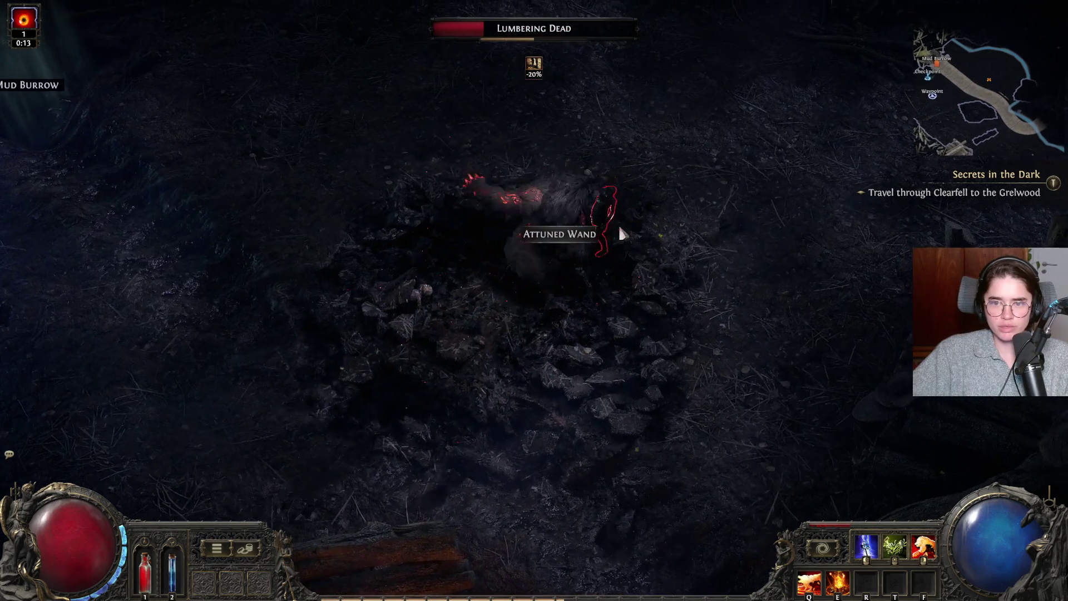
left_click(557, 255)
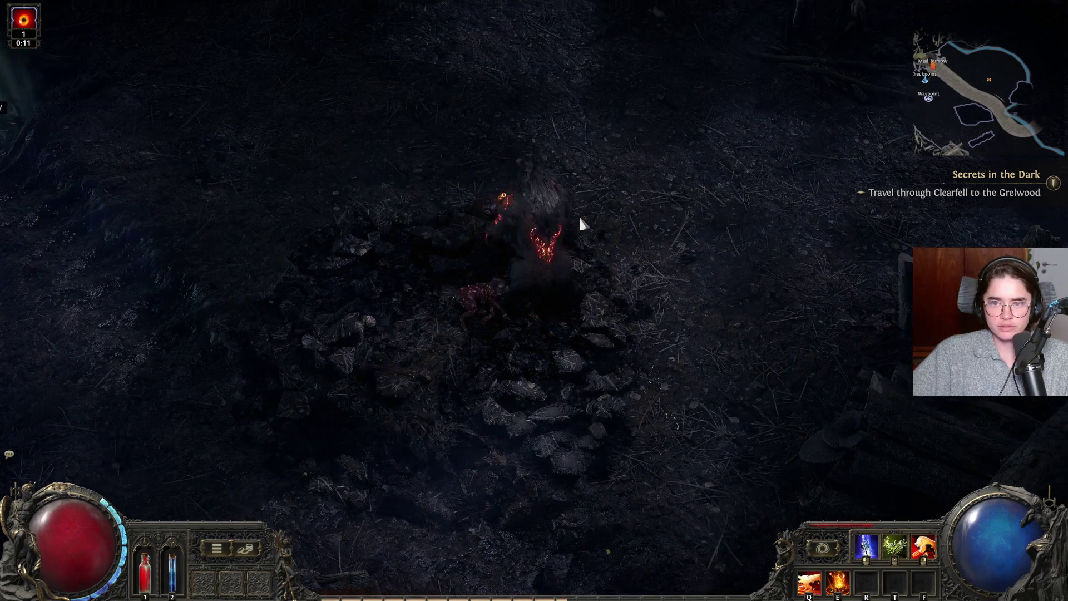
- Blow up the Lumbering Dead ahead and collect the dropped gold
left_click(580, 220)
left_click(649, 228)
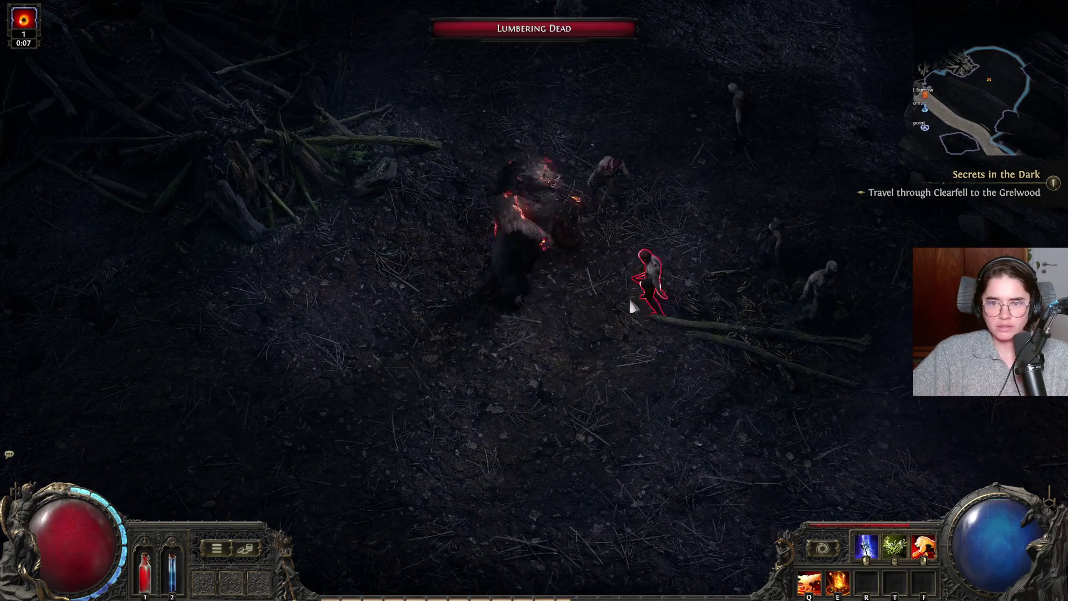
left_click(631, 309)
left_click(594, 185)
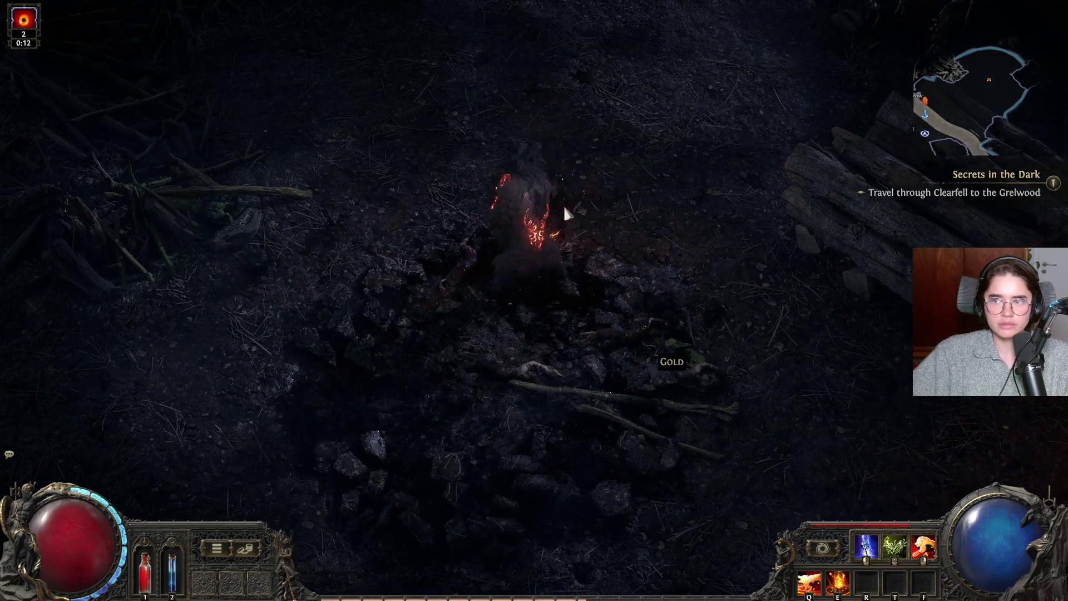
left_click(608, 287)
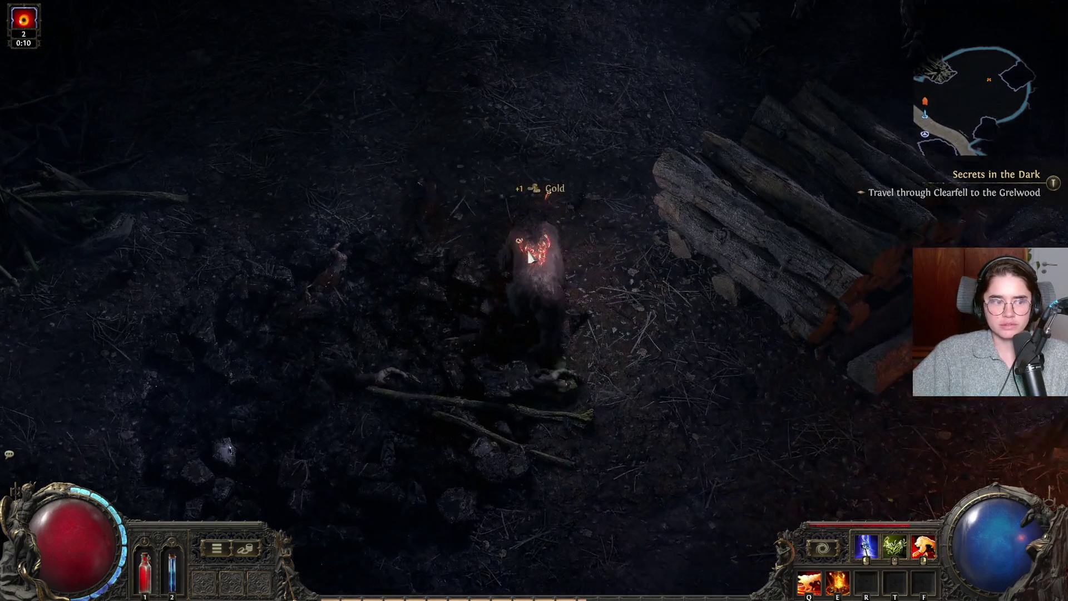
- Erupt molten fire among the wolves and finish off the Vile Hag
key("w")
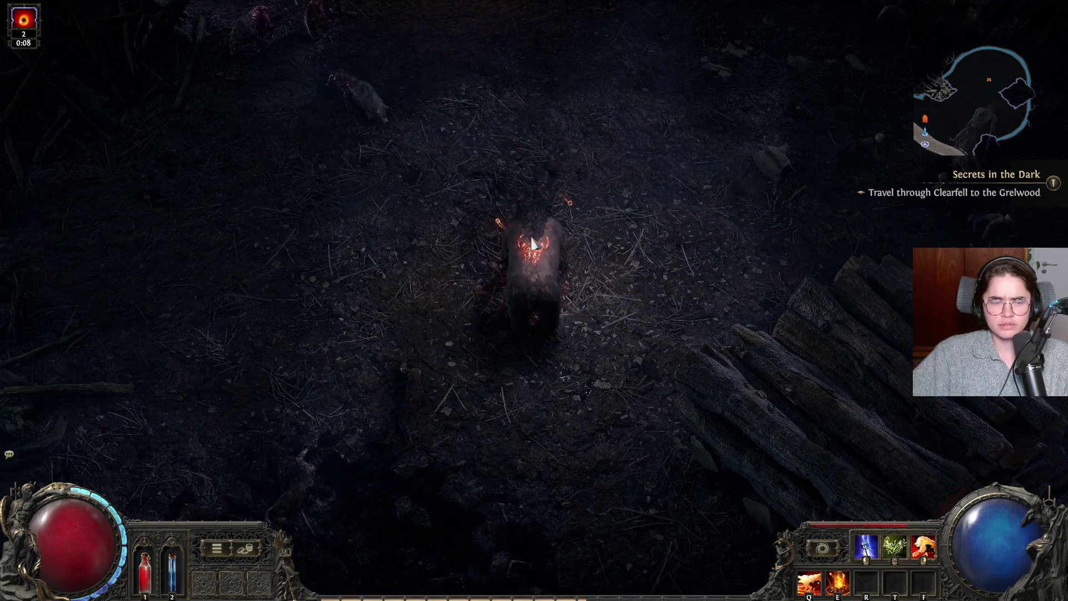
key("w")
left_click(425, 216)
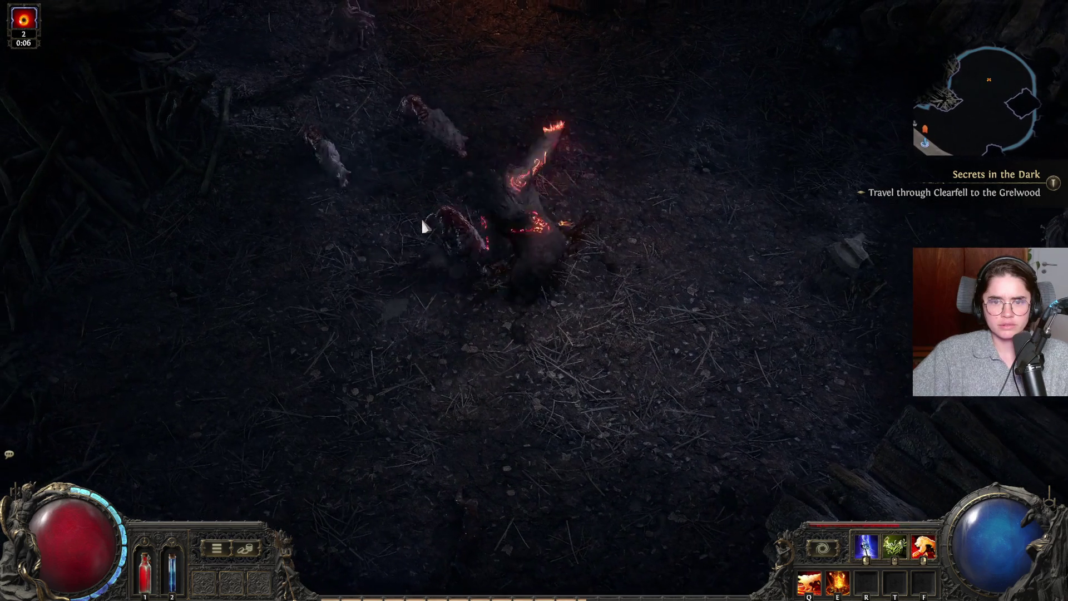
key("e")
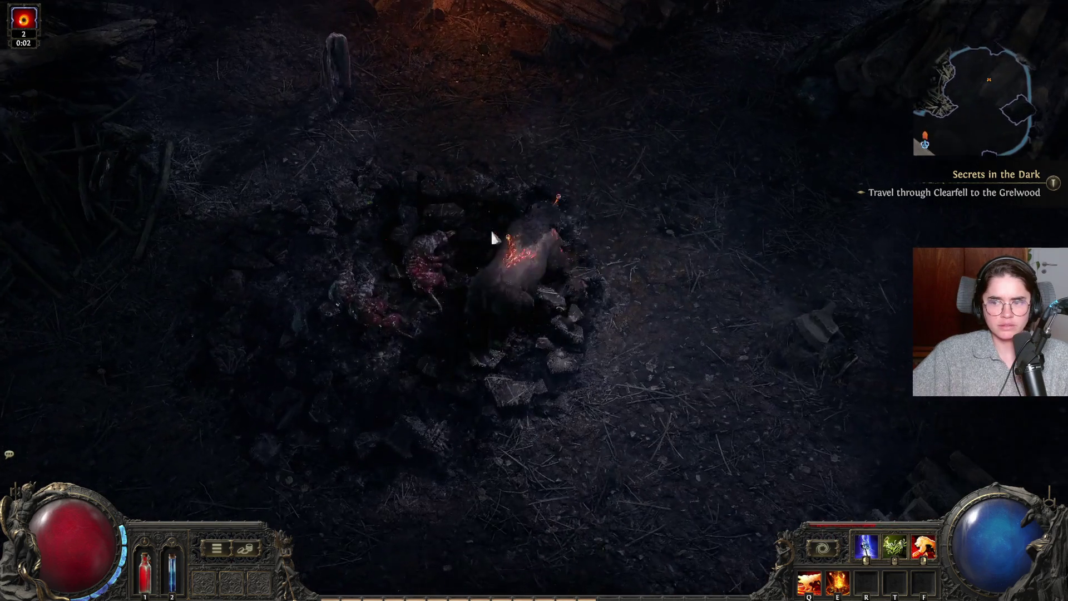
left_click(411, 199)
left_click(456, 189)
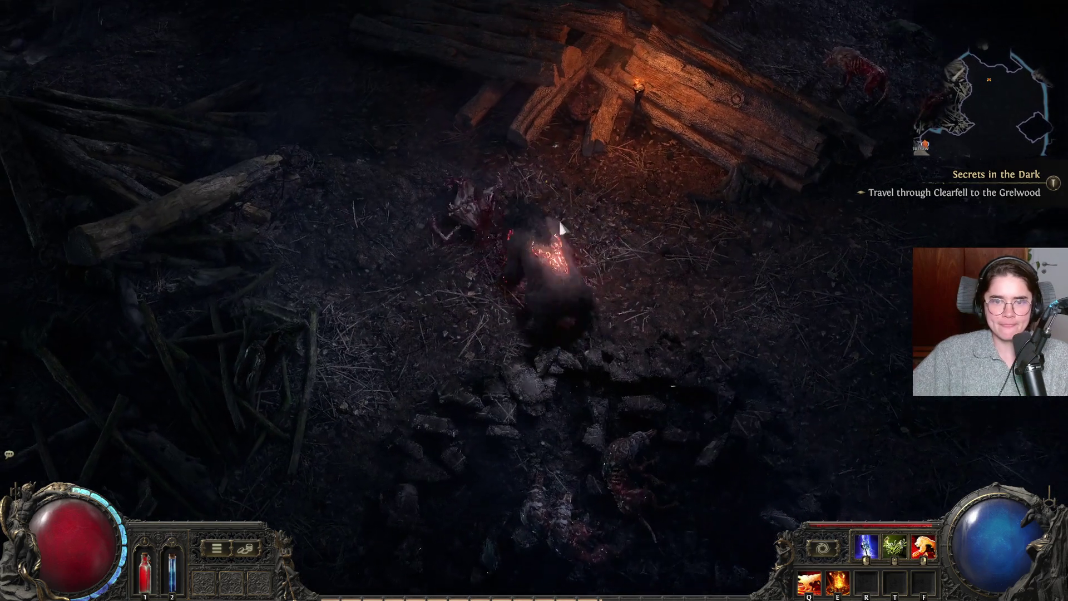
- Kill the Vile Imp, pick up the 2 Gold drop, and target the next Vile Hag
left_click(643, 272)
left_click(697, 315)
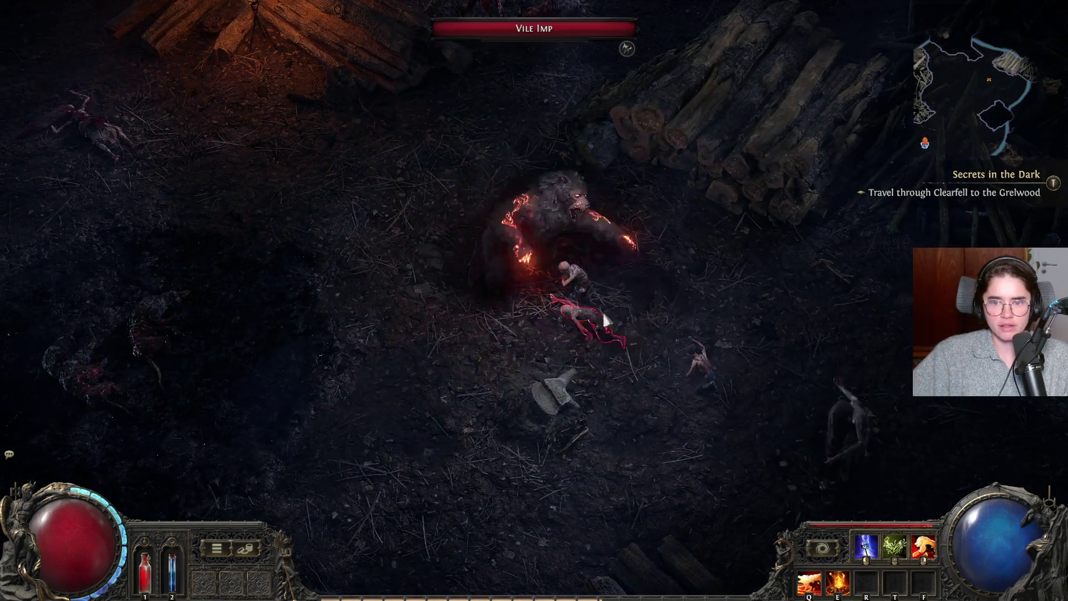
left_click(603, 315)
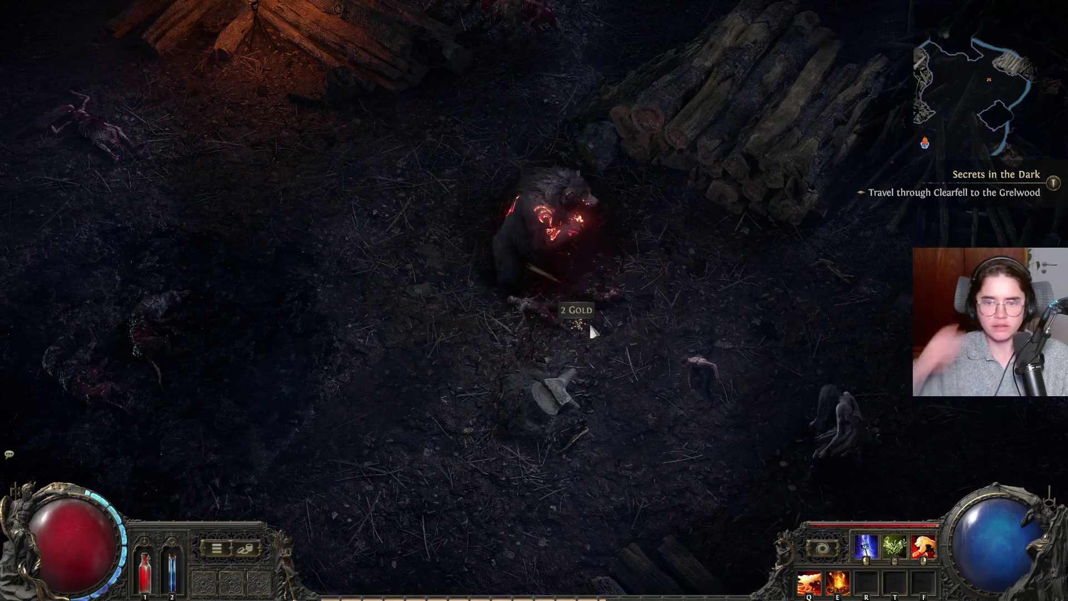
left_click(584, 326)
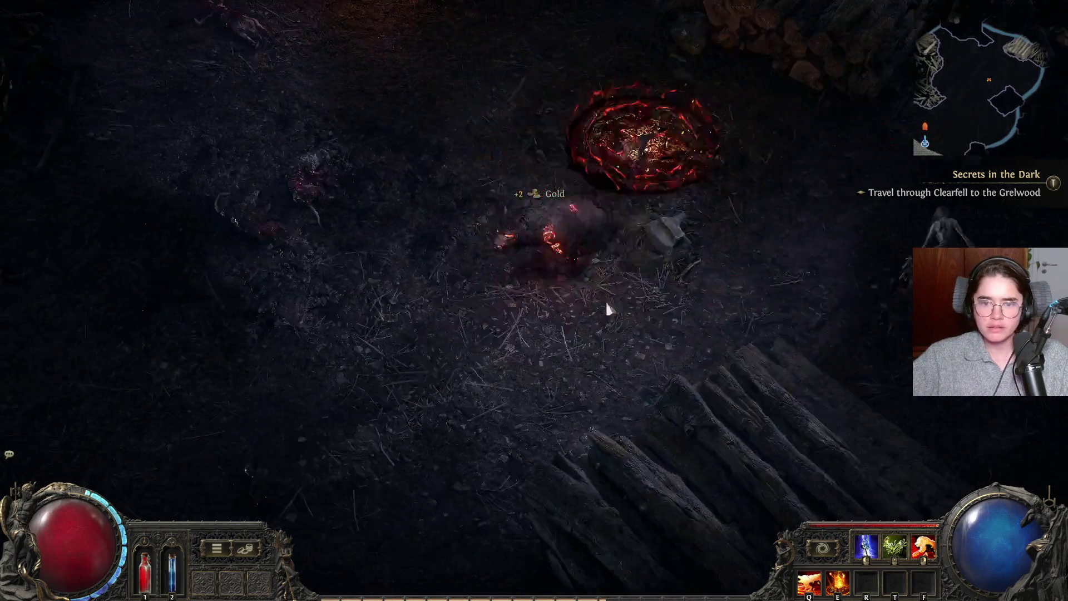
left_click(728, 238)
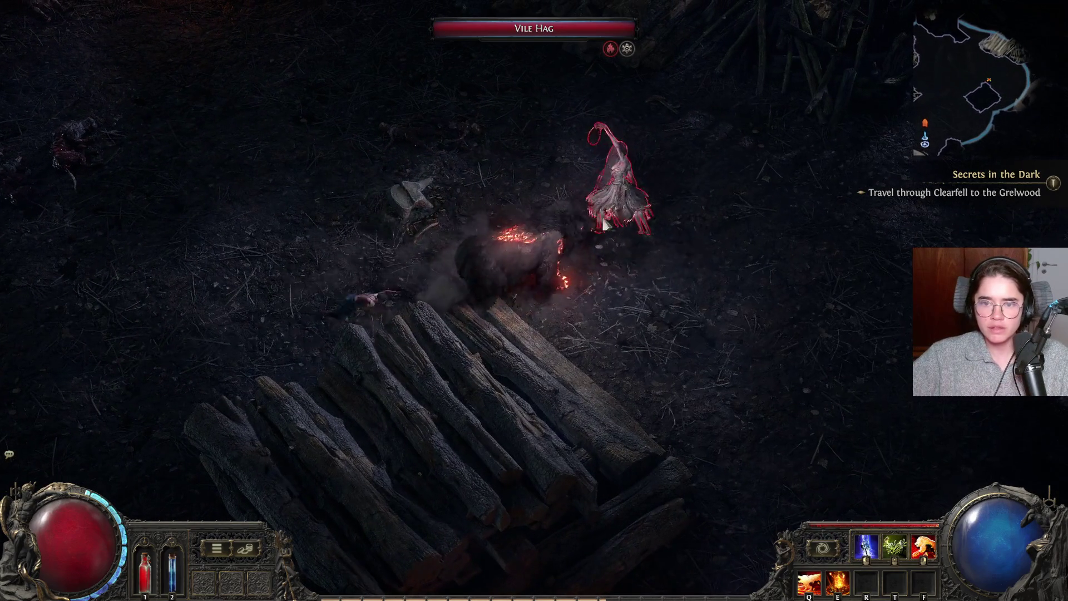
- Kill the Vile Hag and Vile Imp, then burn the Rotten Wolf while heading north
left_click(585, 225)
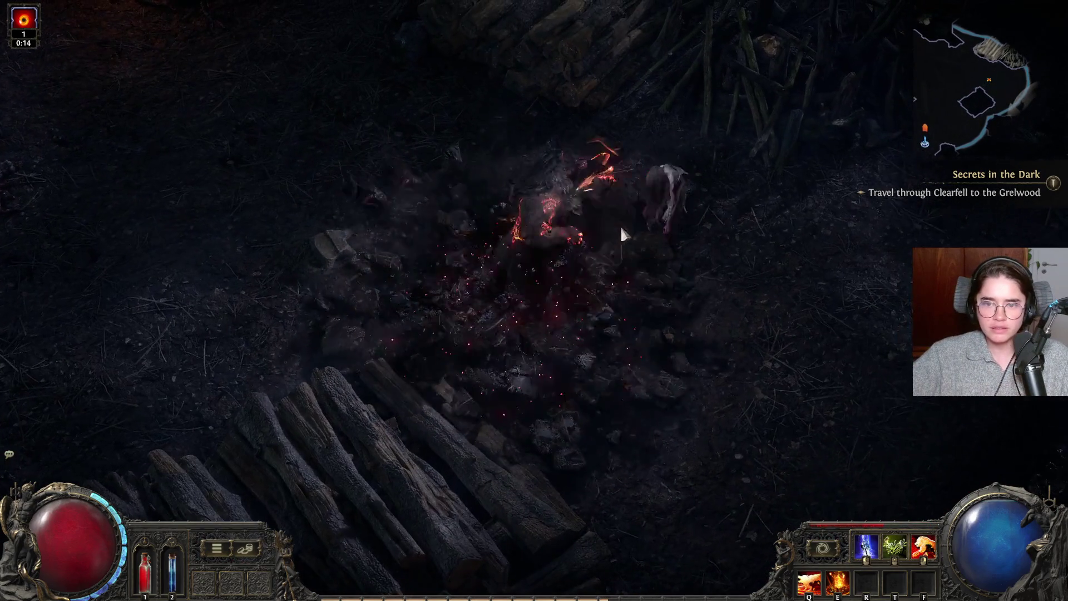
left_click(640, 237)
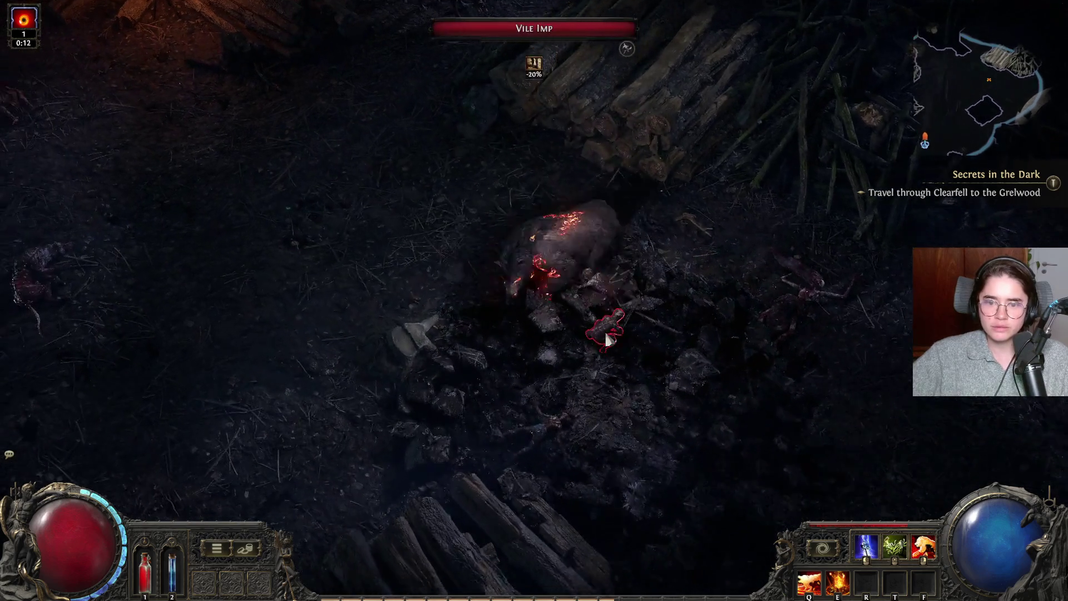
left_click(607, 340)
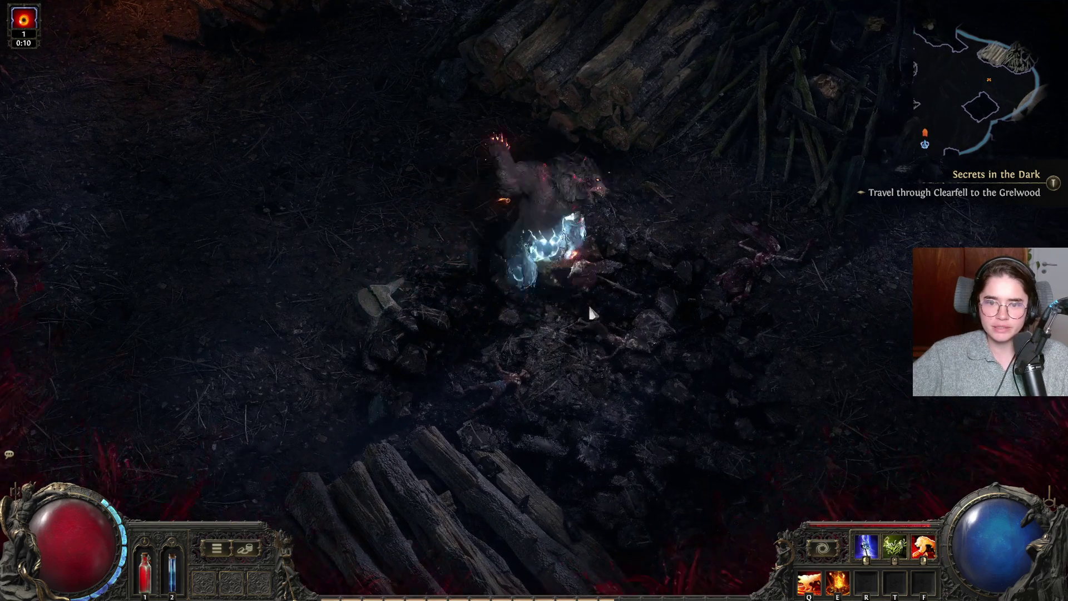
left_click(124, 510)
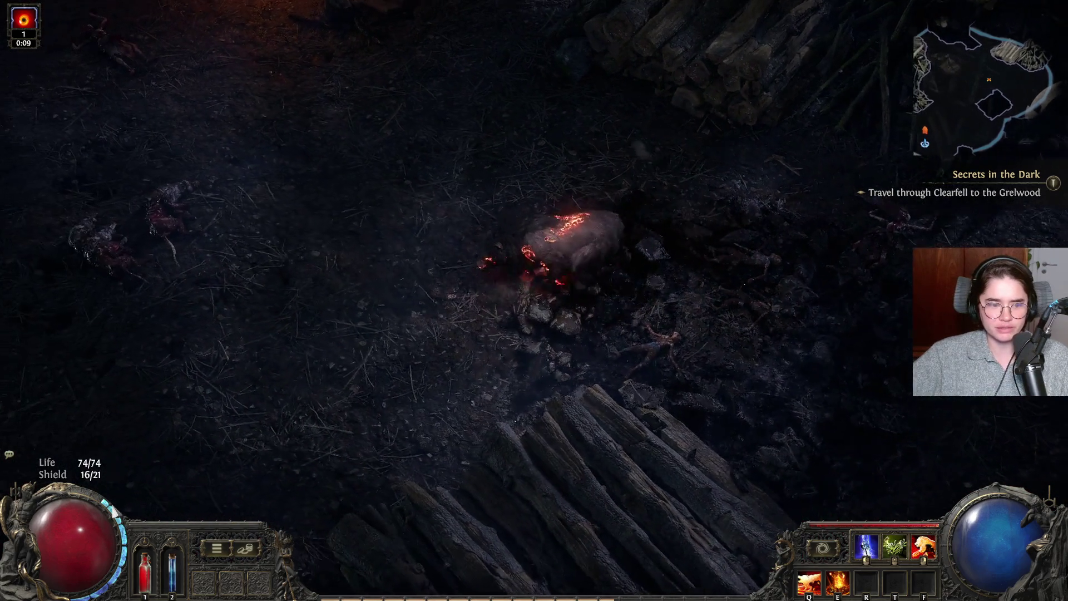
left_click(537, 258)
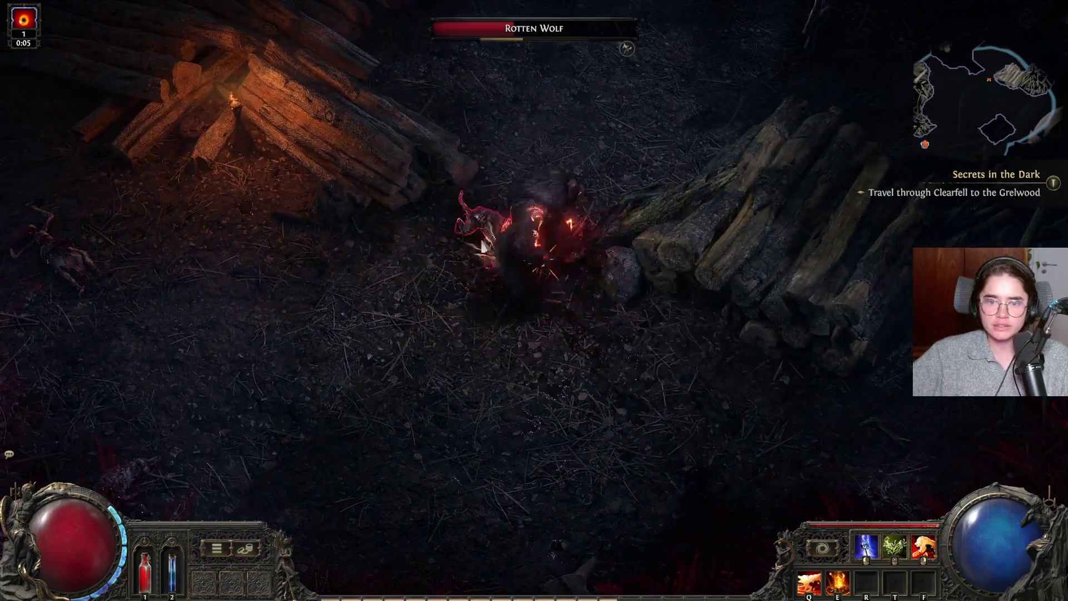
left_click(425, 236)
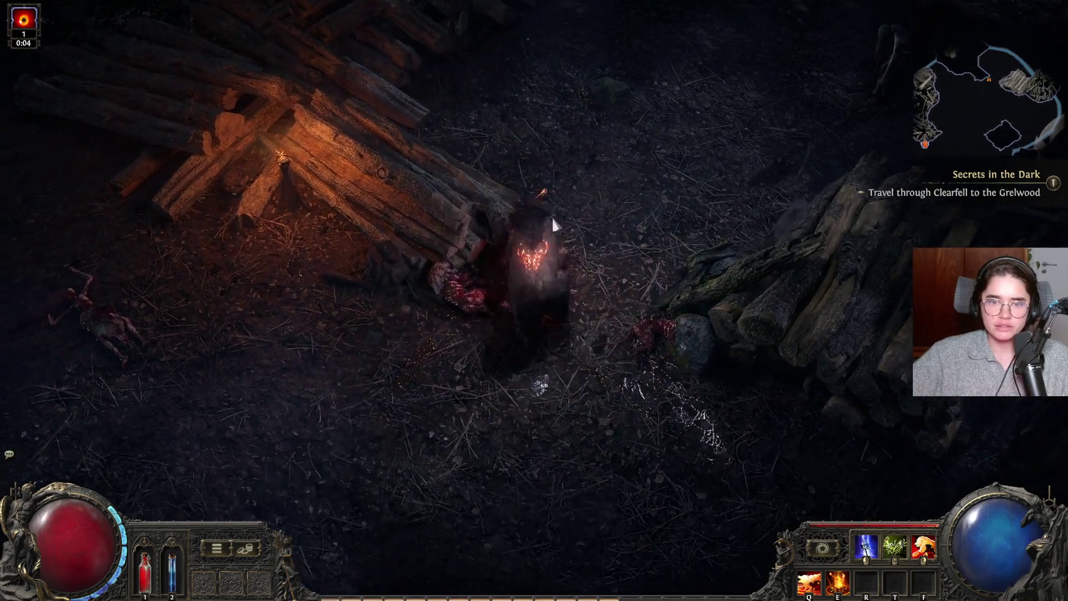
left_click(552, 216)
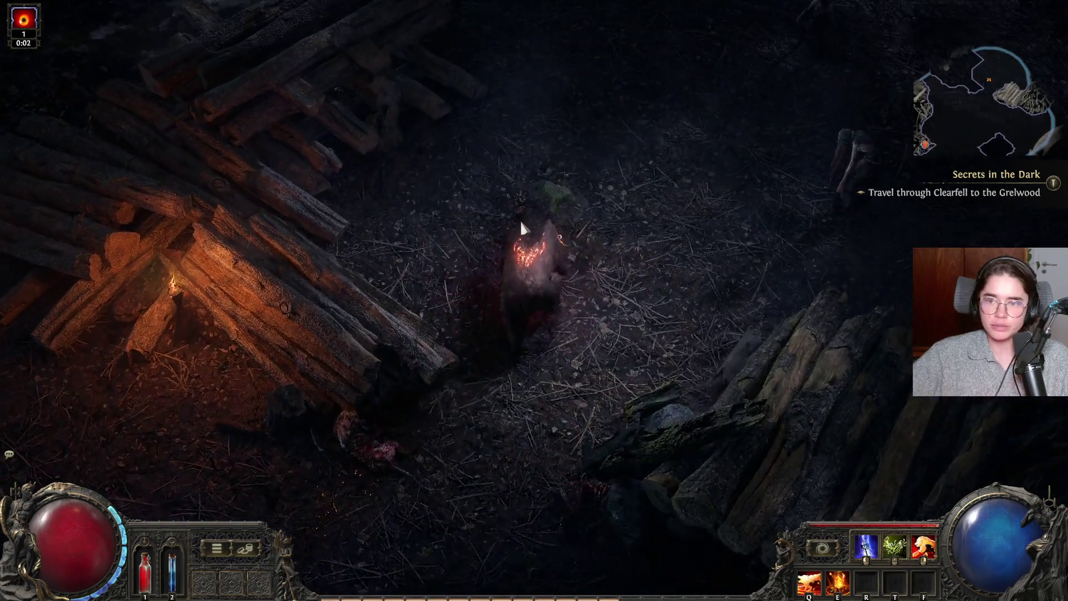
- Use fire eruptions to kill the approaching Vile Hag and Rotten Wolf
left_click(796, 294)
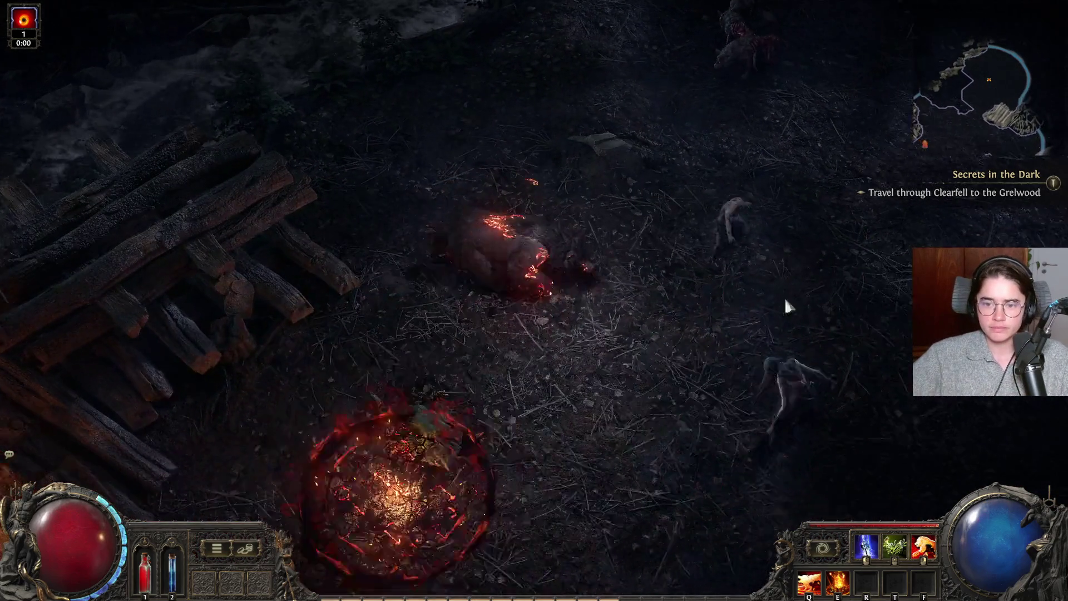
key("q")
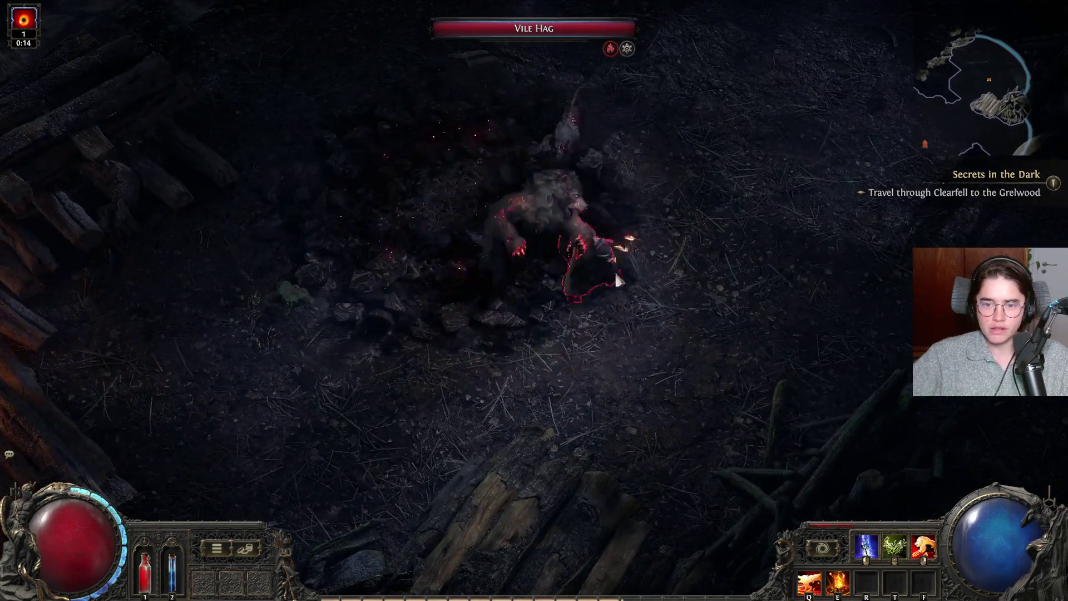
left_click(616, 278)
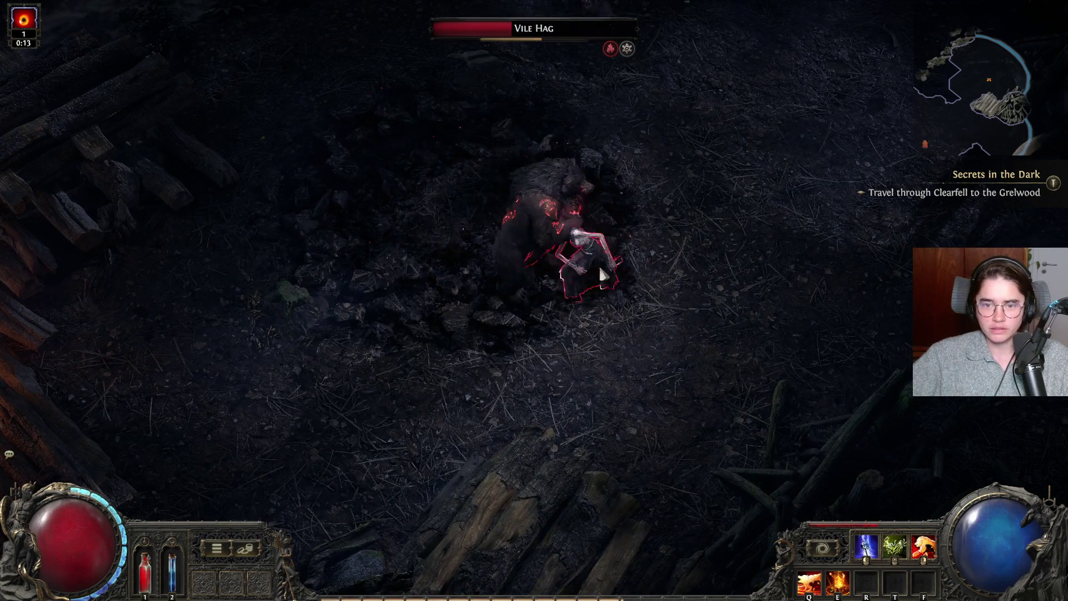
key("e")
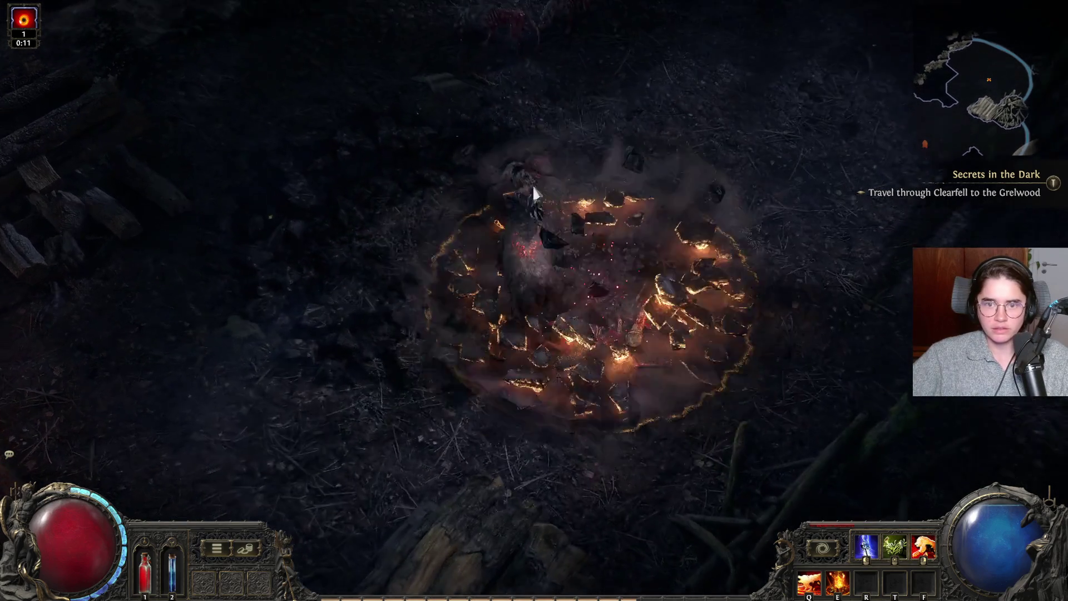
left_click(553, 245)
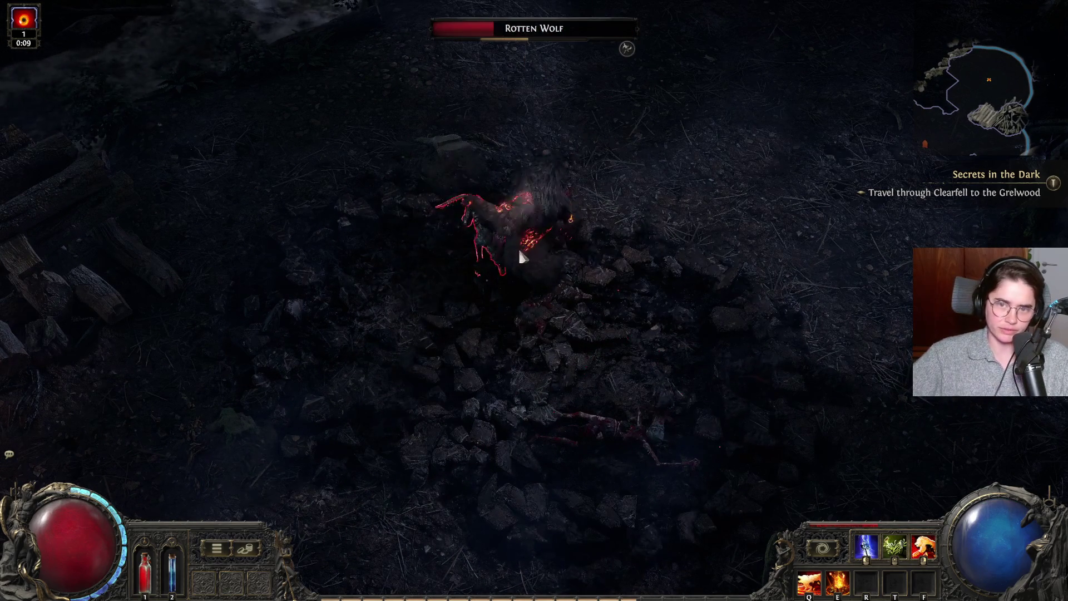
- Kill one more Vile Hag and walk past its corpse toward the log pile
left_click(451, 246)
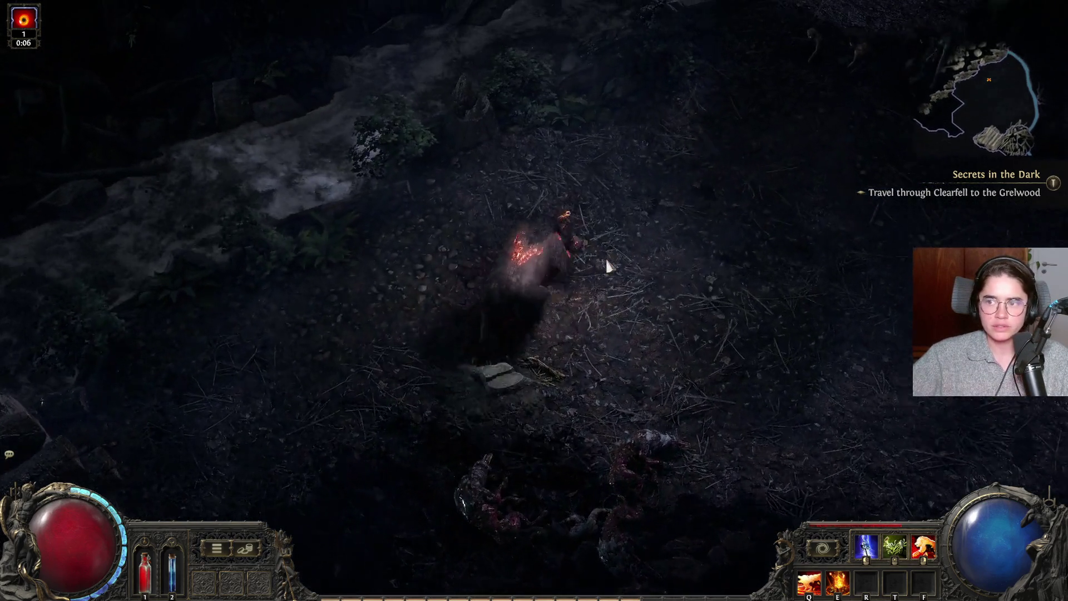
left_click(608, 266)
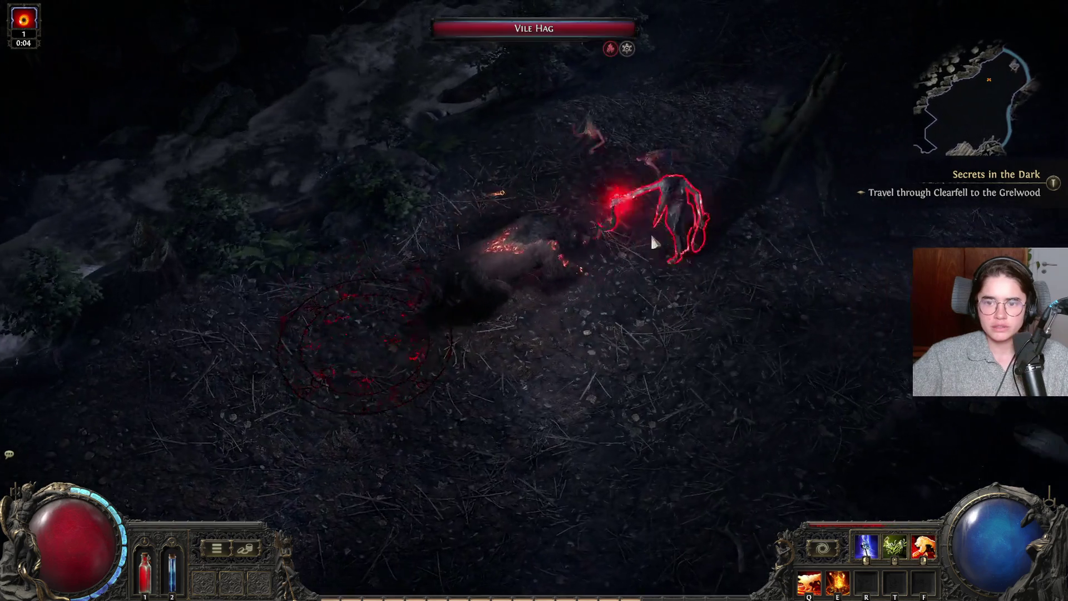
left_click(653, 242)
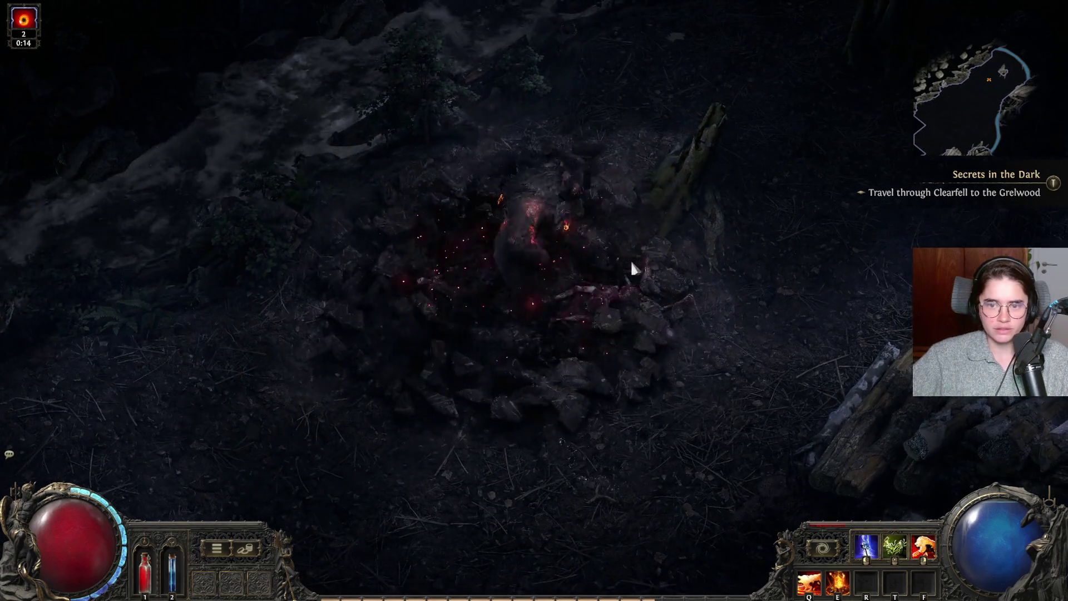
left_click(634, 259)
left_click(642, 259)
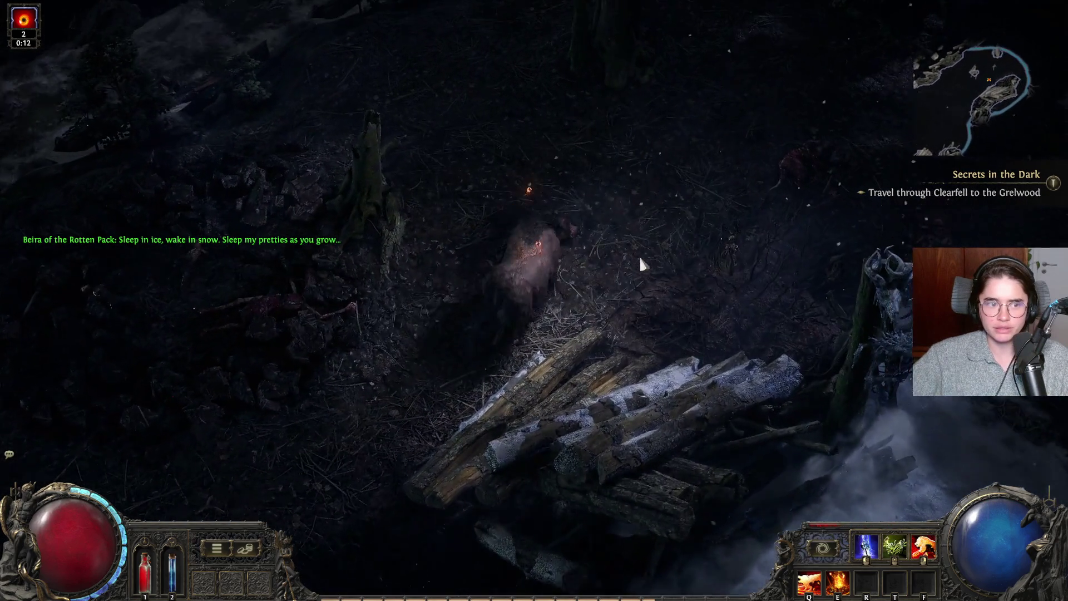
- Walk past the frosted totem, down-left and then down-right past the log fence
left_click(777, 486)
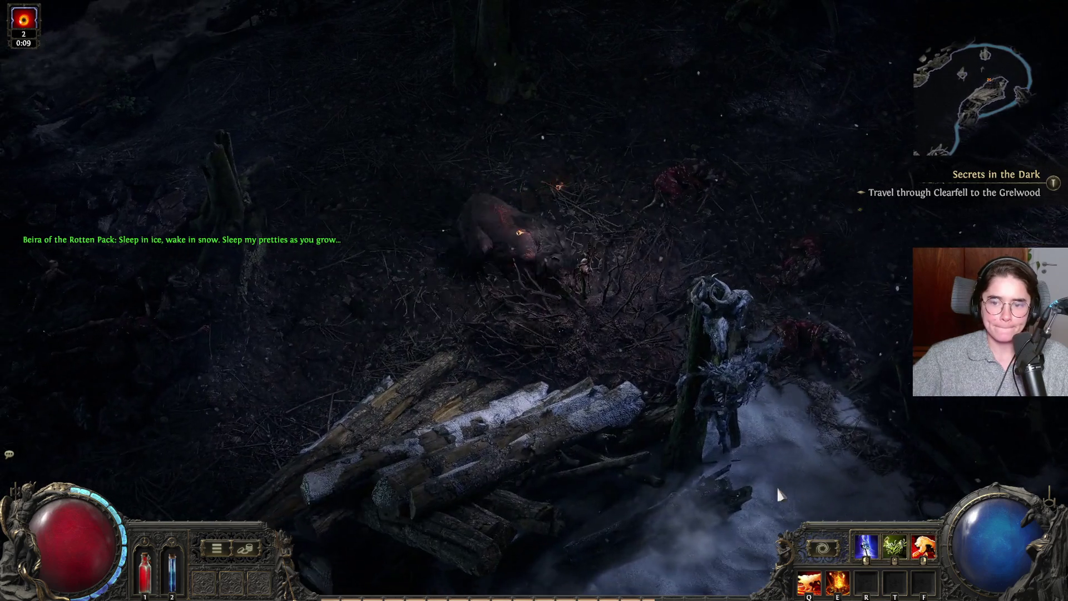
key("a")
key("s")
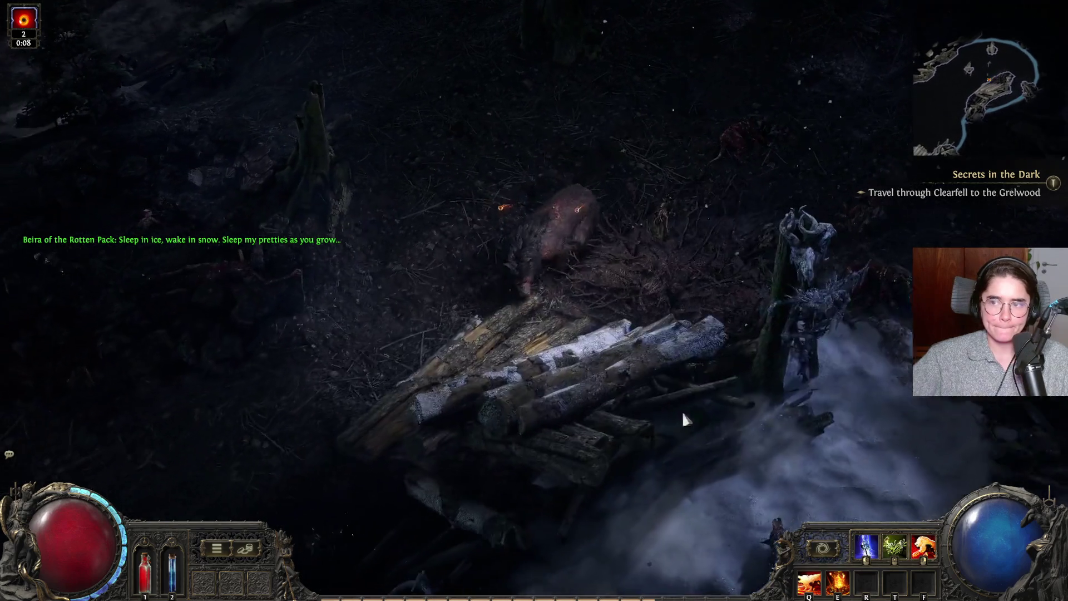
key("a")
key("s")
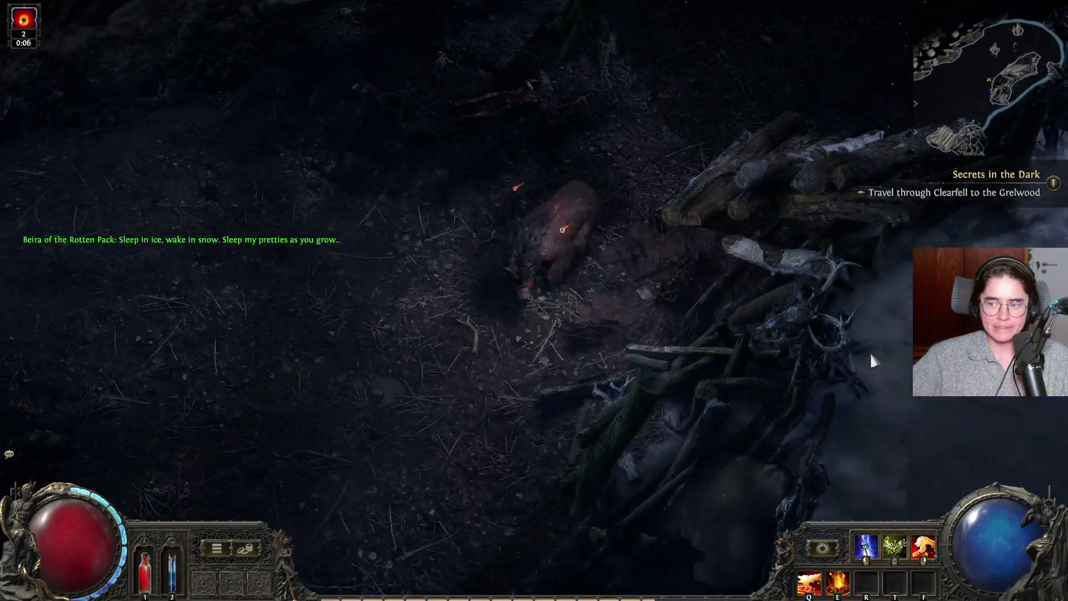
key("s")
key("d")
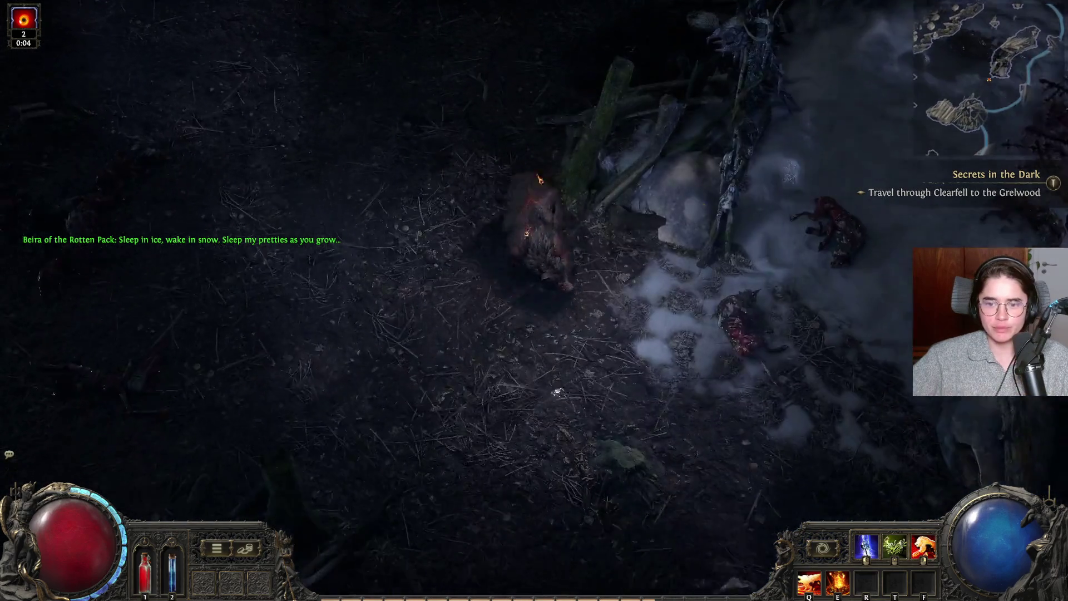
key("s")
key("d")
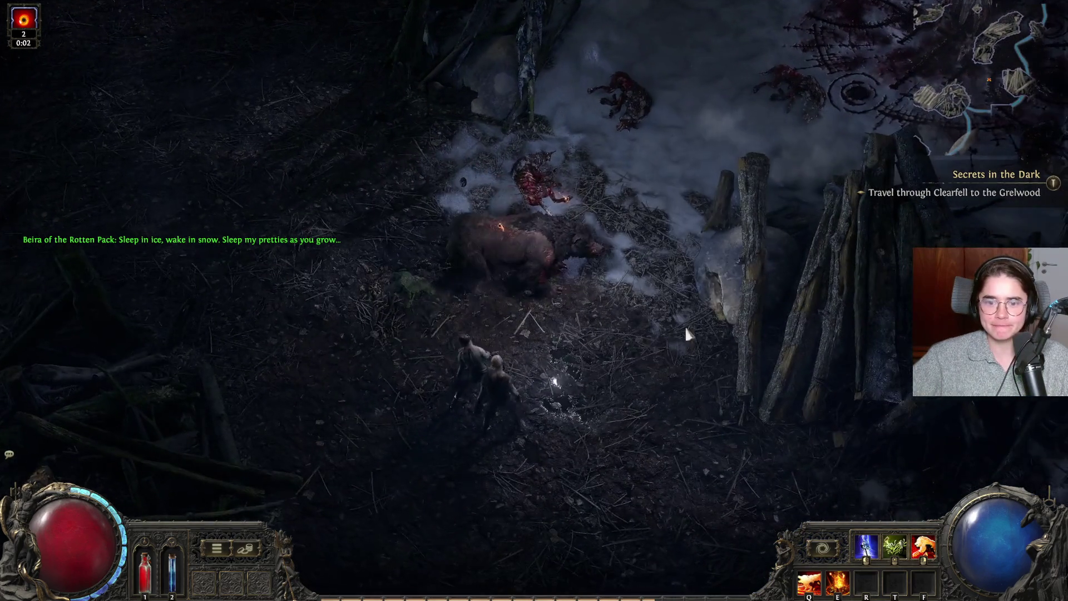
- Head up-left through the snowy area and up-right to the Grelwood exit
key("a")
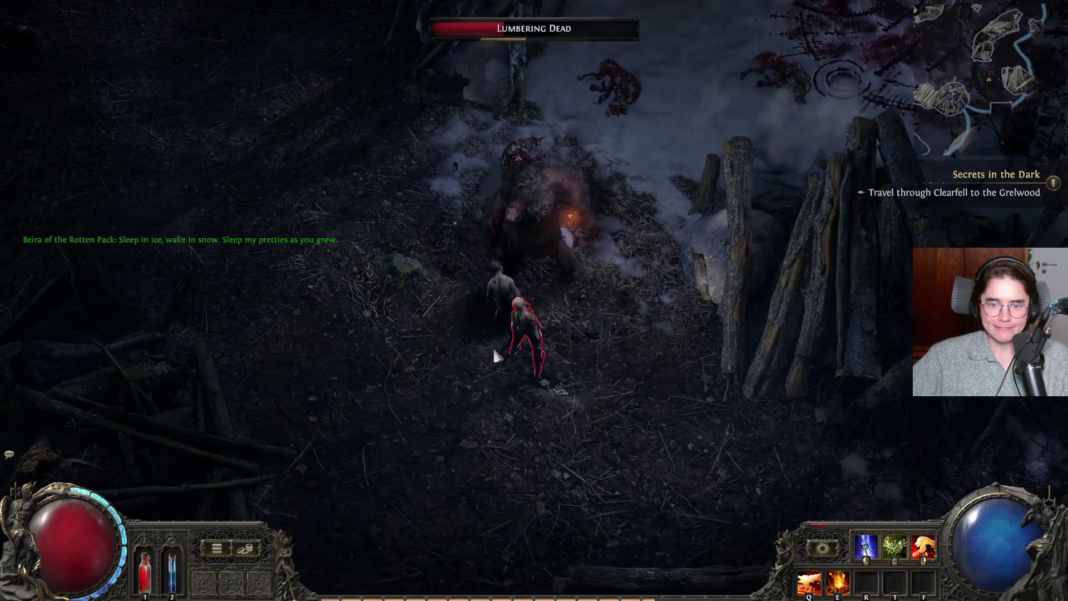
key("w")
key("a")
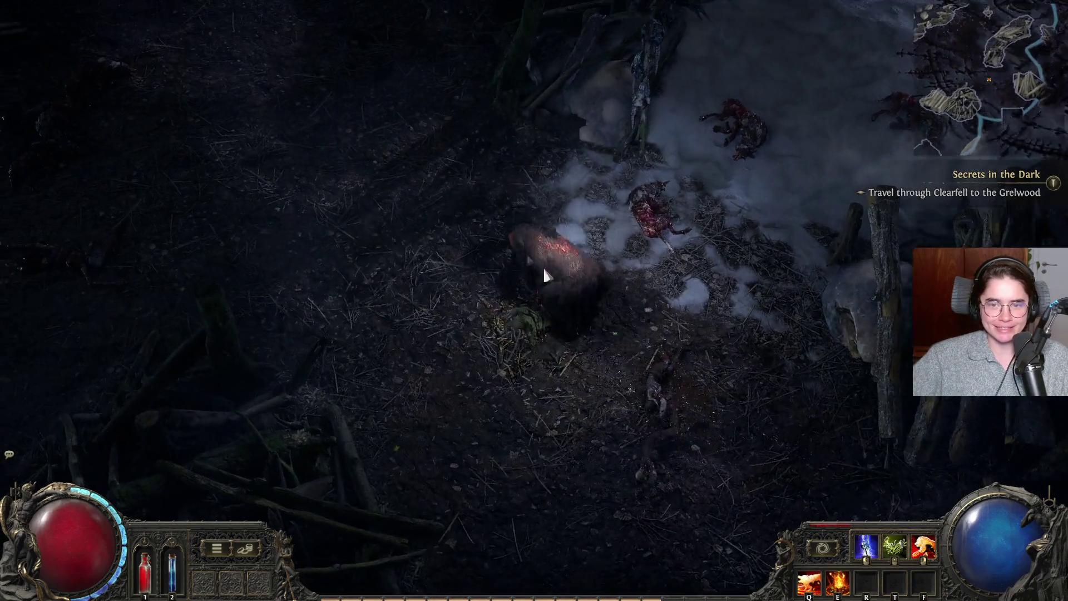
key("w")
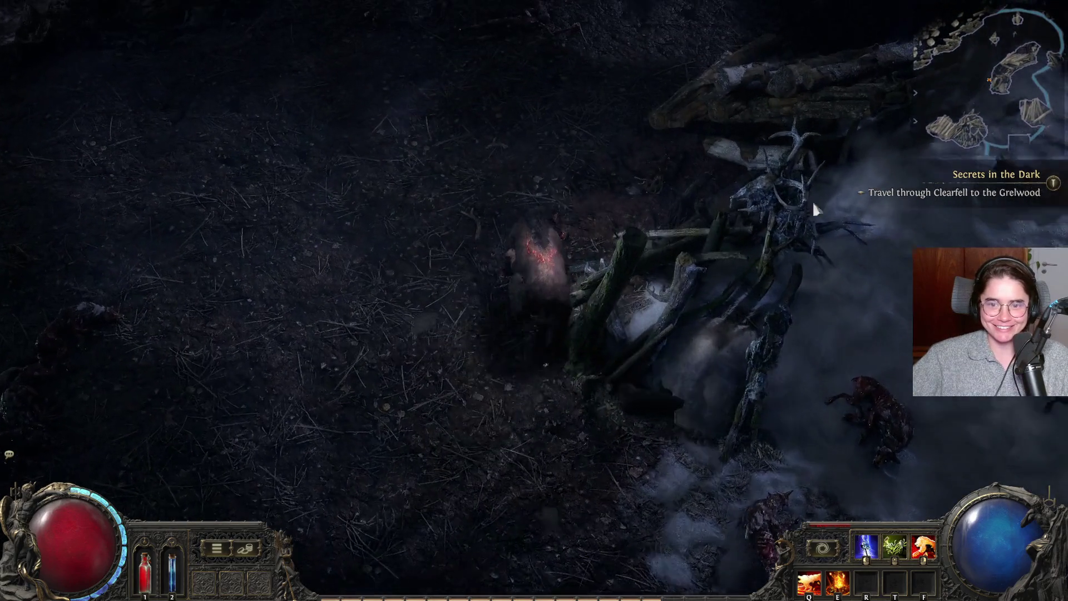
key("w")
key("d")
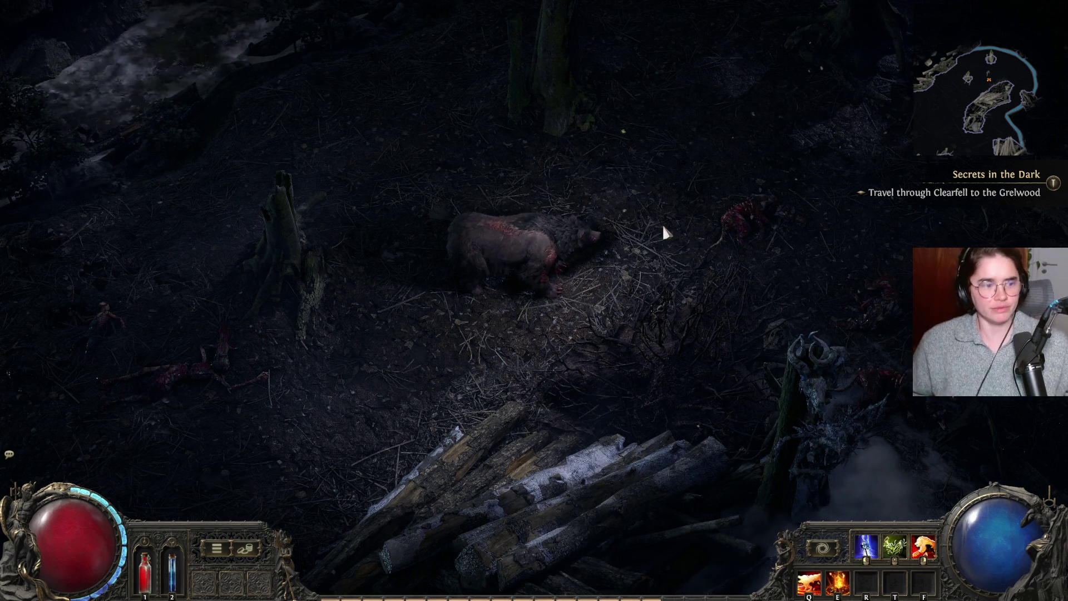
mouse_move(660, 213)
left_mouse_down()
mouse_move(635, 355)
mouse_move(663, 312)
mouse_move(639, 208)
mouse_move(610, 231)
mouse_move(602, 263)
mouse_move(557, 247)
mouse_move(417, 281)
mouse_move(382, 317)
mouse_move(572, 277)
mouse_move(619, 312)
mouse_move(601, 313)
mouse_move(582, 291)
mouse_move(658, 282)
mouse_move(619, 255)
mouse_move(646, 267)
mouse_move(608, 327)
mouse_move(742, 322)
mouse_move(727, 321)
mouse_move(689, 174)
mouse_move(630, 165)
mouse_move(584, 196)
left_mouse_up()
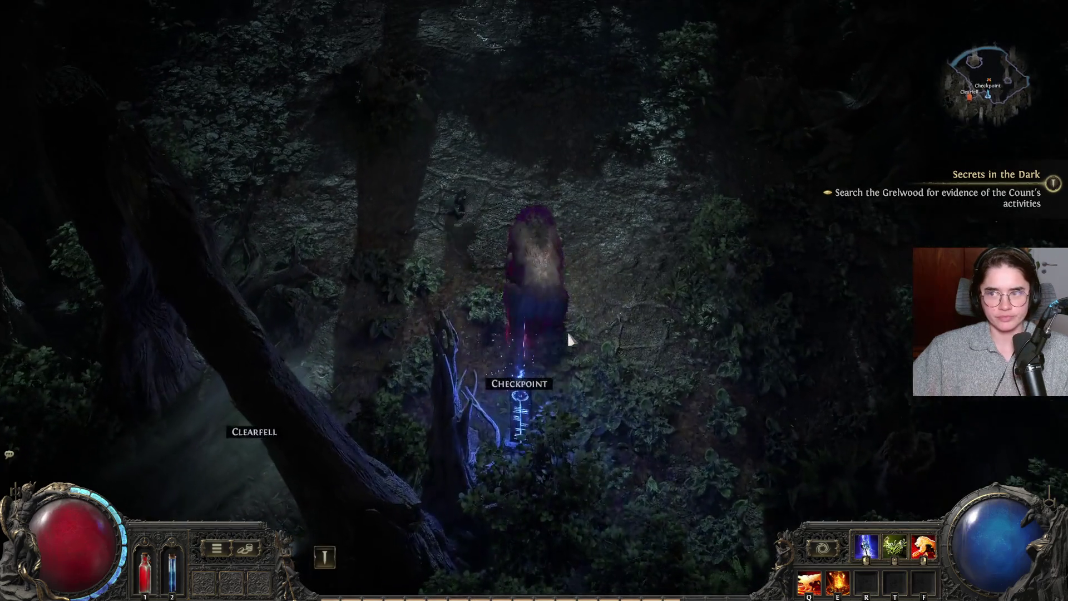
- Walk north up the Grelwood path, grab 2 gold, and open the passive tree
mouse_move(566, 332)
left_mouse_down()
mouse_move(519, 293)
mouse_move(494, 250)
mouse_move(486, 259)
mouse_move(496, 215)
mouse_move(508, 207)
mouse_move(497, 202)
mouse_move(503, 196)
mouse_move(410, 202)
mouse_move(391, 238)
mouse_move(661, 241)
mouse_move(665, 279)
mouse_move(559, 234)
mouse_move(516, 242)
mouse_move(521, 256)
mouse_move(511, 262)
mouse_move(484, 260)
mouse_move(581, 268)
mouse_move(472, 252)
mouse_move(490, 261)
mouse_move(495, 250)
mouse_move(620, 239)
mouse_move(615, 264)
mouse_move(556, 269)
mouse_move(527, 254)
mouse_move(565, 238)
mouse_move(567, 250)
mouse_move(503, 204)
mouse_move(515, 176)
mouse_move(557, 192)
mouse_move(489, 198)
mouse_move(370, 84)
mouse_move(386, 122)
mouse_move(362, 110)
mouse_move(577, 134)
mouse_move(381, 232)
mouse_move(475, 239)
mouse_move(369, 133)
mouse_move(433, 203)
mouse_move(460, 215)
mouse_move(441, 227)
mouse_move(501, 195)
mouse_move(582, 222)
mouse_move(545, 251)
mouse_move(558, 240)
mouse_move(409, 198)
mouse_move(453, 262)
mouse_move(510, 282)
mouse_move(520, 297)
mouse_move(512, 333)
mouse_move(640, 245)
mouse_move(667, 238)
mouse_move(658, 217)
mouse_move(637, 217)
mouse_move(628, 238)
mouse_move(541, 302)
mouse_move(453, 238)
mouse_move(366, 195)
mouse_move(381, 188)
mouse_move(427, 199)
mouse_move(437, 228)
left_mouse_up()
left_click(505, 195)
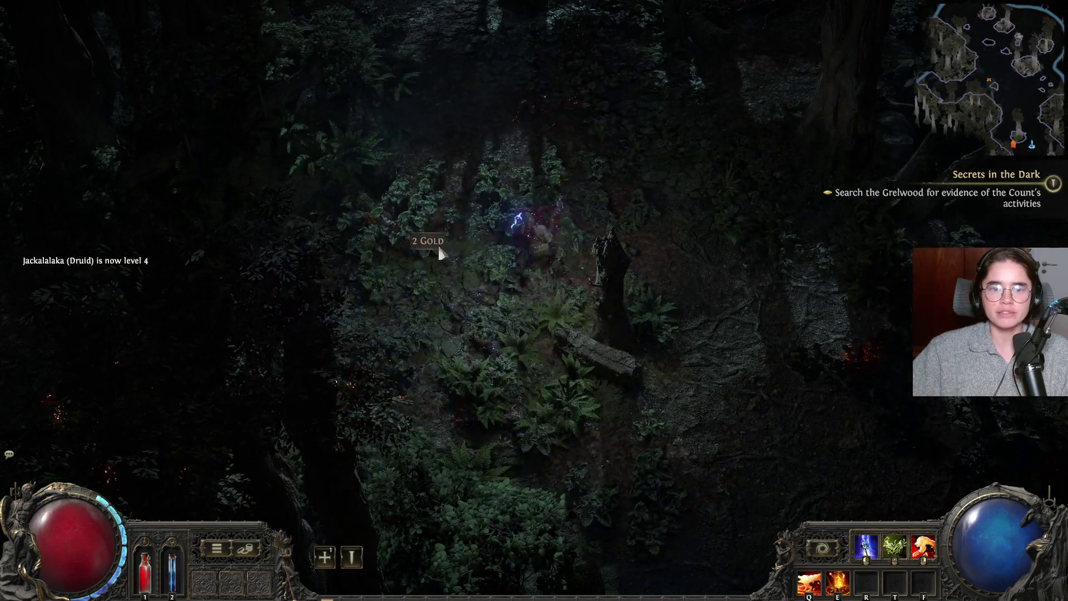
left_click(440, 253)
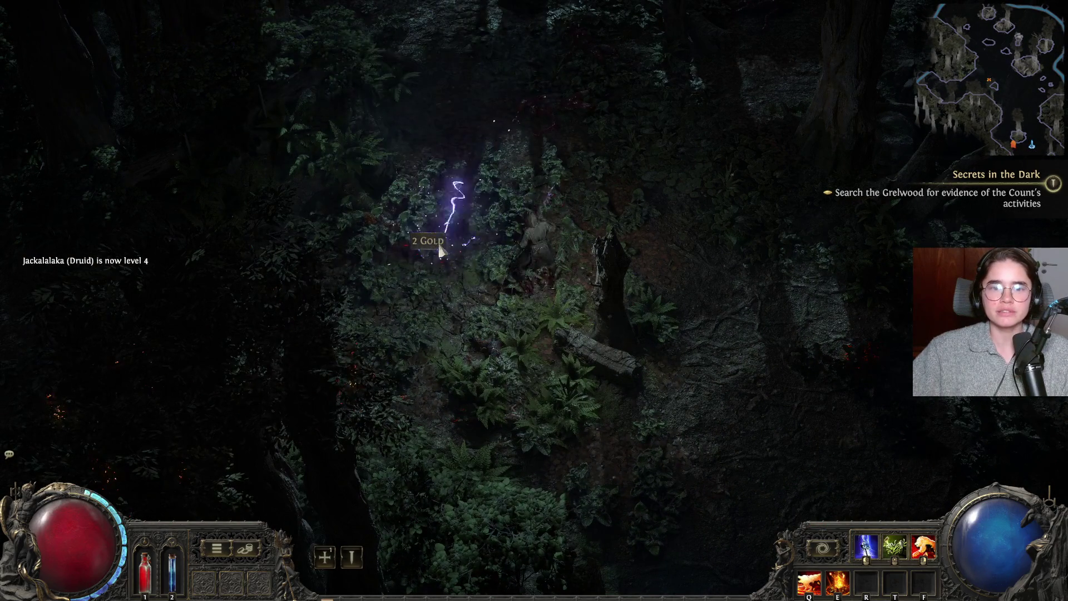
left_click(325, 556)
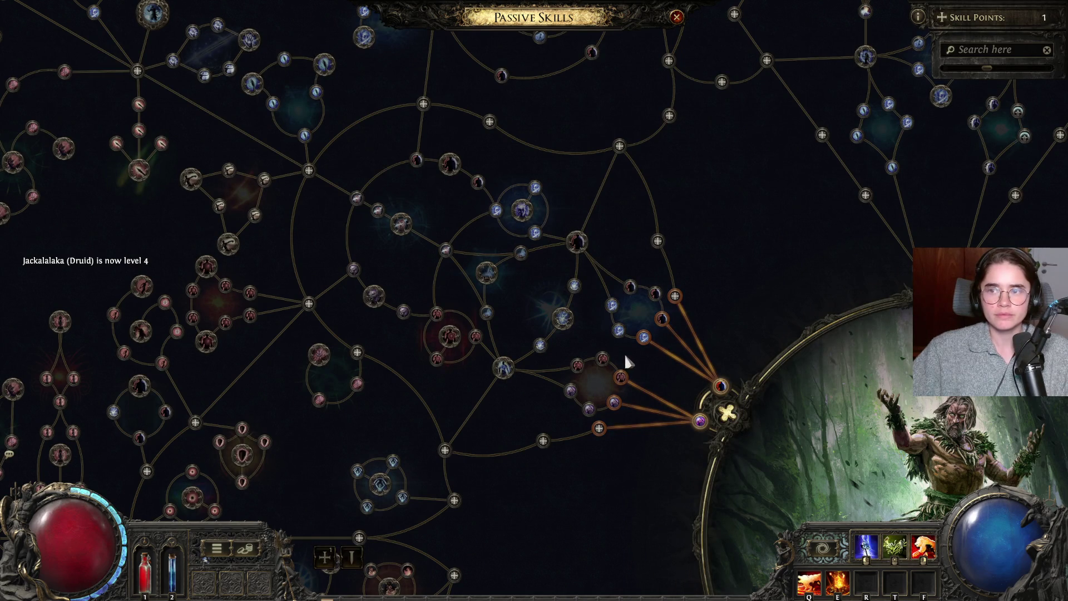
- Reopen the passive tree and zoom in and out to survey the nodes
key("Escape")
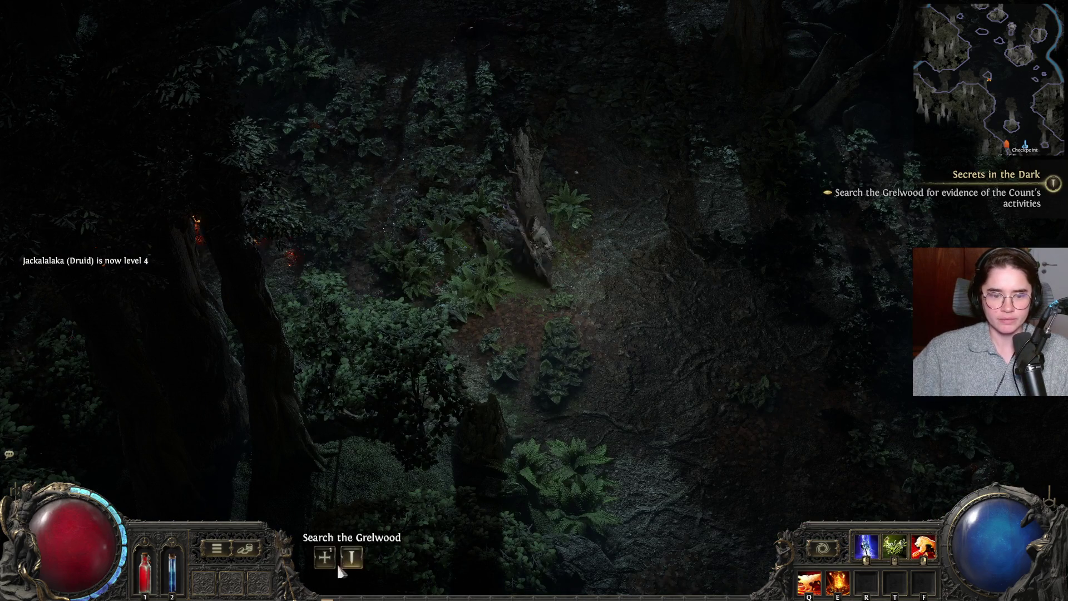
left_click(324, 557)
scroll(576, 355, "up", 1)
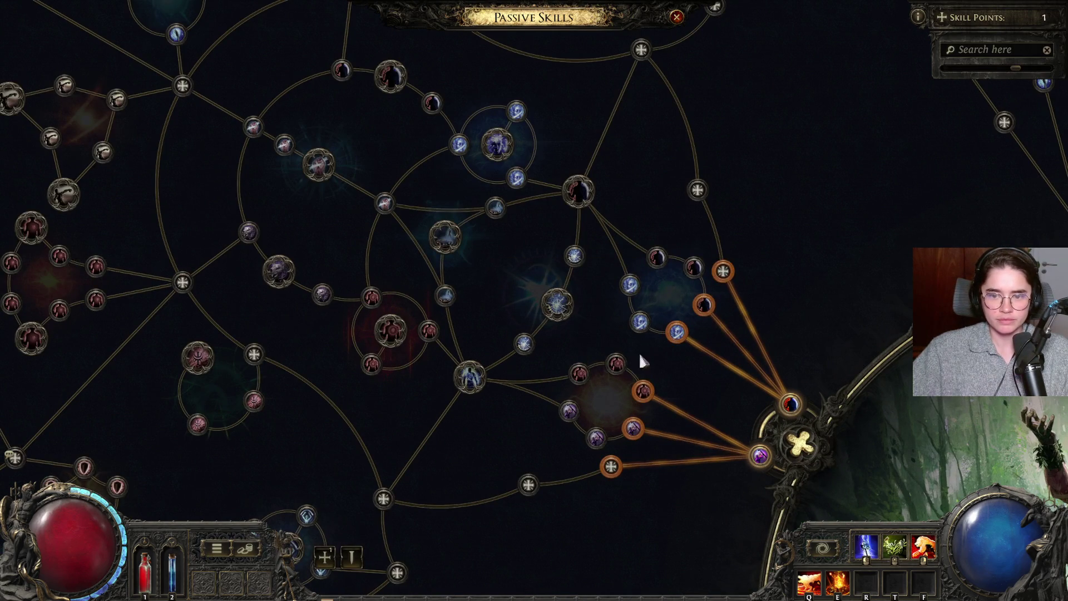
scroll(590, 373, "up", 2)
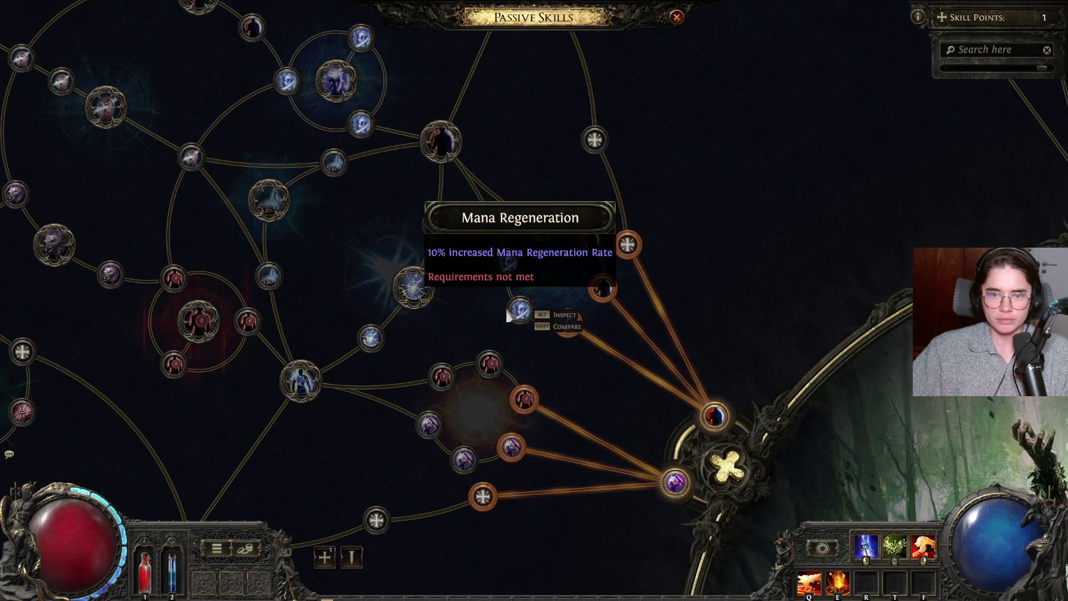
scroll(656, 411, "down", 1)
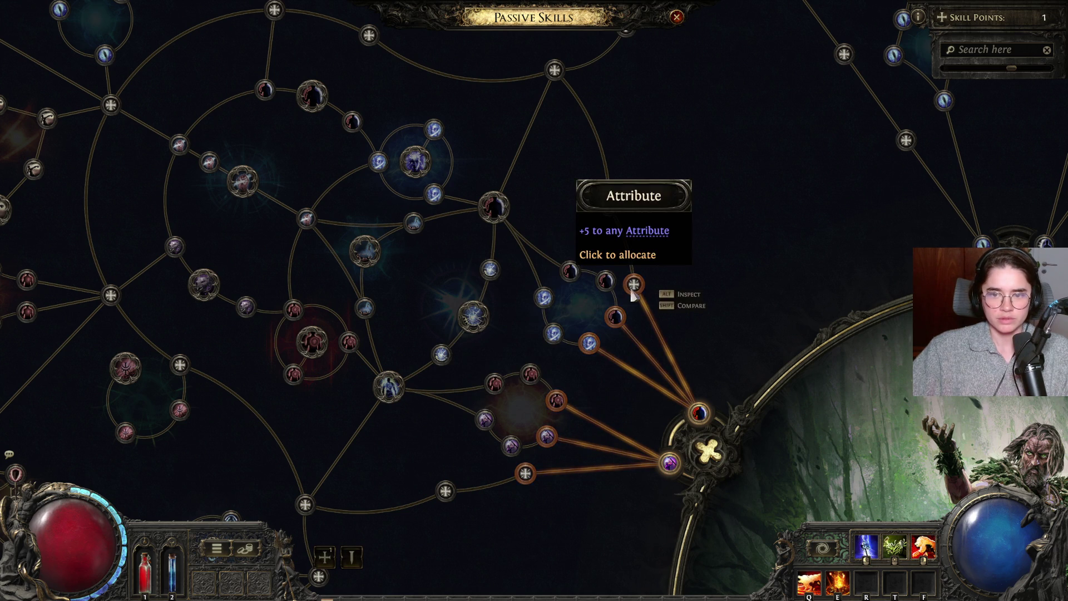
scroll(655, 399, "down", 3)
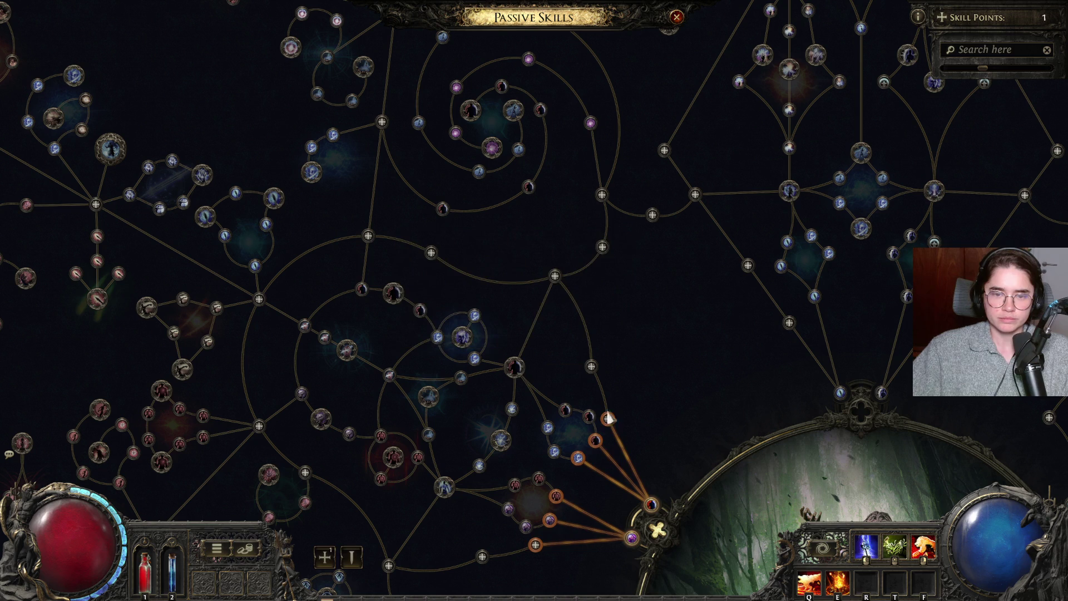
mouse_move(512, 377)
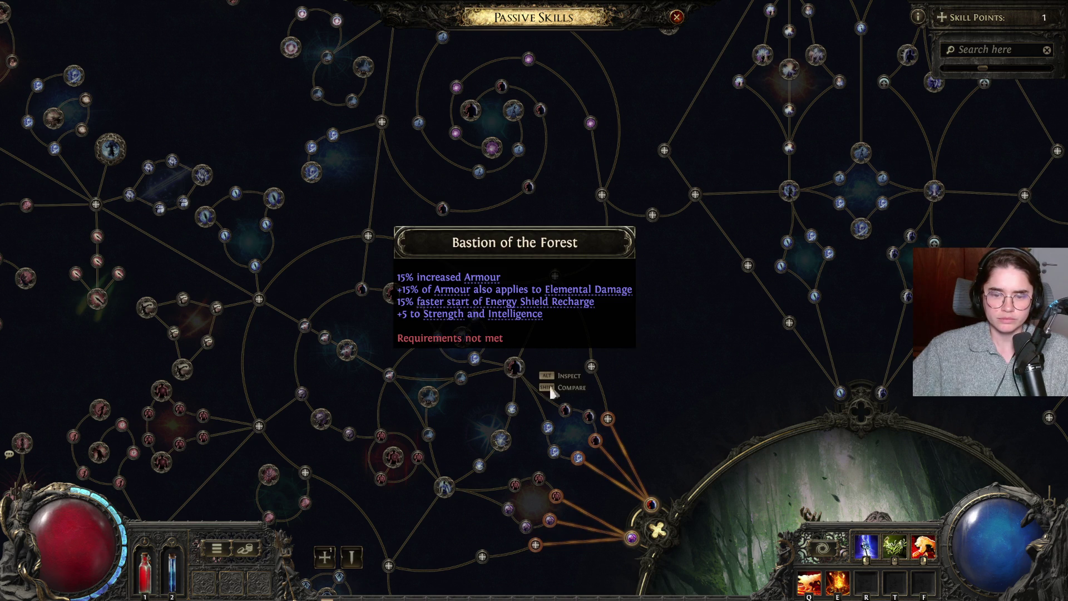
scroll(726, 262, "down", 3)
key("p")
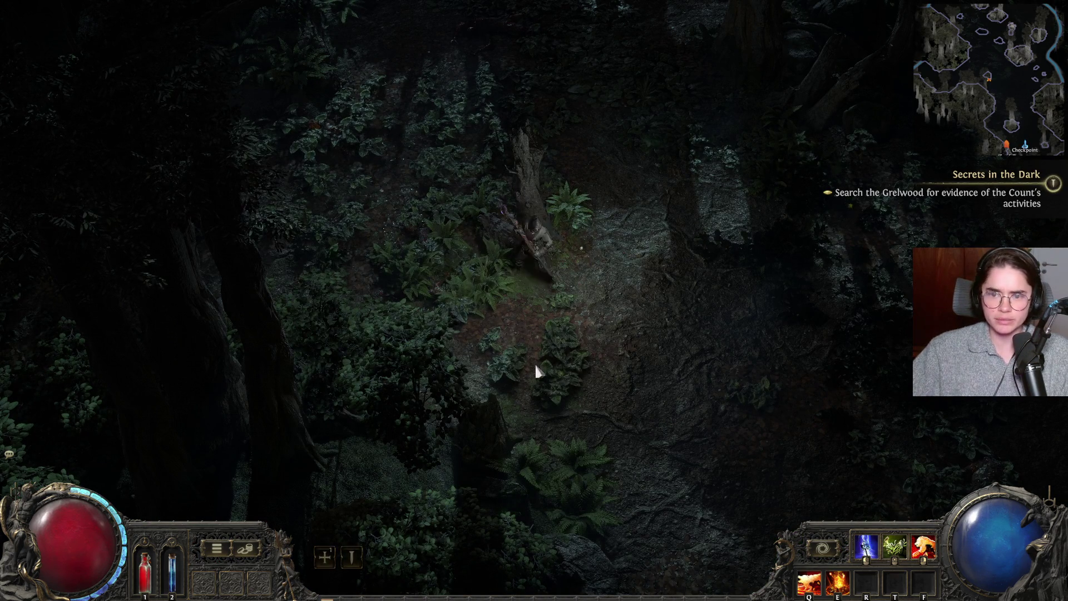
- Pan around the passive tree, inspecting Bastion of the Forest and surrounding nodes
left_click(322, 561)
scroll(517, 390, "up", 2)
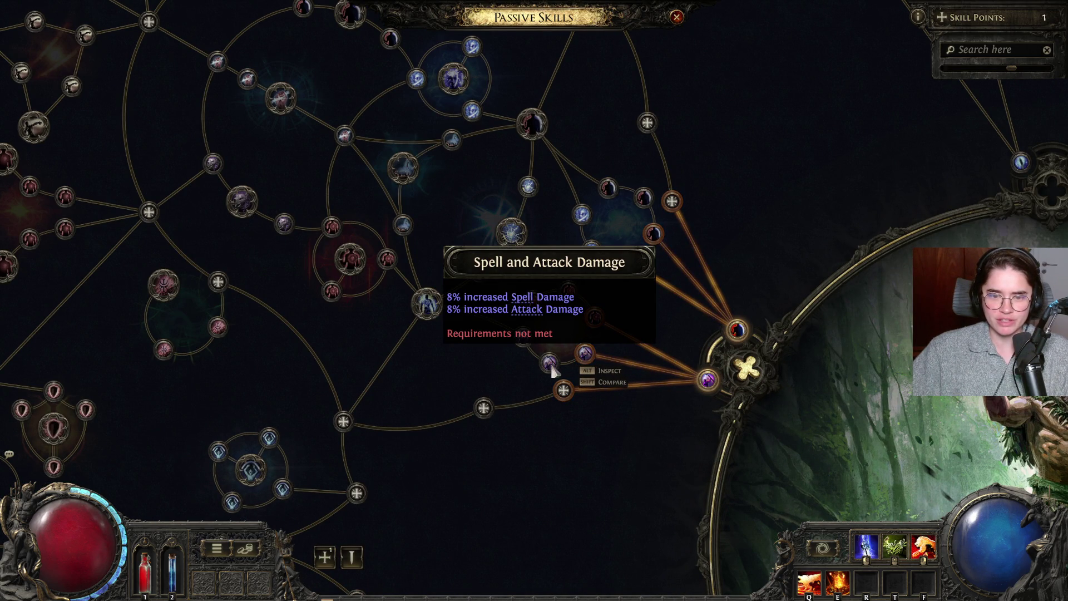
scroll(700, 423, "up", 1)
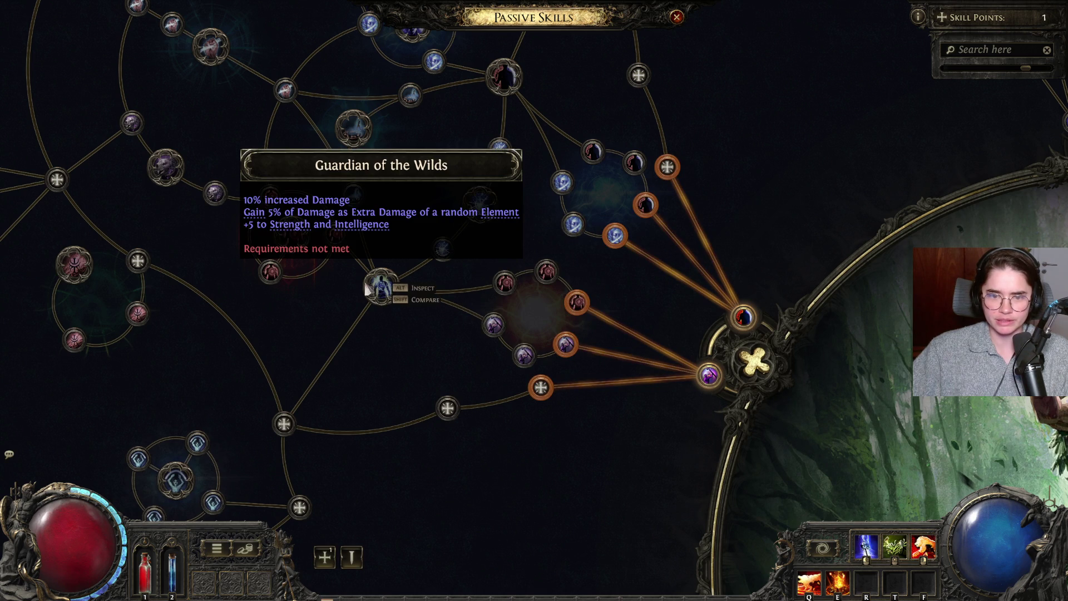
left_click_drag(587, 209, 613, 315)
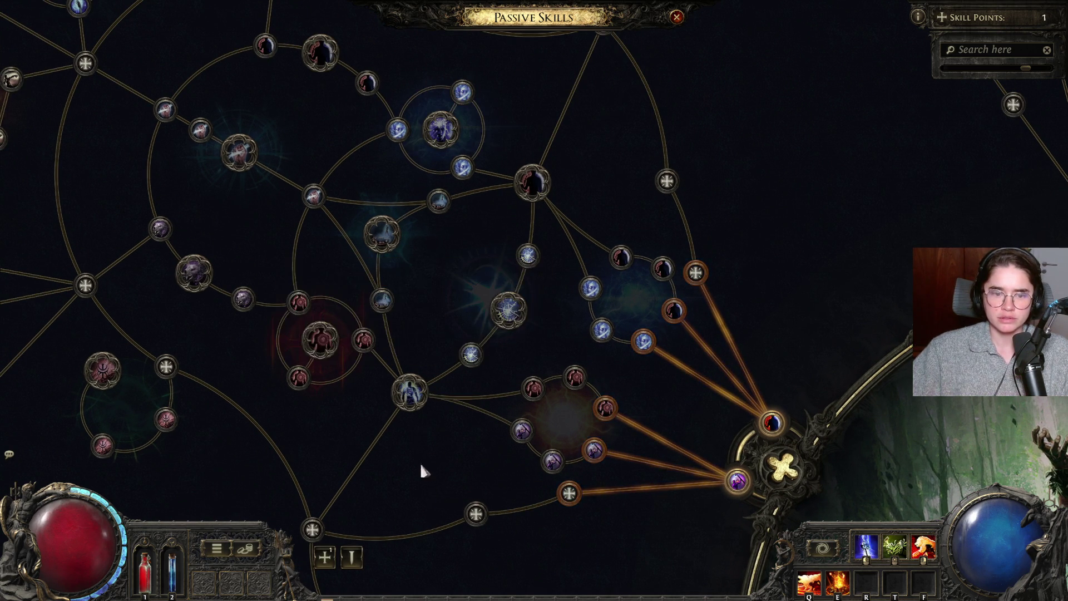
left_click_drag(419, 477, 489, 331)
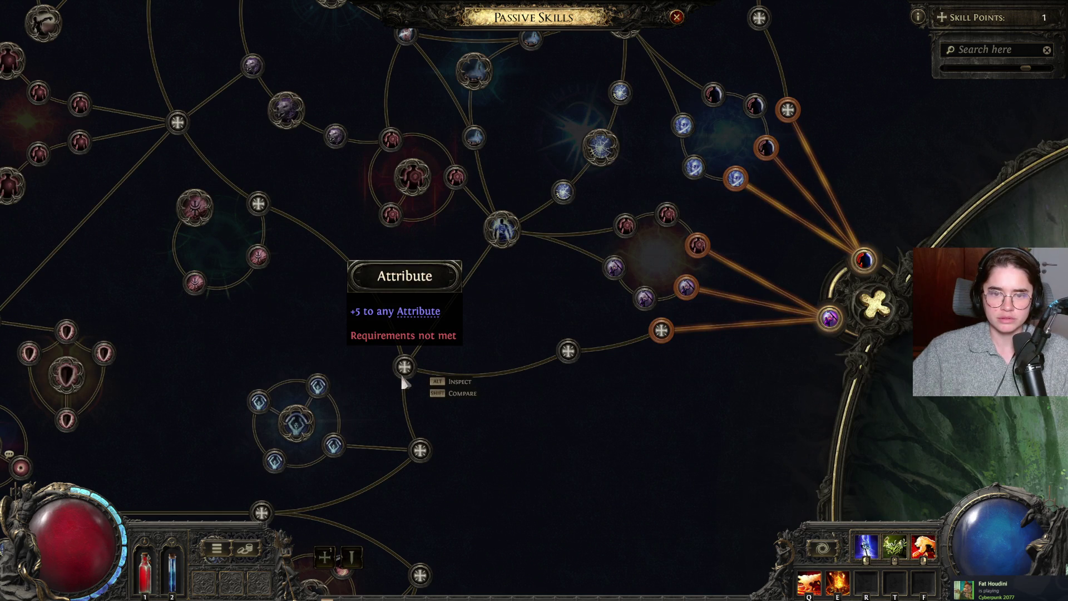
left_click_drag(488, 328, 558, 216)
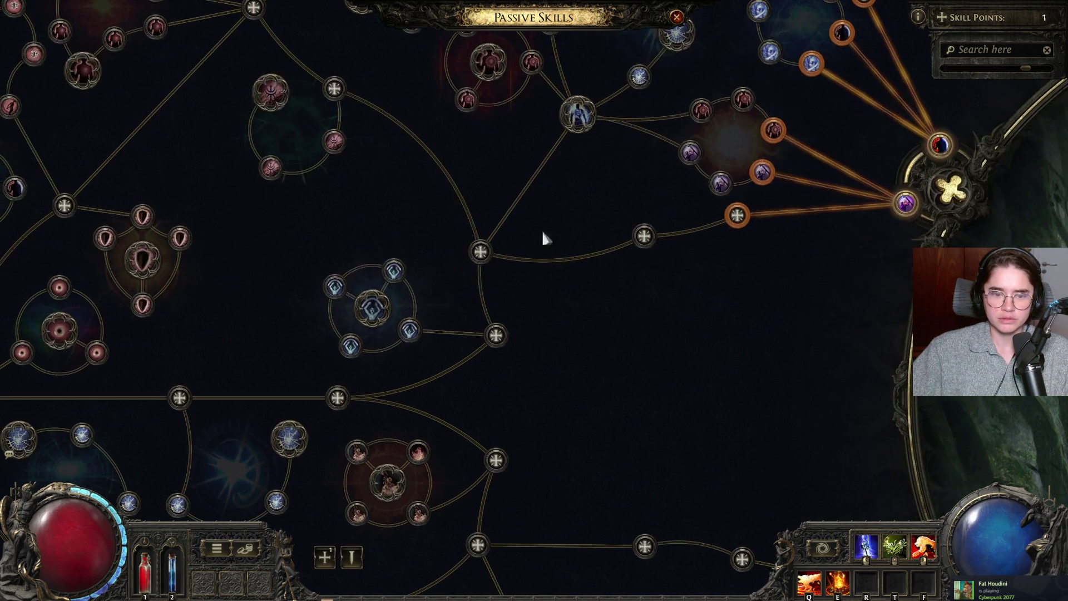
scroll(418, 325, "down", 3)
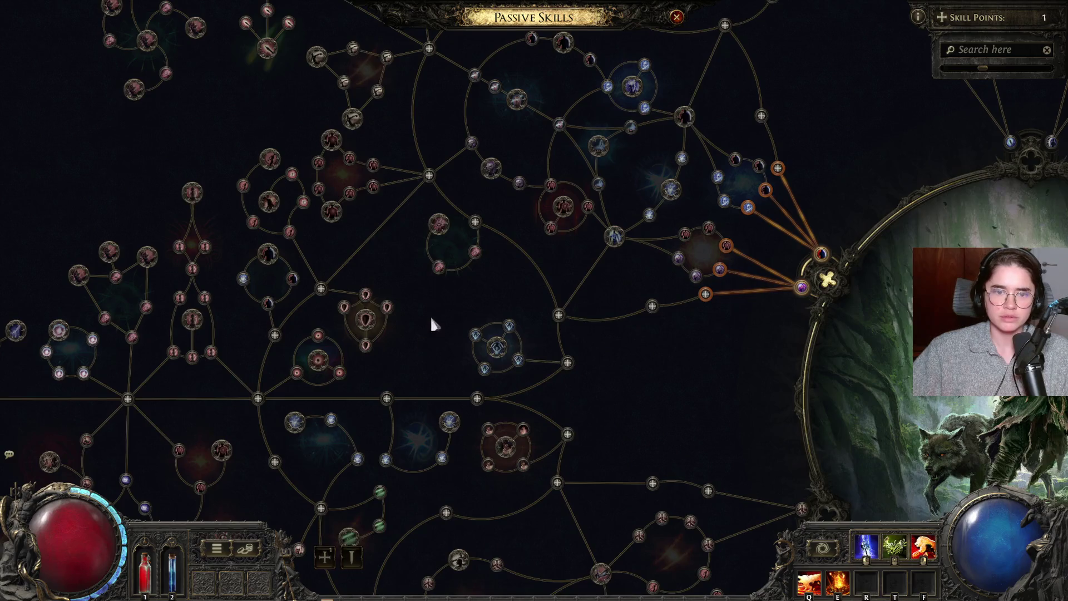
scroll(437, 356, "up", 2)
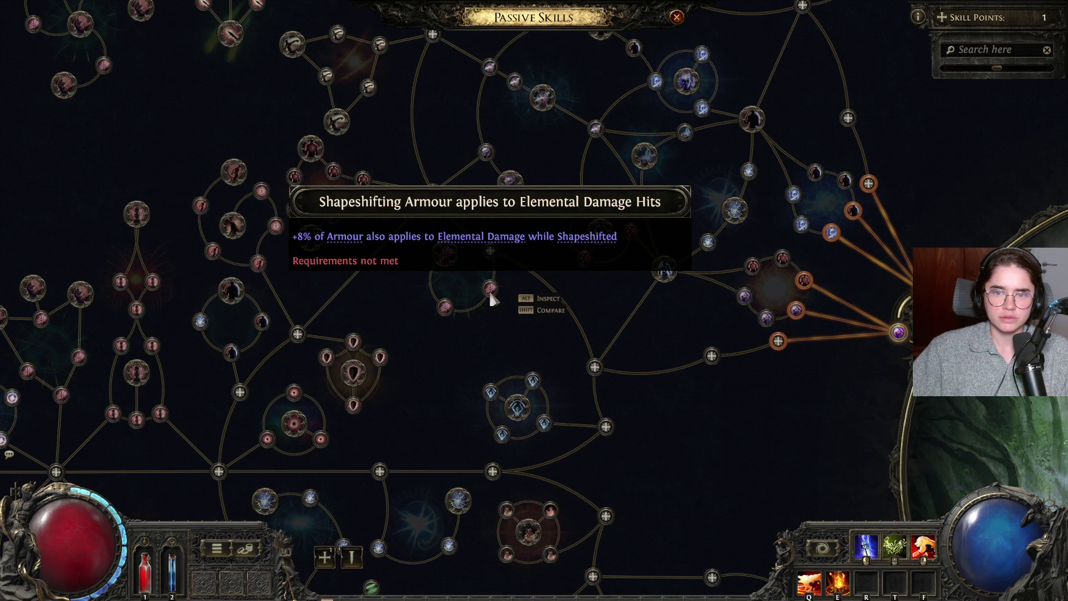
- Return to the Druid start and allocate the Spell and Attack Damage passive
left_click_drag(658, 325, 397, 385)
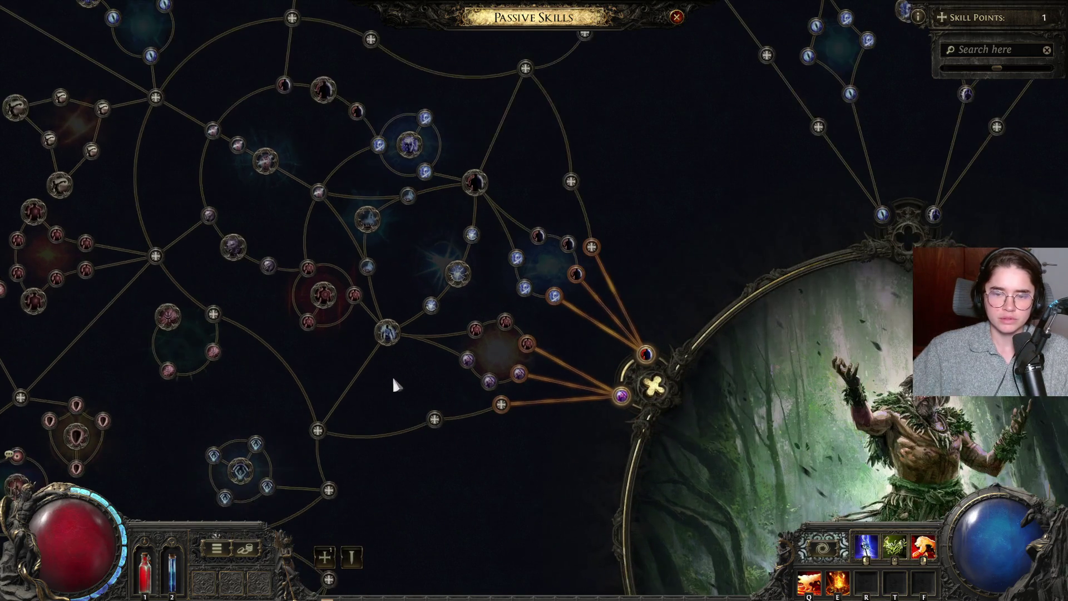
scroll(517, 356, "up", 2)
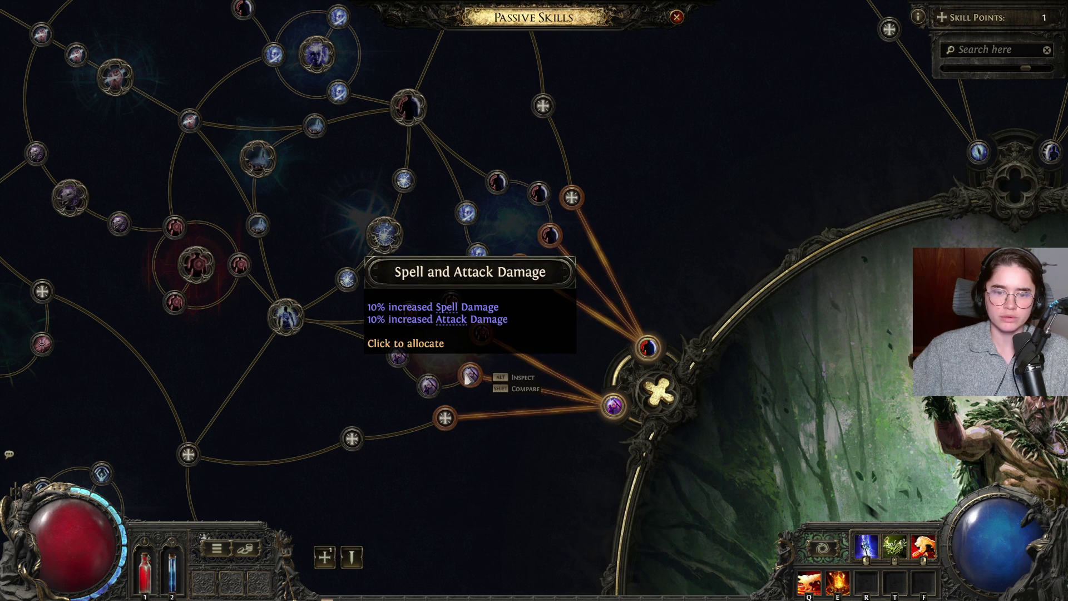
left_click(469, 375)
mouse_move(553, 241)
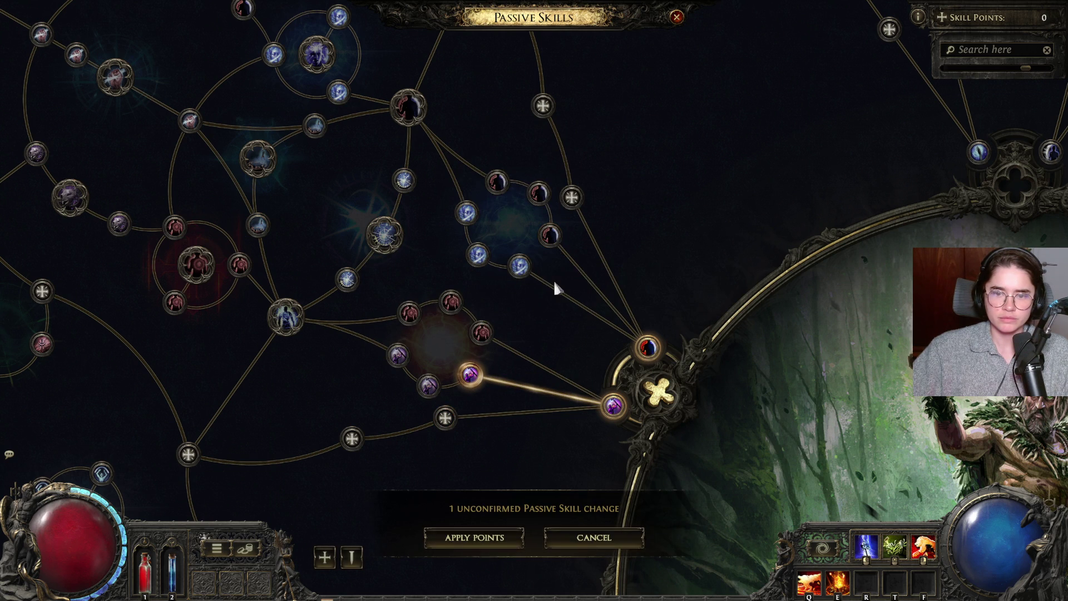
- Cancel the unconfirmed Spell and Attack Damage allocation and close the passive tree
left_click(574, 539)
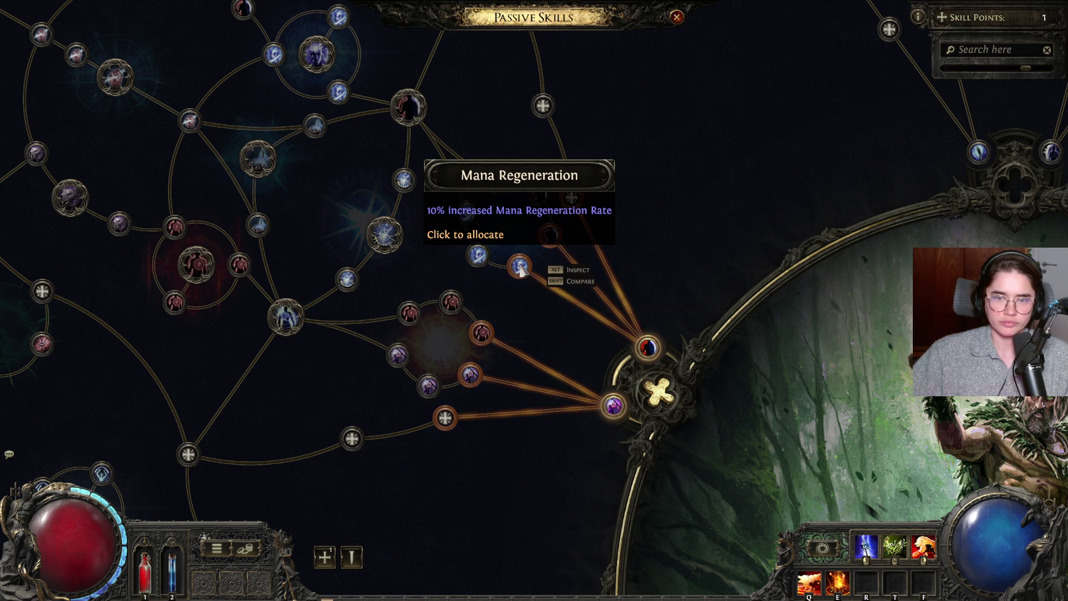
left_click_drag(580, 271, 555, 301)
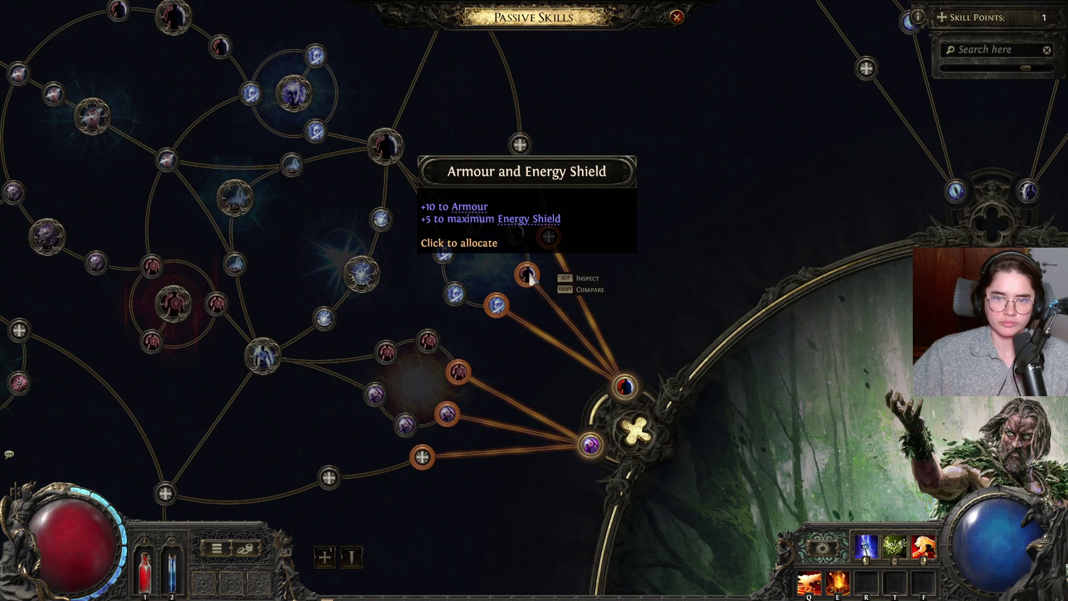
key("Escape")
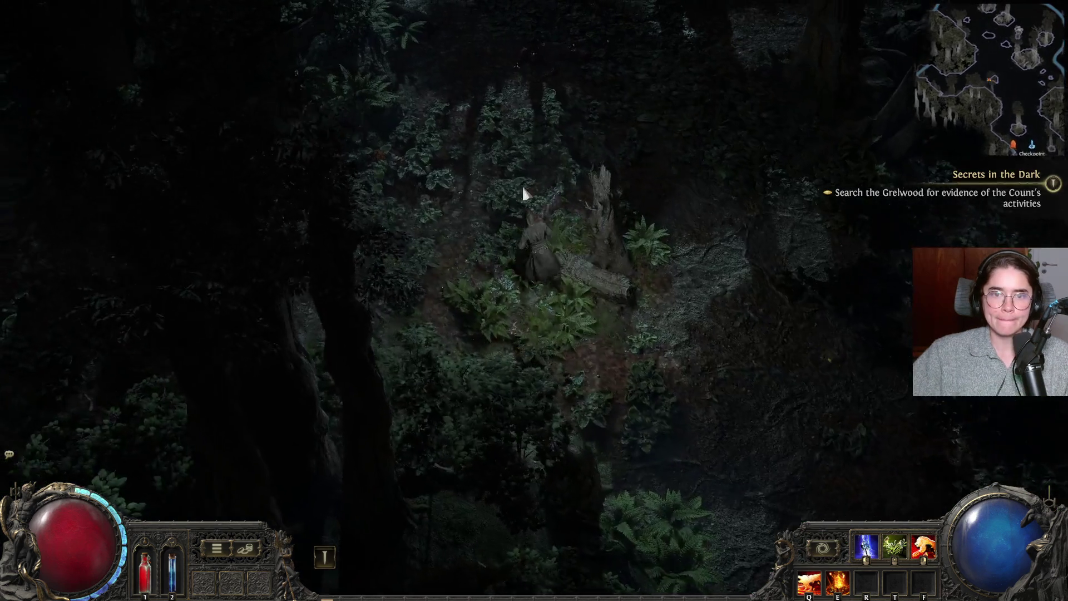
- Walk up the Grelwood forest path to the checkpoint by Areagne's Hut
left_click(552, 179)
mouse_move(552, 179)
left_mouse_down()
mouse_move(316, 156)
mouse_move(277, 175)
mouse_move(329, 129)
mouse_move(412, 133)
mouse_move(334, 122)
mouse_move(256, 161)
mouse_move(250, 234)
mouse_move(355, 285)
mouse_move(524, 234)
mouse_move(534, 183)
mouse_move(489, 202)
mouse_move(412, 200)
mouse_move(448, 215)
mouse_move(449, 231)
mouse_move(429, 239)
mouse_move(469, 222)
mouse_move(457, 207)
mouse_move(617, 195)
mouse_move(439, 222)
mouse_move(456, 207)
mouse_move(446, 215)
mouse_move(535, 201)
mouse_move(563, 213)
mouse_move(547, 198)
mouse_move(563, 201)
left_mouse_up()
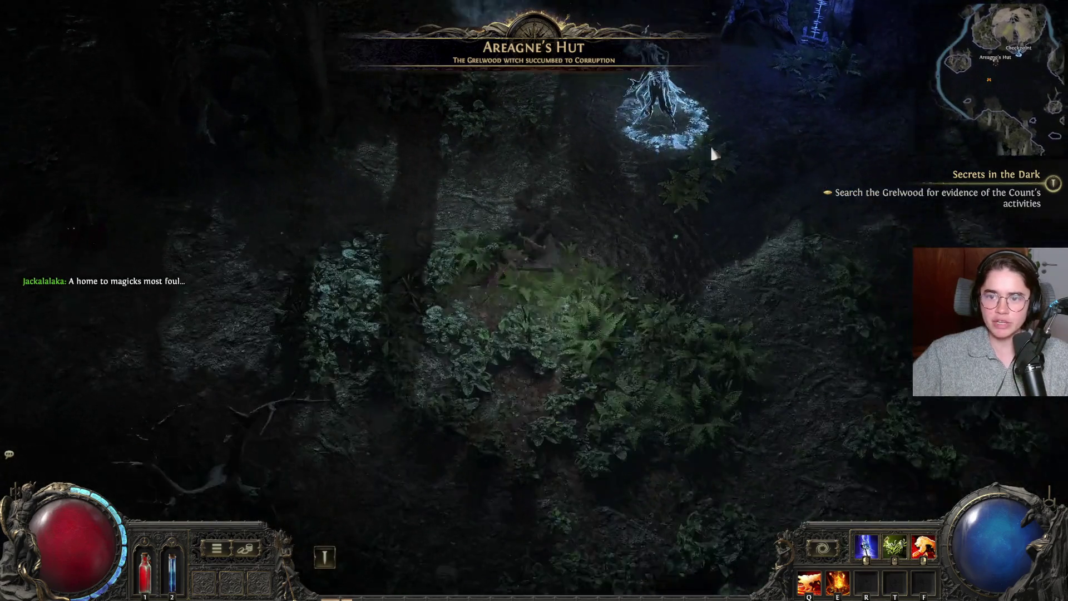
- Chase Areagne toward the Checkpoint, dodging her and striking her with lightning
left_click(373, 226)
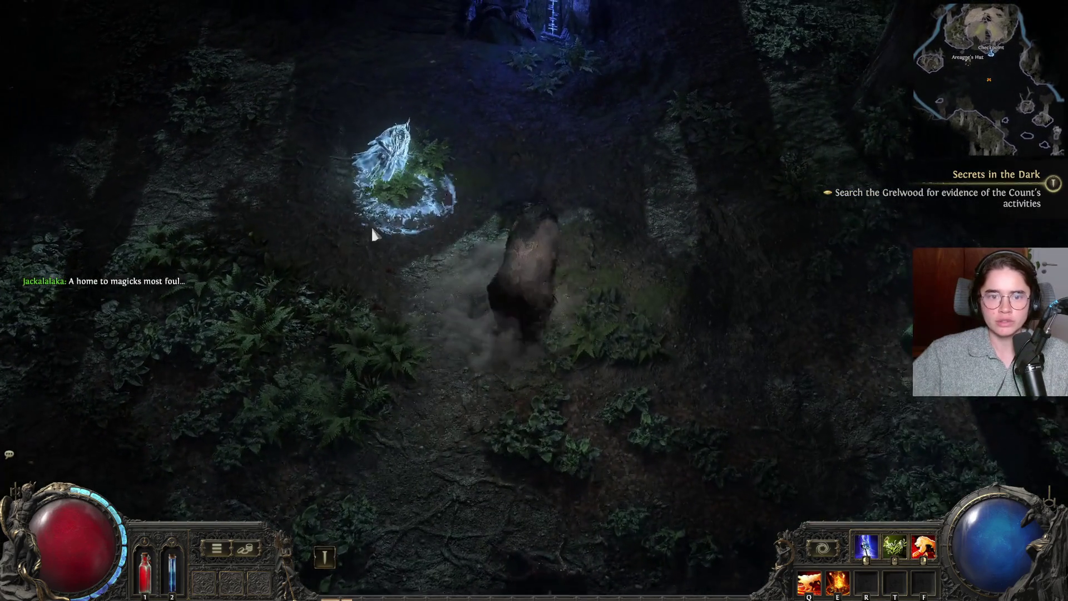
left_click(537, 288)
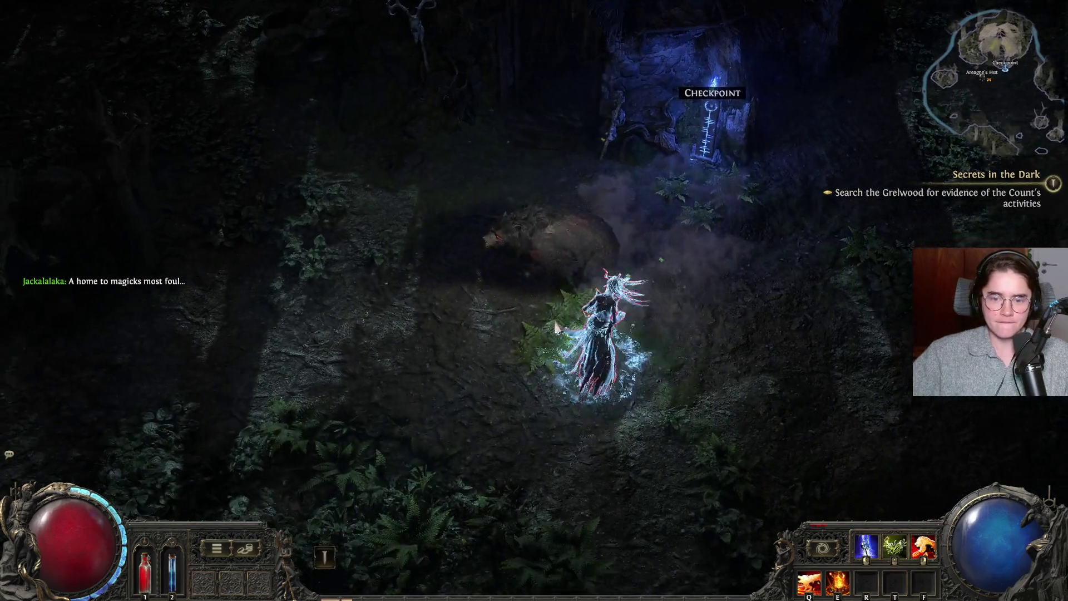
key("s")
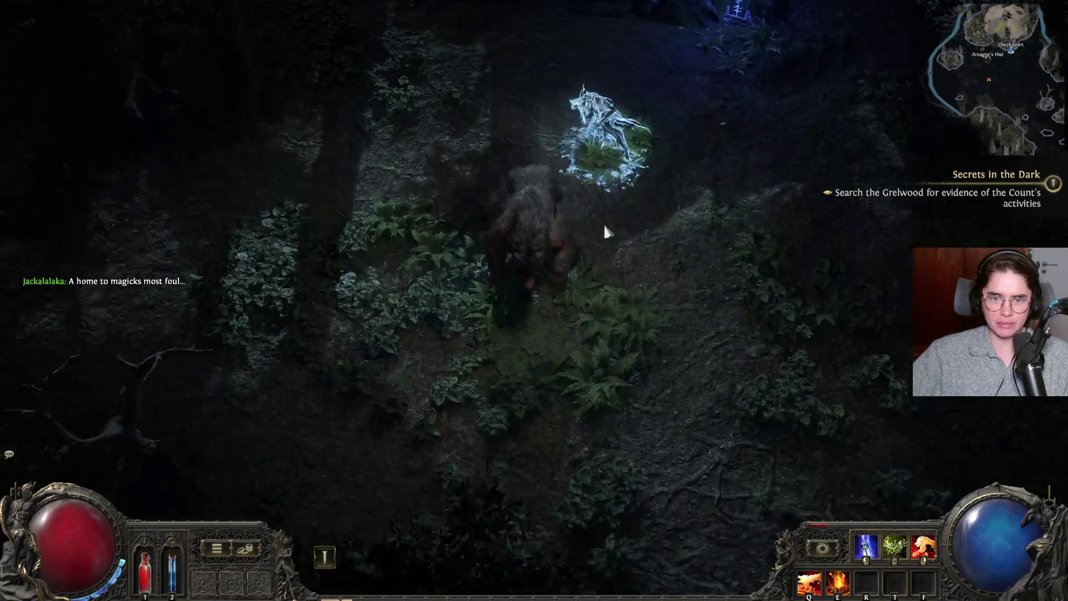
left_click(489, 195)
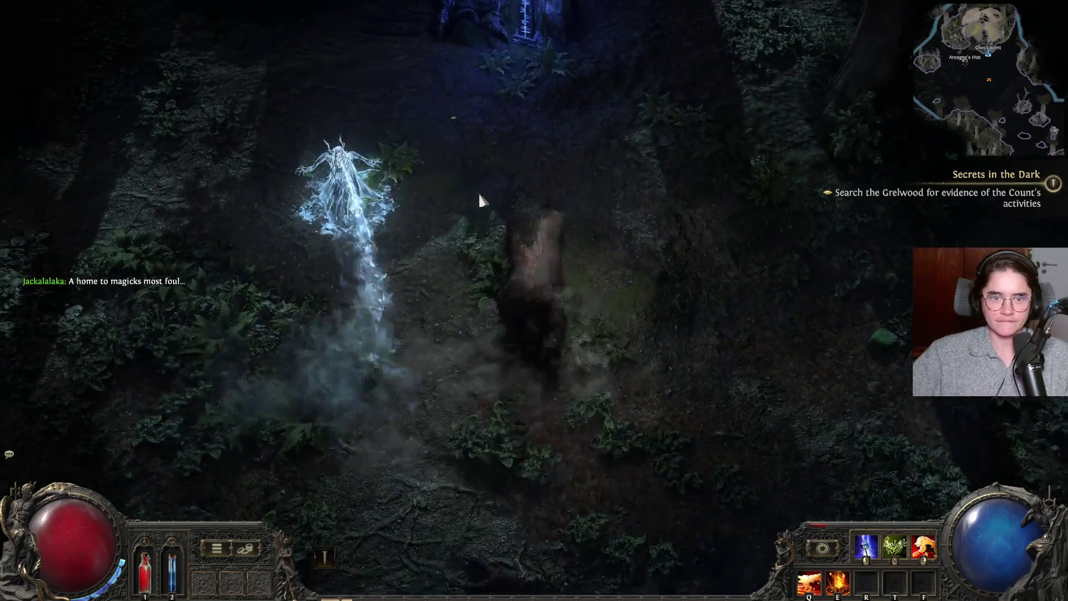
left_click(356, 311)
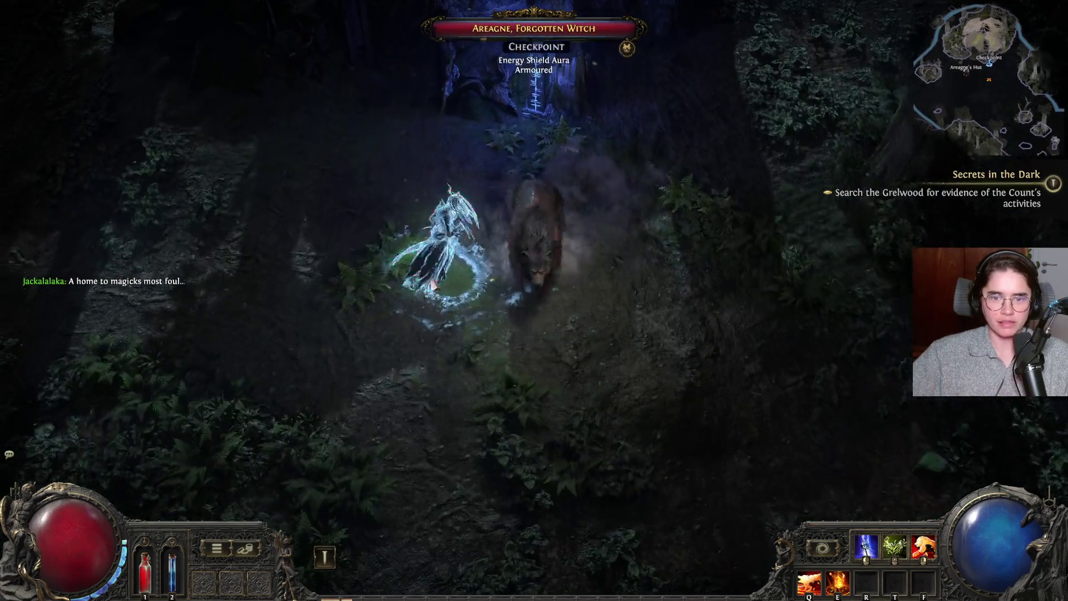
left_click(512, 238)
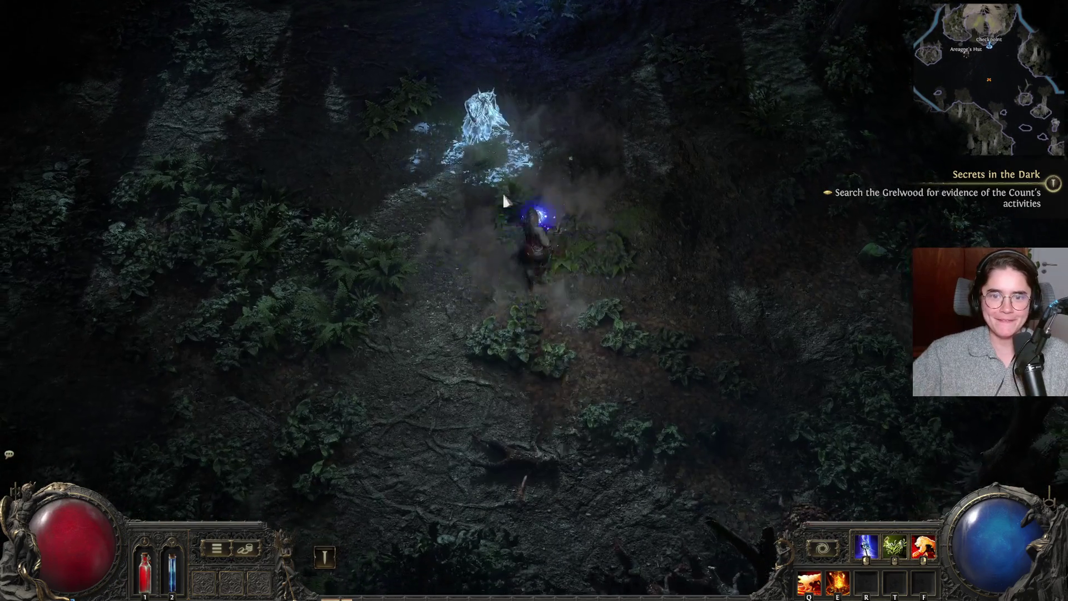
left_click(510, 153)
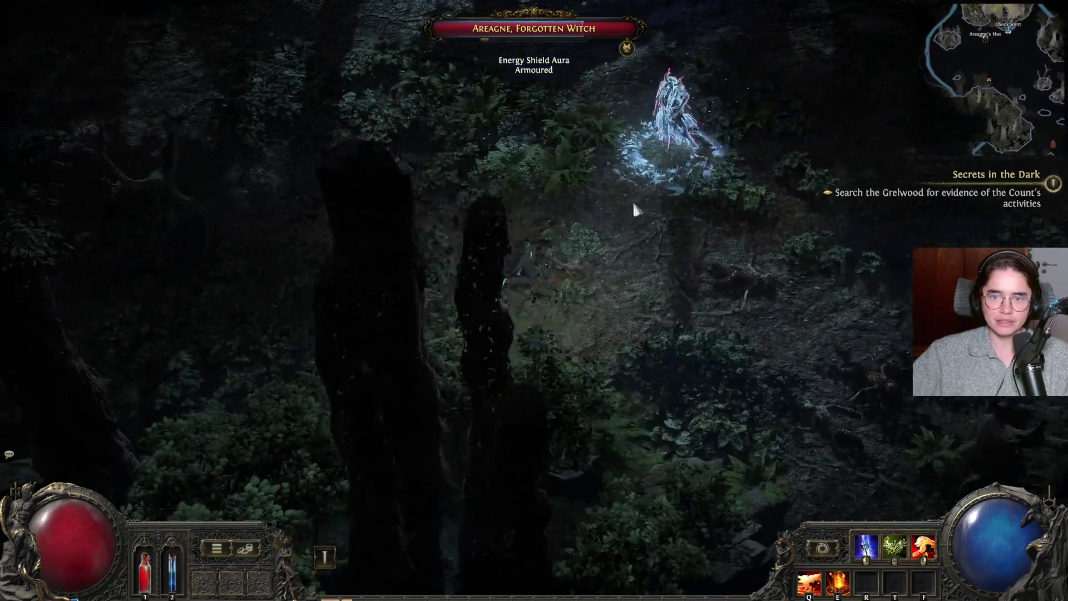
left_click(633, 201)
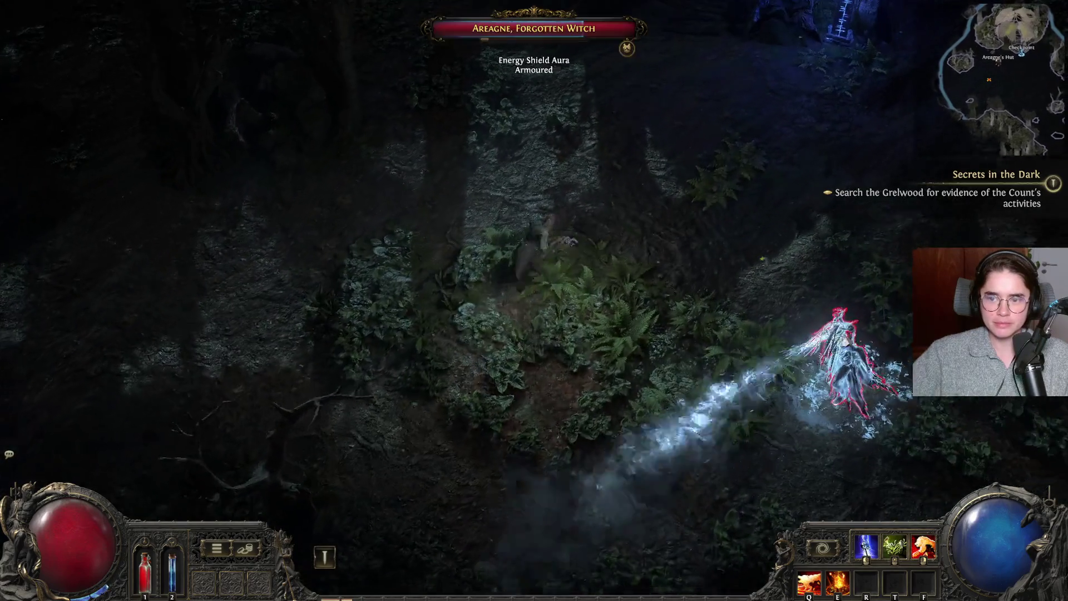
- Keep repositioning while hitting the witch with fire, lightning and frost spells
left_click(700, 246)
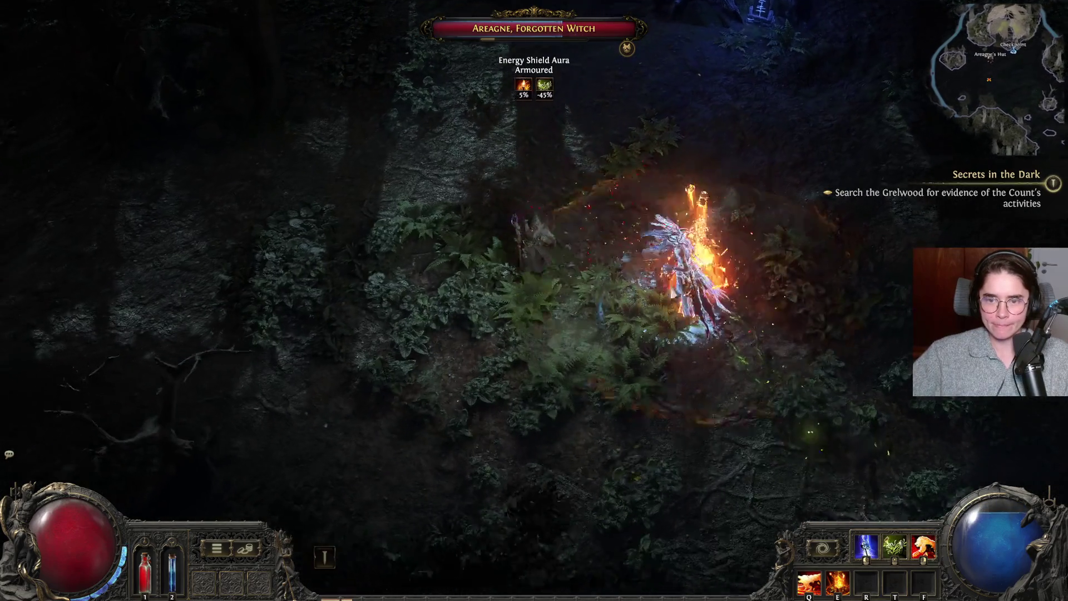
left_click(700, 247)
left_click(397, 183)
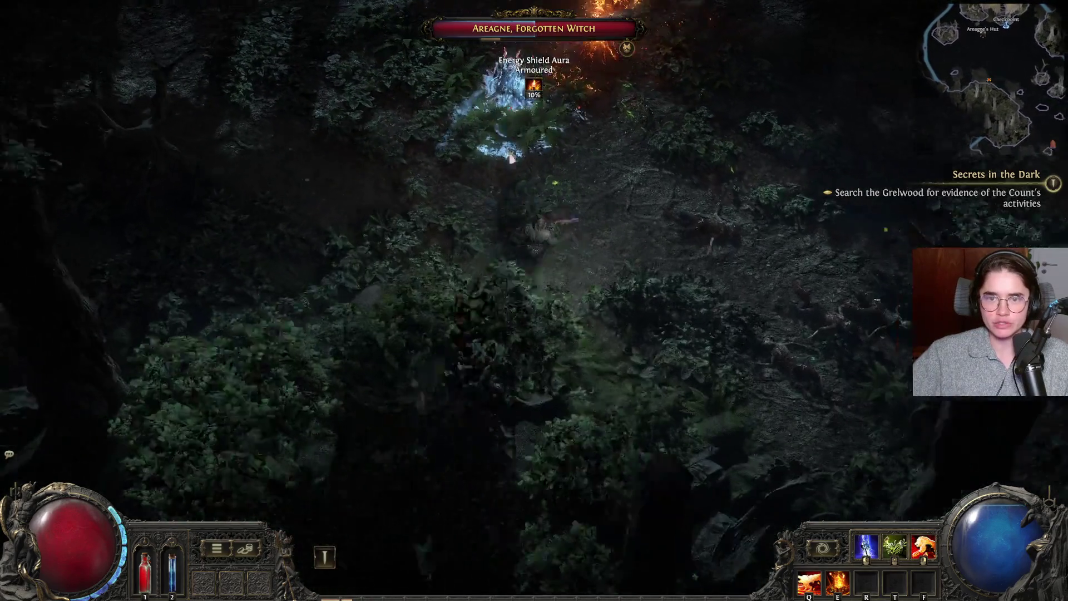
left_click(397, 184)
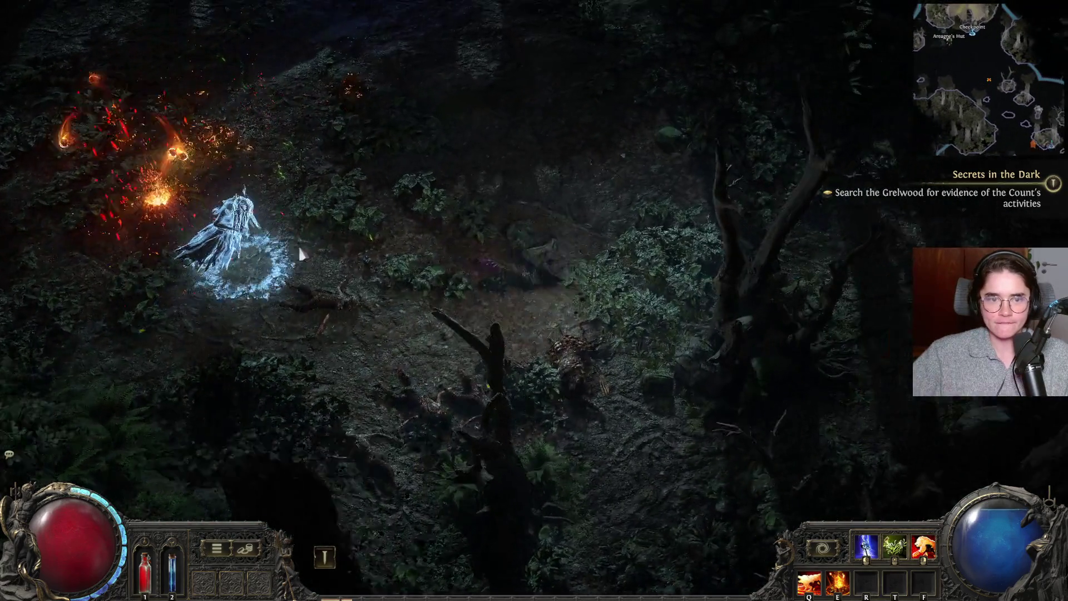
left_click(251, 302)
left_click(334, 357)
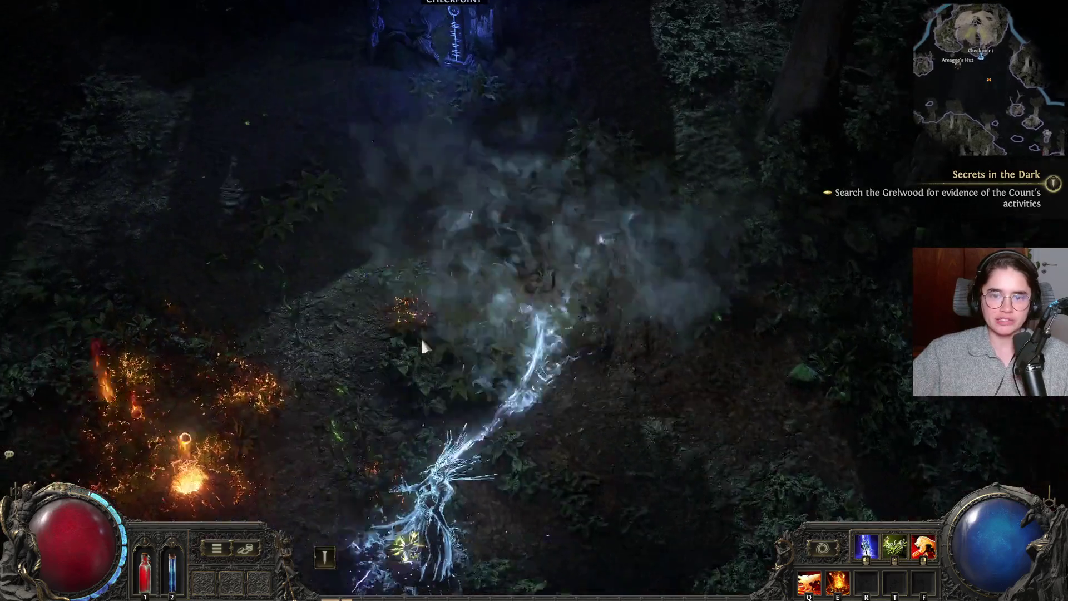
left_click(423, 345)
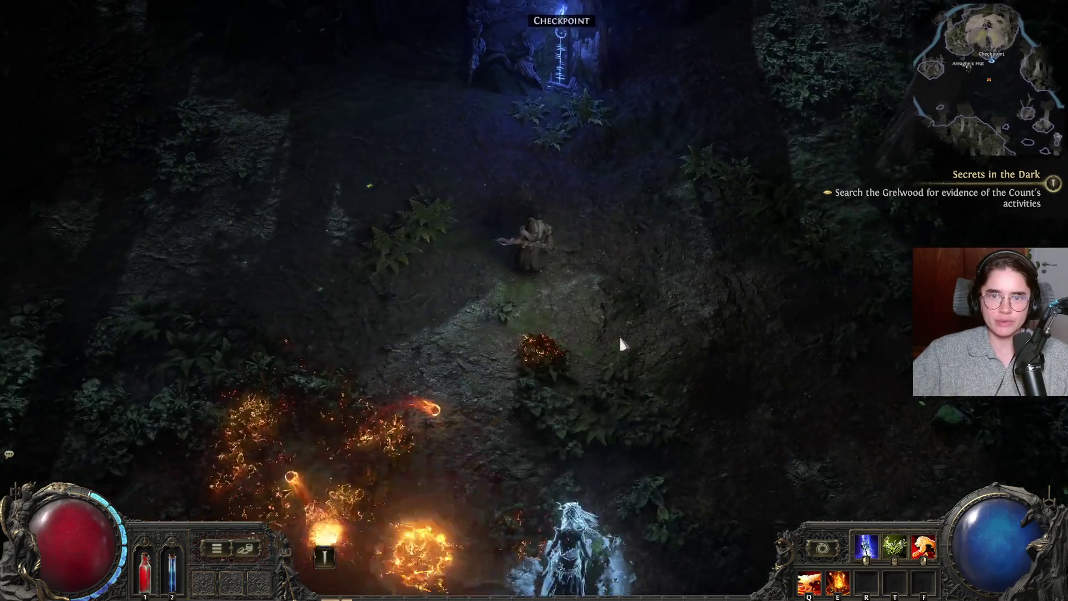
left_click(620, 347)
left_click(668, 406)
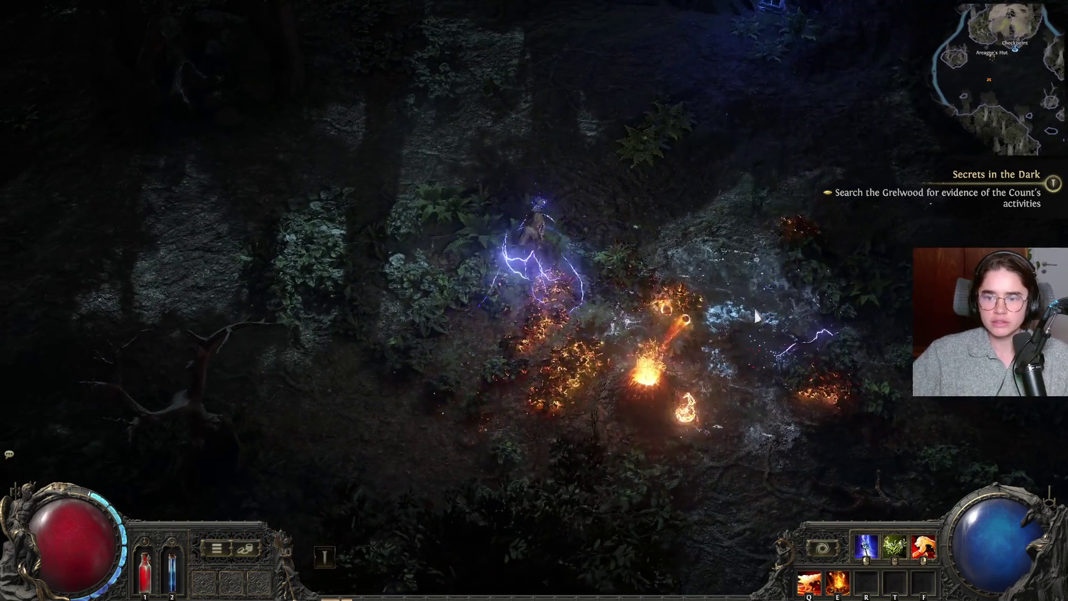
left_click(712, 285)
key("s")
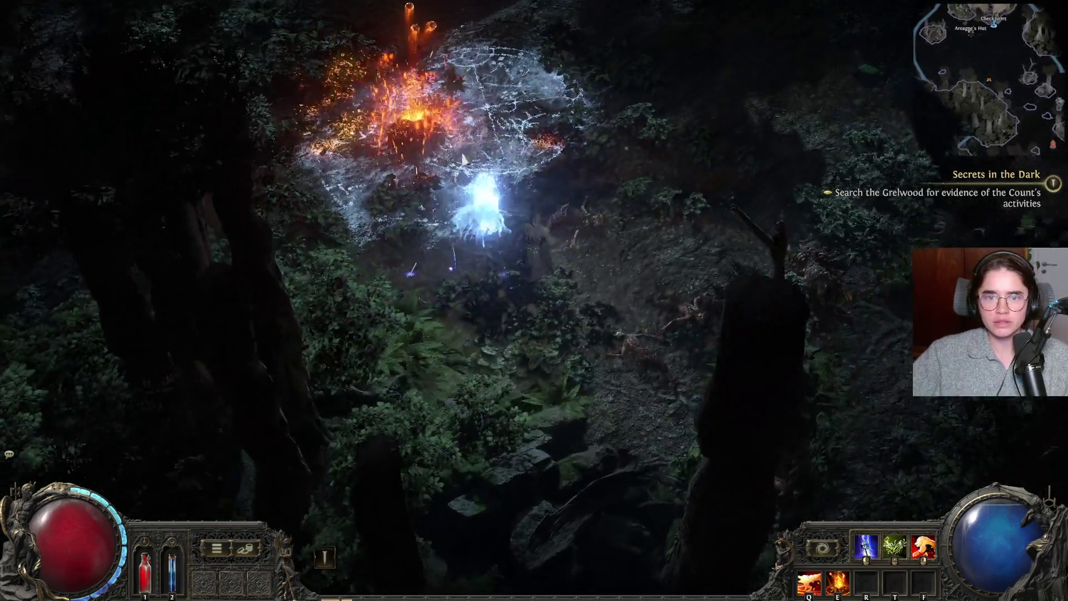
- Fire a frost beam across the clearing, dodge-roll away, then set off a frost burst
left_click(439, 268)
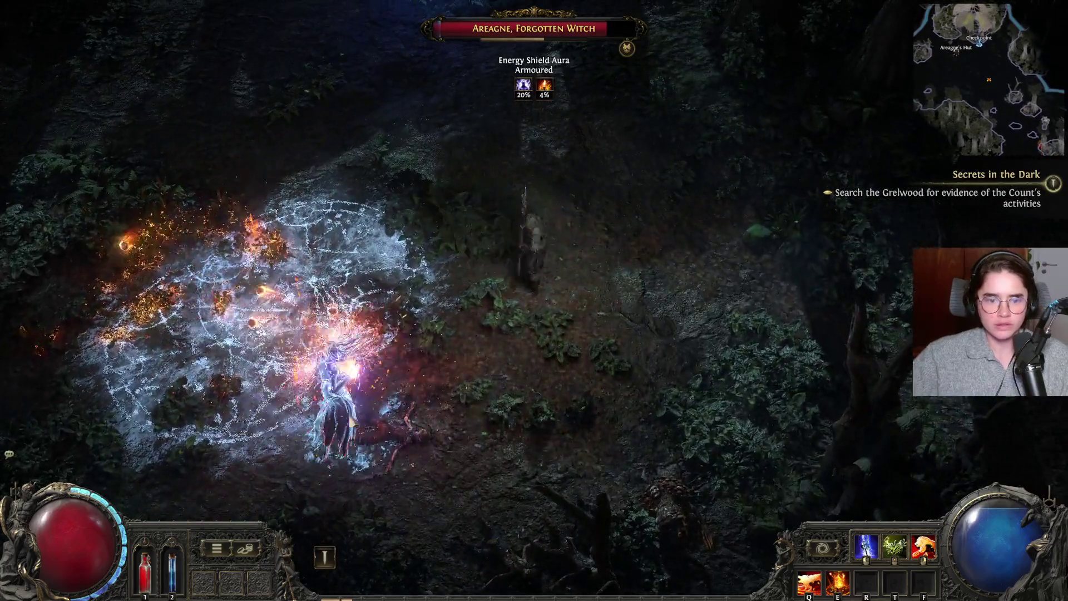
left_click(473, 399)
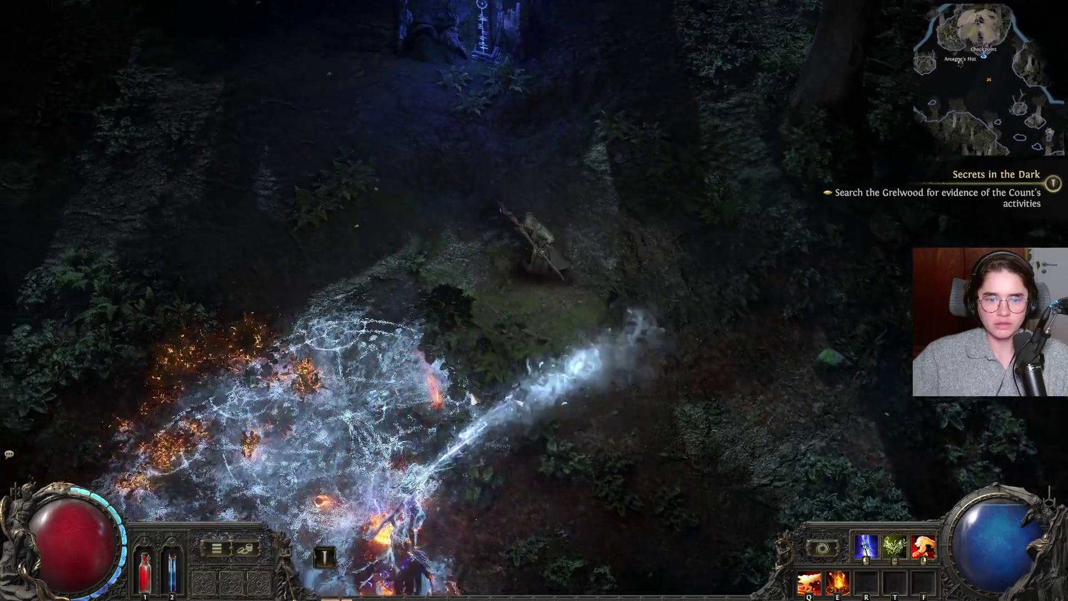
key("a")
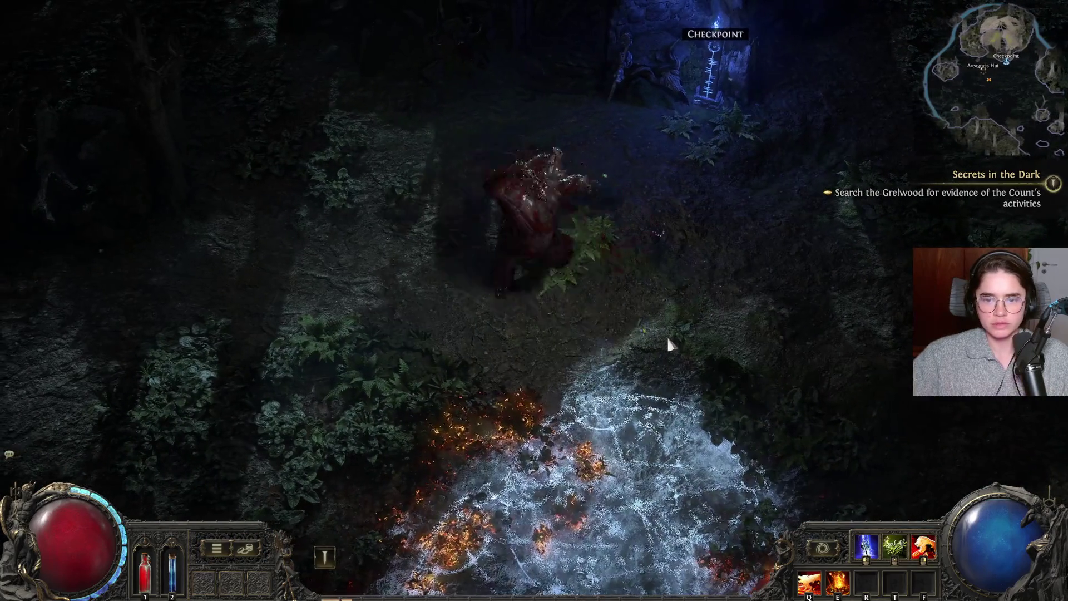
key("space")
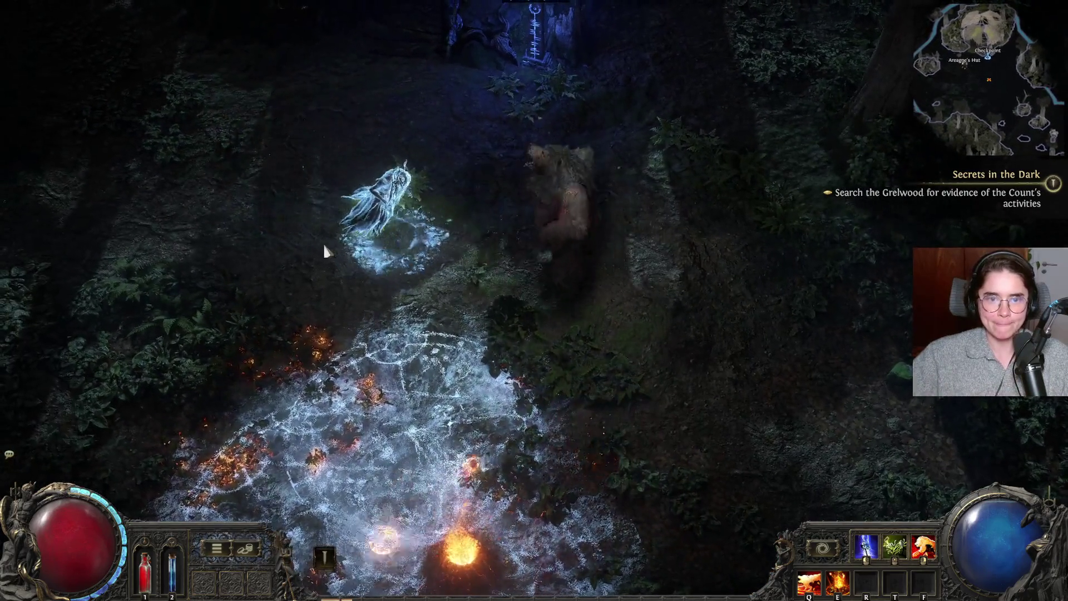
key("e")
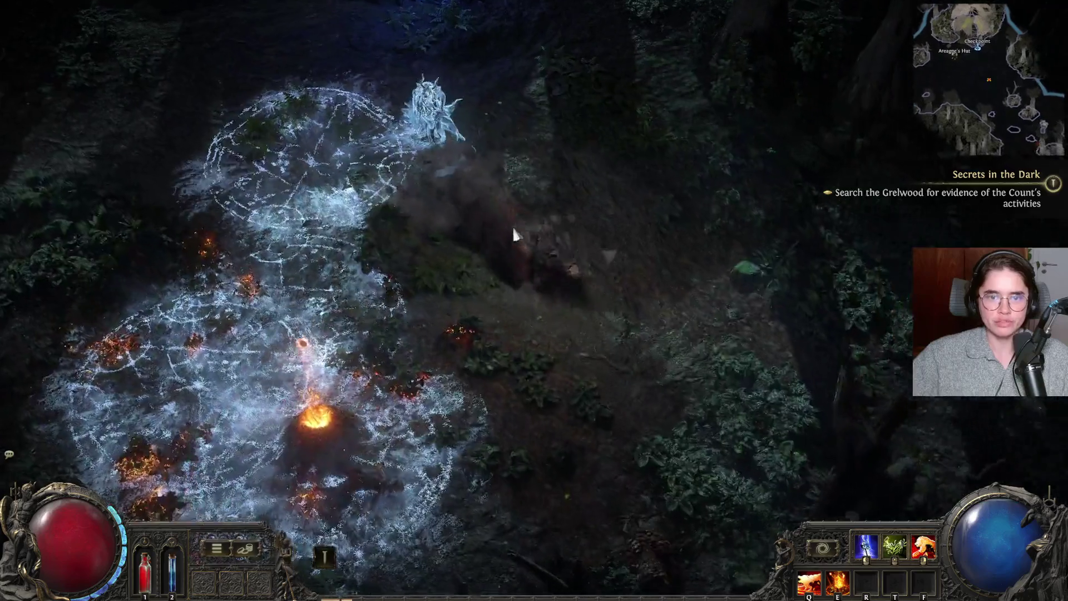
- Near the Checkpoint, fire-burst the enemies, sidestep the rune circle and bolt the frost spirit
left_click(513, 226)
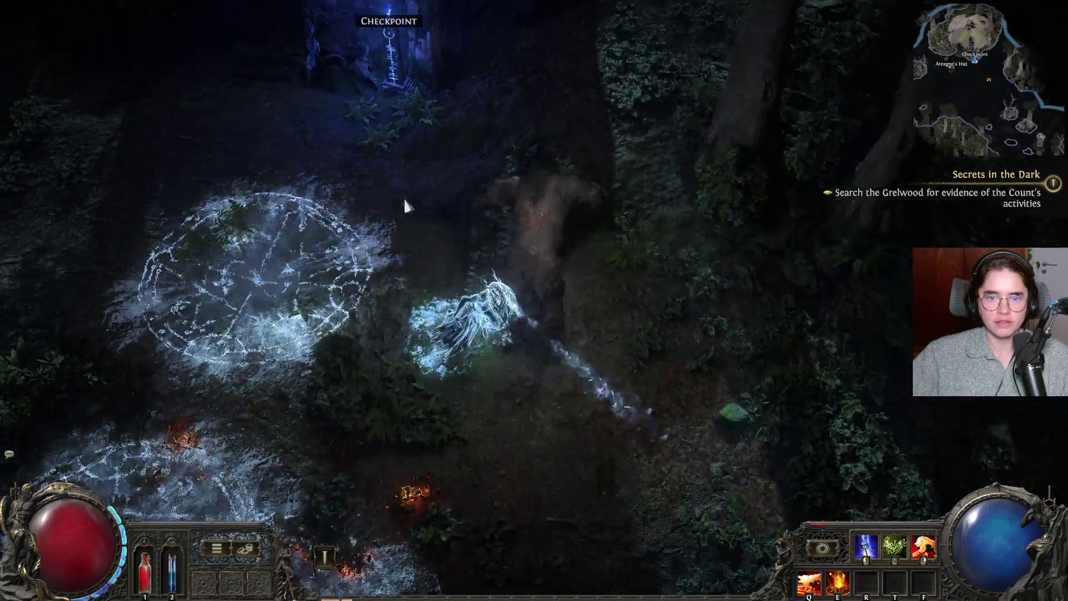
left_click(404, 206)
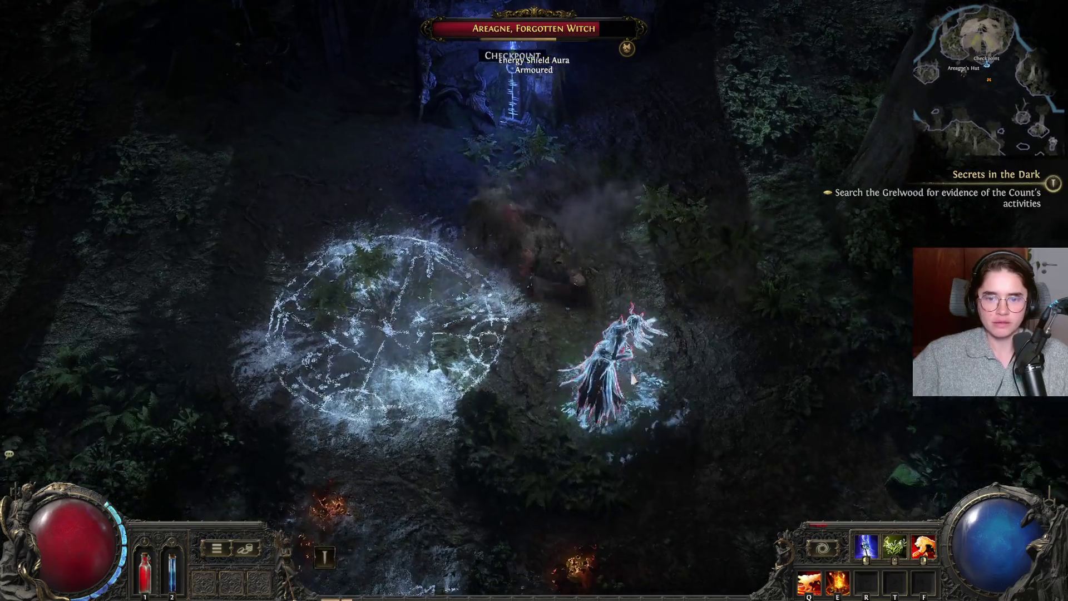
left_click(547, 249)
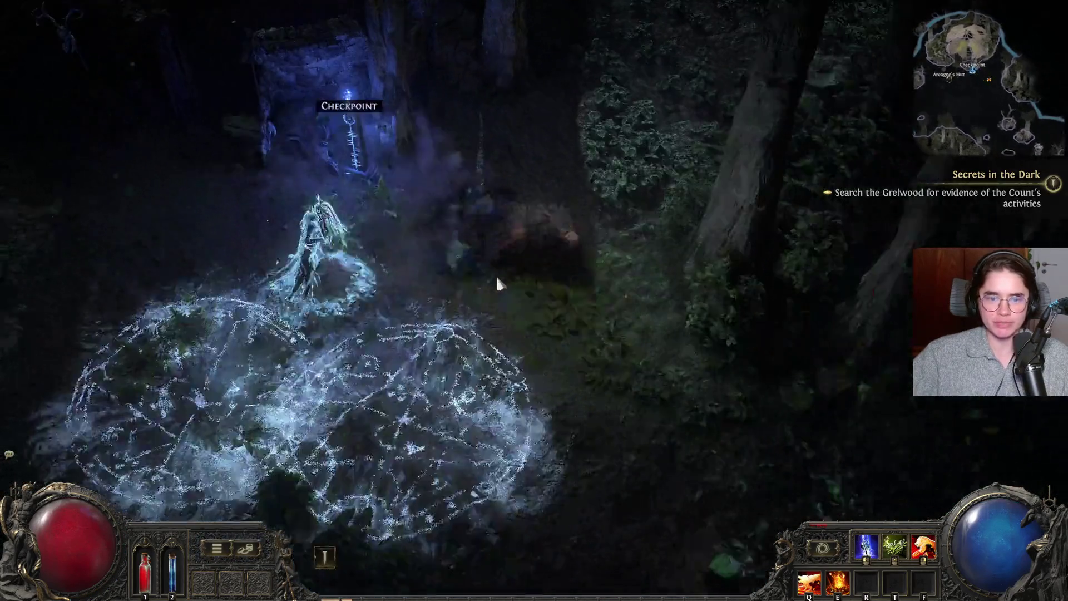
key("s")
key("d")
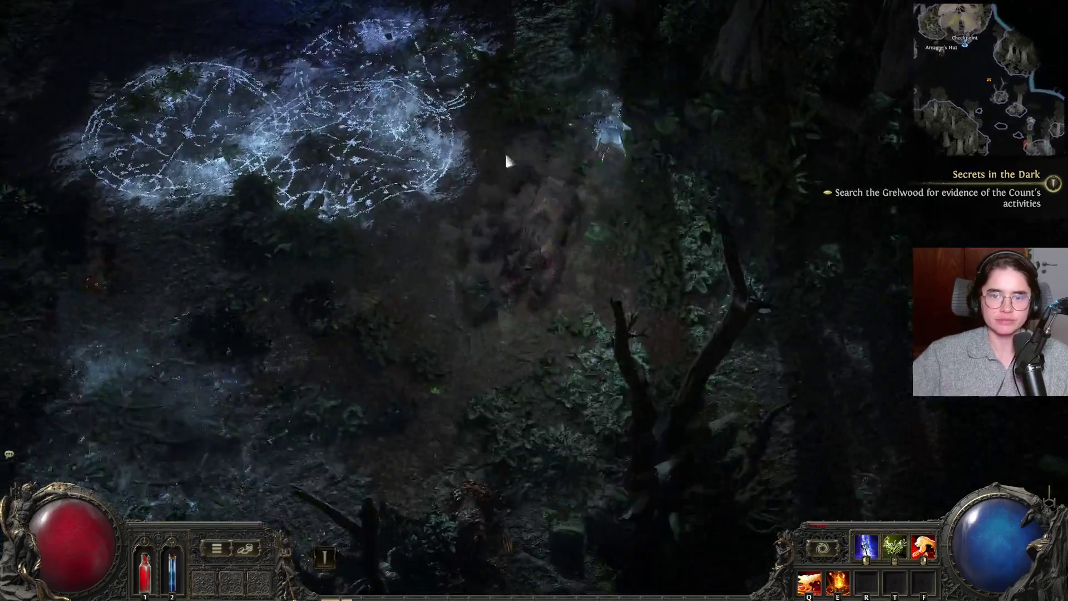
key("a")
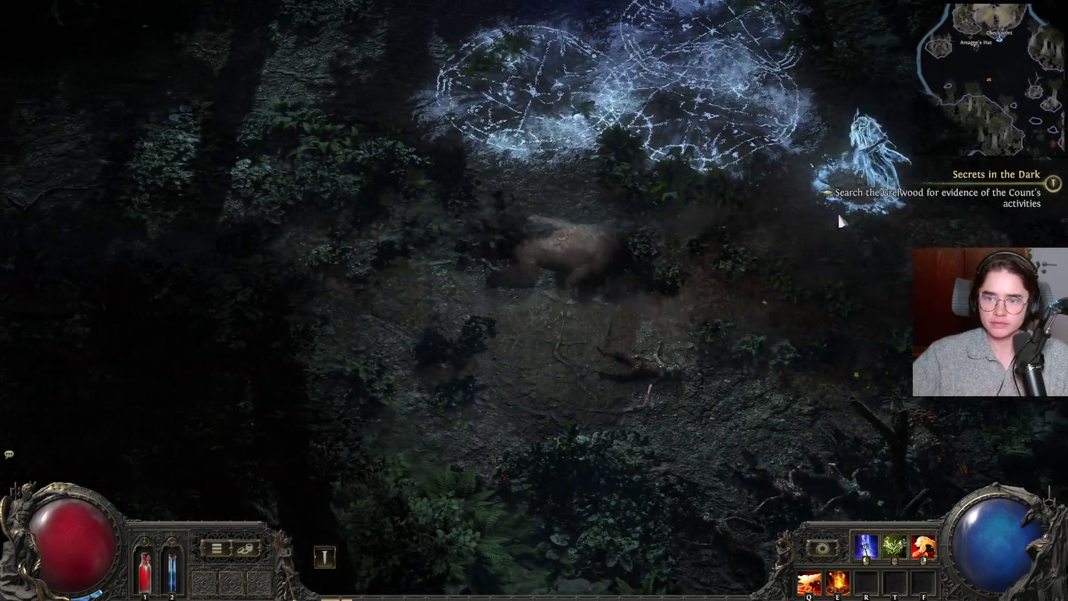
key("a")
key("q")
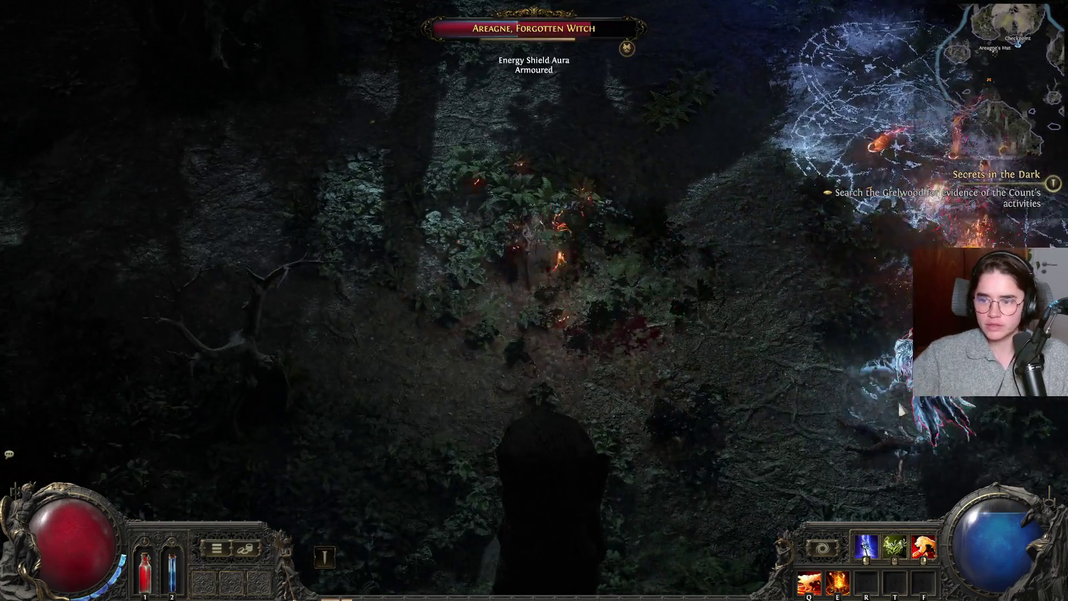
key("a")
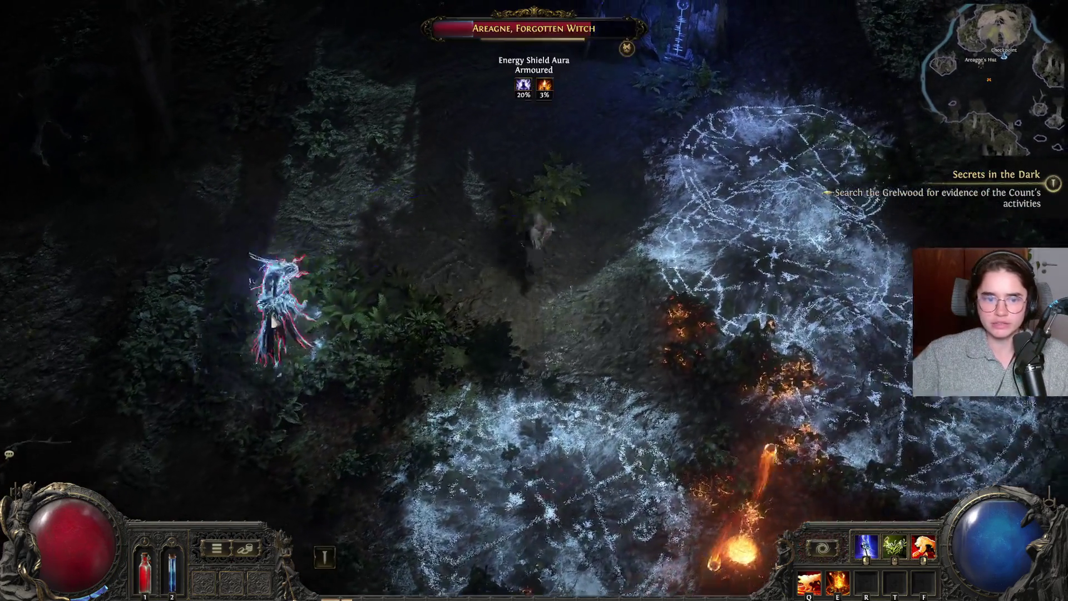
left_click(309, 343)
- Circle the Checkpoint clearing avoiding rune circles, and kill the bear with lightning
key("w")
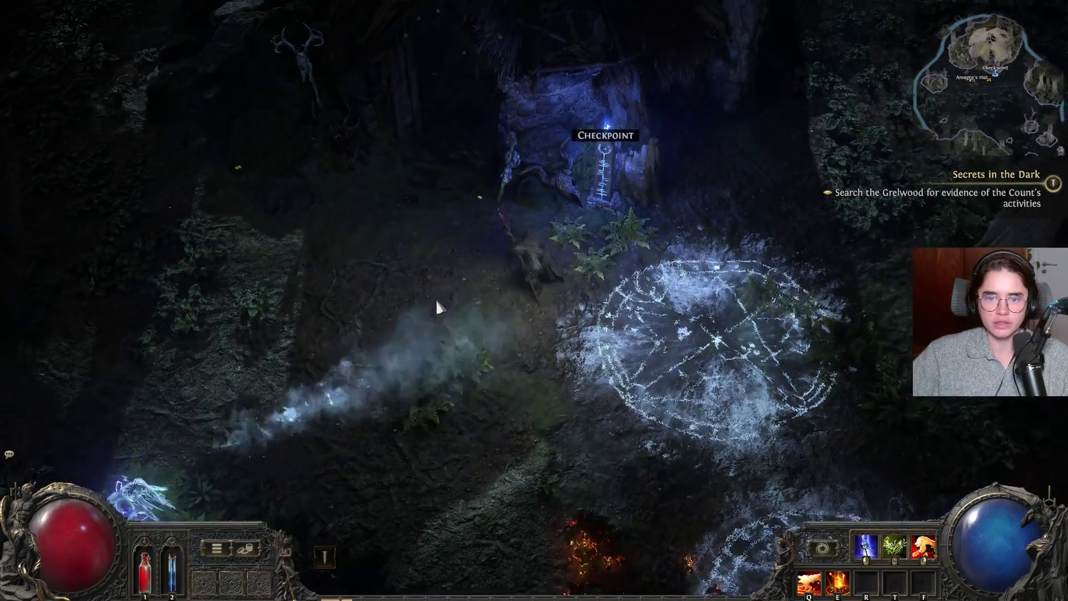
key("s")
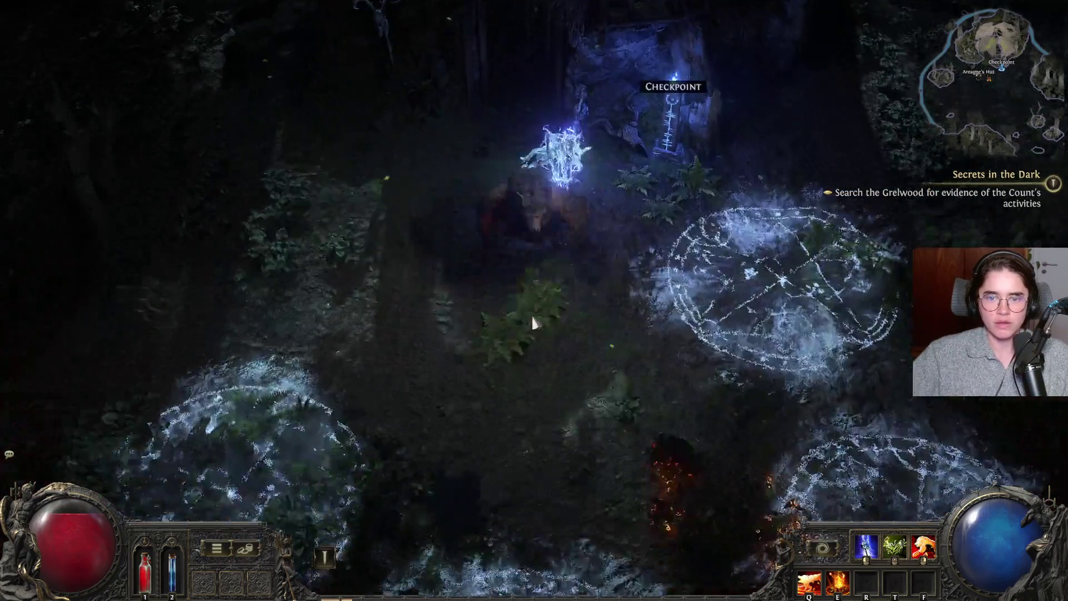
key("w")
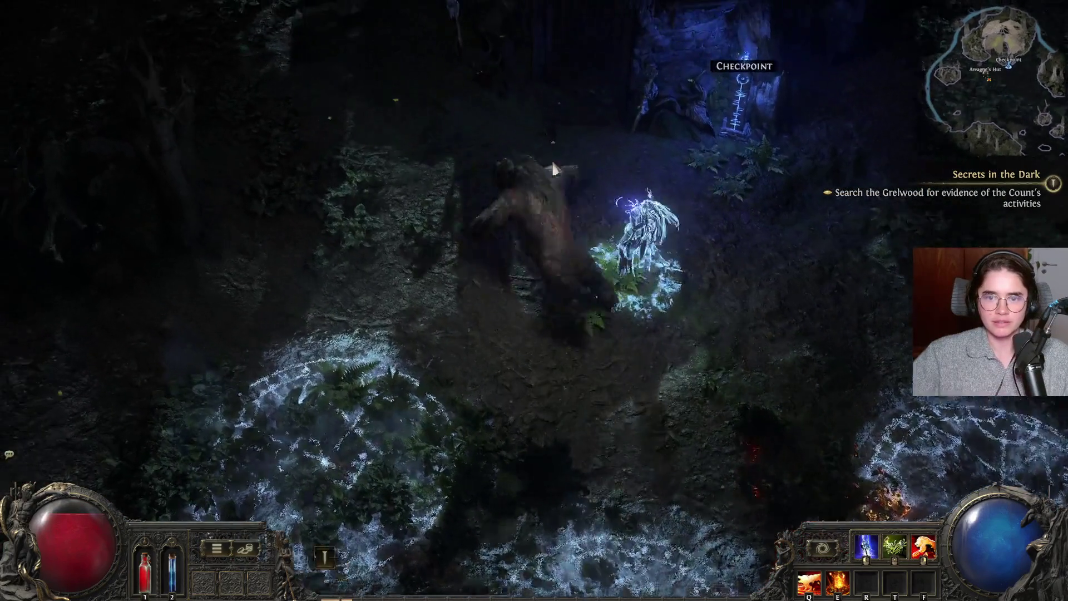
key("a")
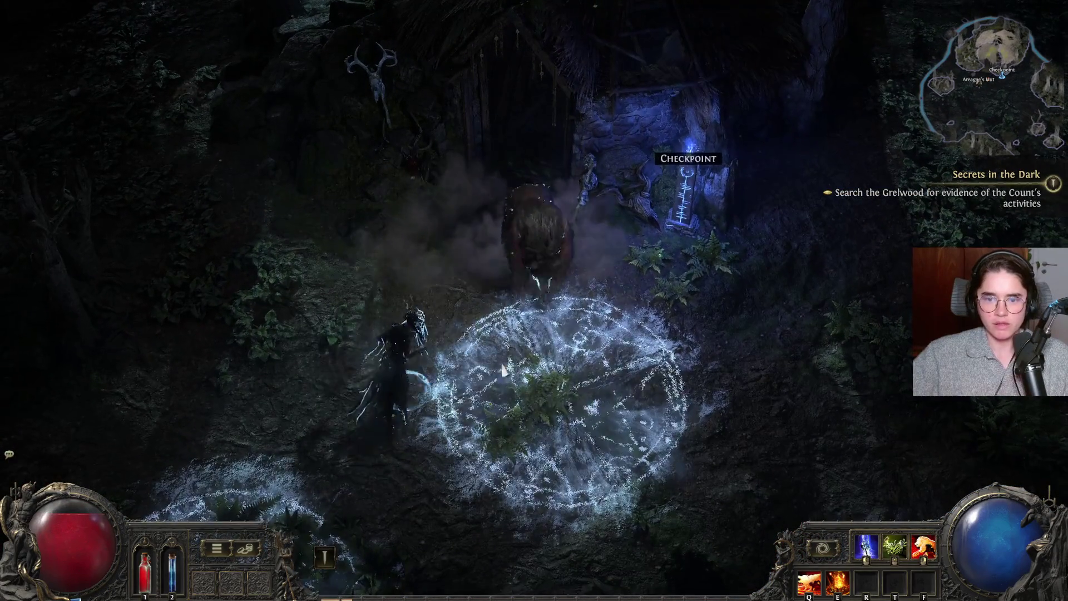
key("d")
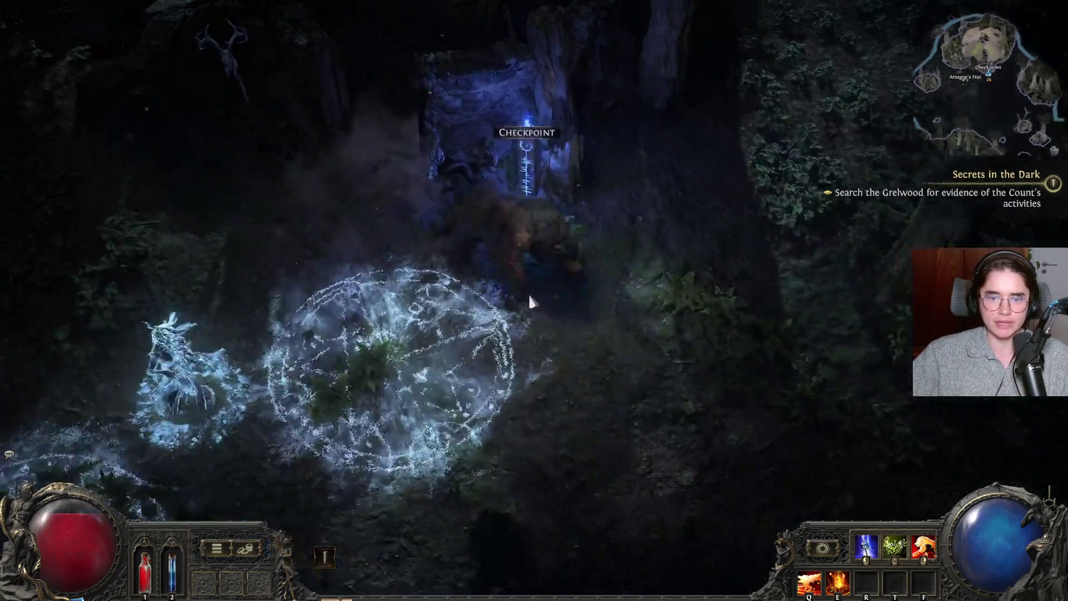
key("s")
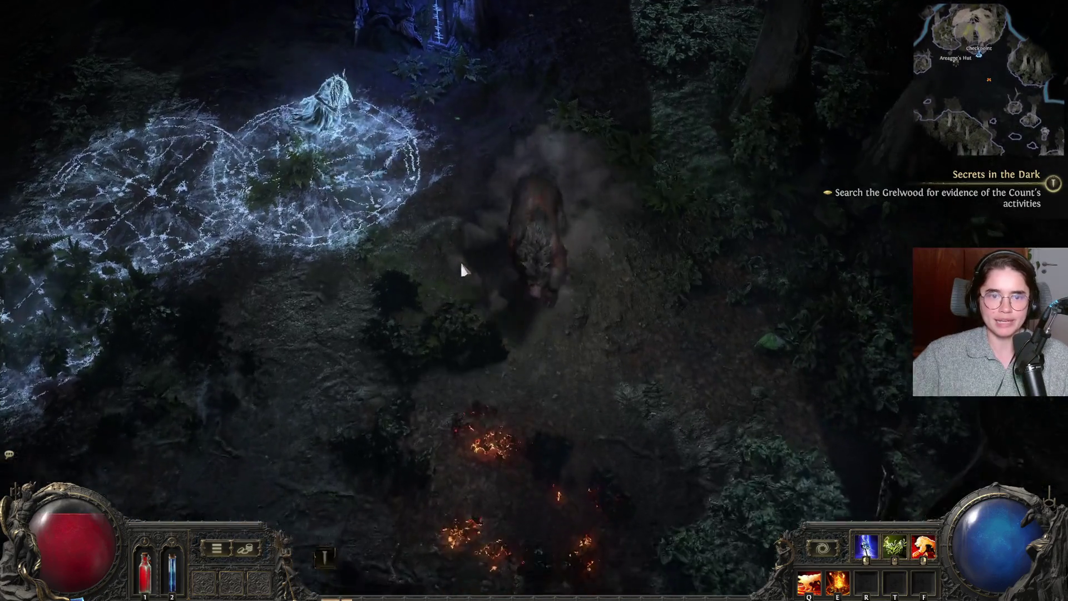
key("a")
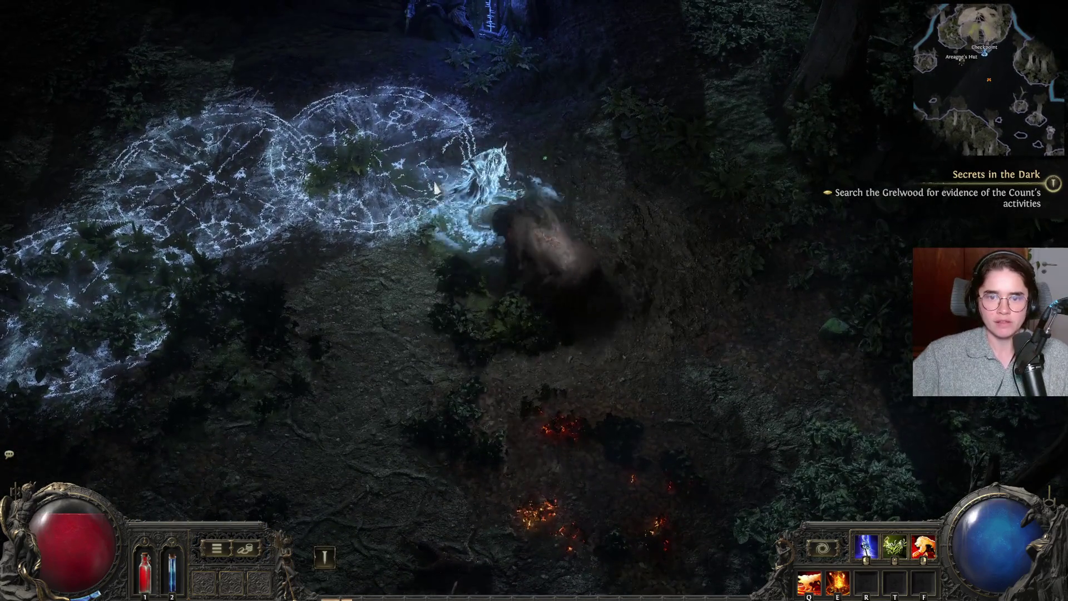
key("s")
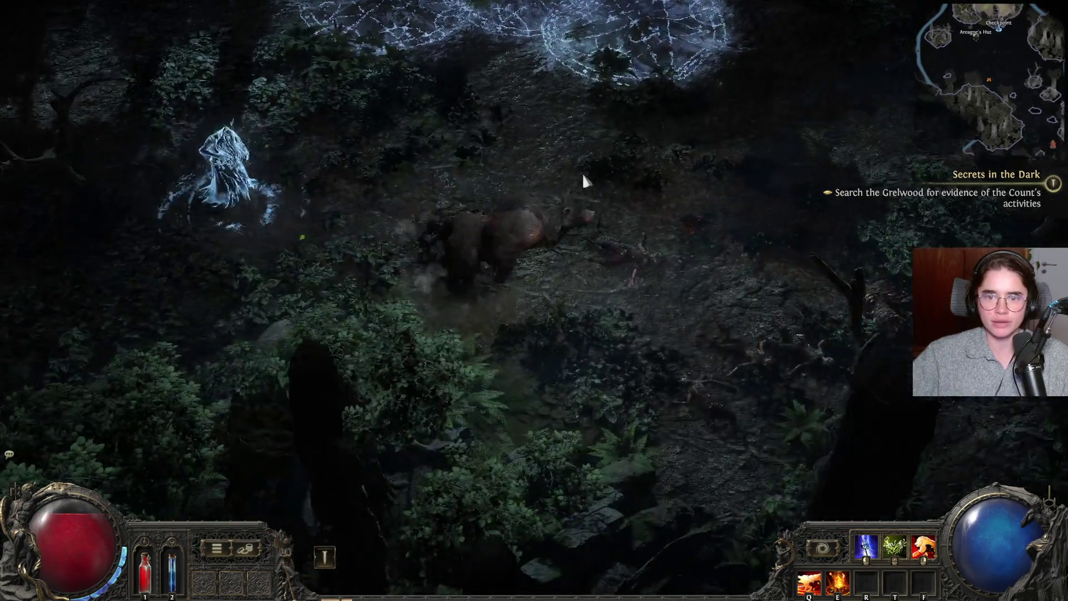
key("d")
left_click(269, 222)
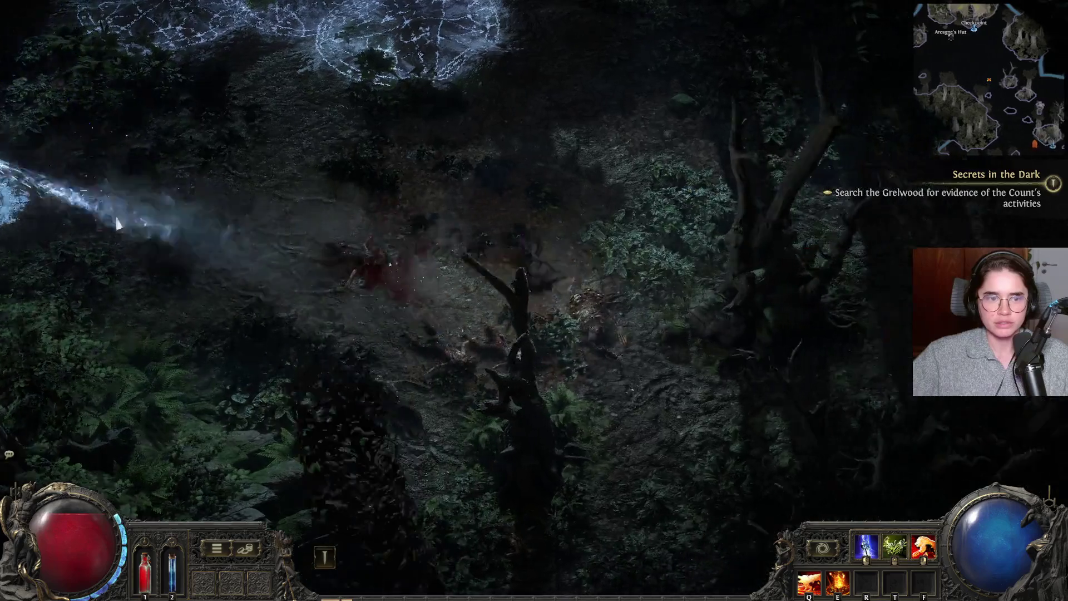
key("w")
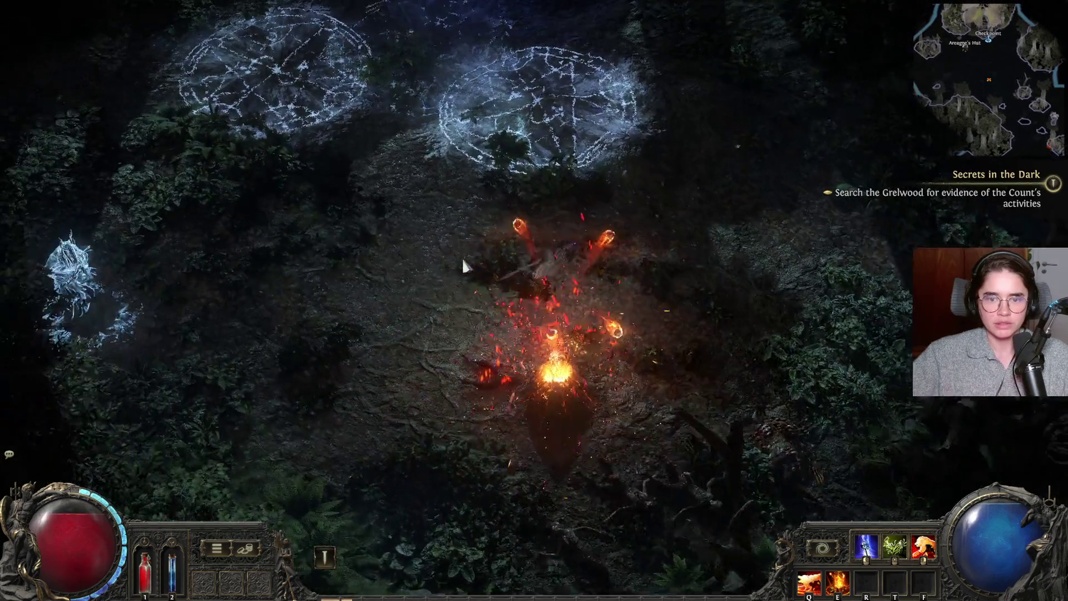
key("a")
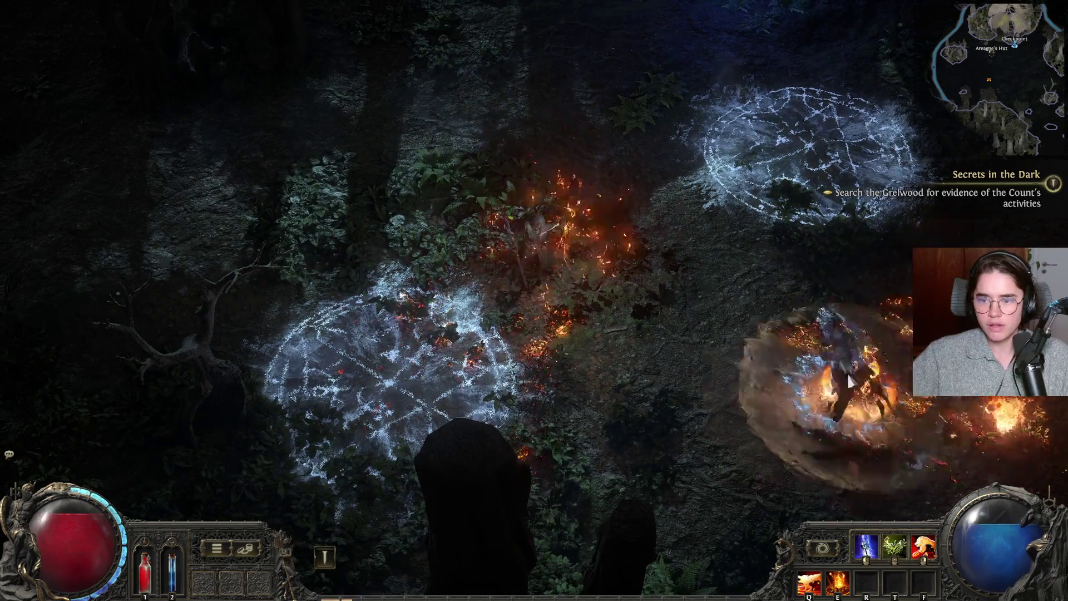
- Stream lightning while crossing the rune circles to close in on Areagne
key("w")
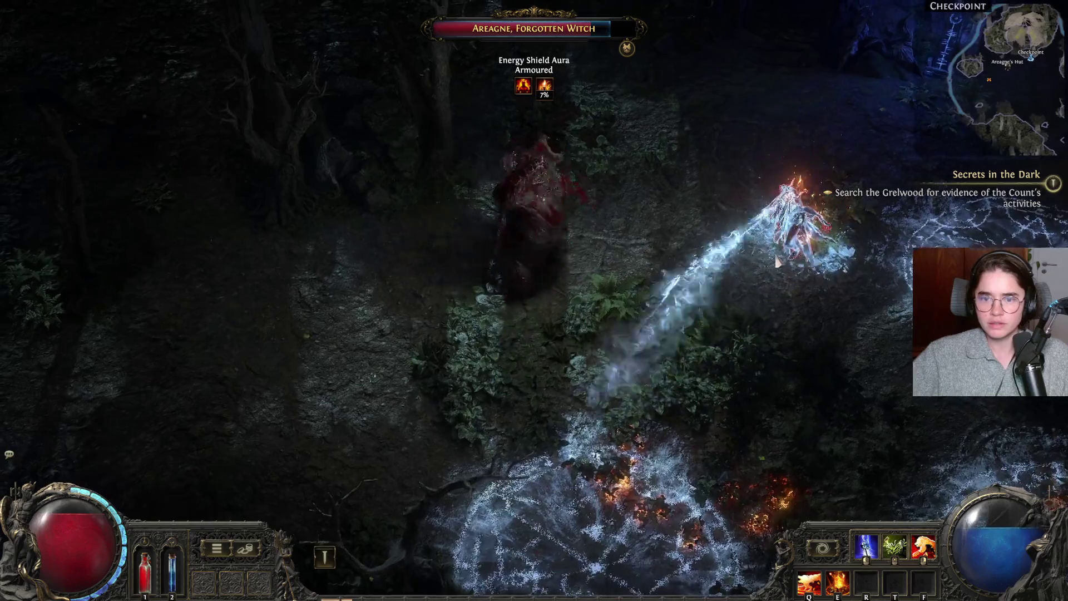
key("a")
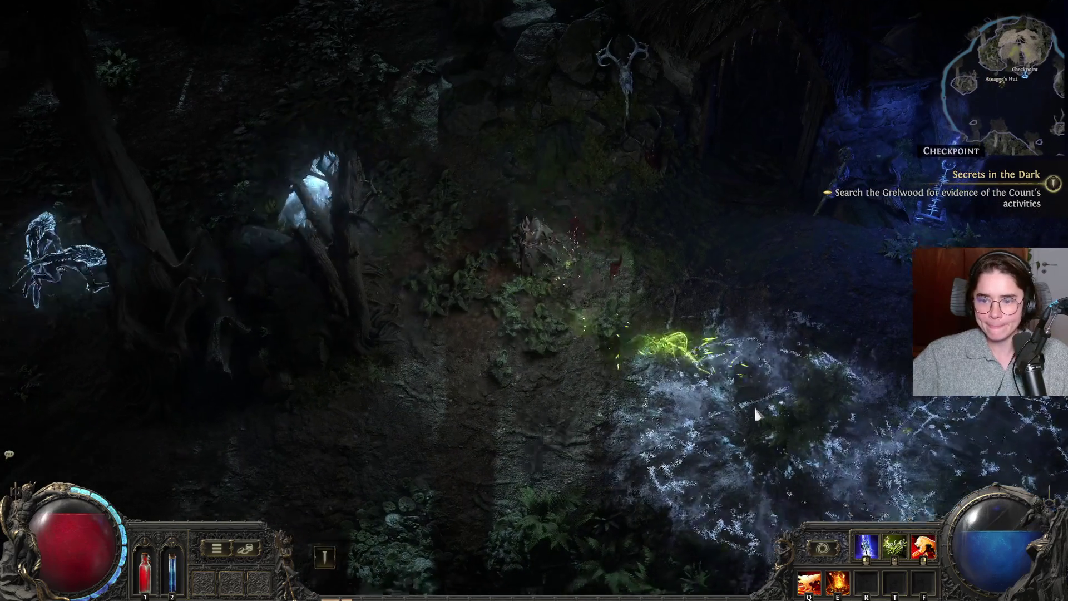
key("s")
key("d")
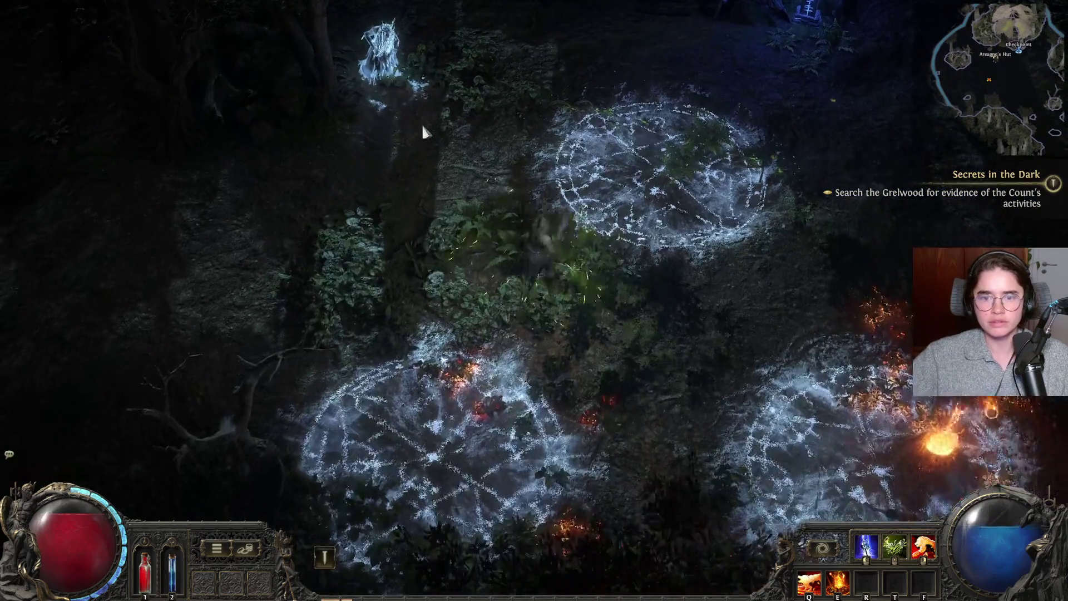
key("d")
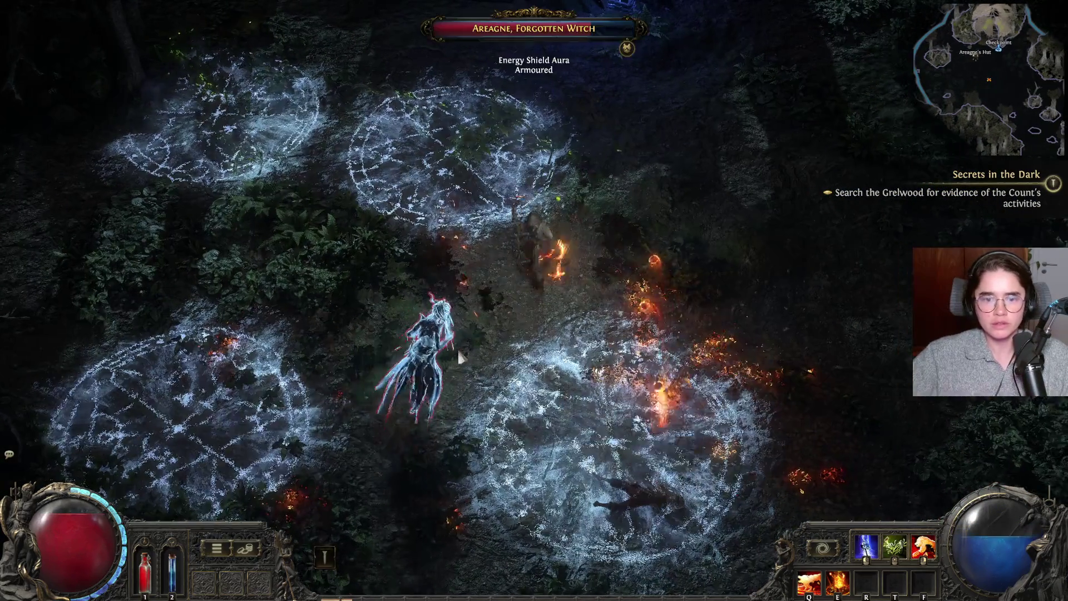
key("d")
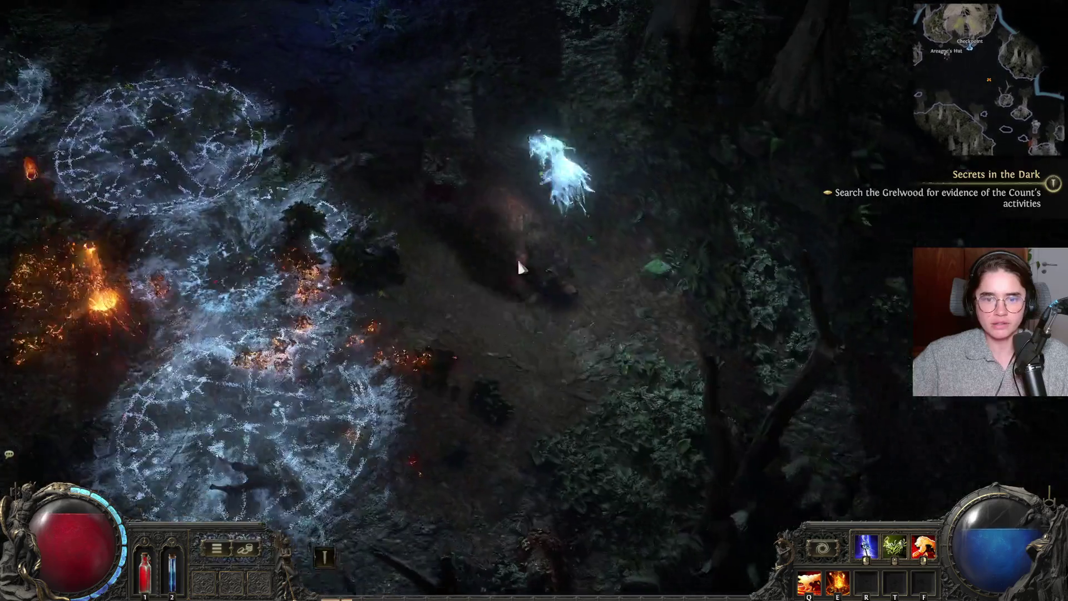
key("d")
- Retreat up-left past the rune circles, then dodge down-right through the fire embers
key("w")
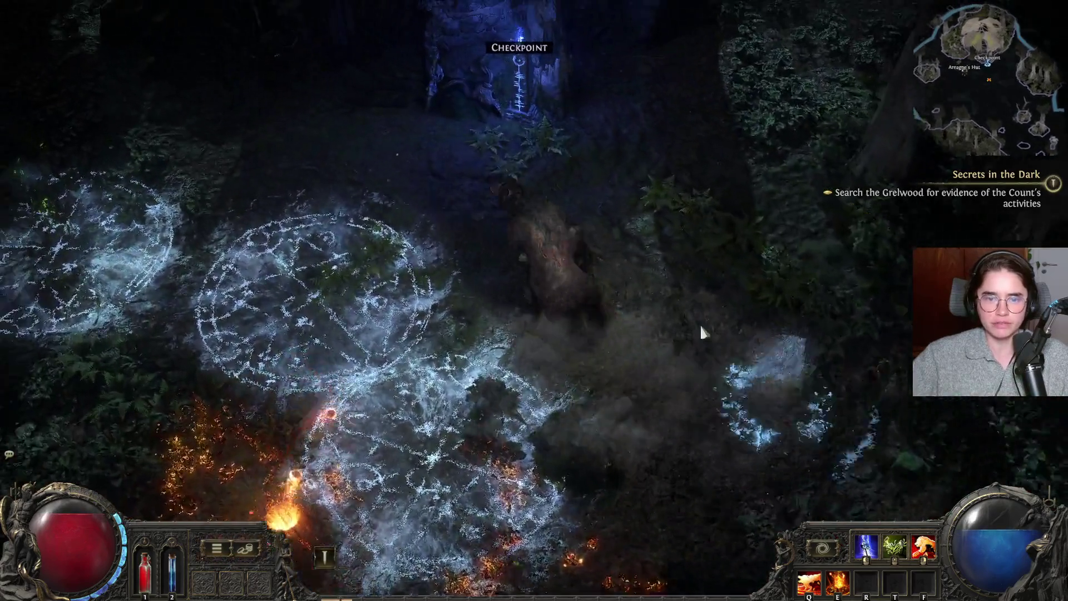
key("w")
key("a")
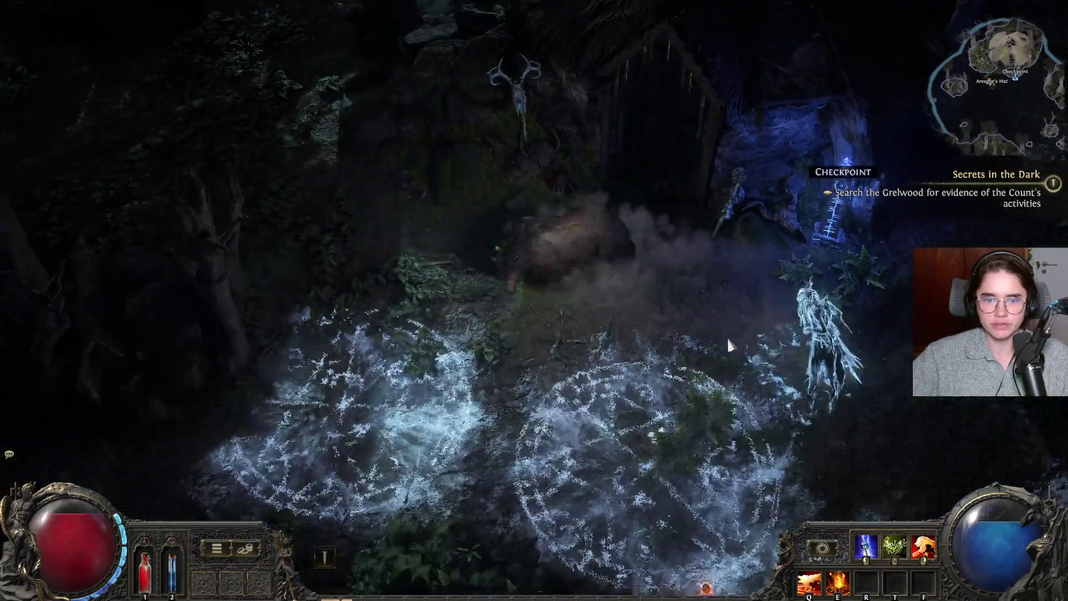
key("s")
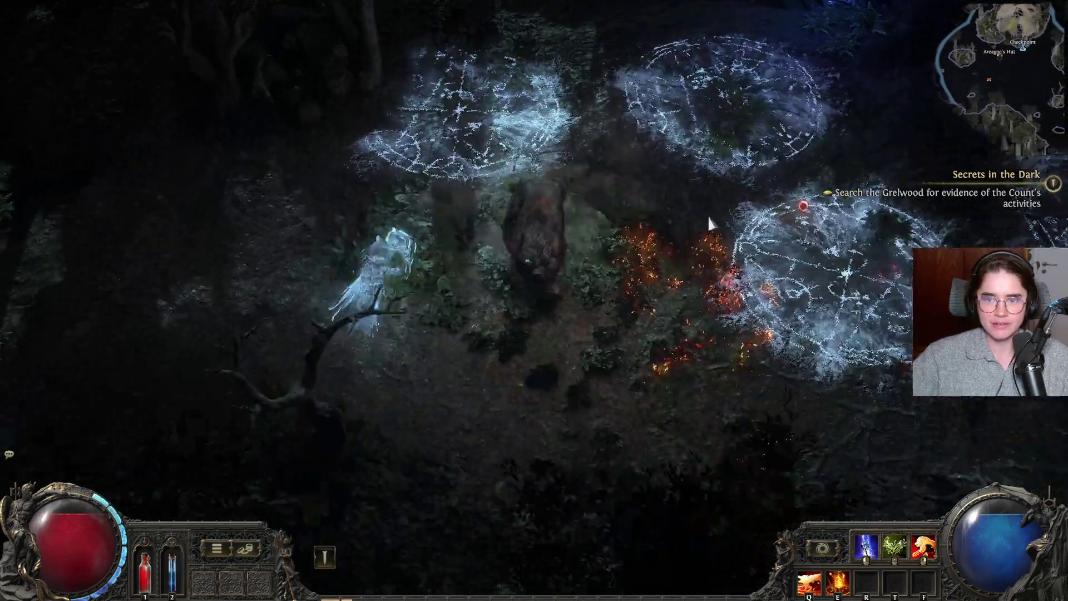
key("s")
key("d")
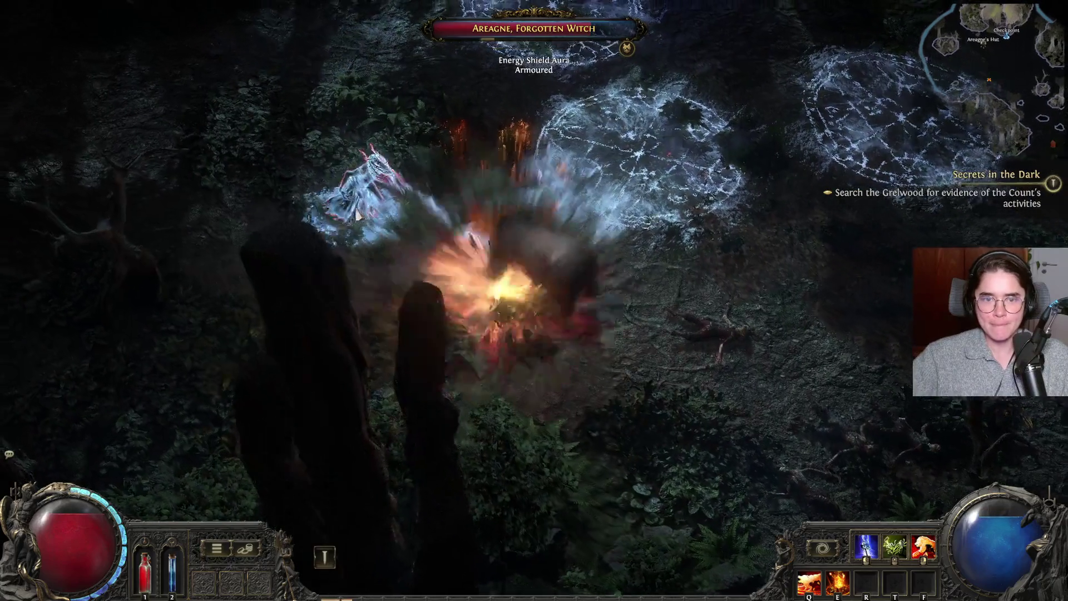
key("s")
key("d")
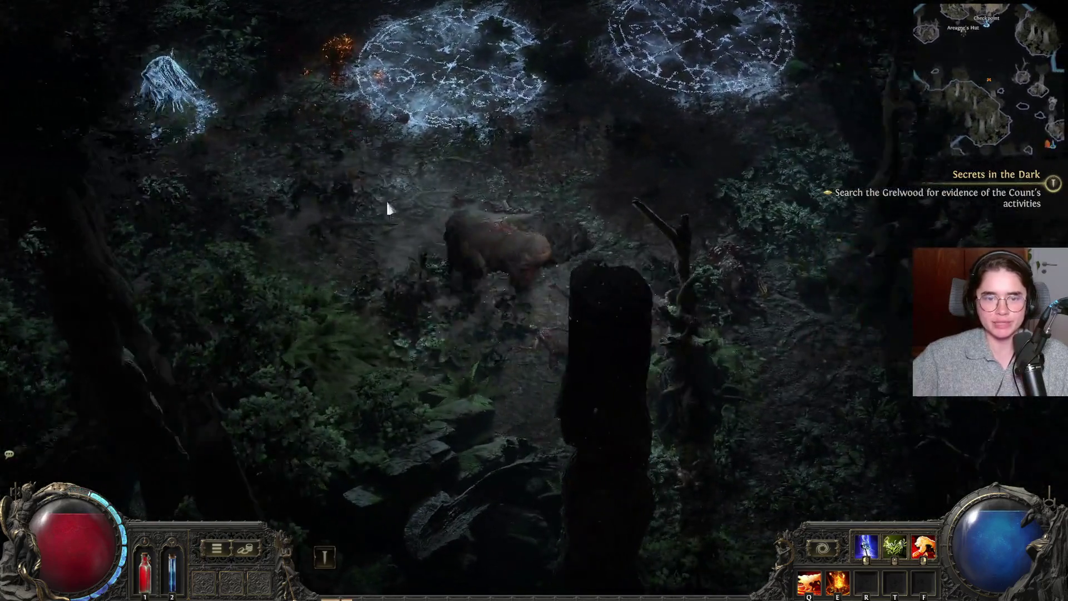
key("d")
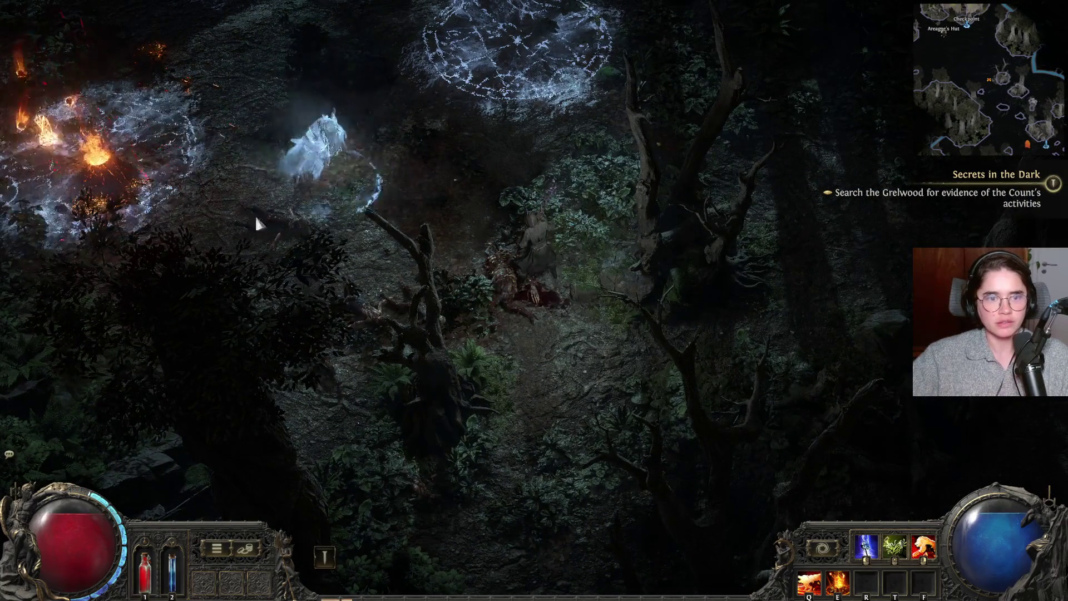
- Chase the witch around the rune circles, striking her during her beam attack
key("w")
key("a")
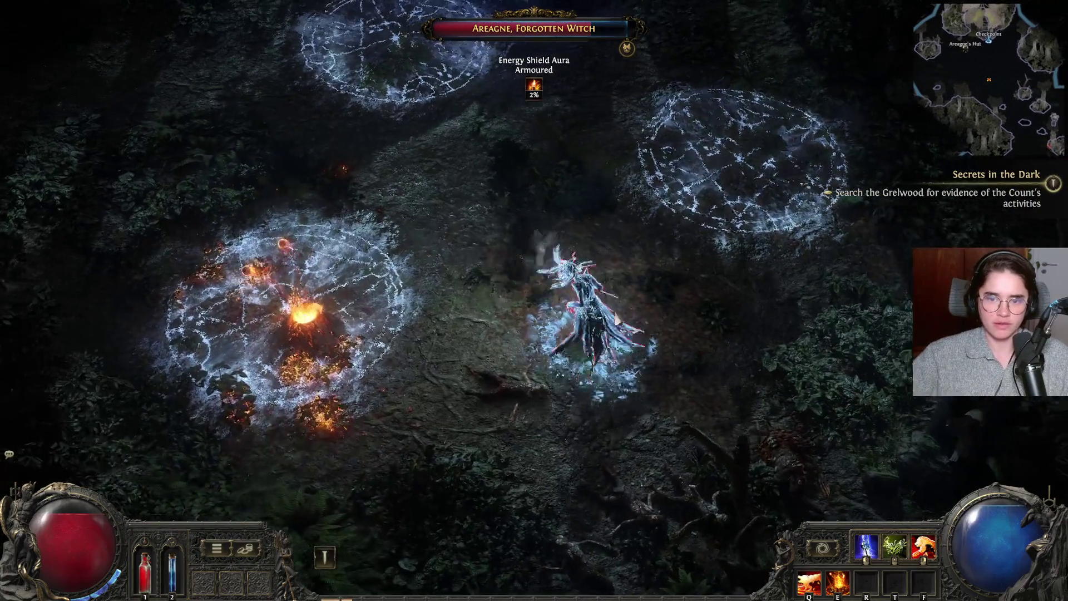
key("w")
key("a")
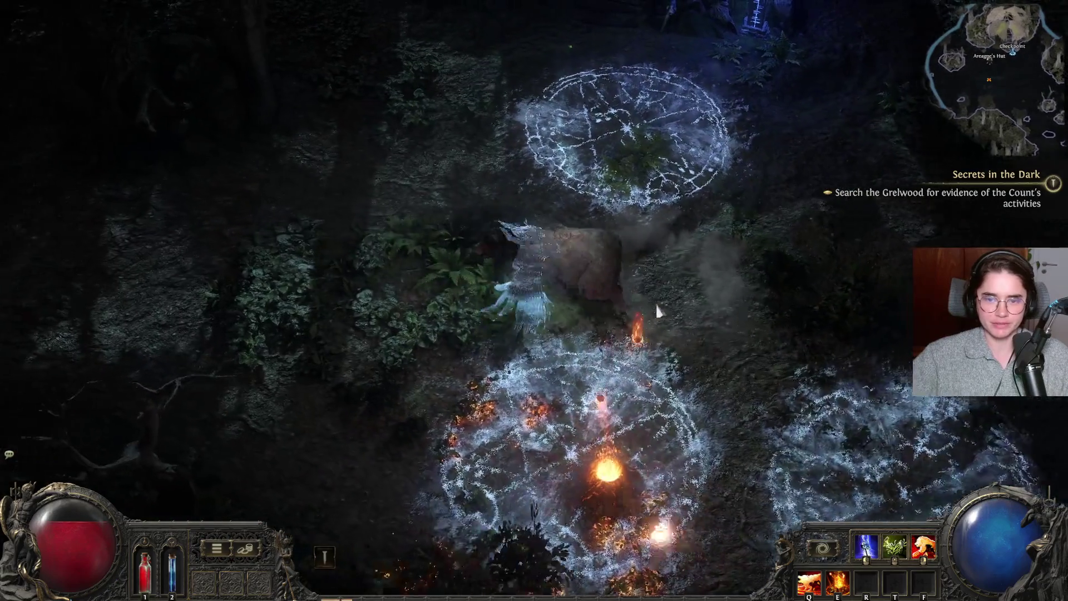
key("a")
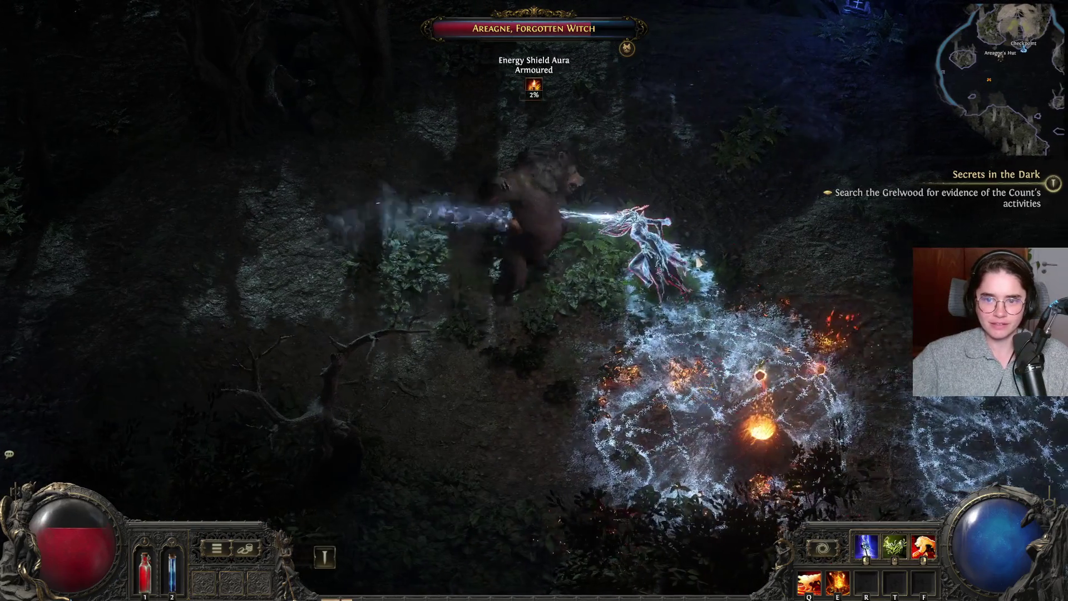
key("d")
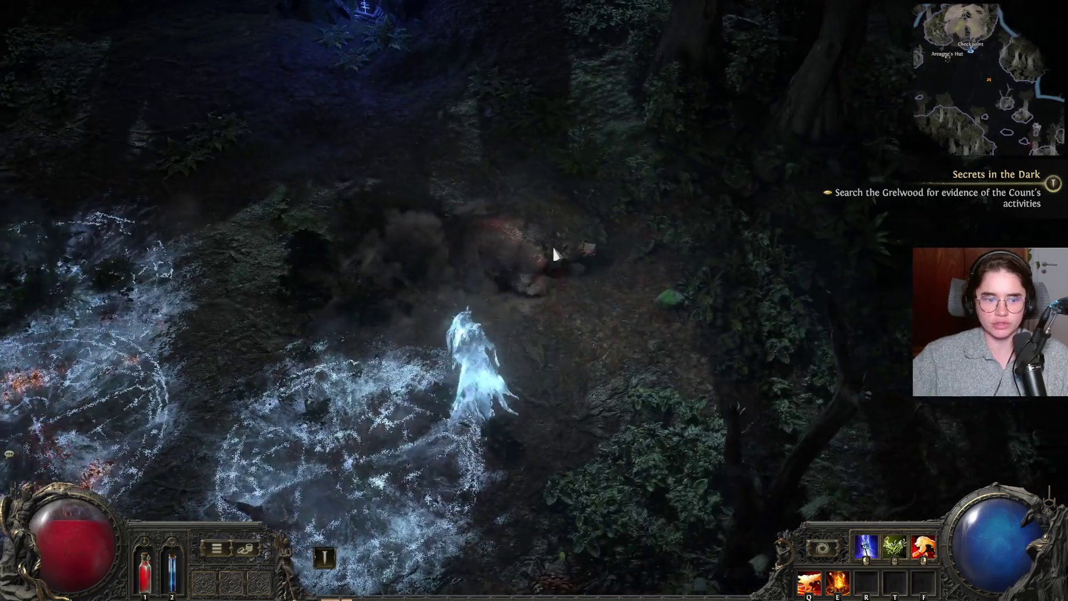
key("s")
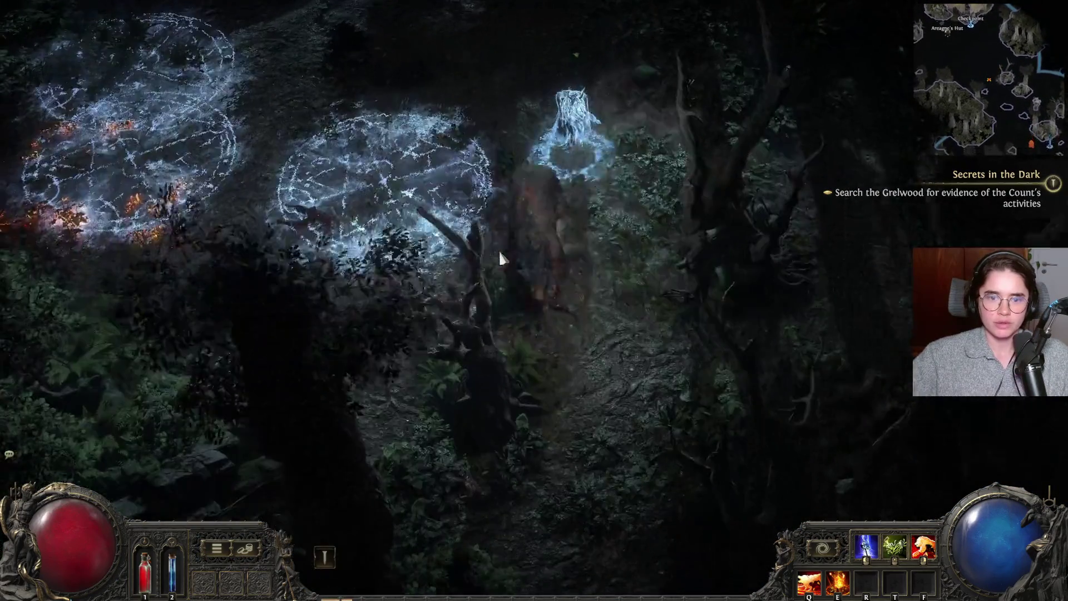
key("a")
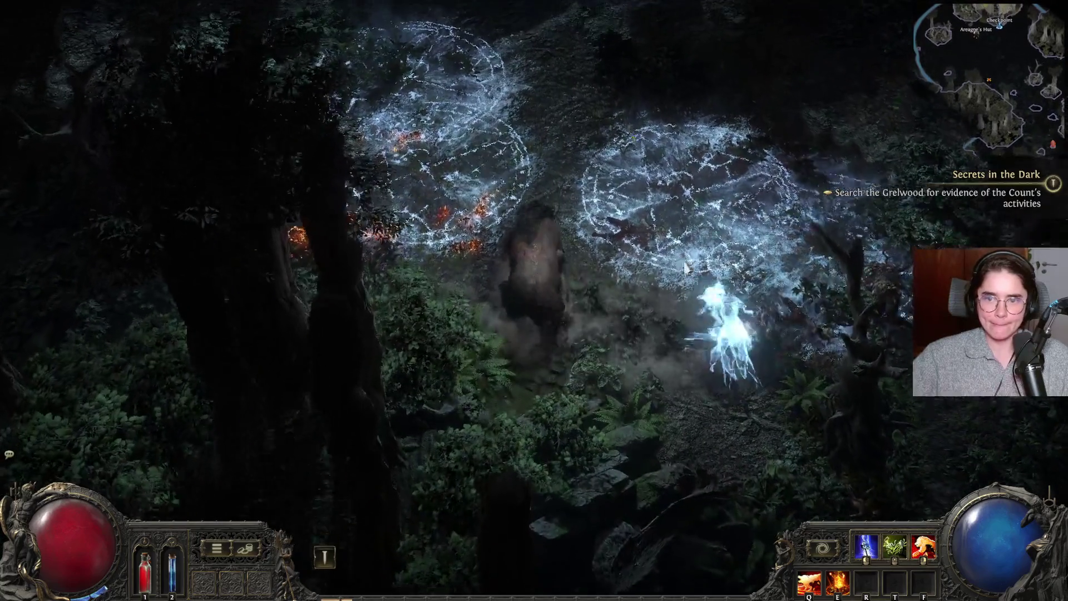
key("w")
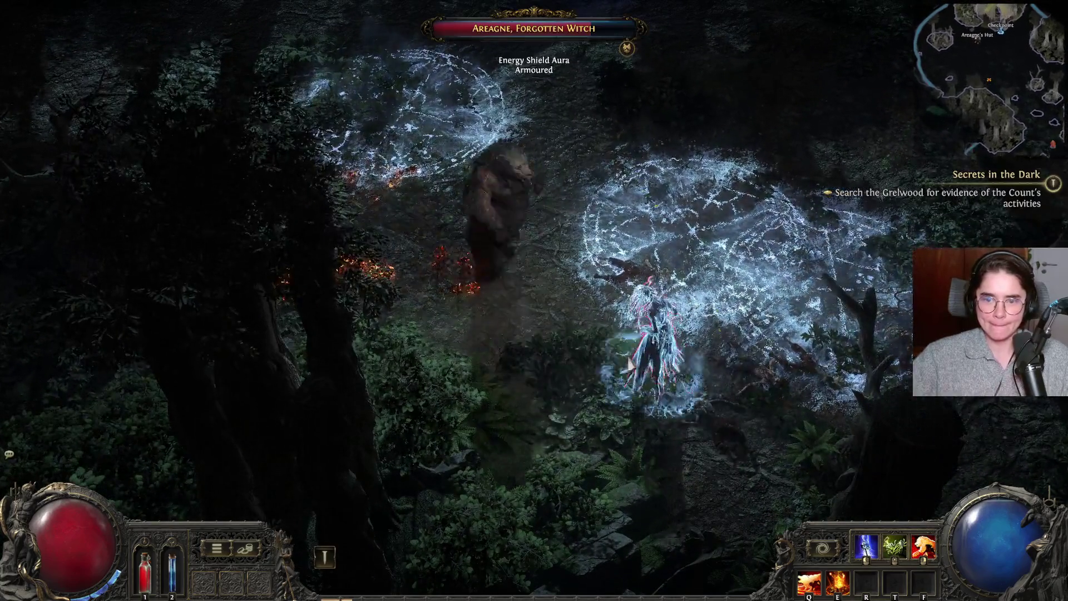
key("s")
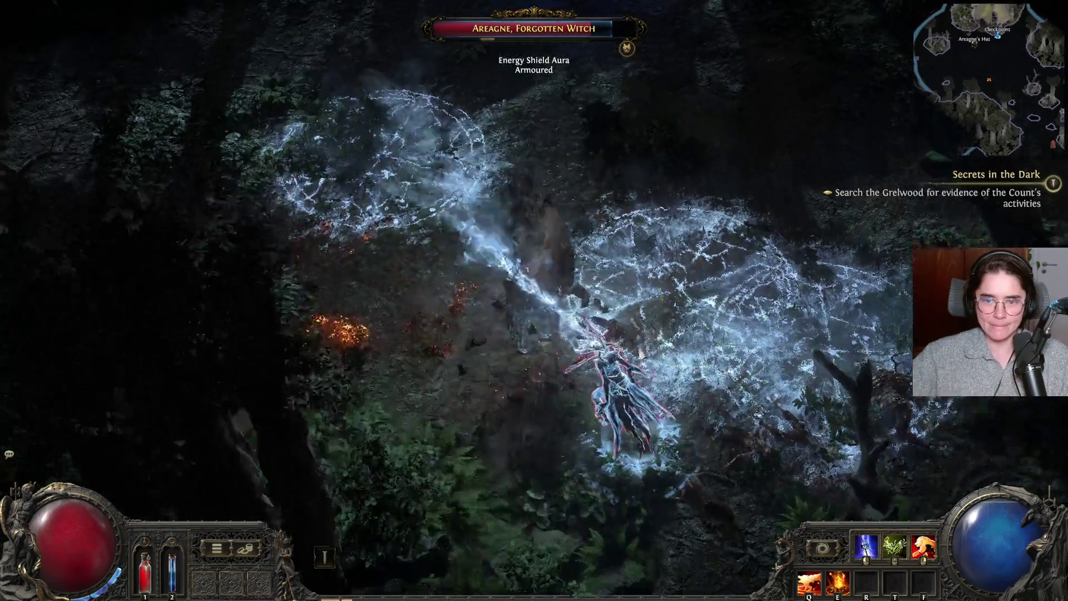
key("d")
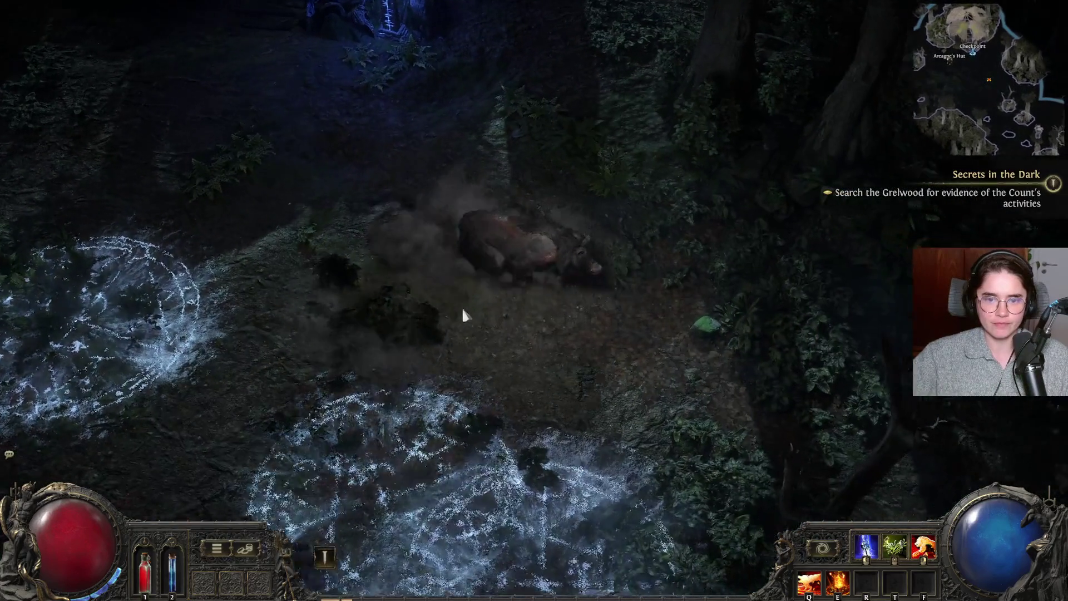
- Attack Areagne with fire and strikes beside the icy ghost until she dies, then grab the gold
left_click(440, 275)
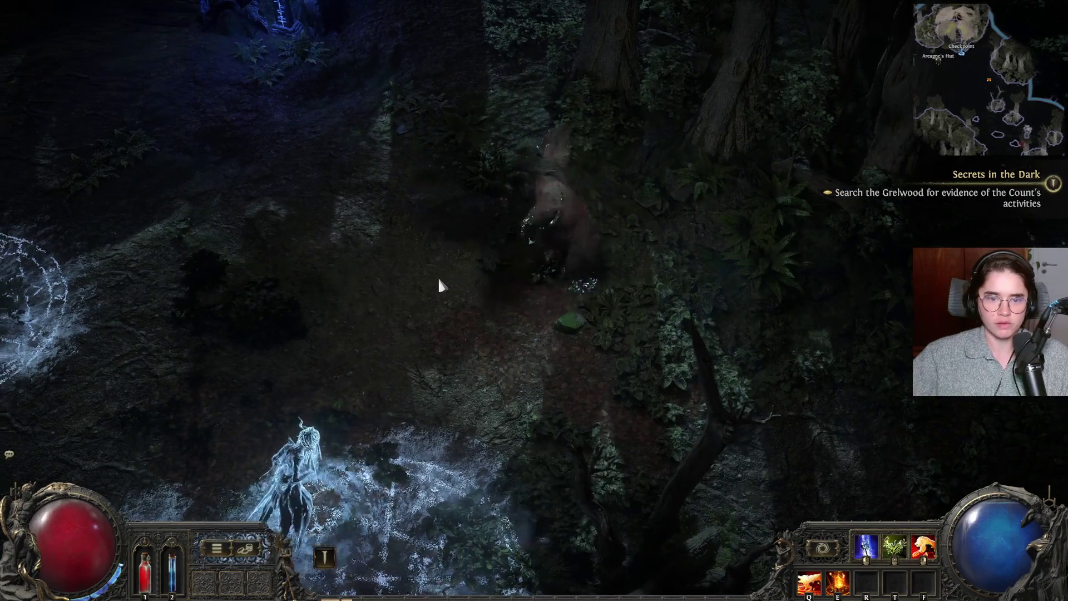
key("w")
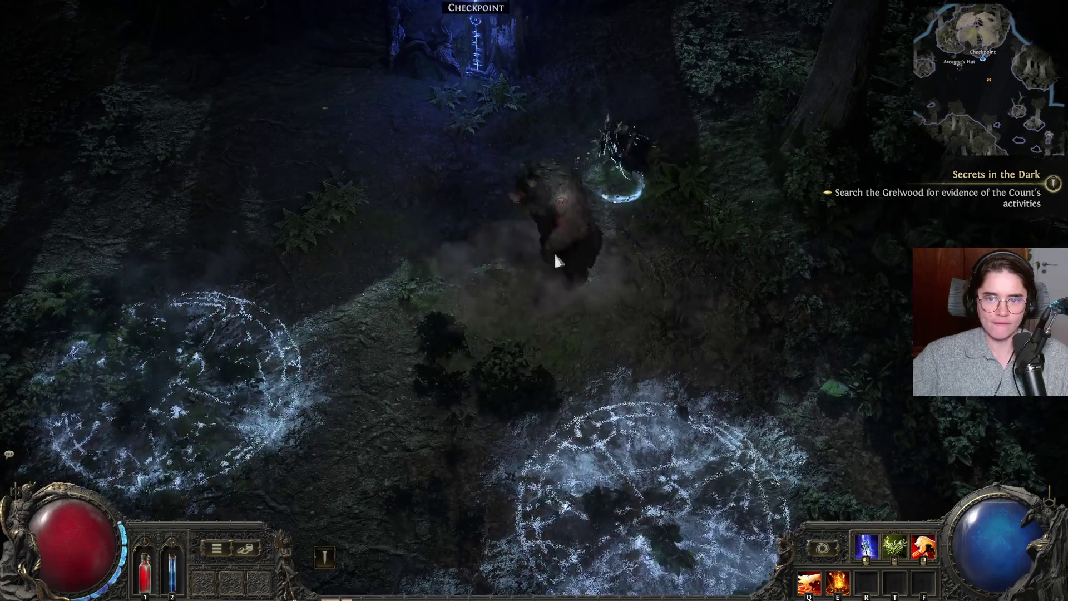
key("a")
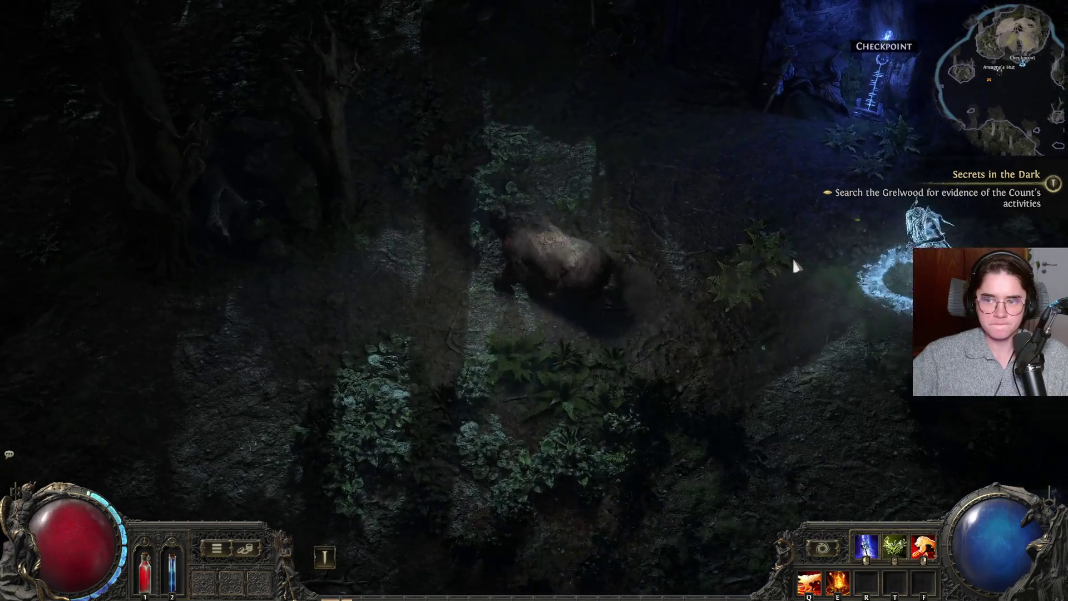
left_click(486, 238)
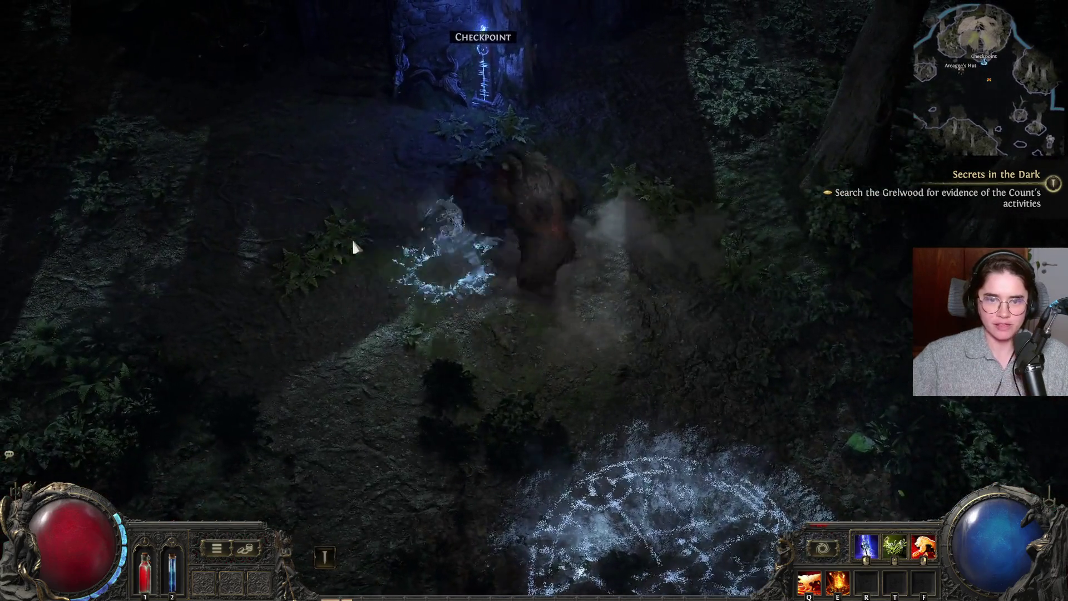
left_click(352, 239)
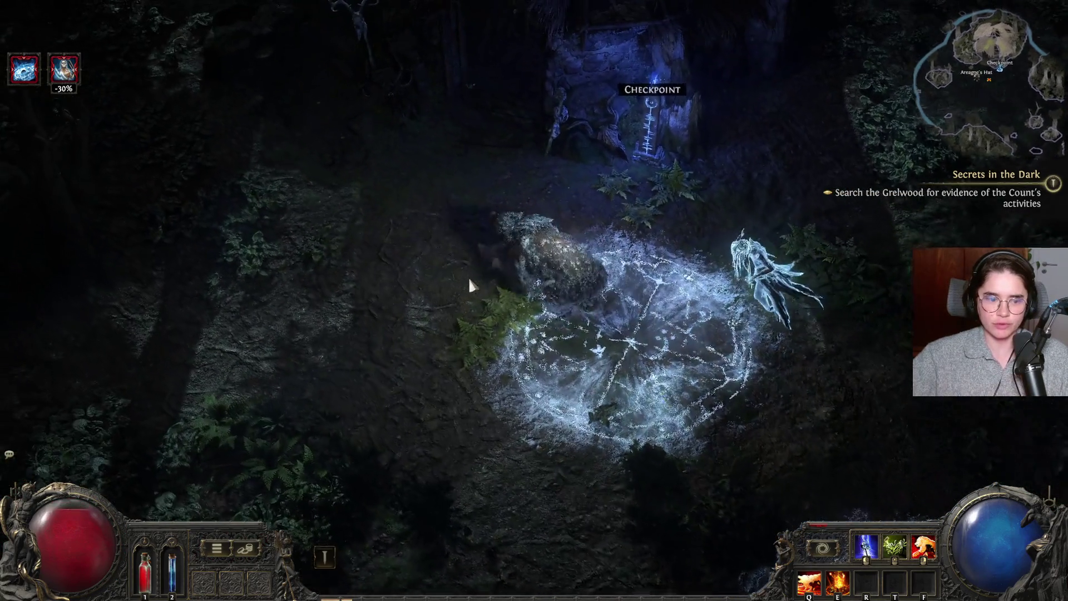
key("s")
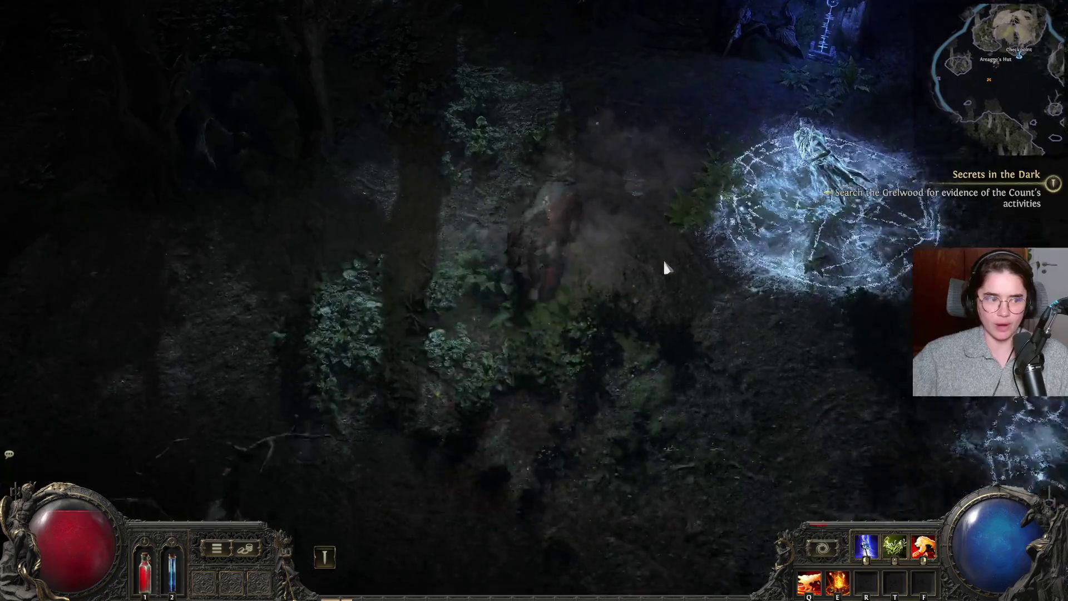
left_click(567, 238)
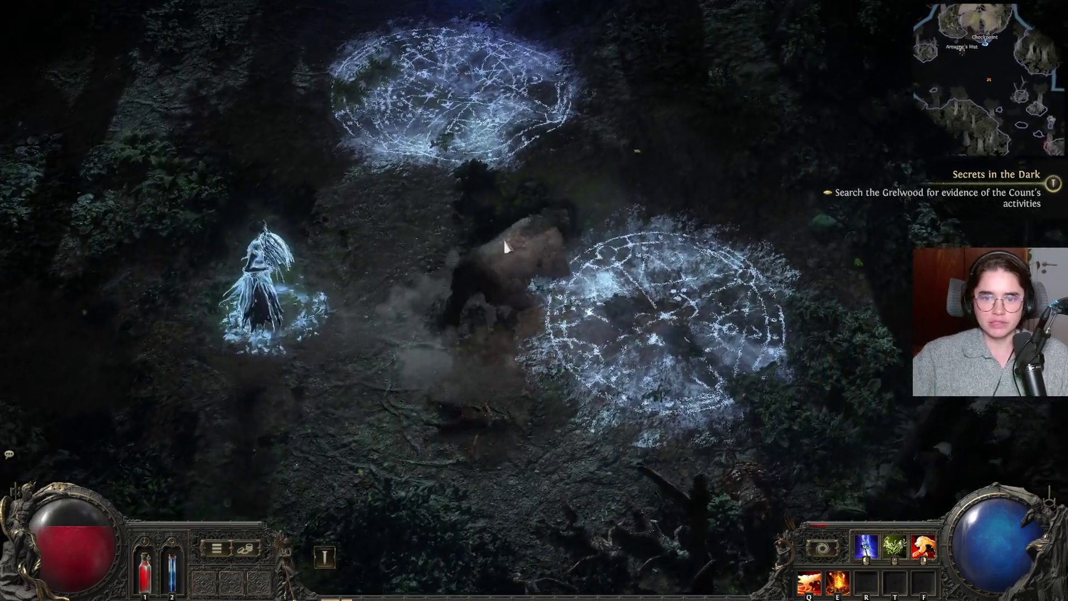
key("s")
mouse_move(501, 240)
left_mouse_down()
mouse_move(504, 302)
mouse_move(375, 319)
mouse_move(338, 233)
mouse_move(332, 304)
mouse_move(461, 329)
left_mouse_up()
left_click(376, 321)
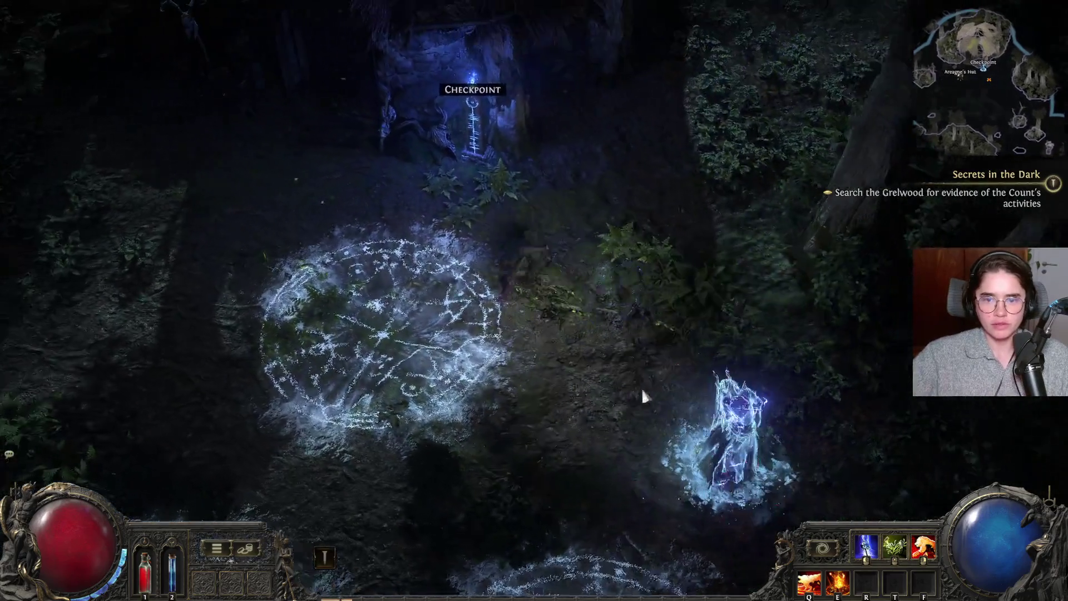
mouse_move(639, 394)
left_mouse_down()
mouse_move(793, 415)
mouse_move(849, 366)
mouse_move(840, 312)
mouse_move(729, 223)
mouse_move(649, 255)
mouse_move(492, 215)
mouse_move(425, 133)
mouse_move(223, 207)
mouse_move(245, 189)
mouse_move(273, 205)
mouse_move(273, 195)
mouse_move(267, 234)
mouse_move(261, 222)
mouse_move(609, 242)
mouse_move(640, 145)
mouse_move(567, 184)
mouse_move(656, 209)
mouse_move(711, 192)
mouse_move(734, 169)
mouse_move(849, 173)
mouse_move(868, 194)
mouse_move(857, 219)
mouse_move(868, 234)
mouse_move(740, 312)
mouse_move(690, 359)
mouse_move(669, 325)
mouse_move(345, 234)
mouse_move(210, 158)
mouse_move(343, 222)
mouse_move(362, 257)
mouse_move(442, 299)
mouse_move(646, 298)
mouse_move(903, 319)
mouse_move(96, 226)
mouse_move(100, 242)
mouse_move(696, 139)
mouse_move(723, 345)
mouse_move(574, 226)
mouse_move(640, 167)
mouse_move(612, 139)
mouse_move(389, 195)
mouse_move(299, 255)
mouse_move(232, 279)
mouse_move(284, 299)
mouse_move(400, 245)
mouse_move(445, 257)
mouse_move(380, 497)
mouse_move(589, 335)
mouse_move(683, 372)
mouse_move(816, 457)
mouse_move(632, 444)
mouse_move(405, 322)
mouse_move(129, 270)
mouse_move(261, 243)
mouse_move(409, 235)
mouse_move(668, 278)
mouse_move(609, 280)
mouse_move(589, 300)
mouse_move(469, 303)
mouse_move(386, 331)
mouse_move(210, 203)
mouse_move(567, 139)
mouse_move(512, 167)
mouse_move(429, 94)
mouse_move(655, 202)
mouse_move(714, 203)
mouse_move(679, 184)
mouse_move(723, 195)
mouse_move(717, 243)
mouse_move(871, 405)
mouse_move(704, 348)
mouse_move(732, 294)
mouse_move(692, 261)
mouse_move(578, 437)
mouse_move(429, 341)
left_mouse_up()
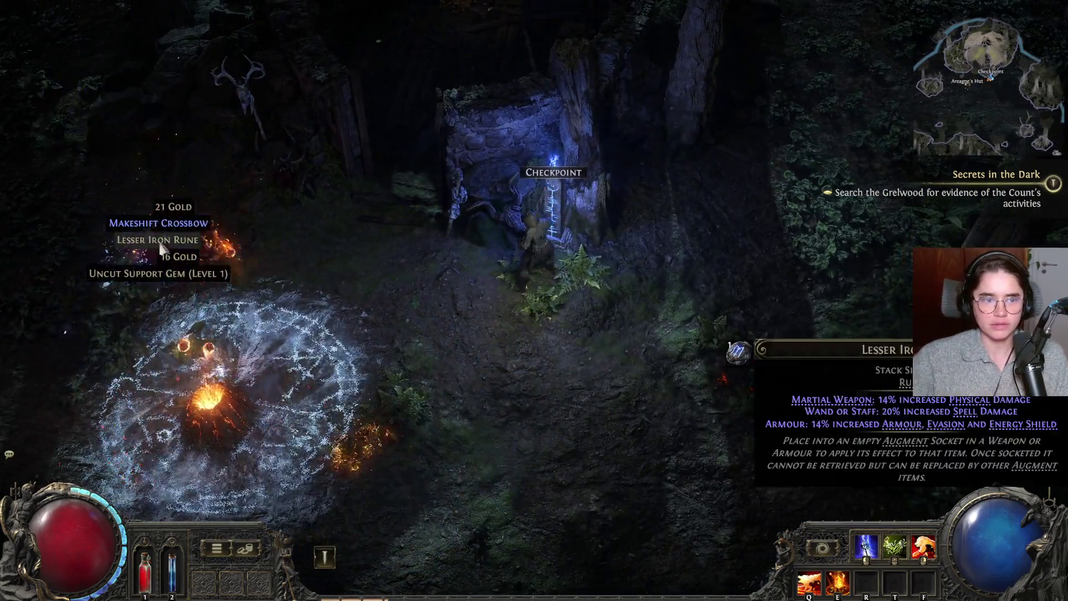
mouse_move(227, 270)
mouse_move(227, 270)
left_mouse_down()
mouse_move(460, 269)
mouse_move(472, 249)
left_mouse_up()
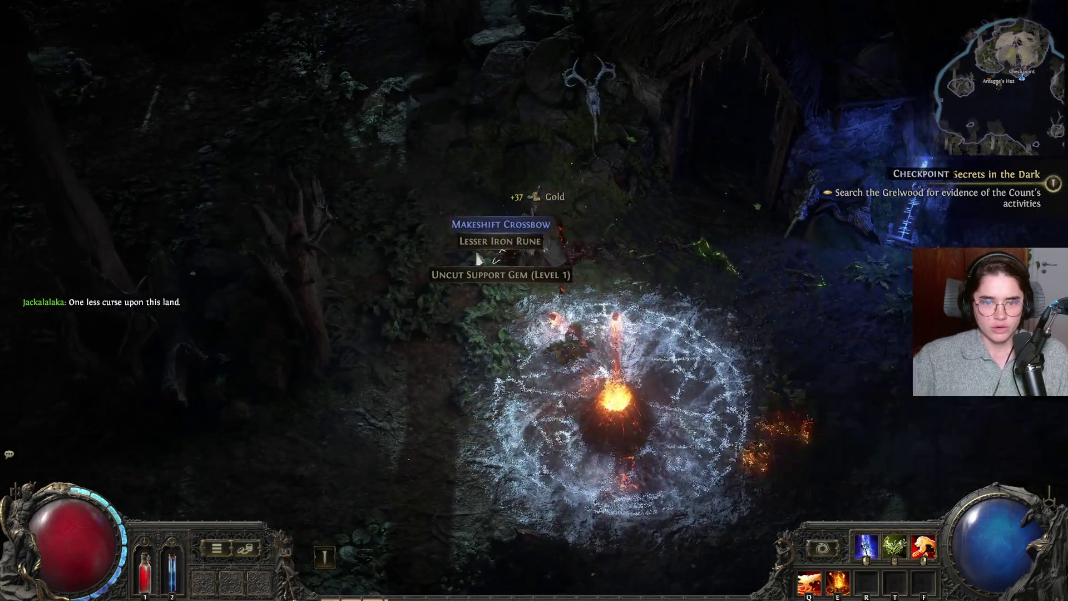
- Pick up the Uncut Support Gem and Lesser Iron Rune, then bring up the inventory
left_click(523, 250)
left_click(521, 212)
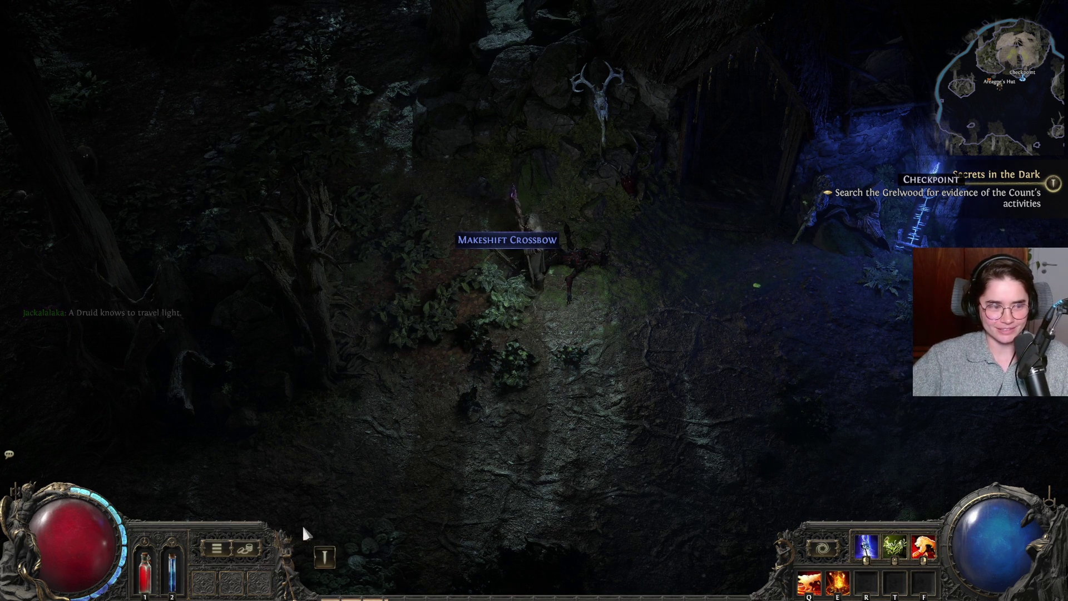
key("i")
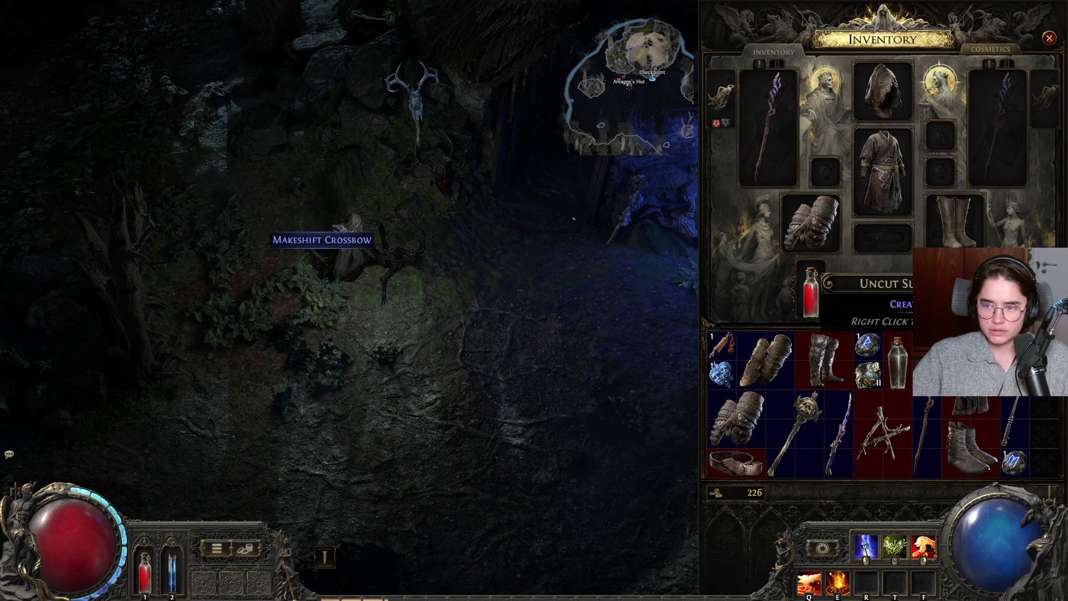
- Use the Uncut Support Gem, review supports for Furious Slam, Entangle and Maul, then close Gemcutting
right_click(868, 346)
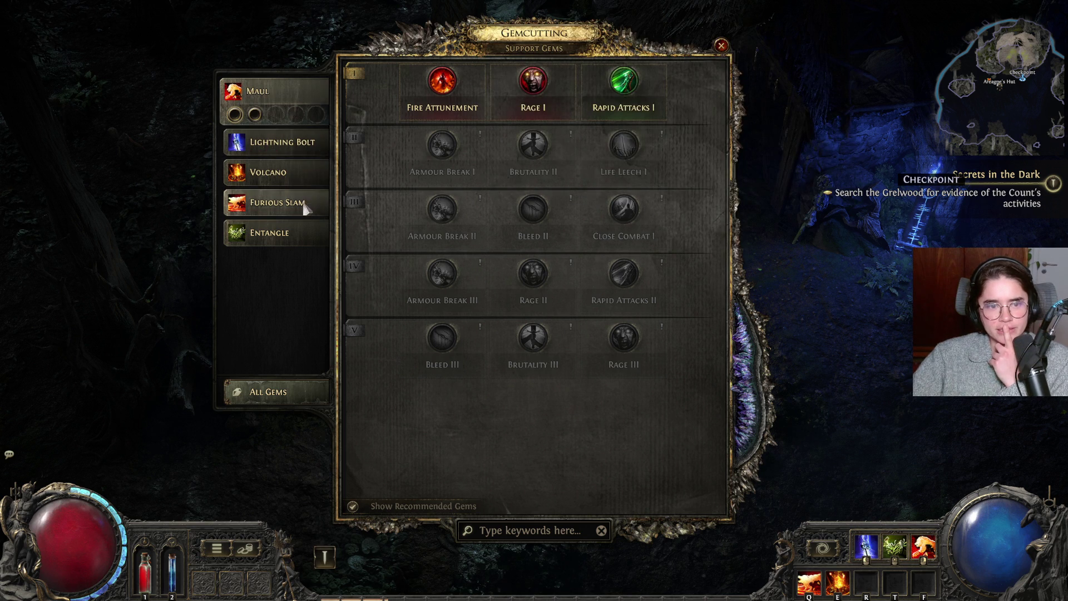
left_click(305, 208)
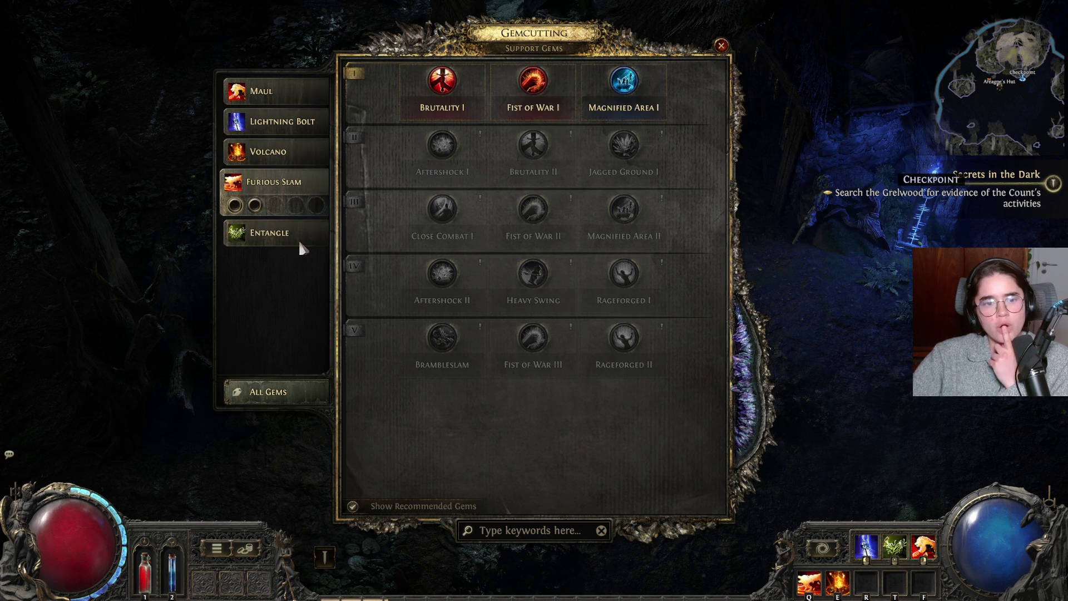
left_click(298, 236)
left_click(295, 94)
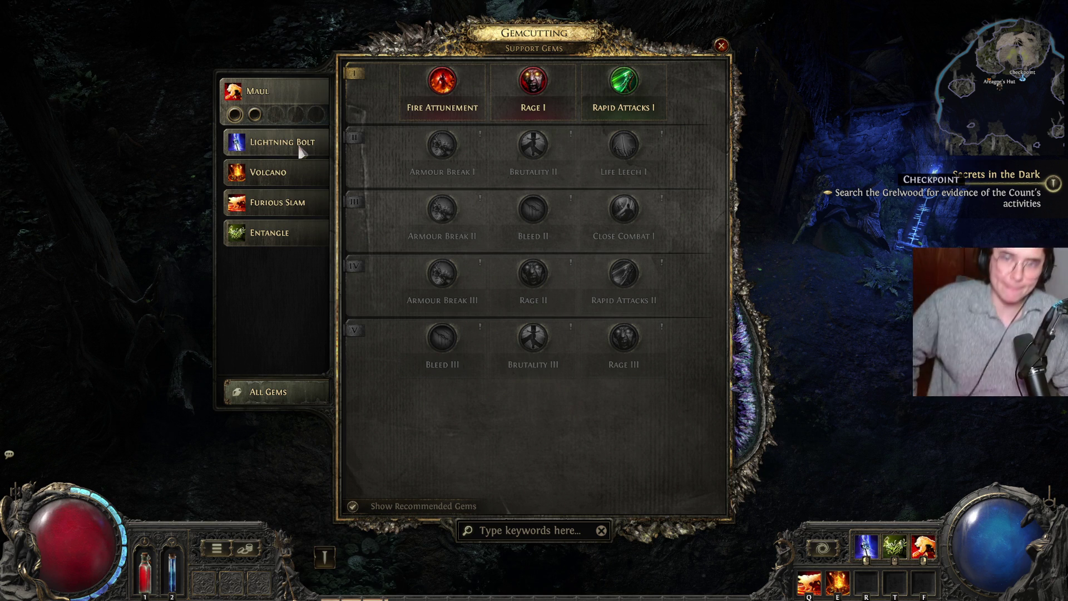
key("Escape")
- Walk north through the gate and loot the Cauldron for its flasks
left_click(502, 249)
left_click(638, 252)
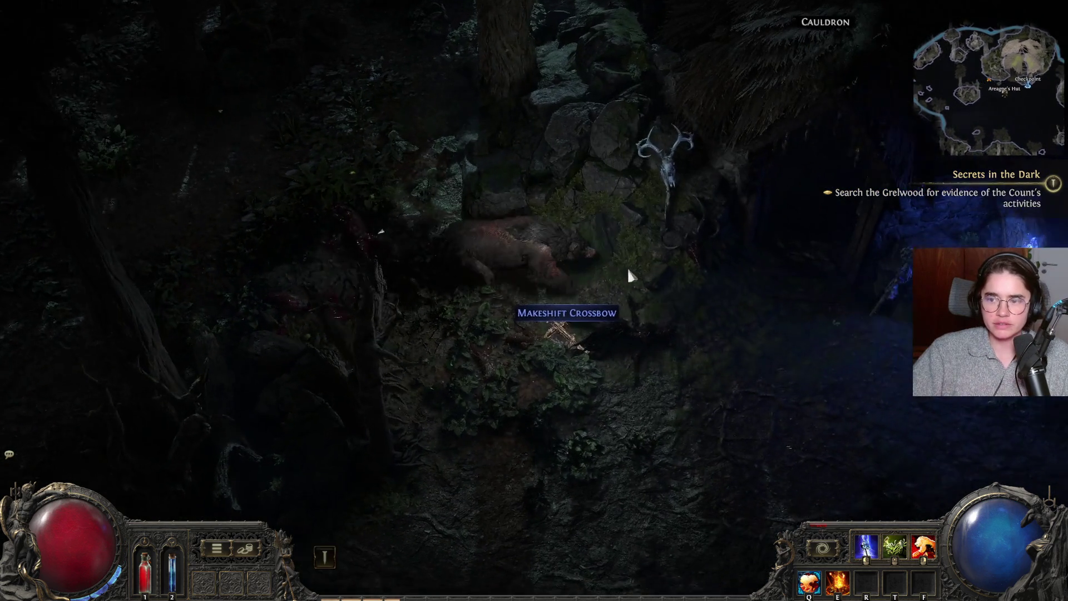
left_click(561, 216)
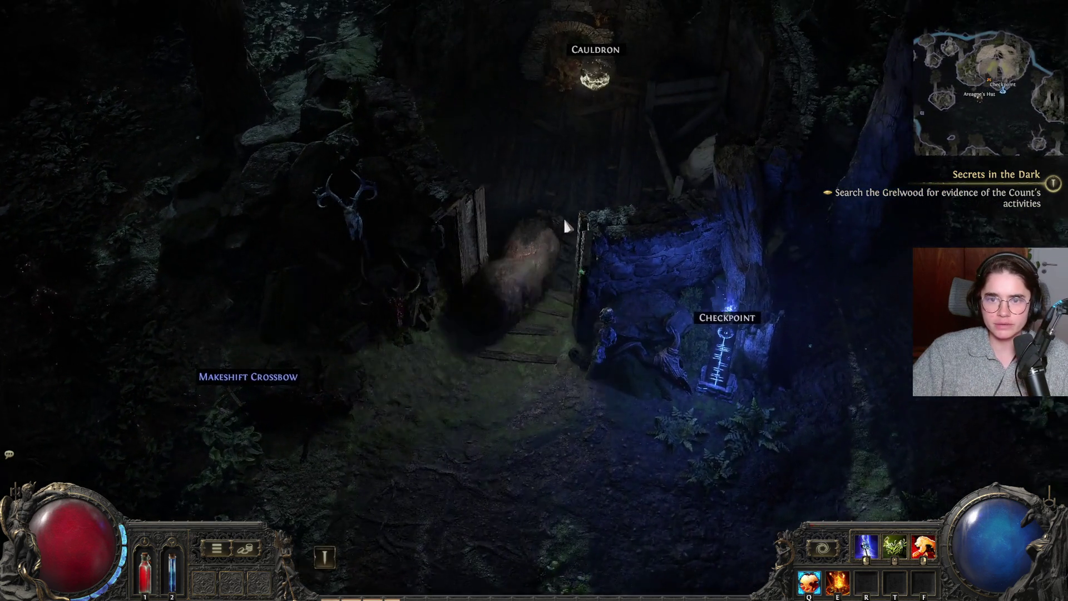
left_click(572, 224)
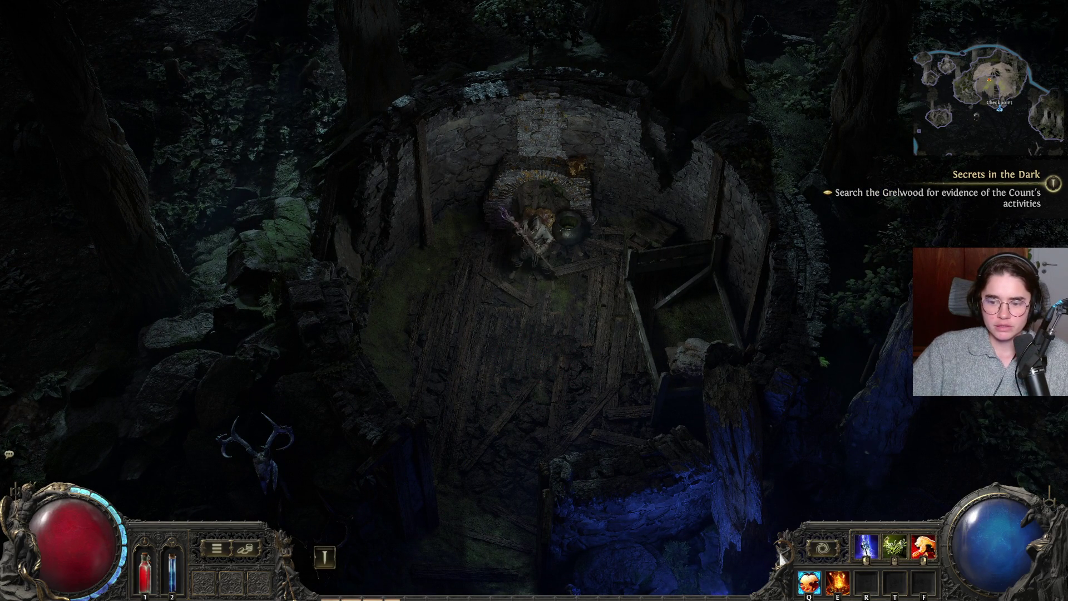
- Walk back past the gate beside the Checkpoint and bring up the inventory
left_click(647, 376)
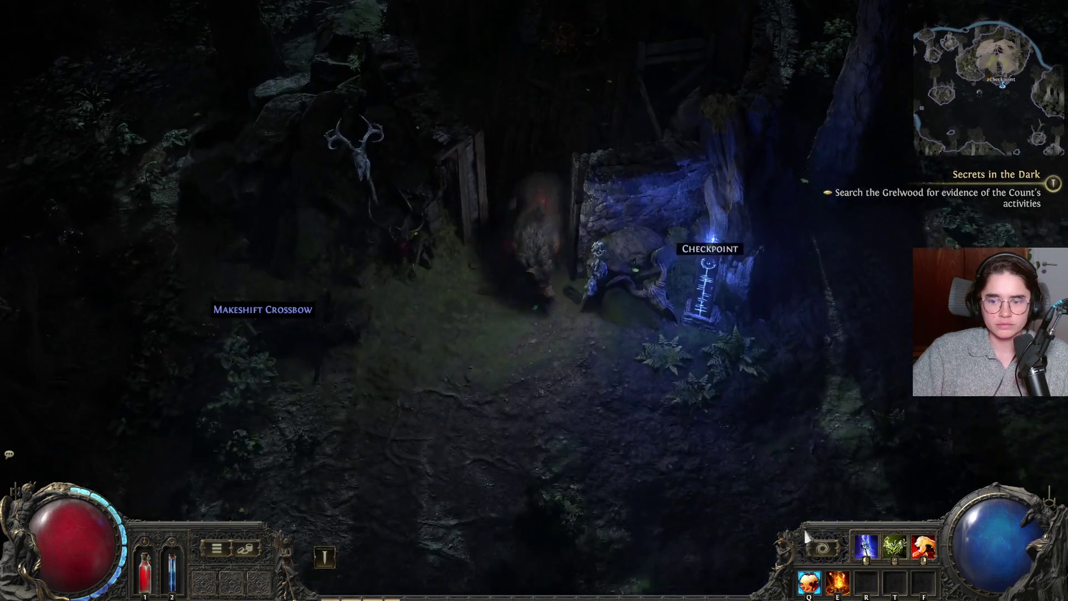
left_click(375, 527)
key("i")
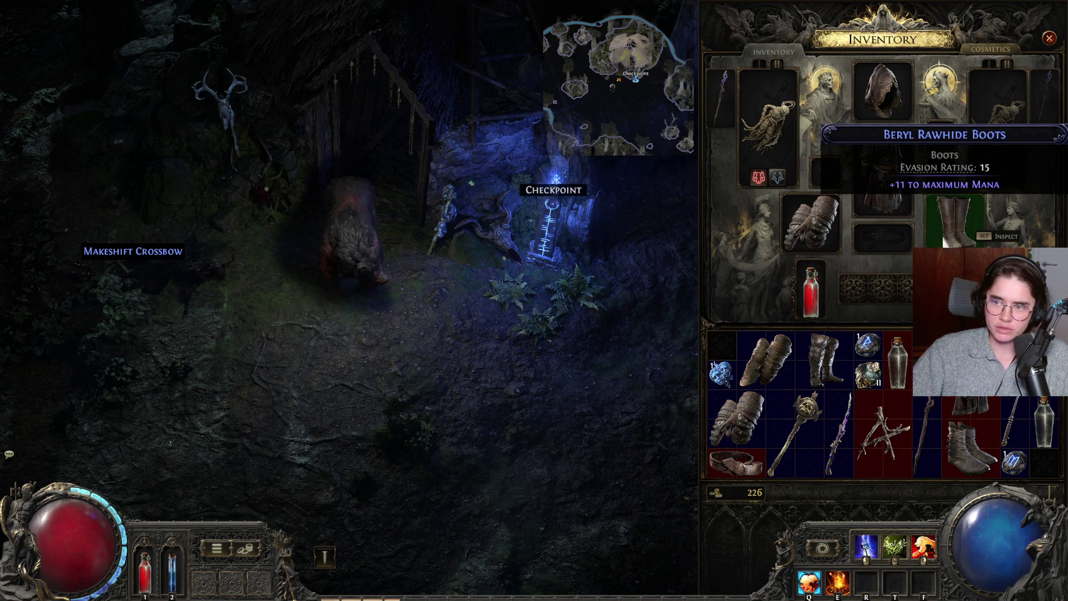
- Swap the Beryl Rawhide Boots for the Lacquered Rough Greaves, then cut an uncut support gem
left_click(825, 359)
left_click(954, 222)
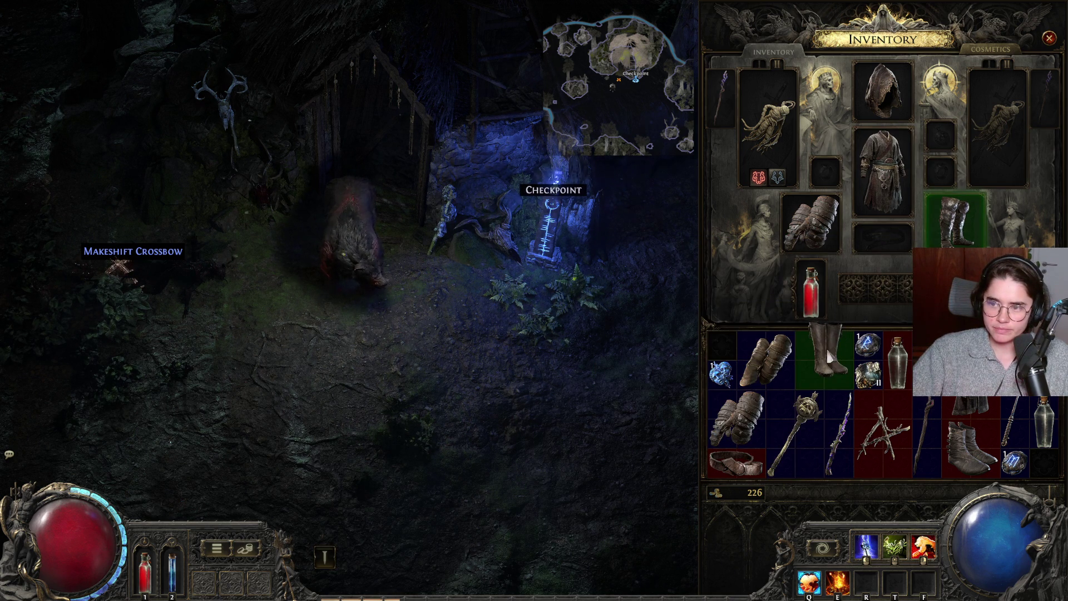
key("s")
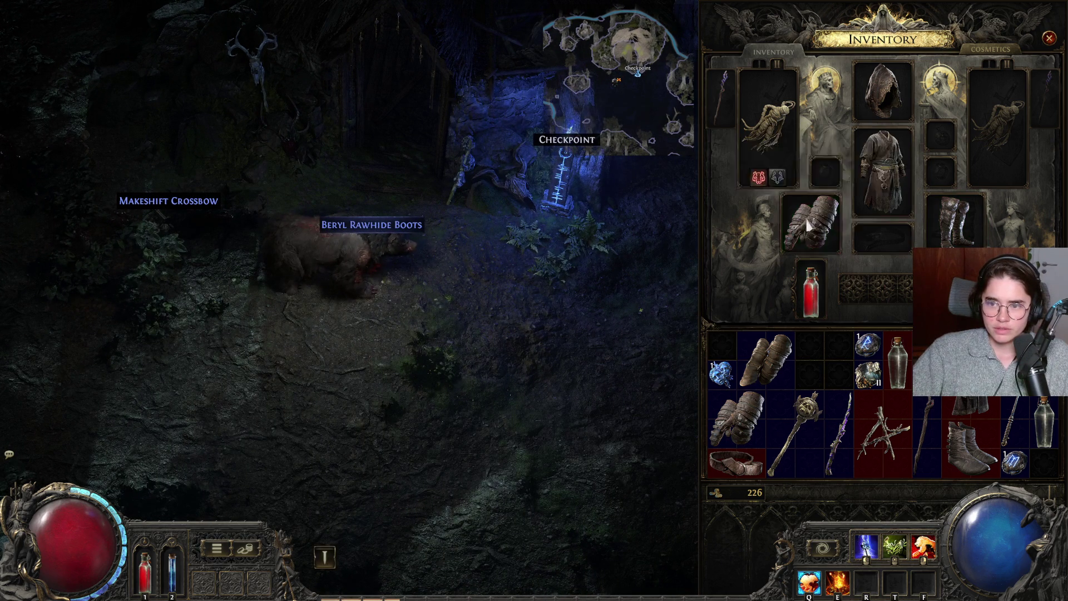
left_click(747, 459)
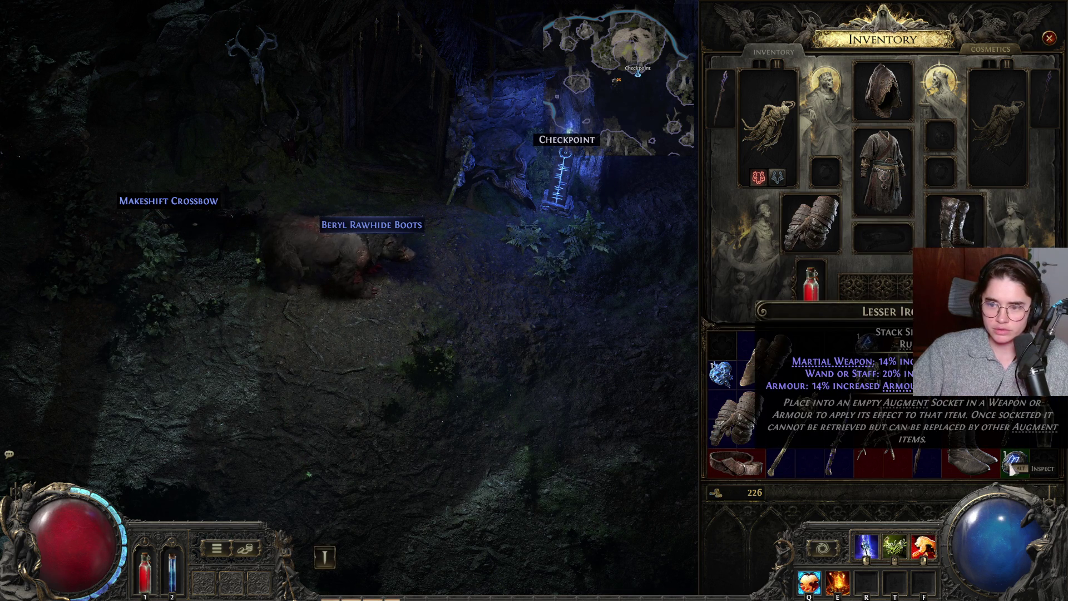
right_click(811, 295)
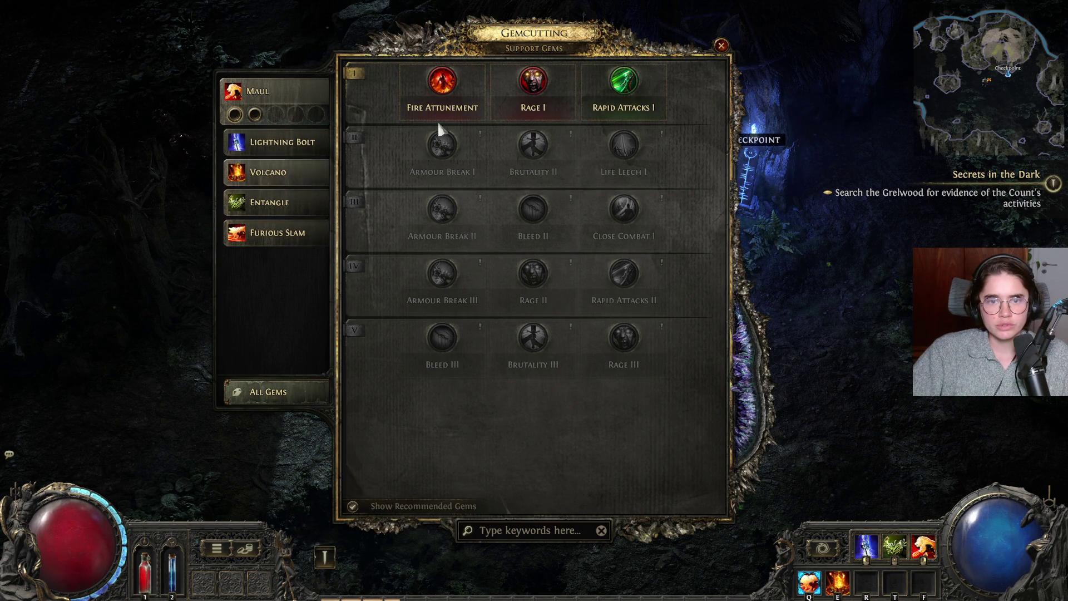
mouse_move(445, 92)
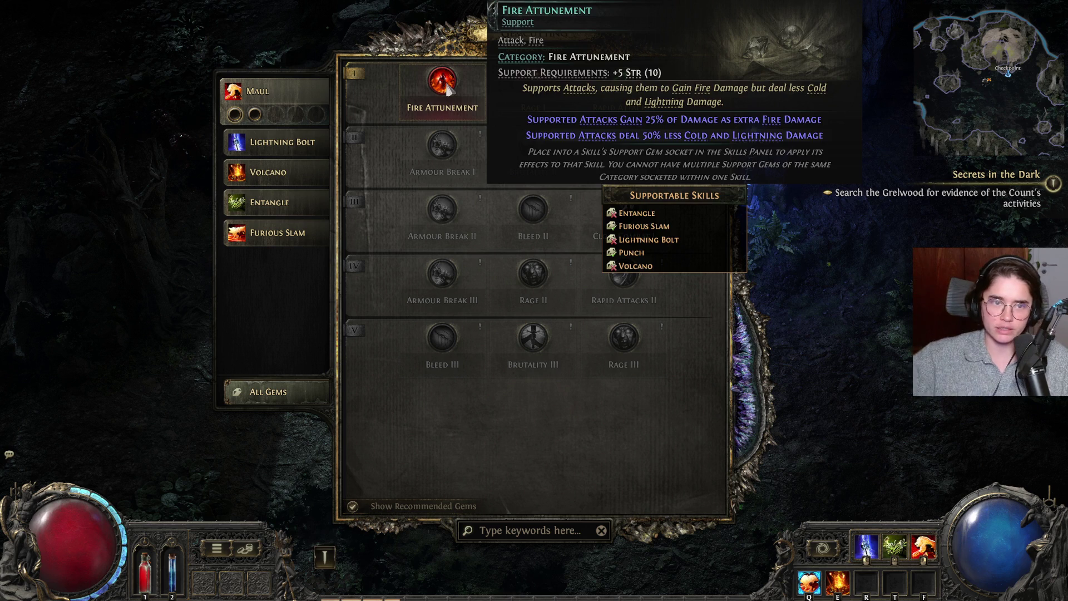
mouse_move(621, 100)
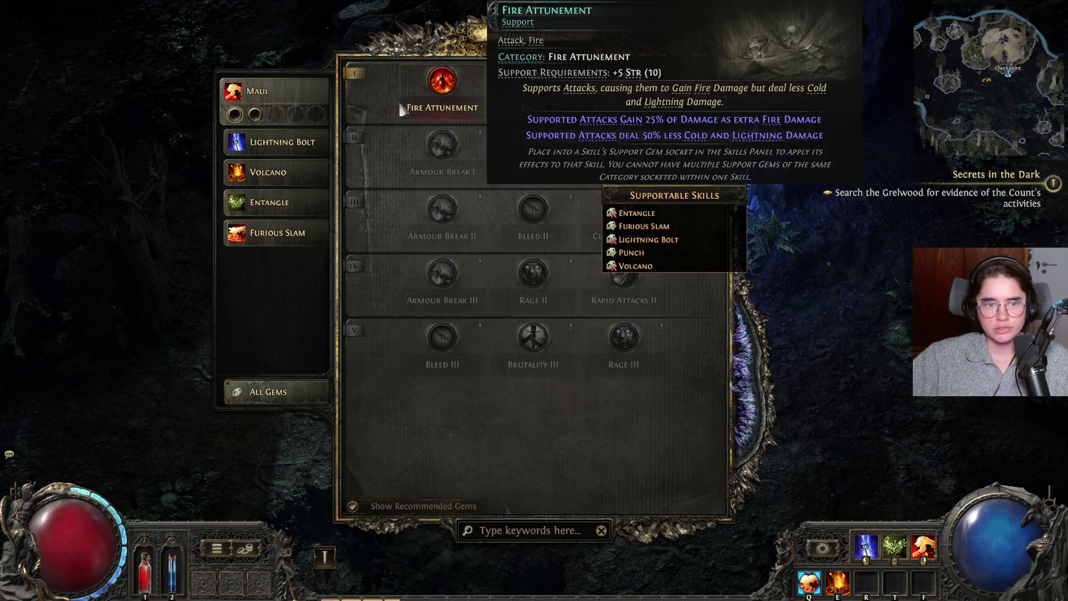
mouse_move(589, 175)
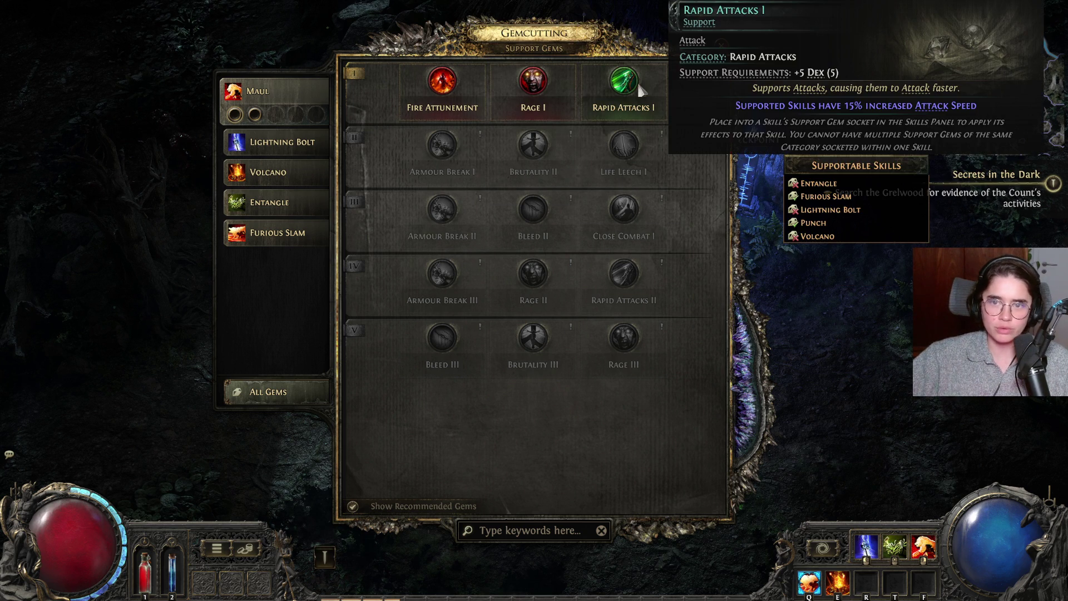
mouse_move(539, 90)
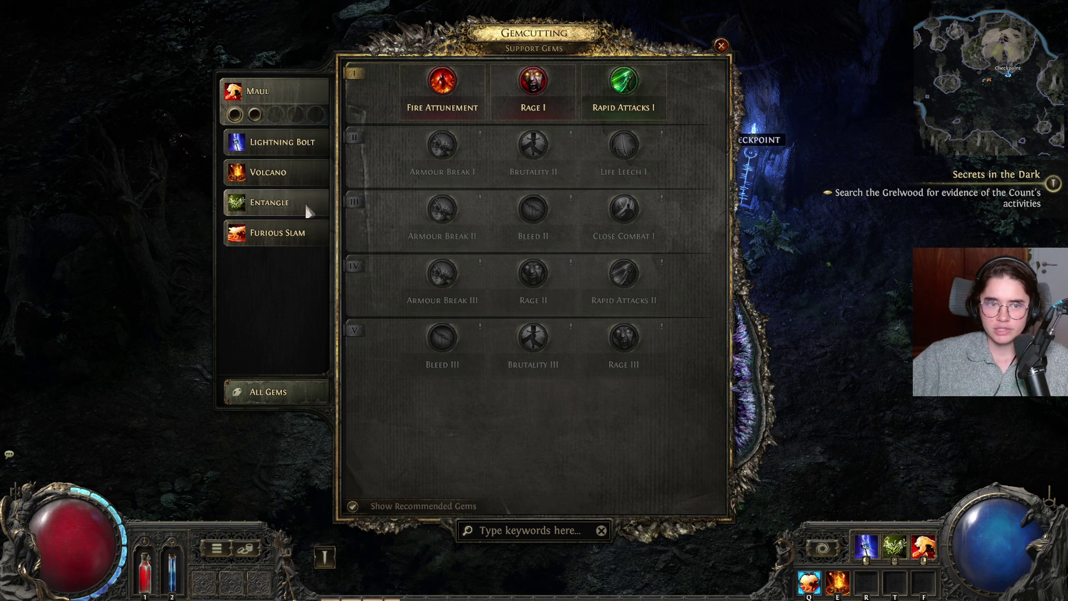
left_click(281, 142)
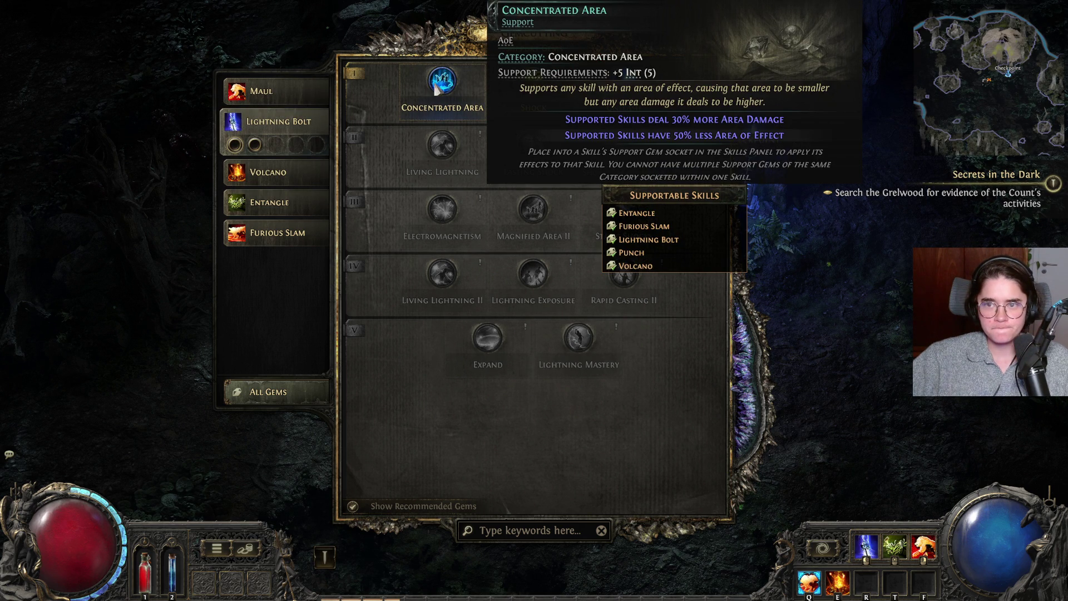
- Compare support gems for Volcano, Entangle, Furious Slam and Maul, then engrave the chosen one
mouse_move(633, 96)
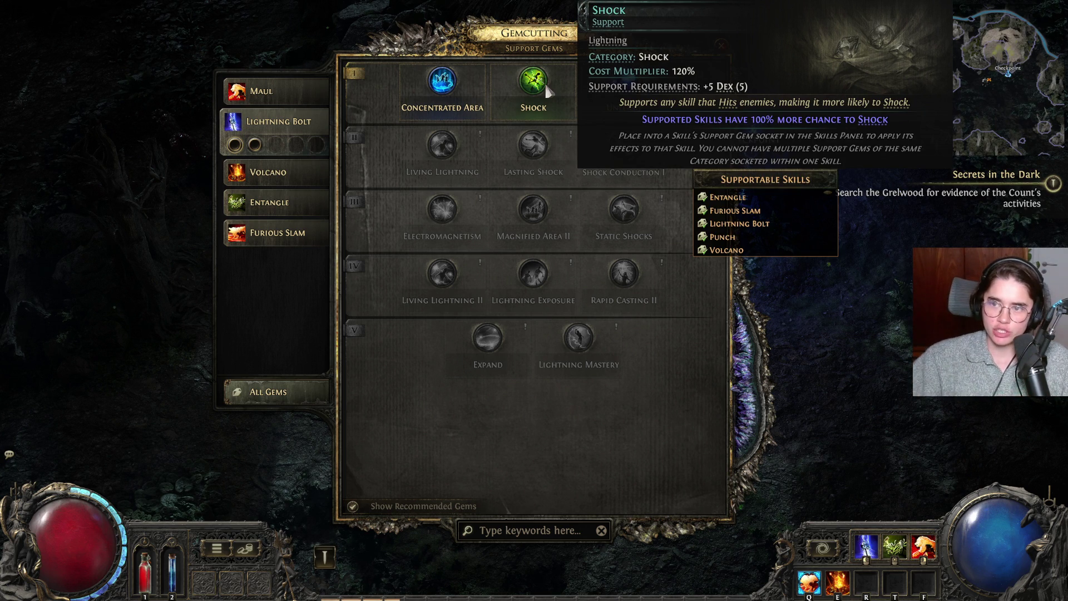
mouse_move(892, 109)
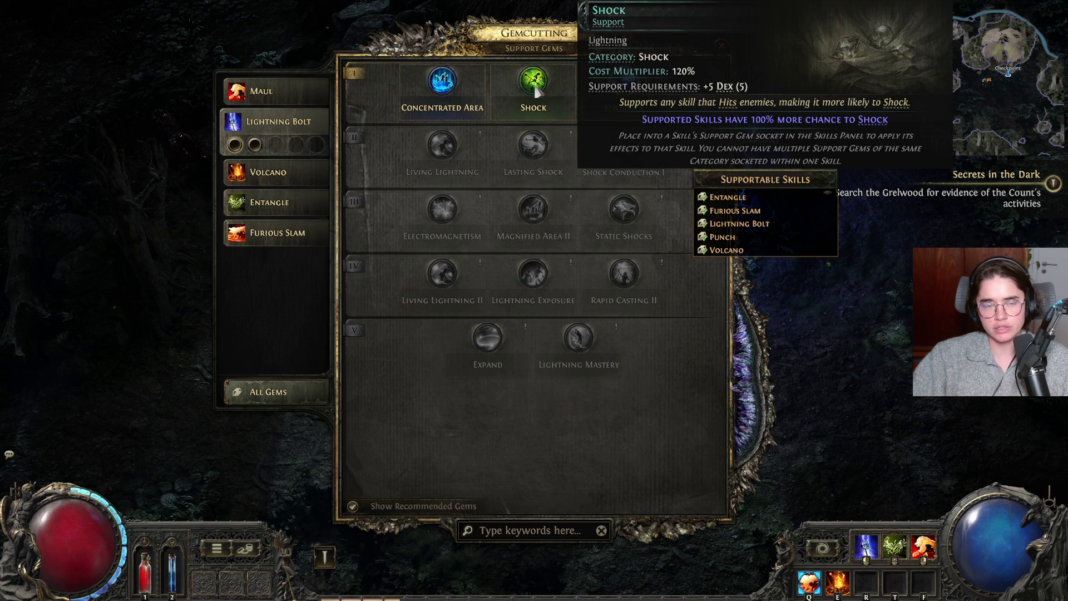
left_click(288, 168)
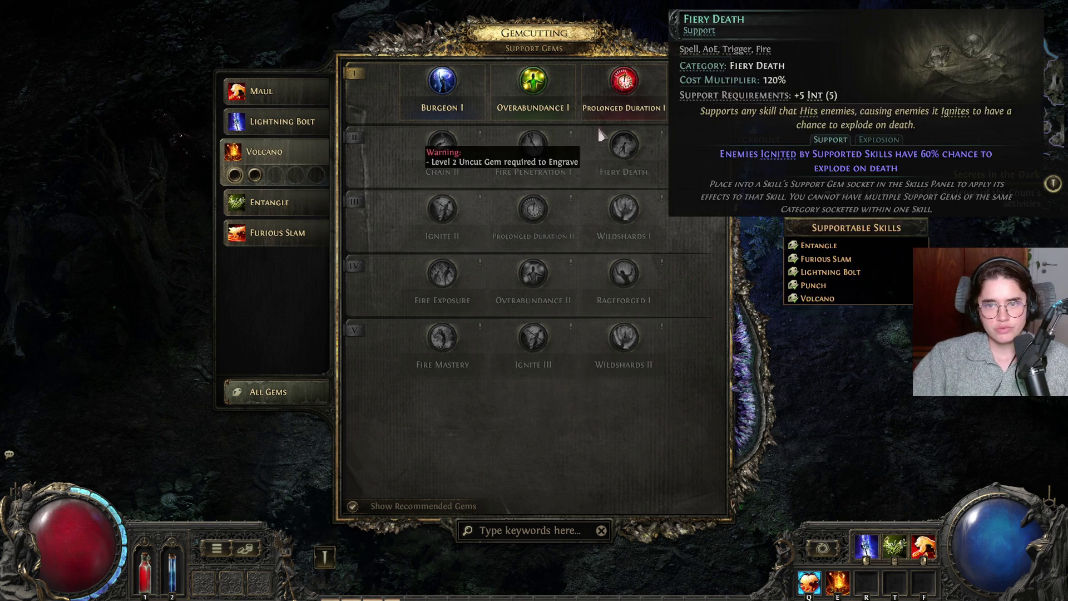
left_click(286, 204)
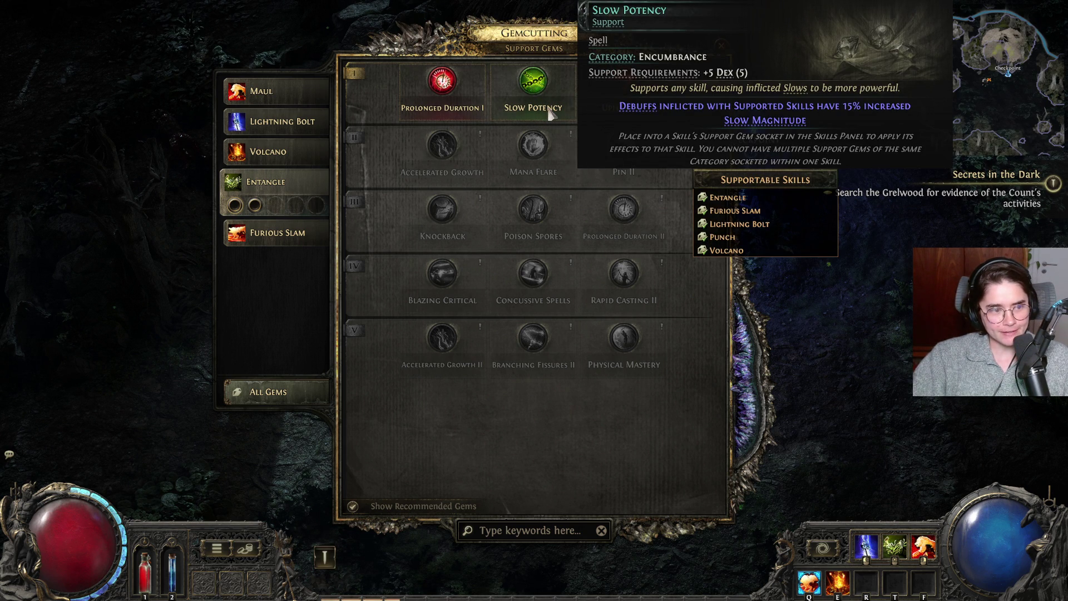
left_click(278, 232)
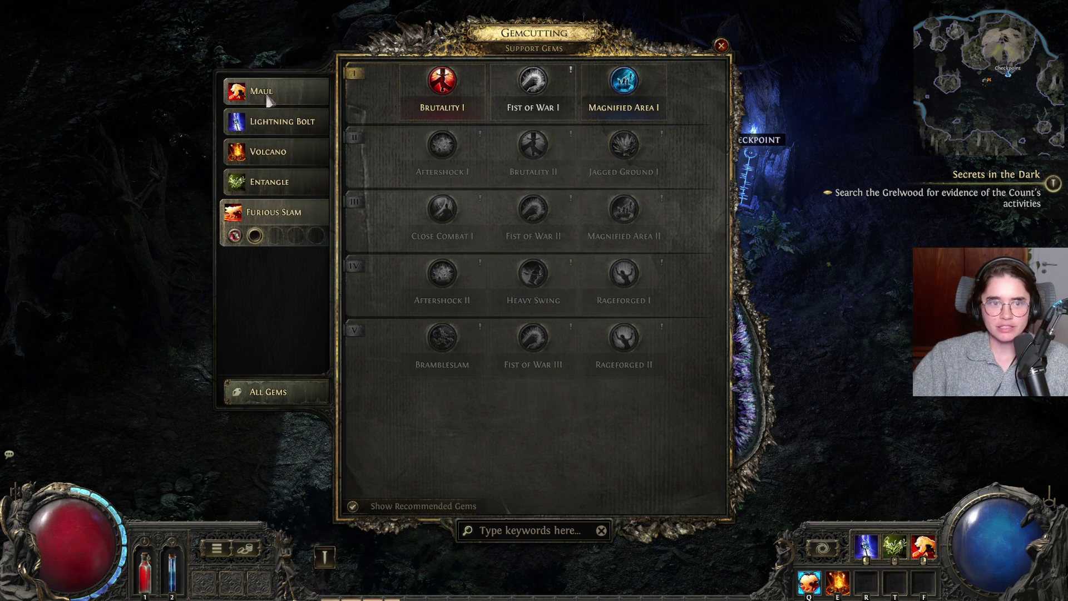
left_click(270, 95)
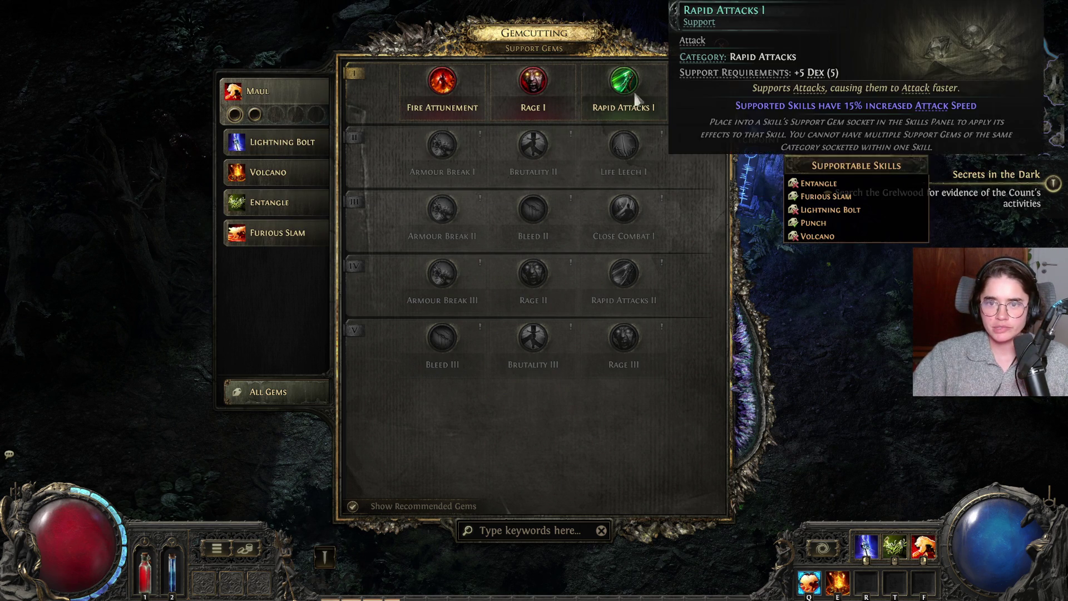
left_click(644, 118)
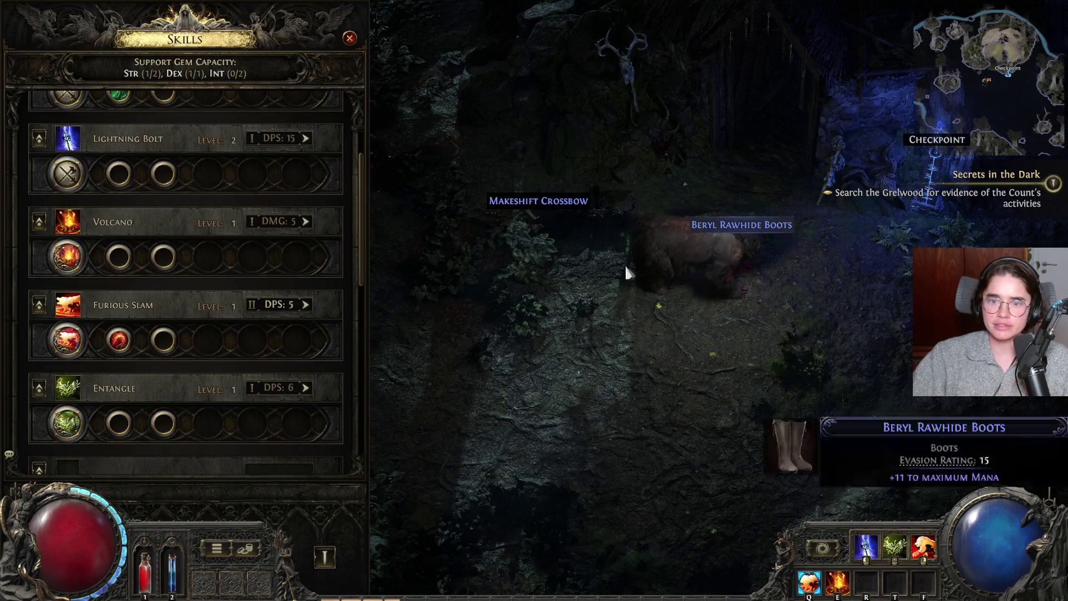
- Close the Skills panel, walk toward the Makeshift Crossbow and bring up the inventory
key("Escape")
left_click(446, 236)
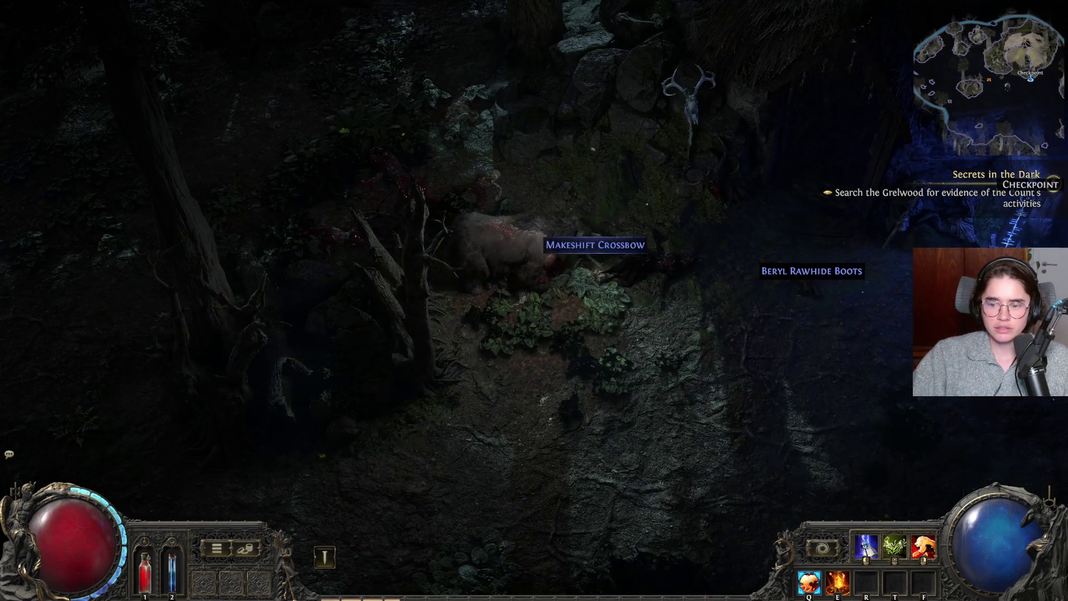
key("i")
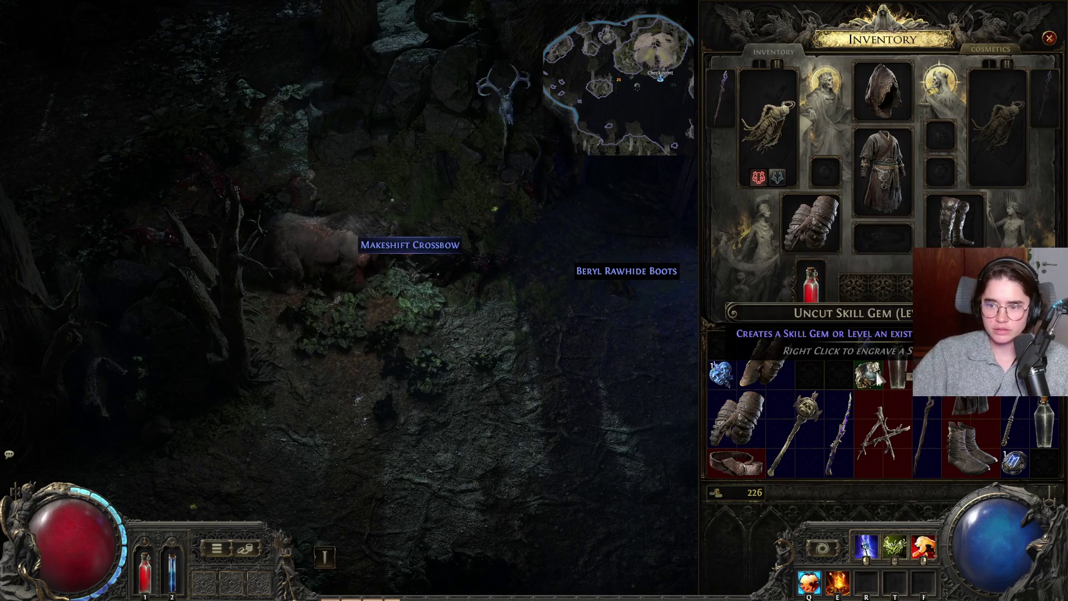
- Spend the Uncut Skill Gem to upgrade Furious Slam to level 2, then reopen the inventory
right_click(721, 373)
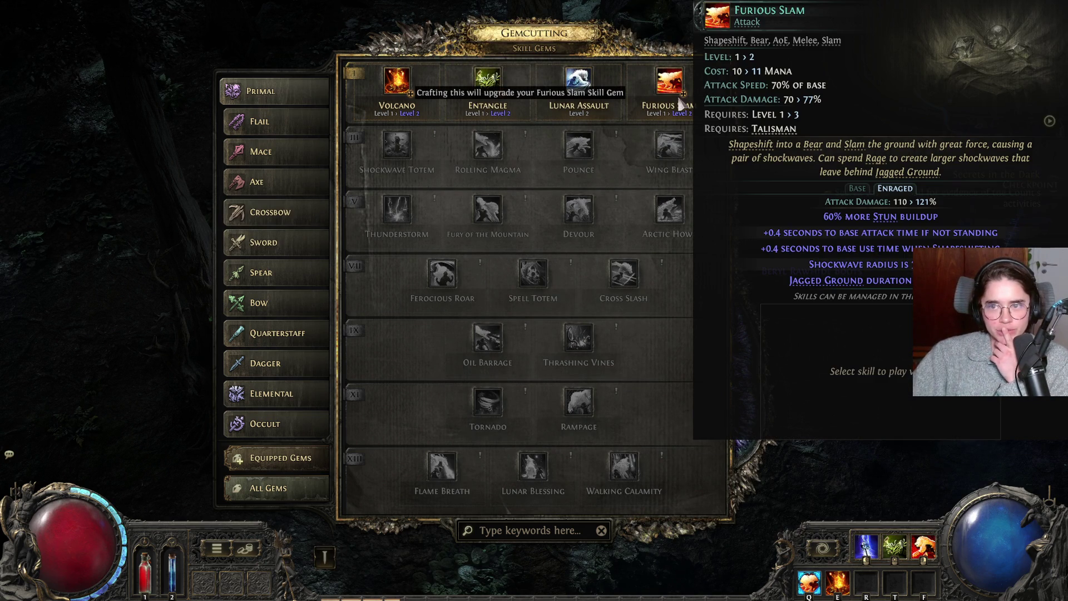
left_click(488, 84)
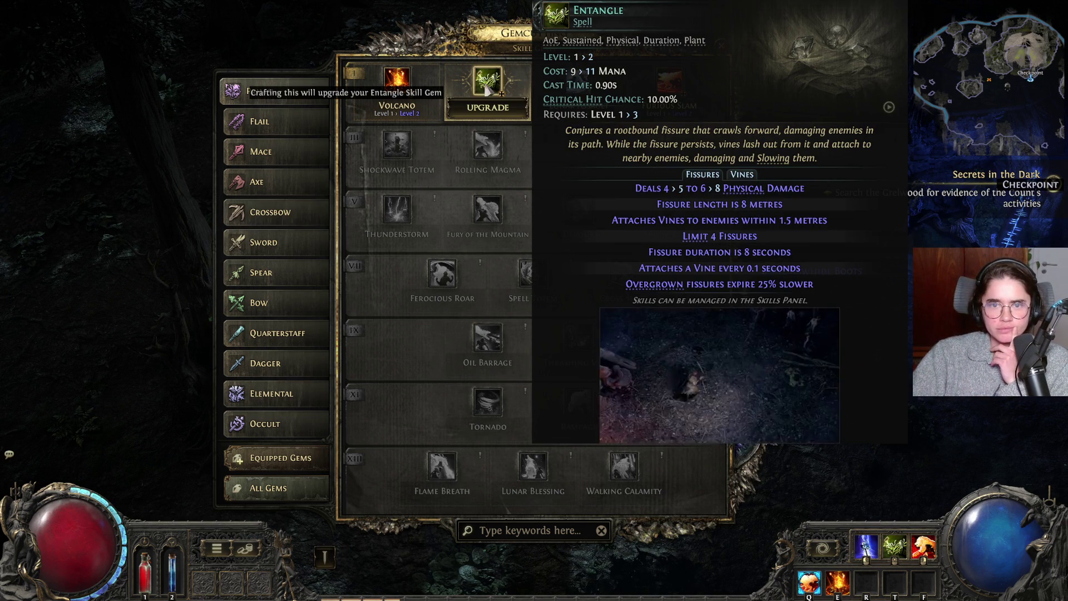
left_click(690, 83)
left_click(397, 87)
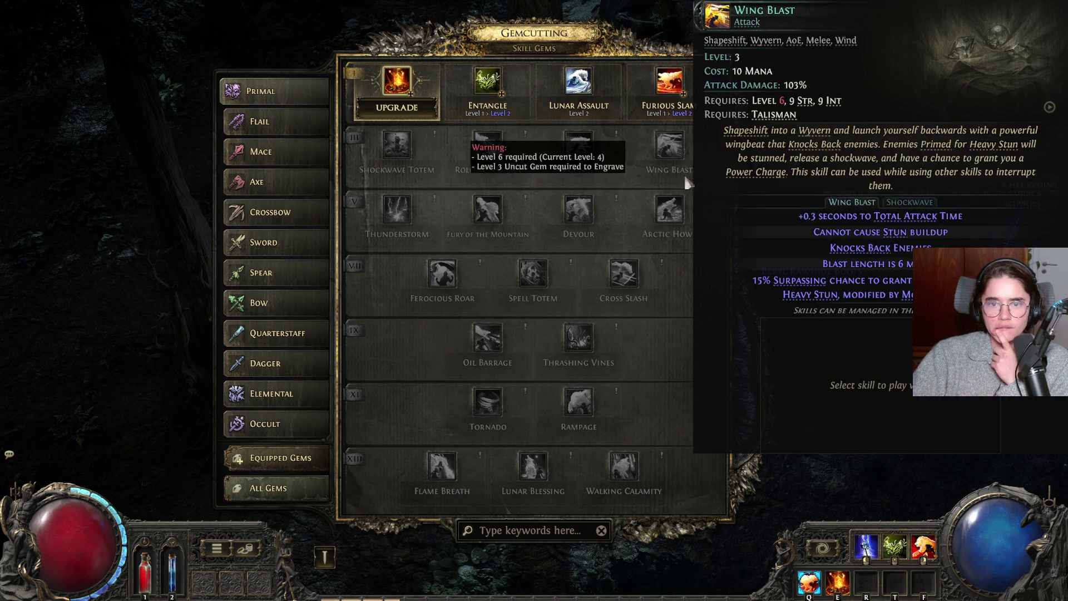
left_click(681, 102)
key("g")
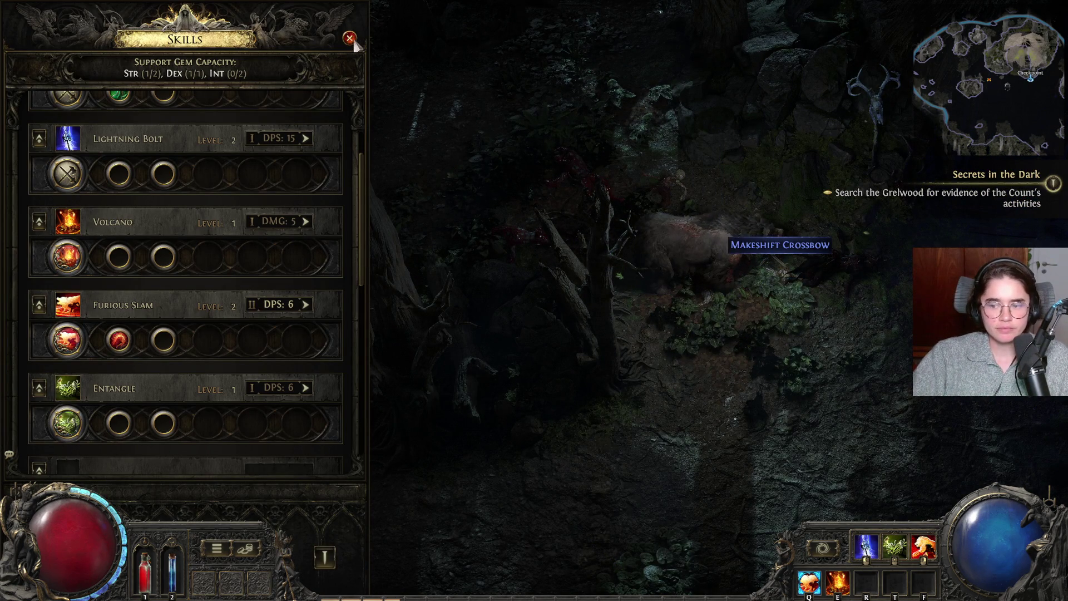
key("g")
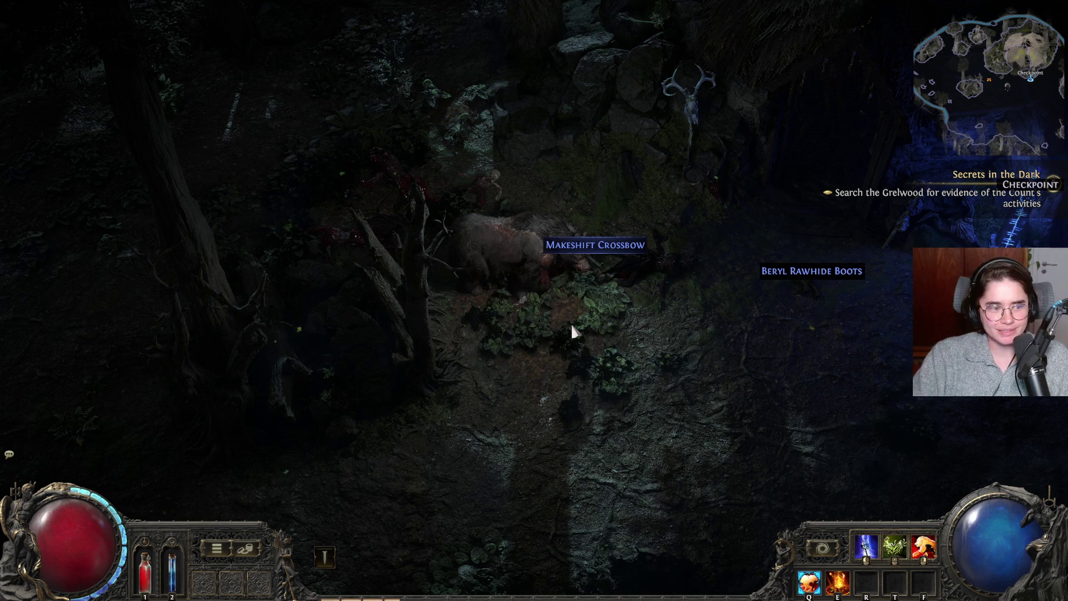
key("i")
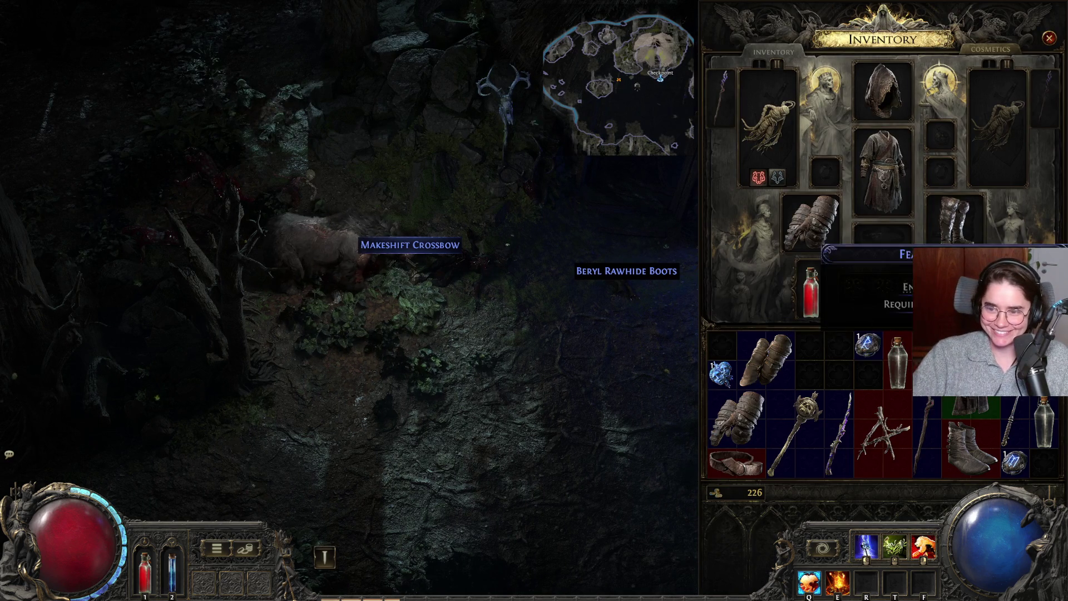
mouse_move(865, 347)
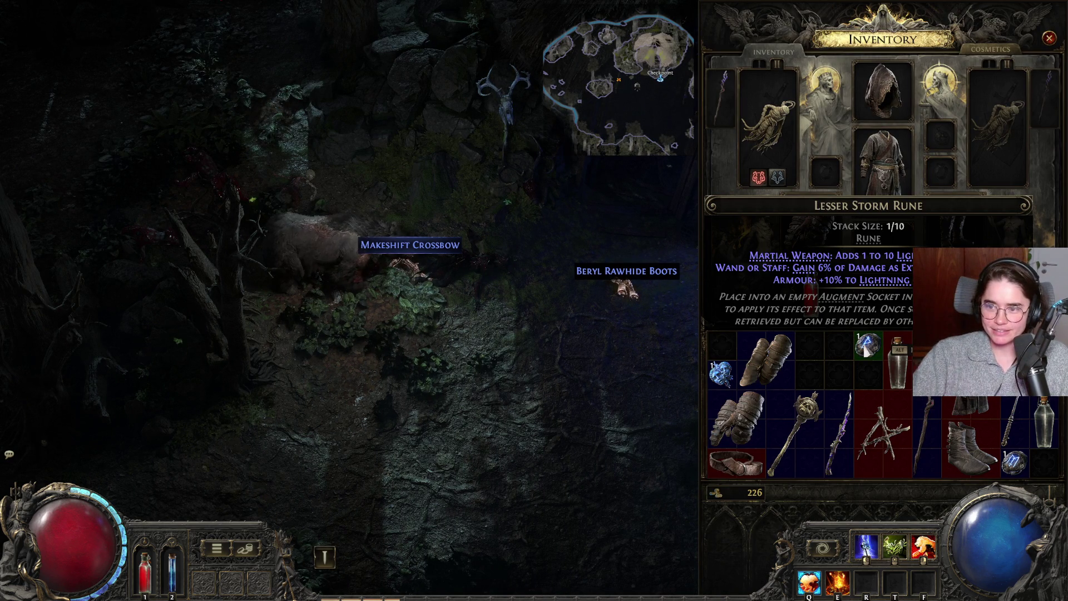
mouse_move(929, 414)
mouse_move(890, 446)
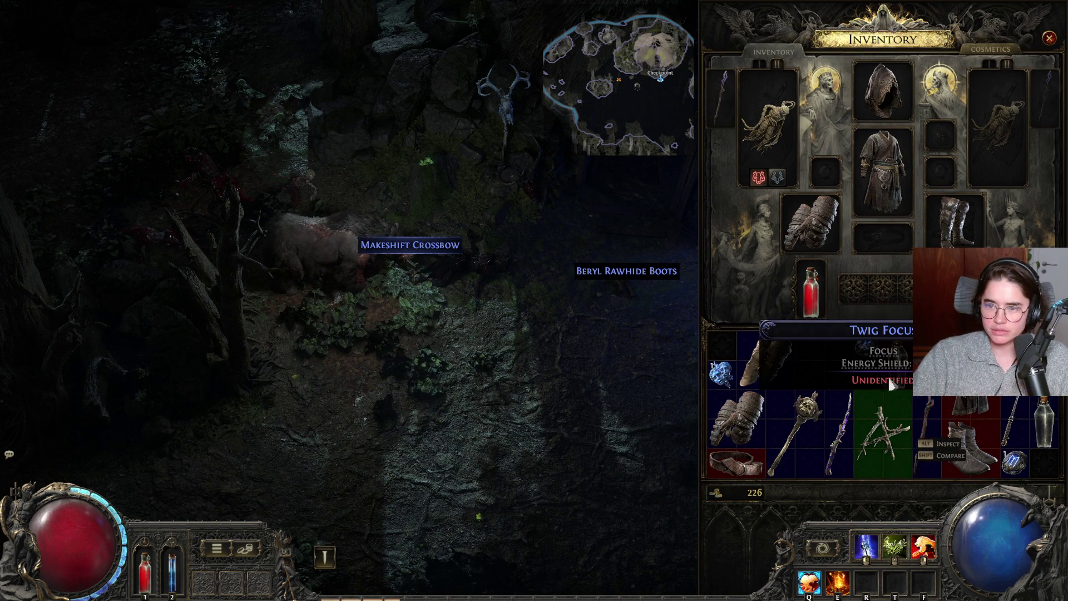
mouse_move(763, 121)
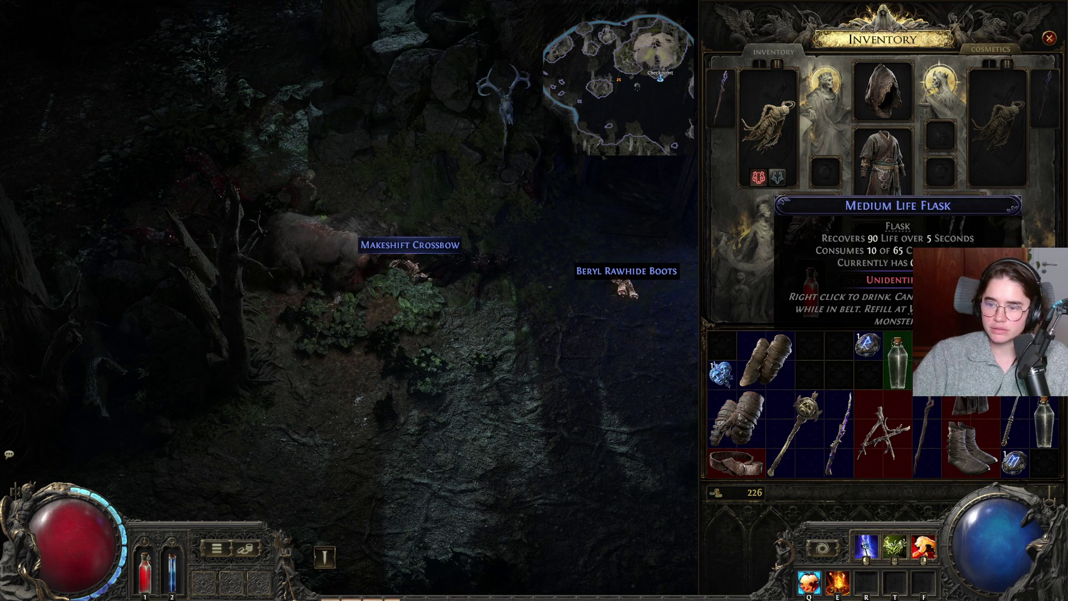
mouse_move(775, 385)
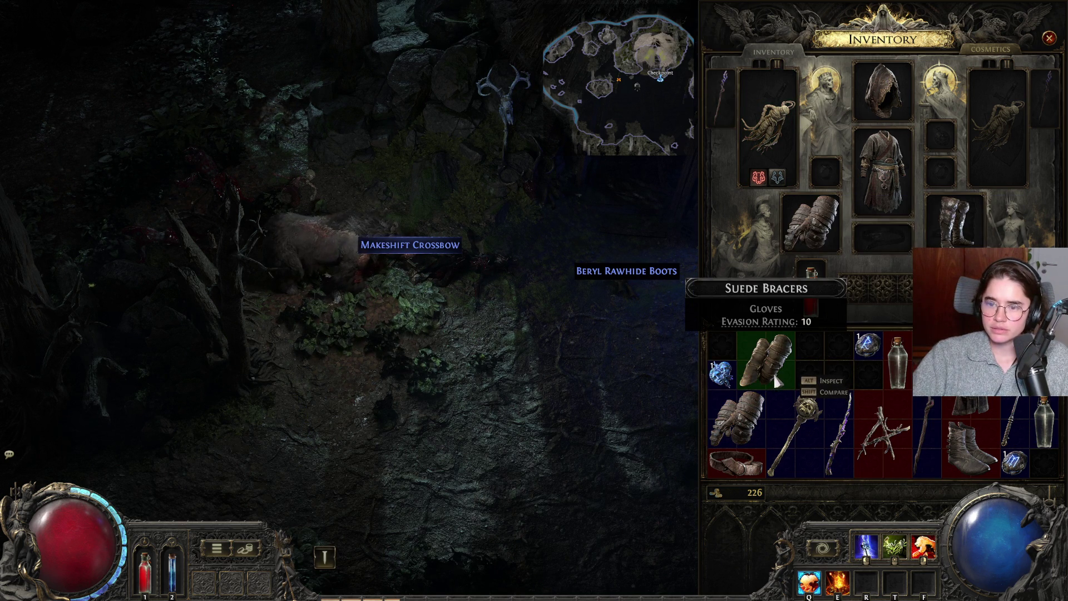
mouse_move(825, 219)
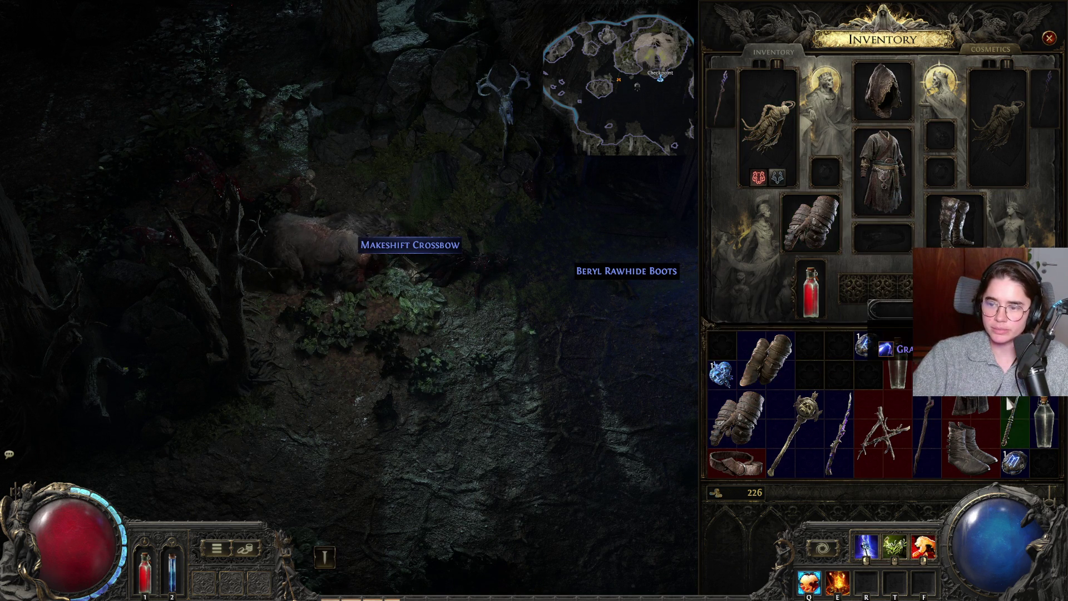
mouse_move(860, 420)
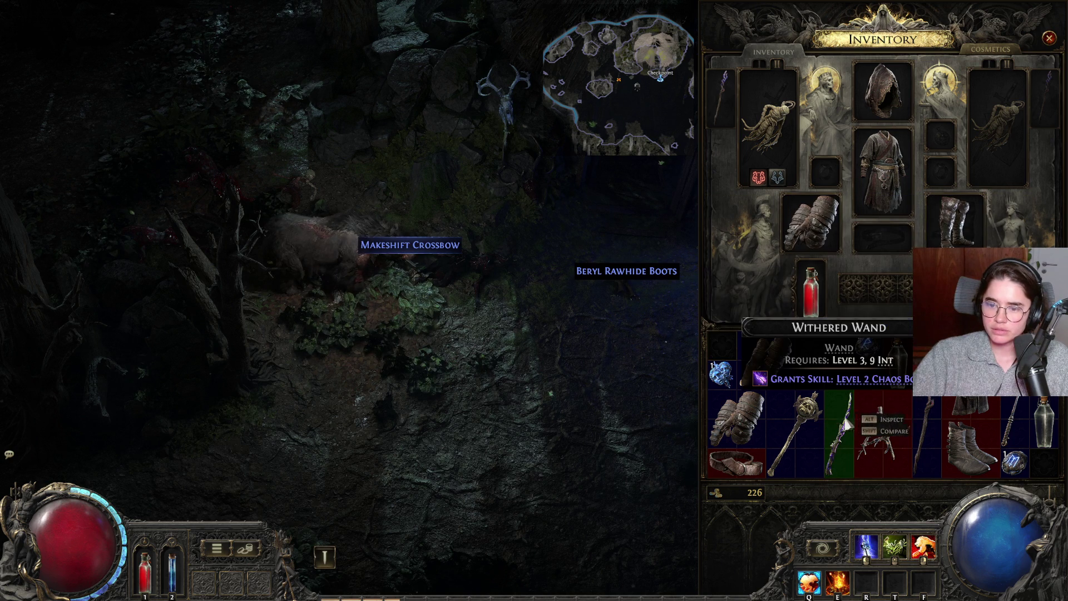
mouse_move(803, 432)
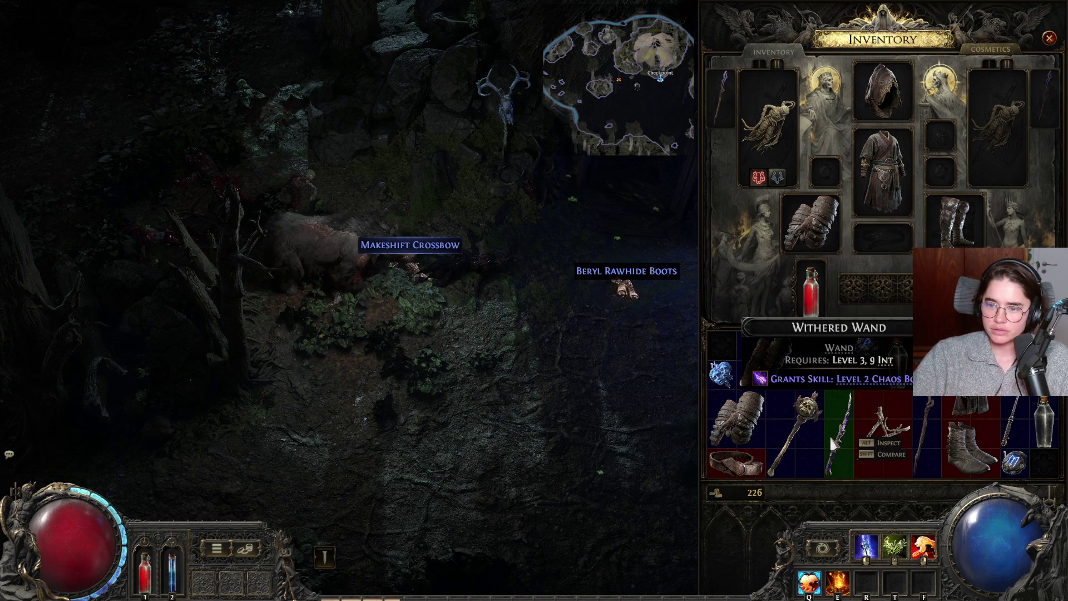
mouse_move(1059, 418)
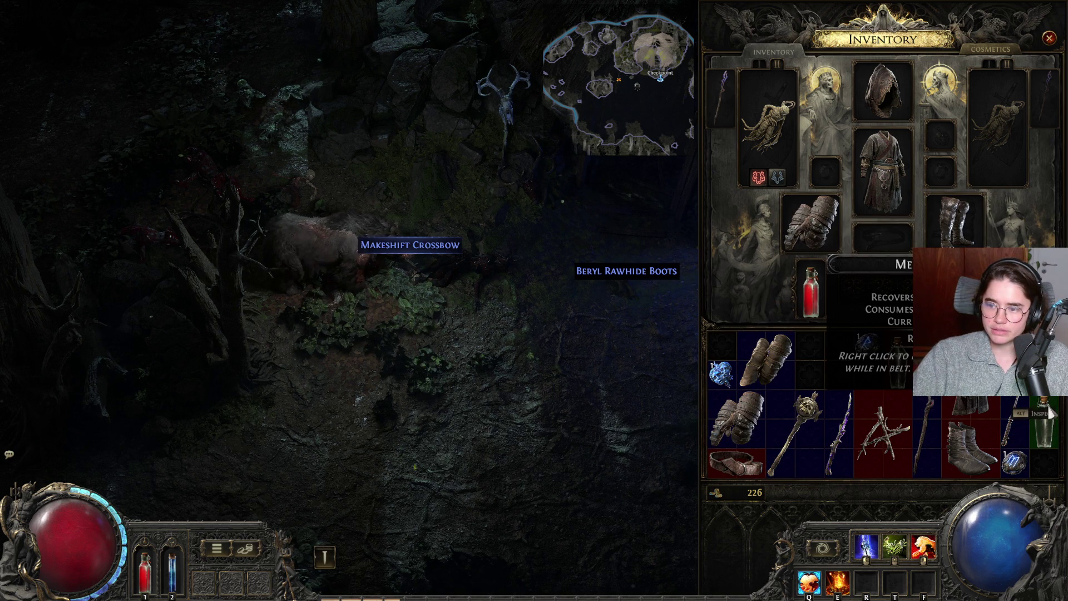
key("i")
- Walk north through the forest, looting an Orb of Transmutation and a Twig Circlet
mouse_move(649, 299)
left_mouse_down()
mouse_move(578, 236)
mouse_move(549, 229)
mouse_move(598, 224)
mouse_move(582, 236)
mouse_move(632, 238)
mouse_move(584, 275)
mouse_move(610, 269)
mouse_move(620, 262)
mouse_move(460, 281)
mouse_move(442, 300)
mouse_move(596, 198)
mouse_move(559, 167)
mouse_move(599, 172)
mouse_move(616, 258)
mouse_move(596, 245)
mouse_move(553, 250)
mouse_move(611, 219)
mouse_move(564, 215)
mouse_move(467, 311)
mouse_move(466, 340)
mouse_move(563, 322)
mouse_move(577, 273)
mouse_move(594, 258)
mouse_move(627, 334)
mouse_move(621, 278)
mouse_move(353, 275)
mouse_move(577, 269)
mouse_move(625, 286)
mouse_move(424, 270)
mouse_move(542, 278)
mouse_move(600, 258)
mouse_move(596, 229)
mouse_move(639, 251)
mouse_move(575, 216)
mouse_move(540, 277)
mouse_move(464, 340)
mouse_move(439, 341)
mouse_move(529, 341)
mouse_move(541, 328)
mouse_move(520, 315)
mouse_move(544, 305)
mouse_move(508, 258)
mouse_move(467, 246)
mouse_move(579, 245)
mouse_move(553, 279)
mouse_move(519, 285)
mouse_move(466, 253)
mouse_move(484, 243)
mouse_move(667, 253)
mouse_move(644, 222)
mouse_move(592, 243)
mouse_move(560, 327)
mouse_move(610, 312)
mouse_move(582, 232)
left_mouse_up()
left_click(593, 225)
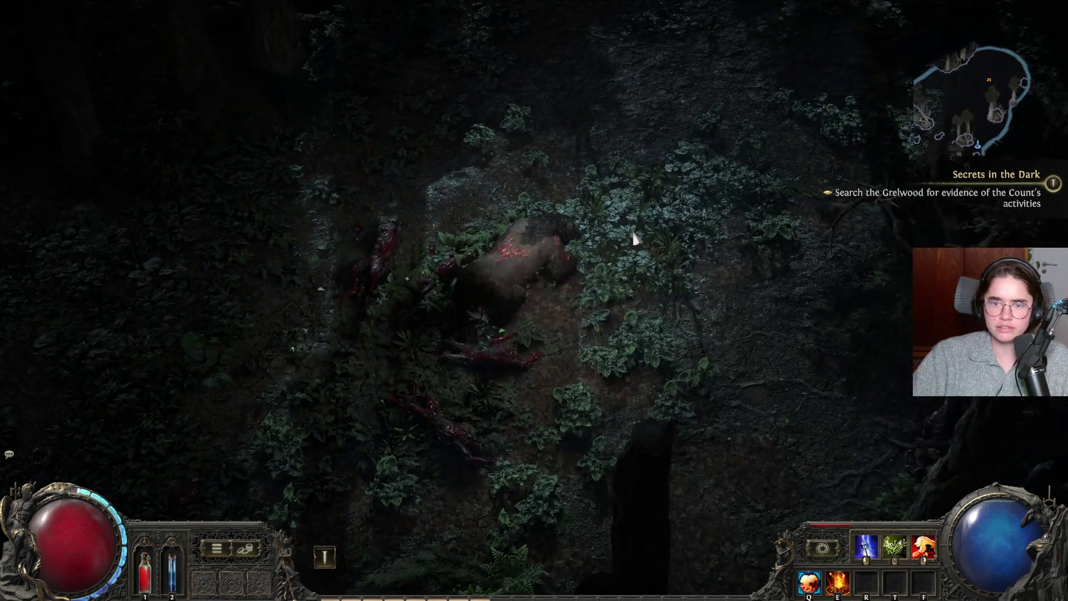
mouse_move(660, 233)
left_mouse_down()
mouse_move(649, 241)
mouse_move(677, 246)
mouse_move(664, 236)
mouse_move(586, 290)
mouse_move(541, 210)
mouse_move(549, 256)
mouse_move(608, 279)
mouse_move(639, 273)
mouse_move(608, 269)
mouse_move(622, 239)
mouse_move(651, 219)
left_mouse_up()
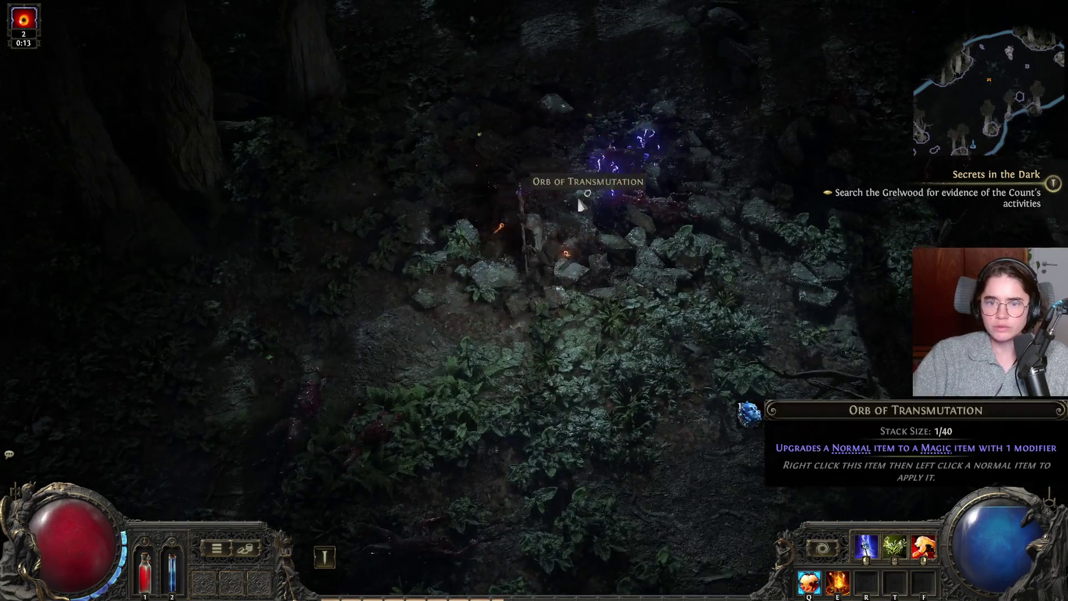
left_click(554, 228)
mouse_move(735, 239)
left_mouse_down()
mouse_move(803, 178)
mouse_move(728, 210)
mouse_move(690, 181)
mouse_move(704, 187)
mouse_move(669, 243)
mouse_move(684, 263)
mouse_move(660, 240)
mouse_move(773, 217)
mouse_move(699, 248)
mouse_move(659, 241)
mouse_move(675, 200)
mouse_move(614, 195)
mouse_move(573, 223)
mouse_move(673, 197)
mouse_move(666, 184)
mouse_move(605, 228)
mouse_move(679, 243)
mouse_move(649, 238)
mouse_move(626, 267)
mouse_move(692, 226)
mouse_move(690, 198)
mouse_move(689, 211)
mouse_move(668, 200)
mouse_move(515, 248)
mouse_move(353, 234)
mouse_move(406, 232)
mouse_move(410, 214)
mouse_move(401, 222)
mouse_move(441, 229)
mouse_move(502, 212)
left_mouse_up()
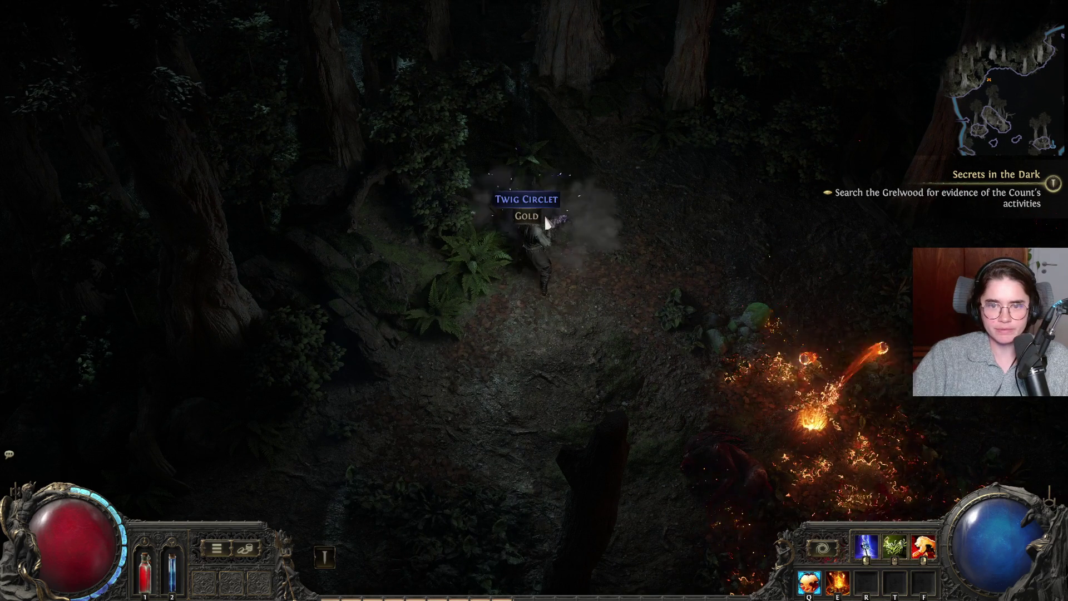
left_click(533, 209)
- Collect dropped gold, blast the Fungal Zombie with lightning, then bring up the inventory
mouse_move(666, 262)
left_mouse_down()
mouse_move(788, 389)
mouse_move(686, 345)
mouse_move(785, 309)
mouse_move(699, 315)
mouse_move(651, 269)
mouse_move(651, 253)
mouse_move(699, 207)
mouse_move(524, 212)
mouse_move(501, 234)
mouse_move(521, 256)
left_mouse_up()
left_click(573, 246)
left_click(640, 299)
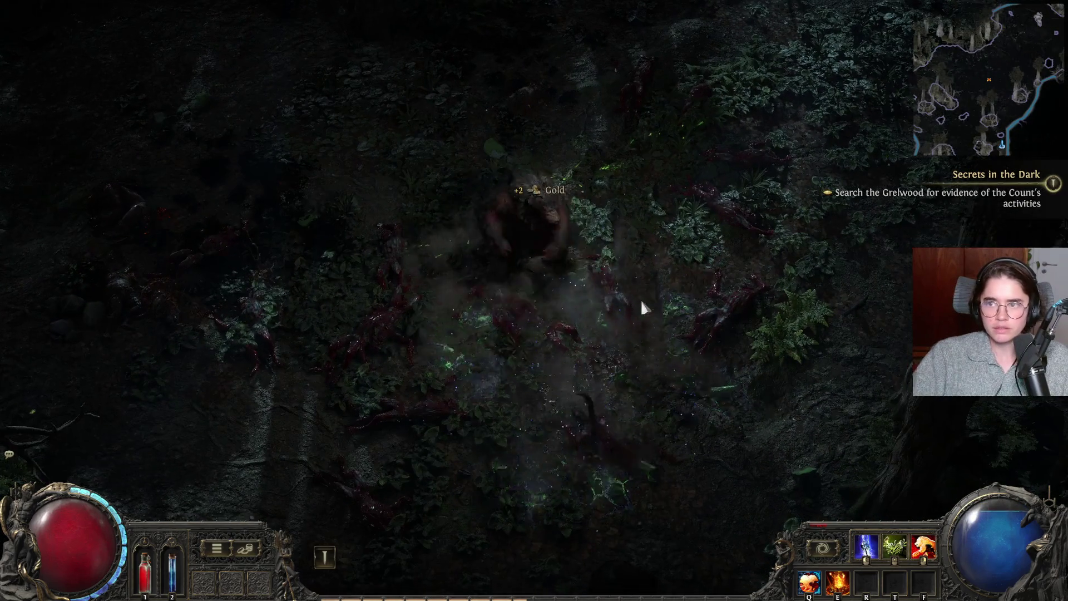
left_click(625, 268)
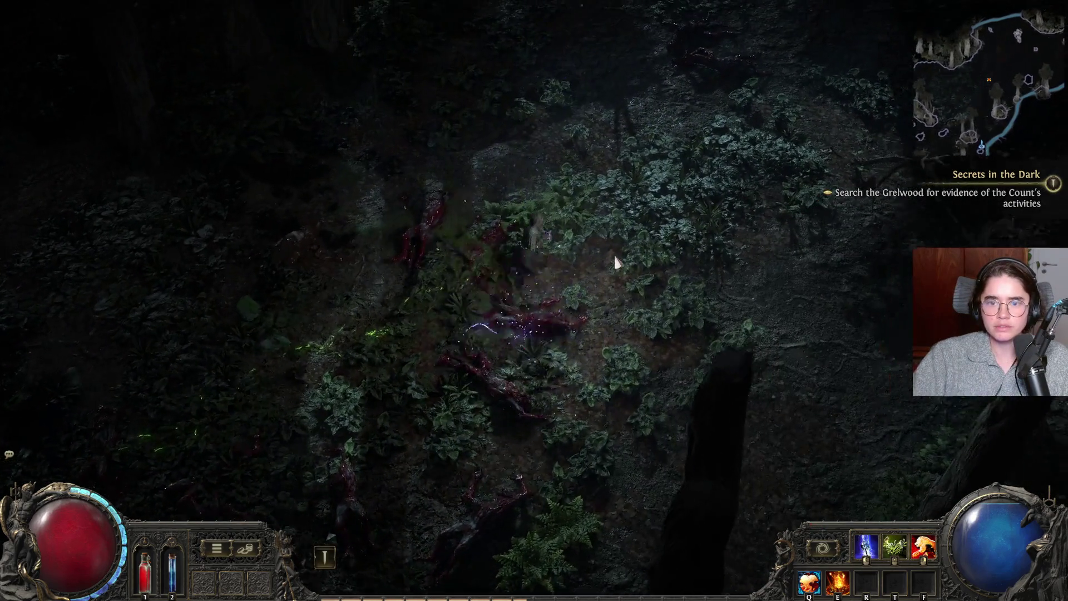
mouse_move(616, 262)
left_mouse_down()
mouse_move(668, 270)
mouse_move(723, 244)
mouse_move(794, 238)
mouse_move(732, 218)
mouse_move(775, 159)
mouse_move(795, 173)
mouse_move(813, 212)
mouse_move(790, 200)
mouse_move(702, 217)
mouse_move(706, 210)
mouse_move(617, 248)
mouse_move(656, 256)
mouse_move(452, 236)
mouse_move(543, 238)
mouse_move(656, 191)
mouse_move(688, 190)
mouse_move(658, 192)
mouse_move(653, 178)
mouse_move(573, 204)
mouse_move(603, 217)
mouse_move(649, 183)
mouse_move(639, 198)
mouse_move(651, 200)
mouse_move(607, 202)
mouse_move(636, 184)
mouse_move(657, 189)
mouse_move(670, 329)
left_mouse_up()
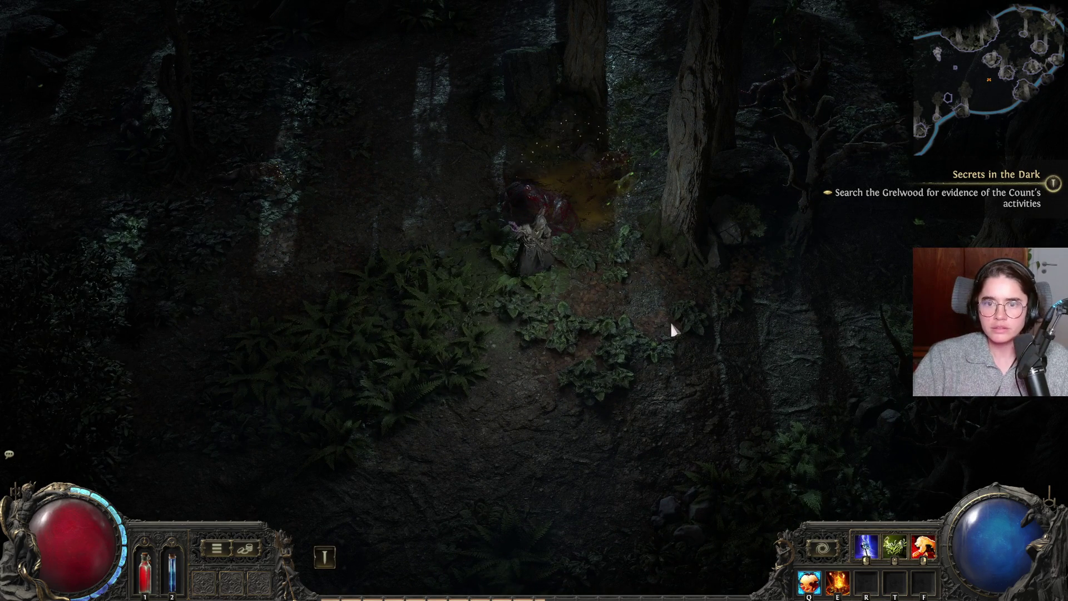
key("i")
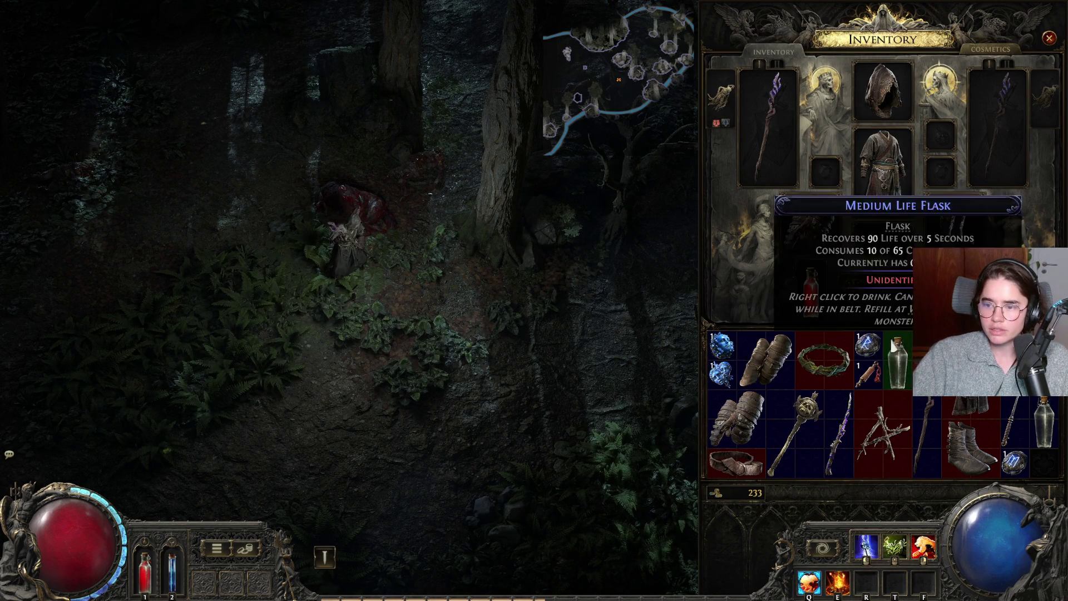
- Identify and equip the Dire Twine Rawhide Belt, then drop the spare Voltaic Staff
left_click(748, 470)
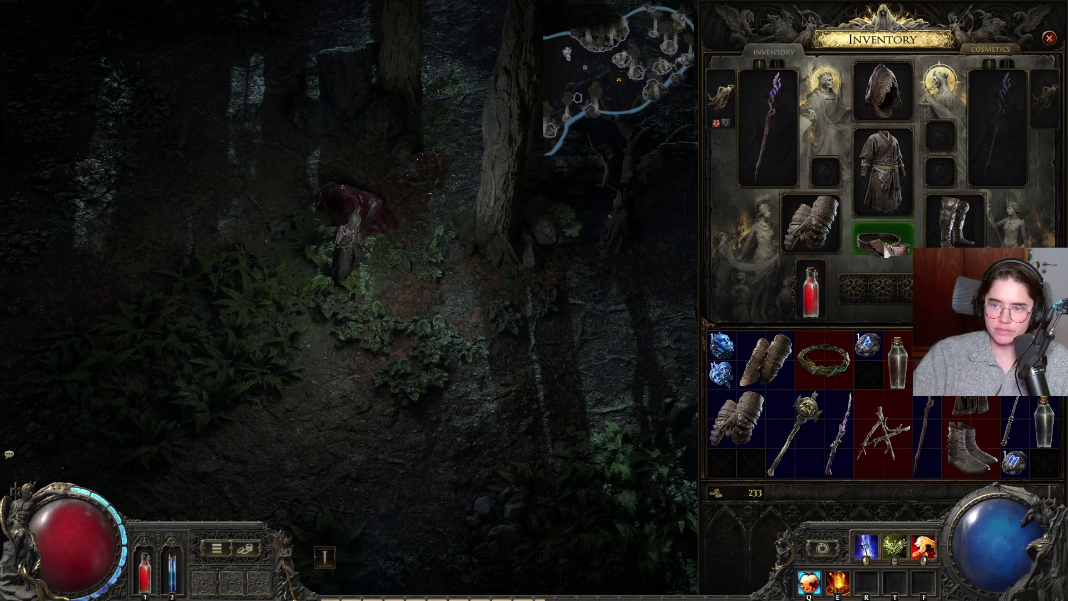
left_click(886, 252)
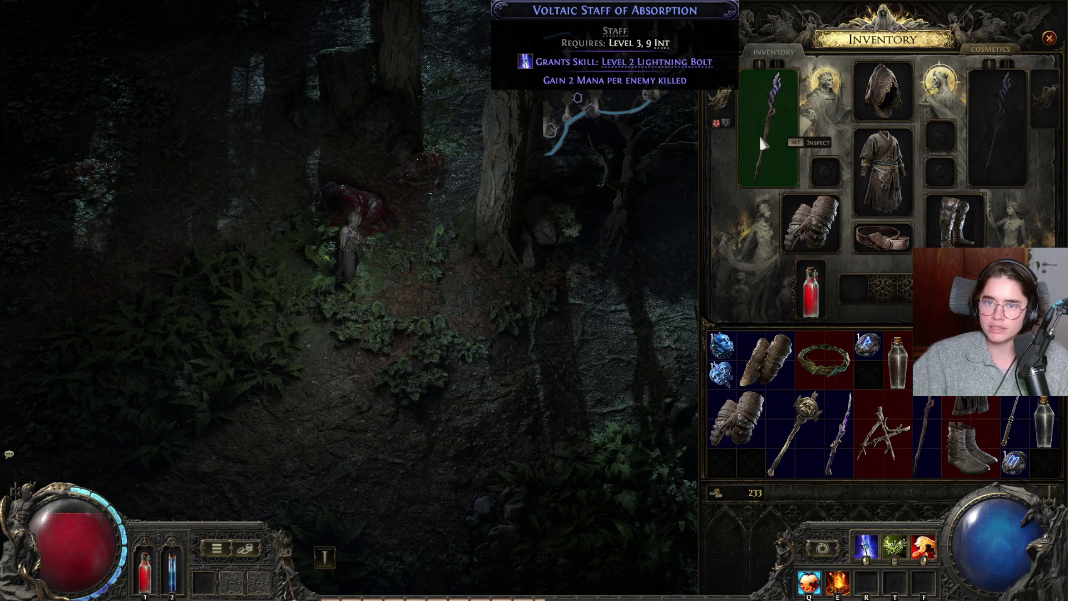
left_click(919, 410)
left_click(460, 298)
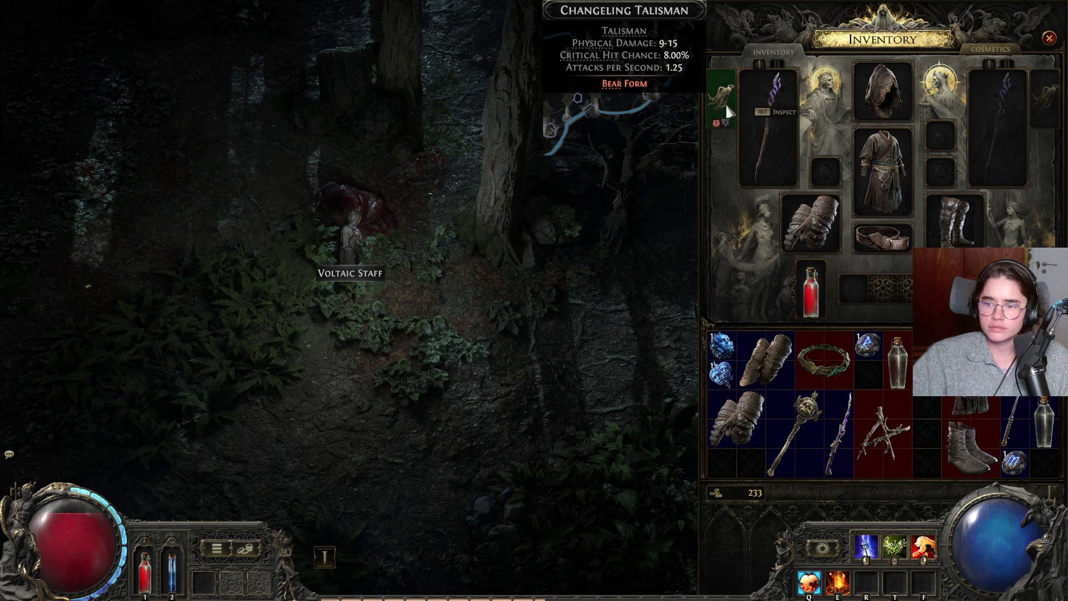
- Close the inventory and walk up-right through the forest to the glowing cluster on the path
key("i")
mouse_move(663, 221)
left_mouse_down()
mouse_move(634, 248)
mouse_move(615, 246)
mouse_move(620, 206)
mouse_move(699, 209)
mouse_move(475, 236)
mouse_move(477, 249)
mouse_move(483, 229)
mouse_move(696, 295)
mouse_move(727, 282)
mouse_move(717, 272)
mouse_move(763, 236)
mouse_move(477, 203)
mouse_move(453, 217)
mouse_move(473, 226)
mouse_move(479, 204)
mouse_move(443, 211)
mouse_move(459, 304)
mouse_move(489, 241)
mouse_move(573, 225)
mouse_move(677, 226)
mouse_move(666, 208)
mouse_move(591, 193)
mouse_move(380, 204)
mouse_move(389, 228)
mouse_move(481, 239)
mouse_move(420, 245)
mouse_move(461, 225)
left_mouse_up()
left_click(478, 265)
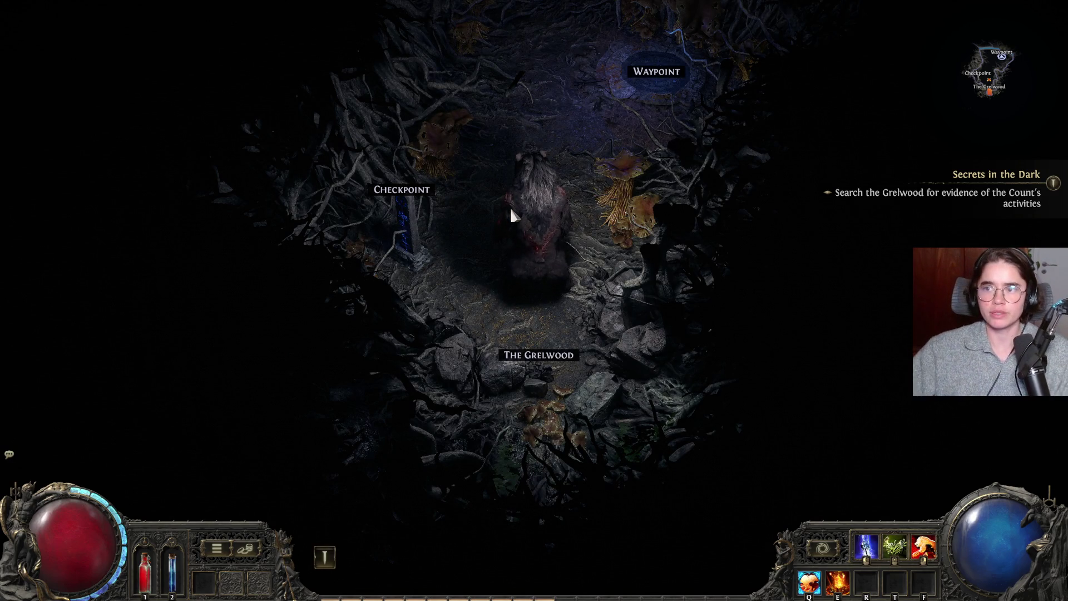
- Walk up to the Waypoint and travel back into The Grelwood
mouse_move(542, 301)
left_mouse_down()
mouse_move(608, 242)
mouse_move(571, 345)
left_mouse_up()
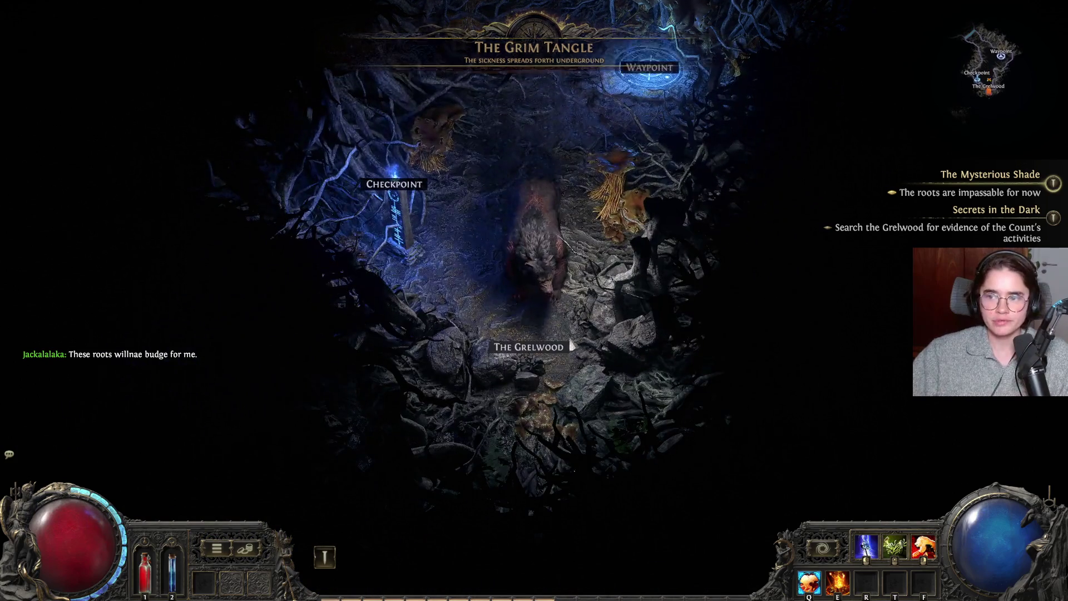
left_click(531, 351)
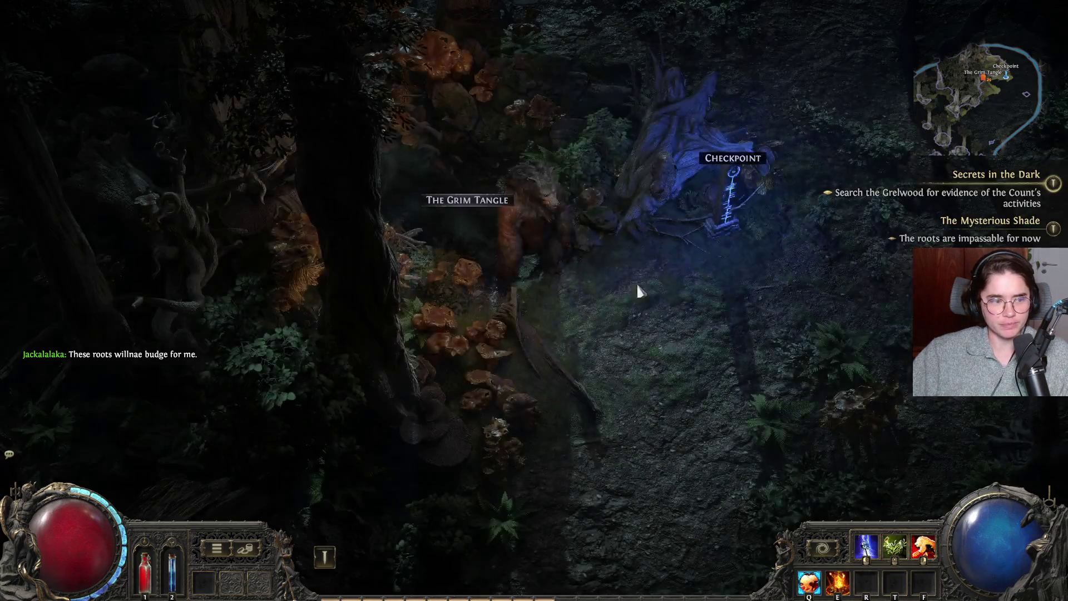
- Walk into The Grelwood and attack the Werewolf Prowler
mouse_move(637, 289)
left_mouse_down()
mouse_move(707, 289)
mouse_move(660, 242)
mouse_move(689, 368)
left_mouse_up()
left_click(640, 322)
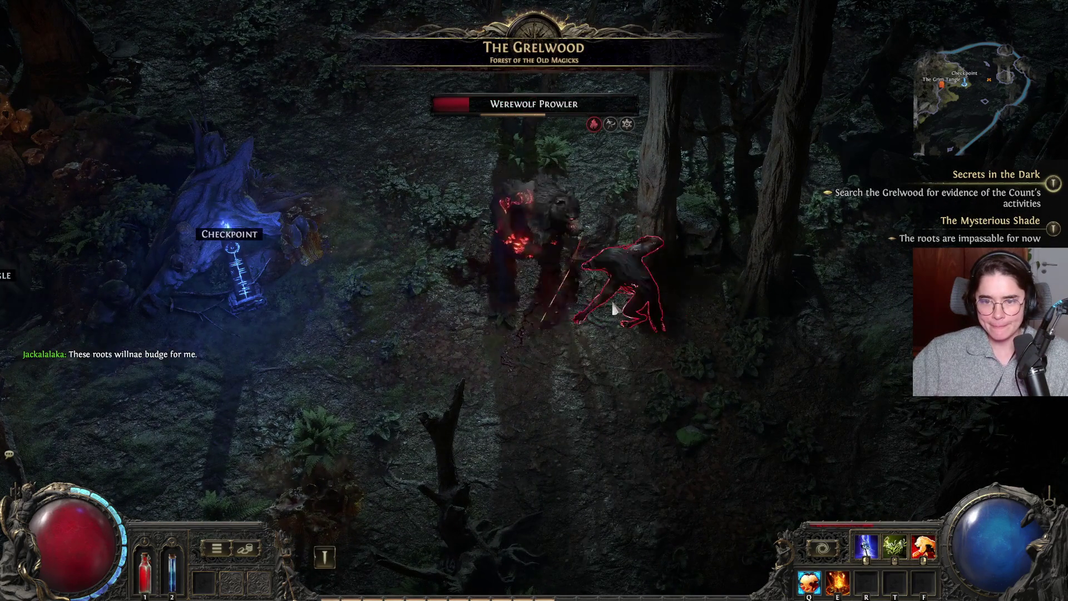
left_click(614, 308)
mouse_move(619, 299)
left_mouse_down()
mouse_move(644, 303)
mouse_move(661, 287)
mouse_move(565, 326)
mouse_move(574, 296)
mouse_move(680, 310)
mouse_move(376, 316)
mouse_move(446, 278)
mouse_move(510, 282)
mouse_move(580, 262)
mouse_move(567, 272)
mouse_move(648, 265)
mouse_move(572, 272)
mouse_move(712, 296)
mouse_move(881, 298)
mouse_move(899, 289)
mouse_move(811, 306)
mouse_move(679, 291)
mouse_move(577, 377)
mouse_move(513, 358)
mouse_move(512, 325)
mouse_move(702, 416)
left_mouse_up()
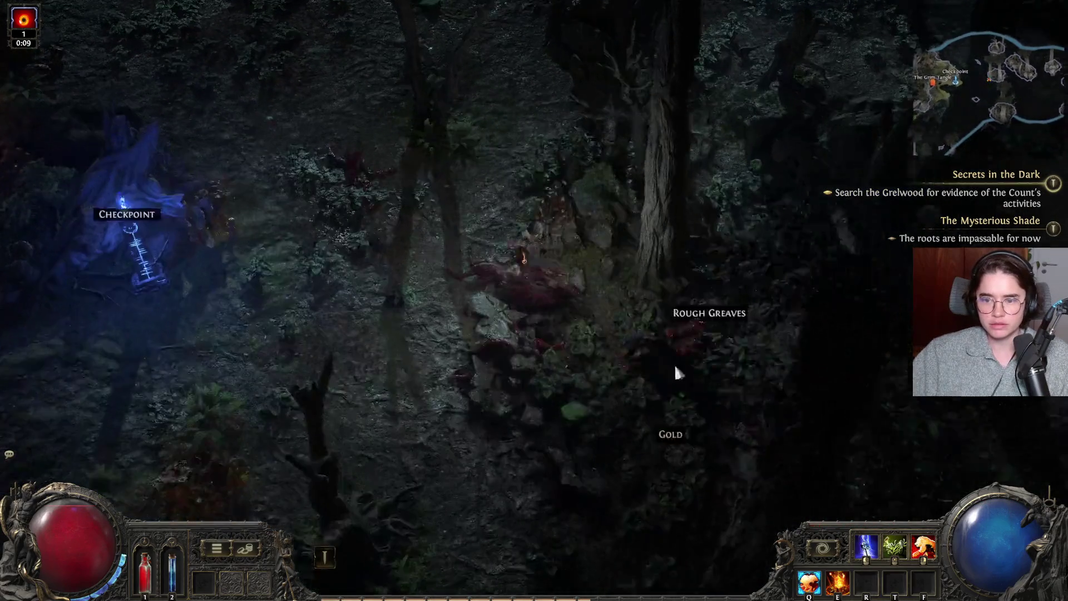
- Kill the Pack Werewolves with lightning and fire, dodging around the Checkpoint, then collect gold toward the Rough Greaves
left_click(691, 382)
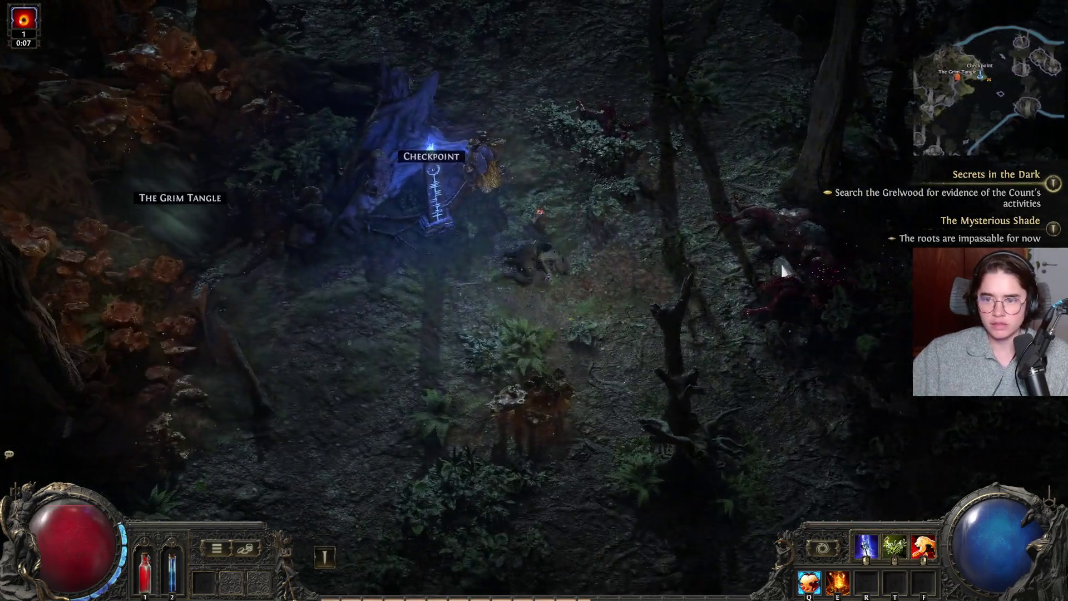
key("a")
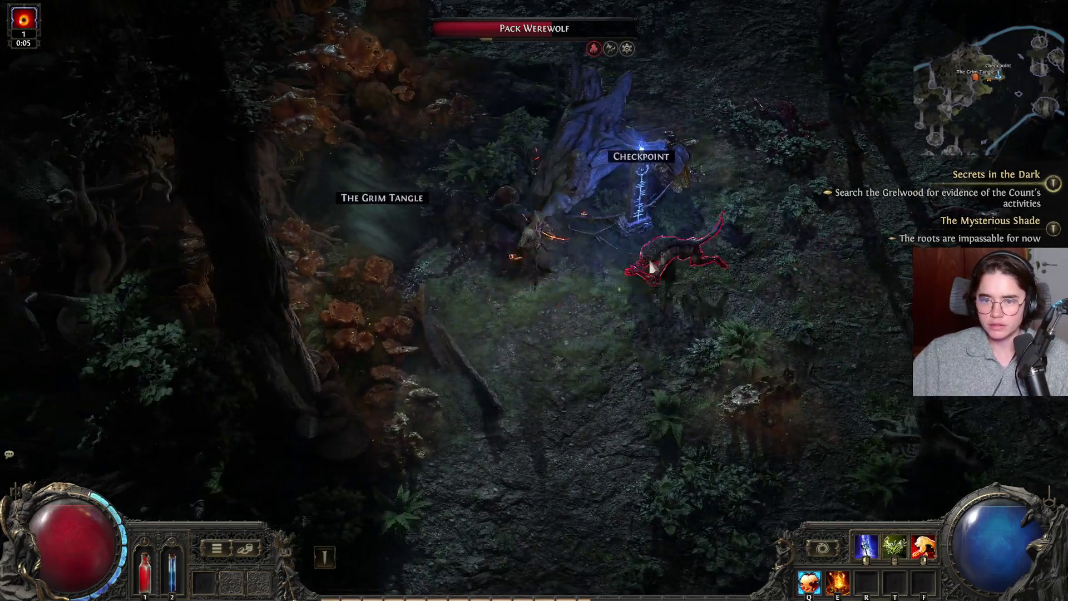
right_click(651, 268)
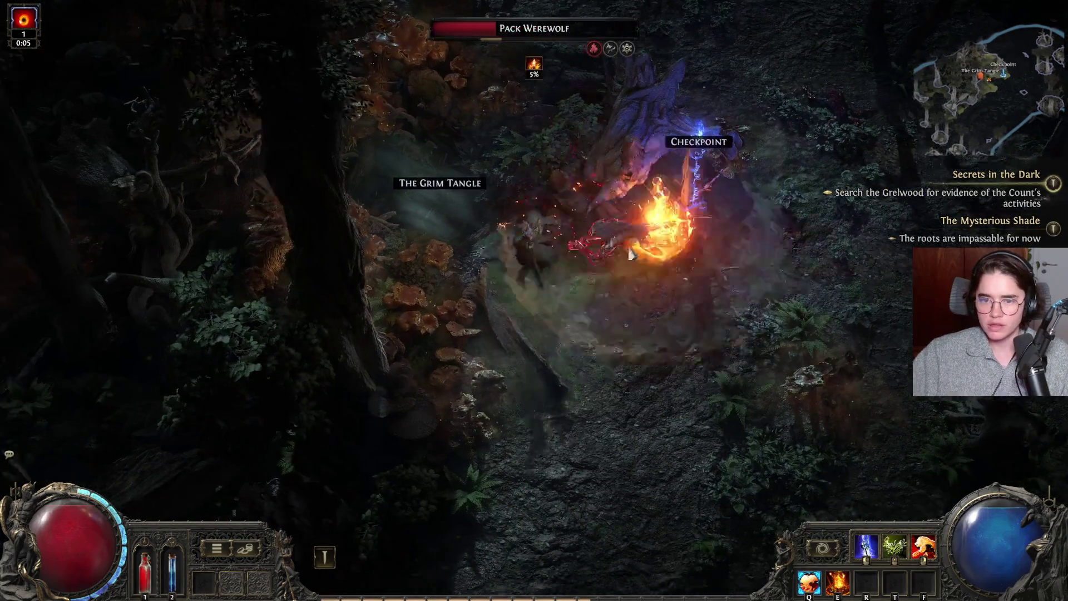
key("w")
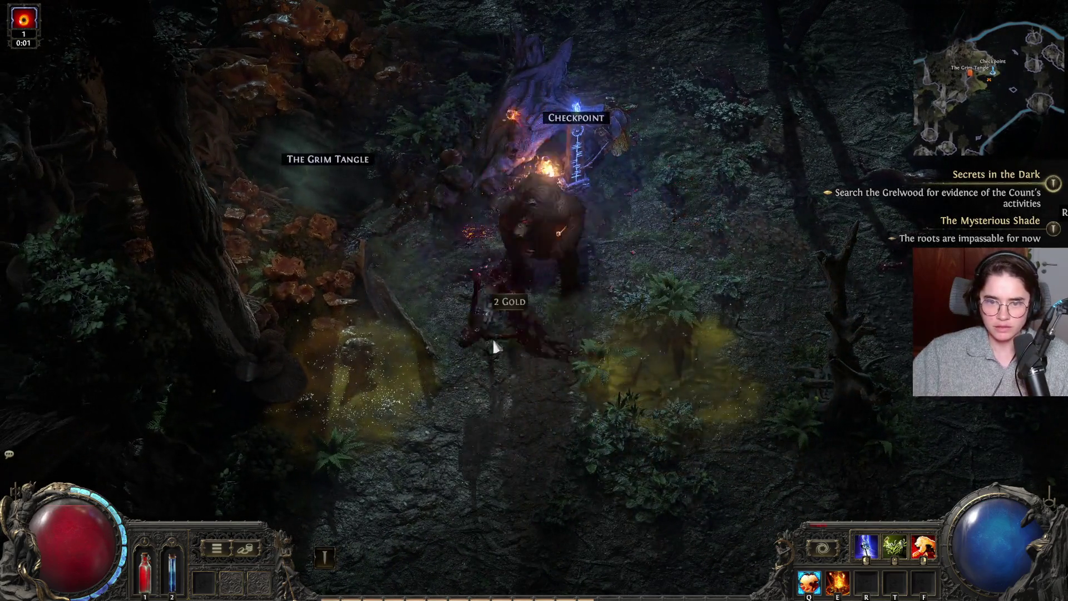
key("d")
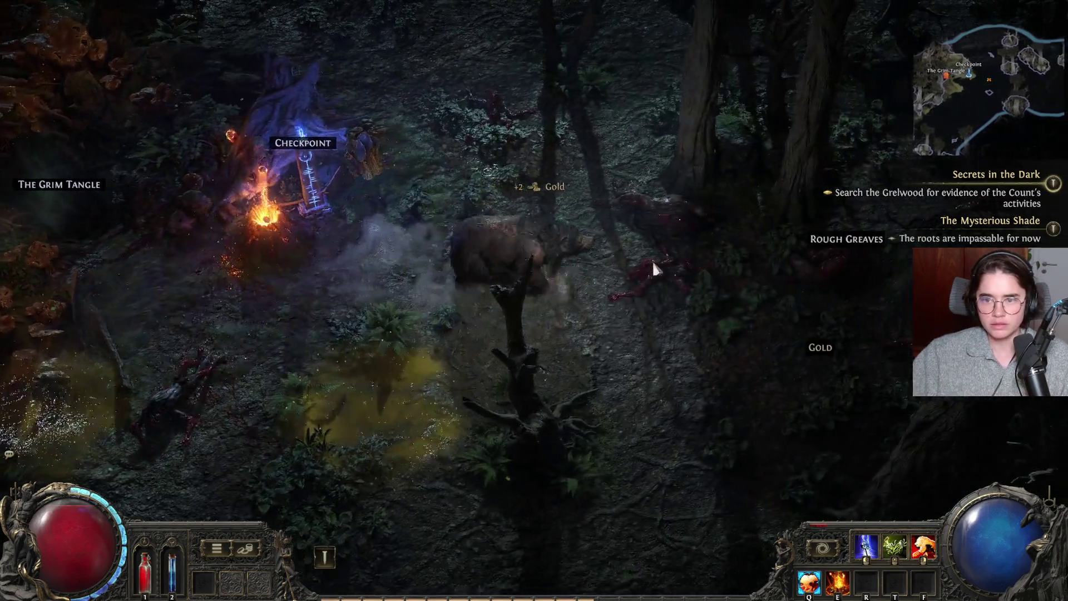
key("d")
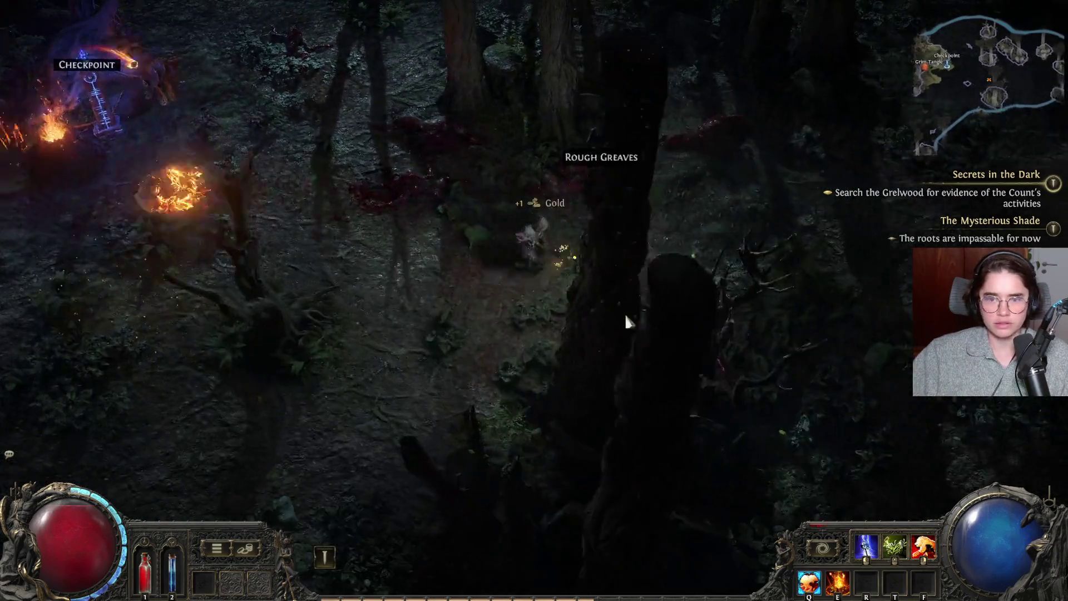
key("w+d")
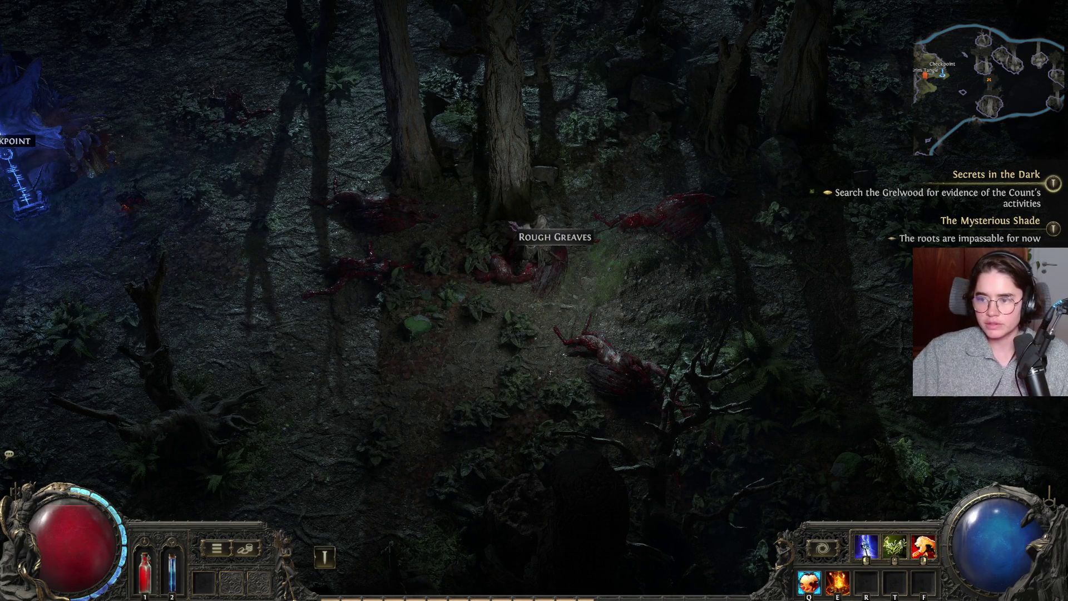
- Compare the dropped Rough Greaves against the equipped boots in the inventory, leaving them unclaimed
key("i")
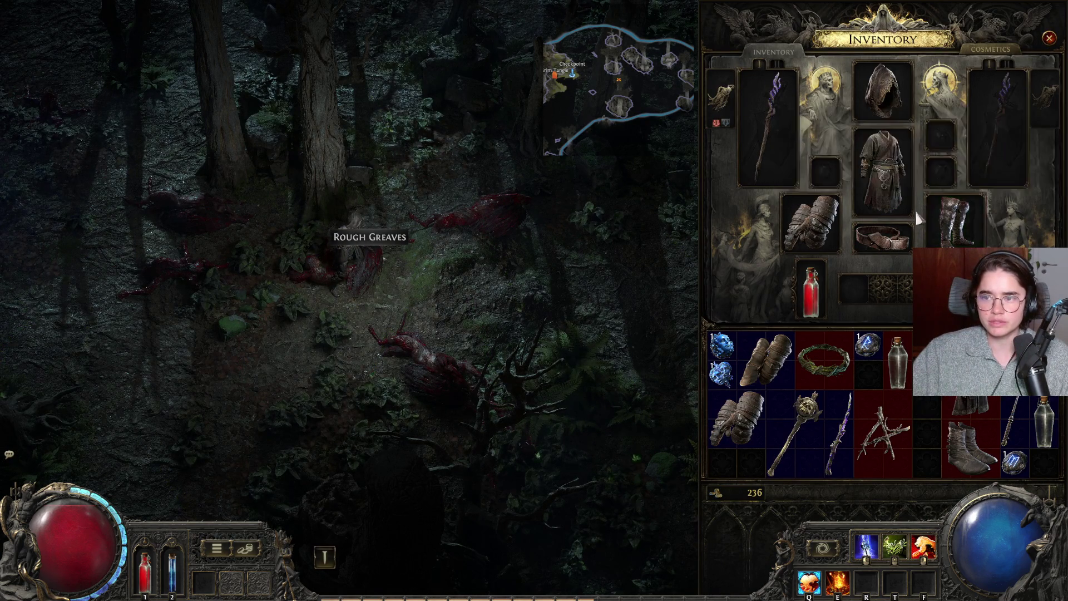
key("i")
key("i")
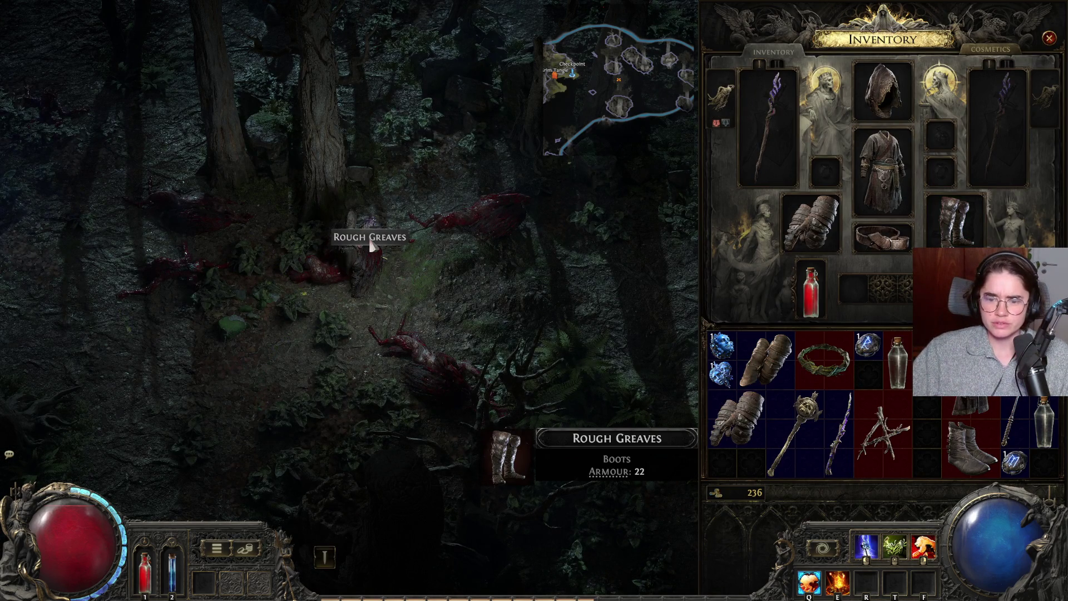
key("i")
- Attack the next Pack Werewolf with lightning and fire, dodging between hits
left_click(750, 309)
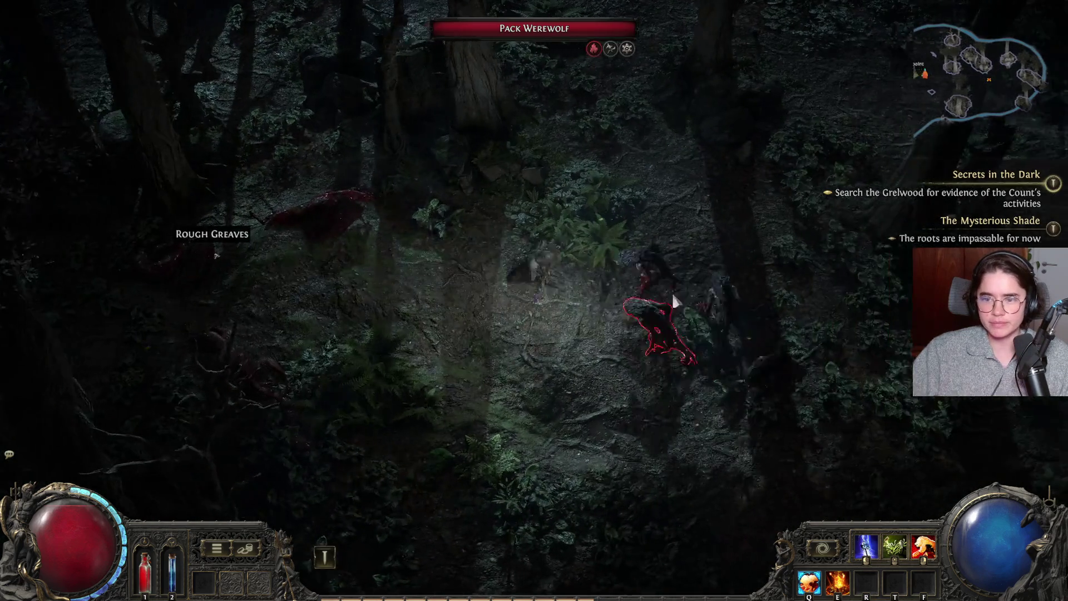
left_click(687, 298)
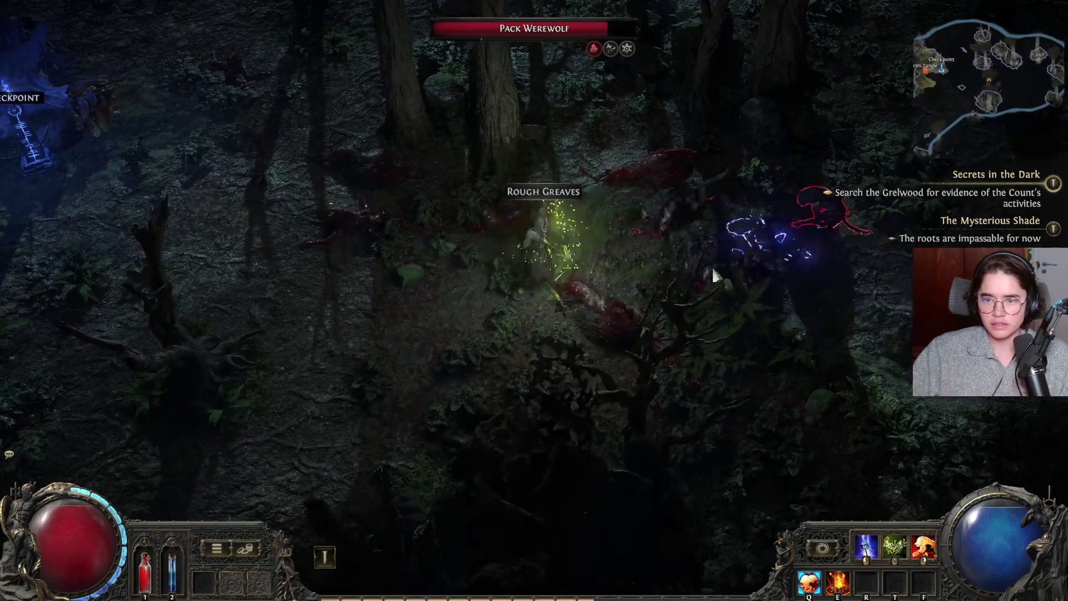
key("a")
right_click(765, 255)
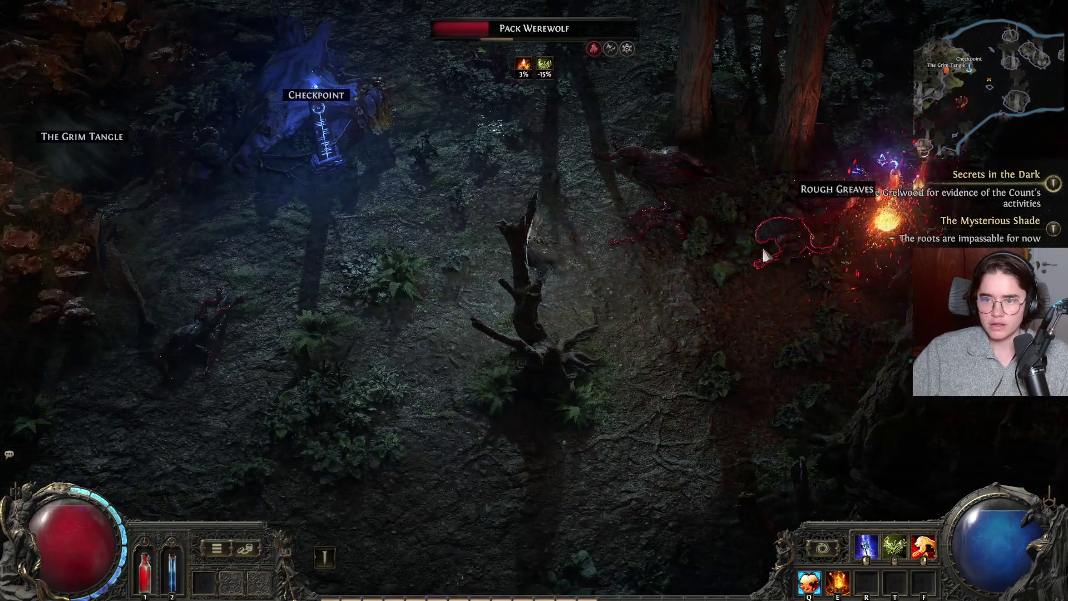
left_click(765, 255)
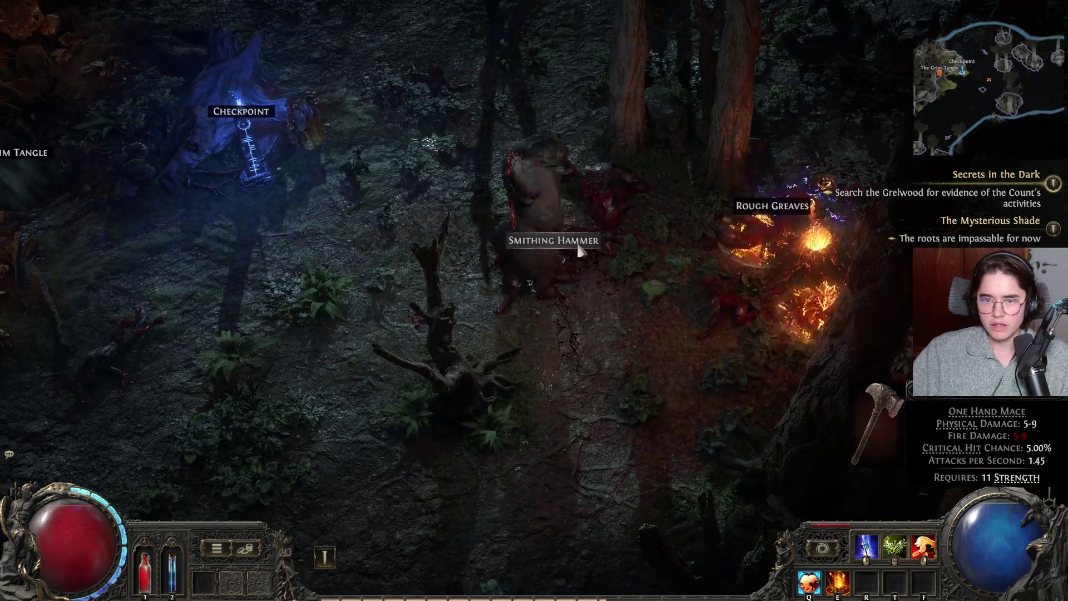